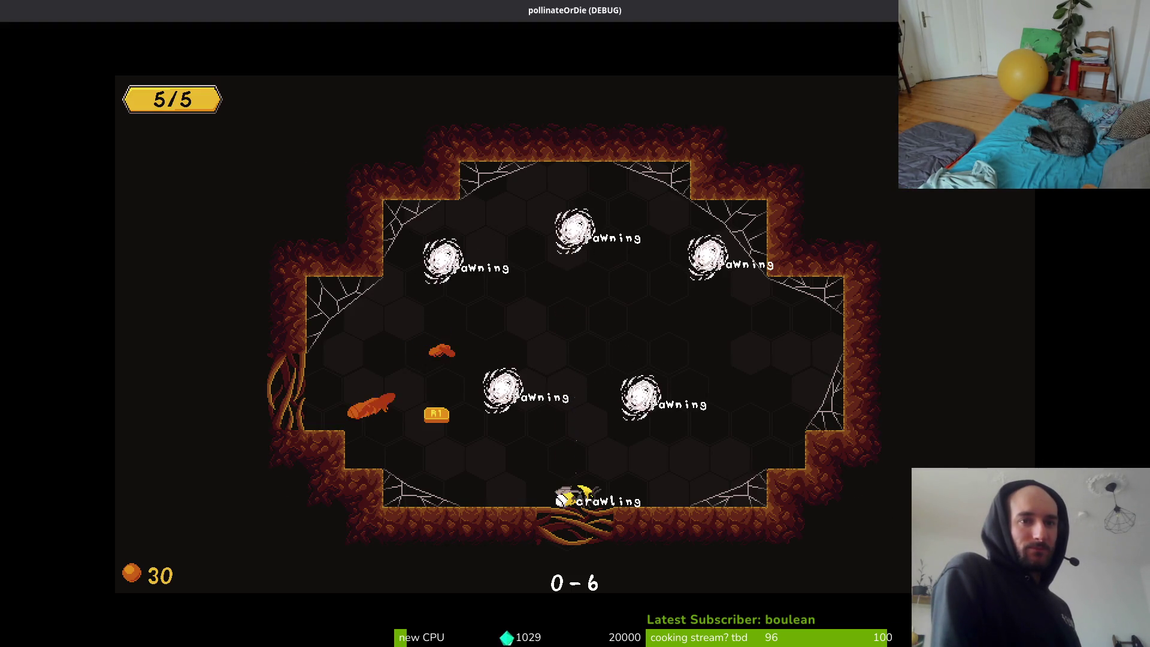
Dash back and forth through the arena enemies, raising honey from 30 to 40.
key("Left")
key("Right")
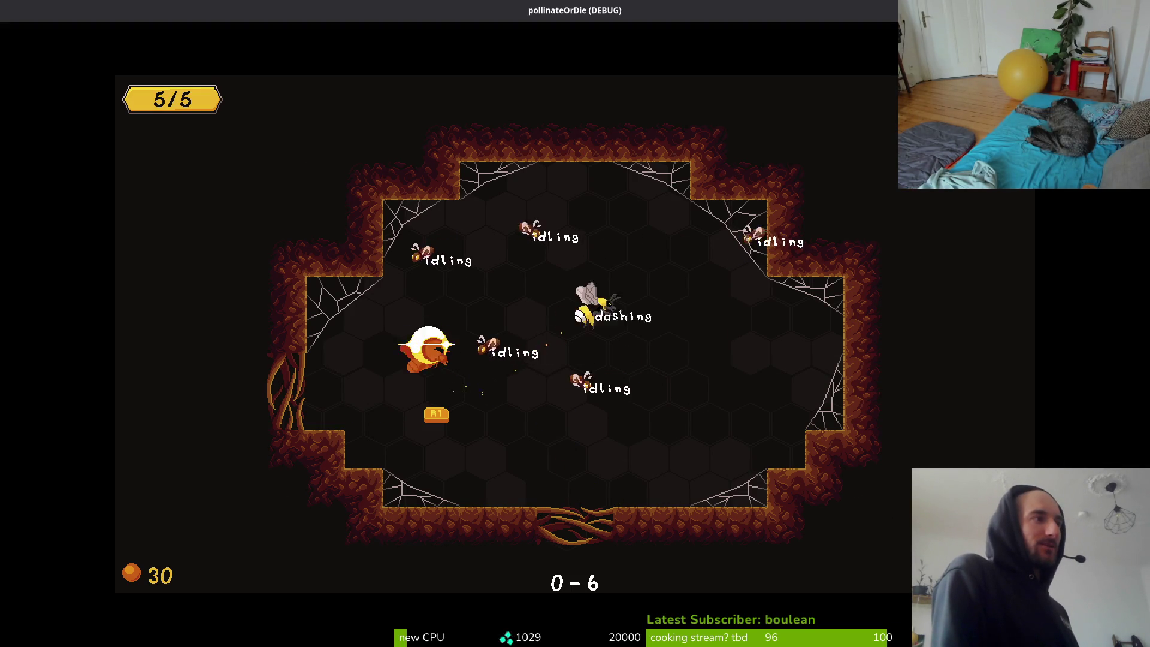
key("Right")
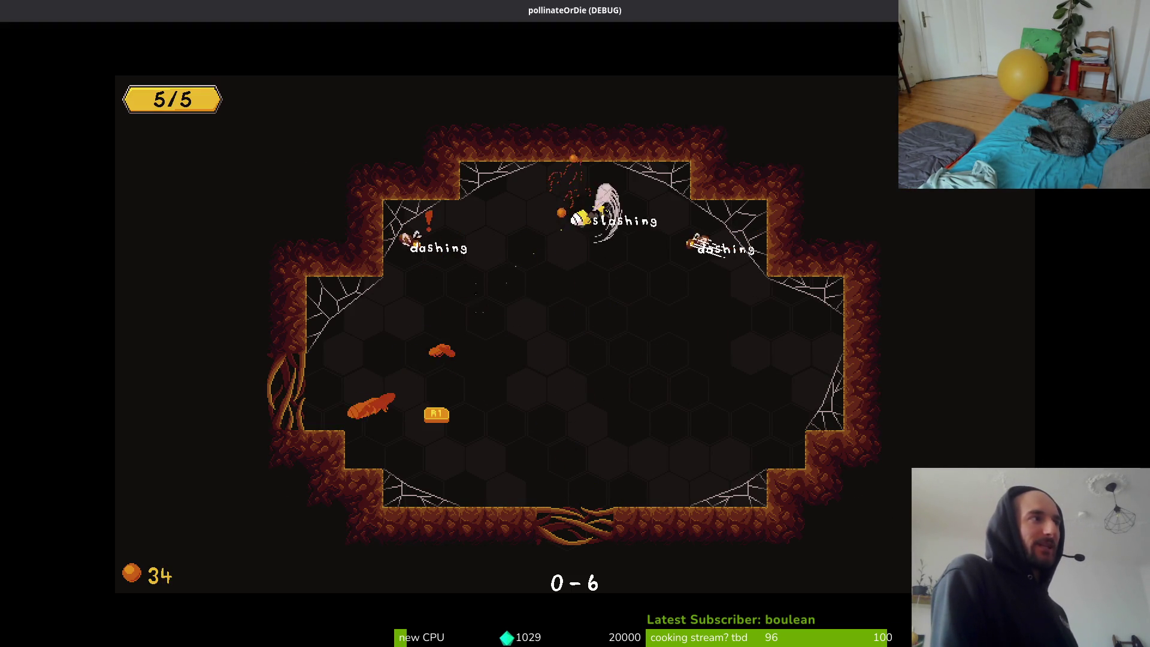
key("Right")
key("Left")
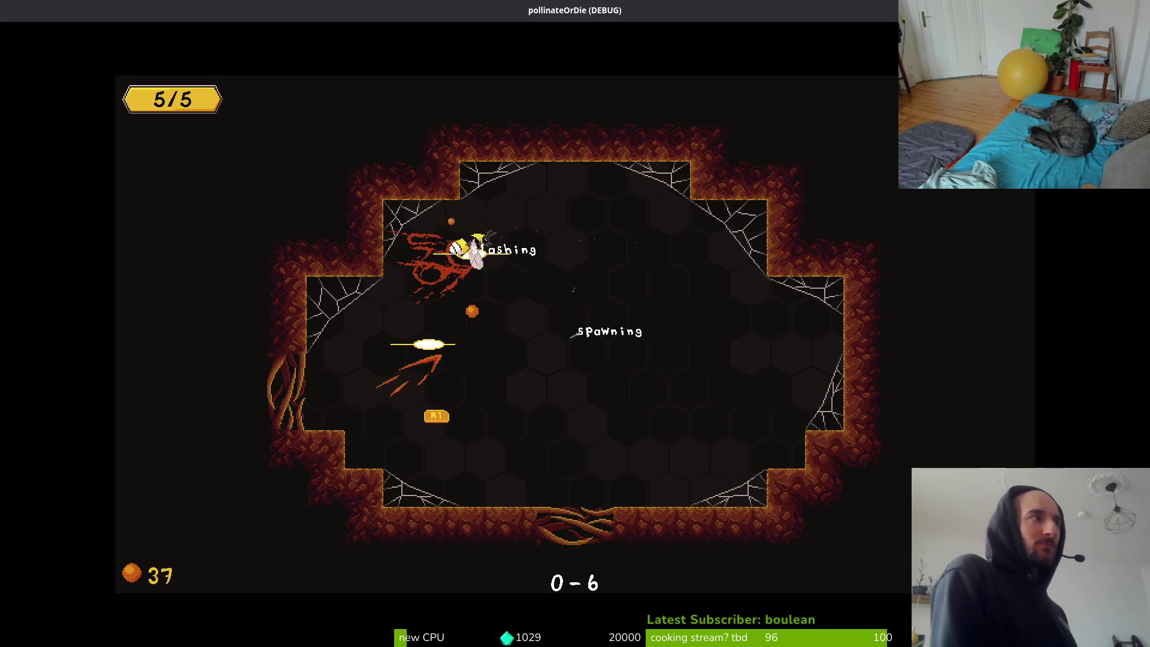
key("Right")
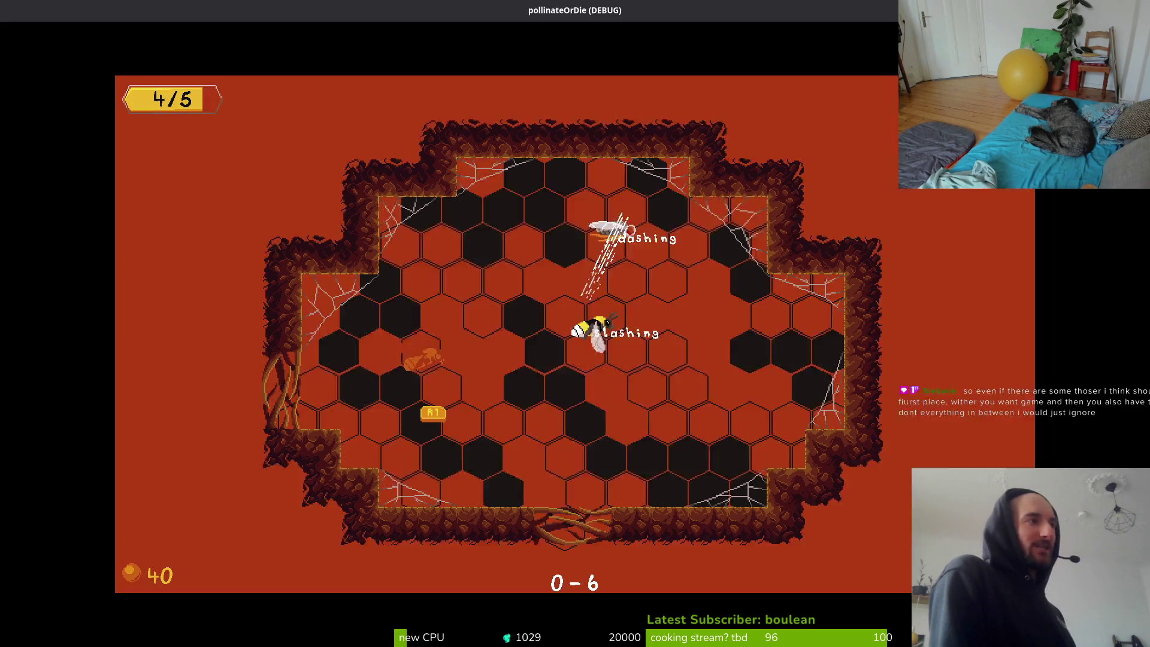
key("Right")
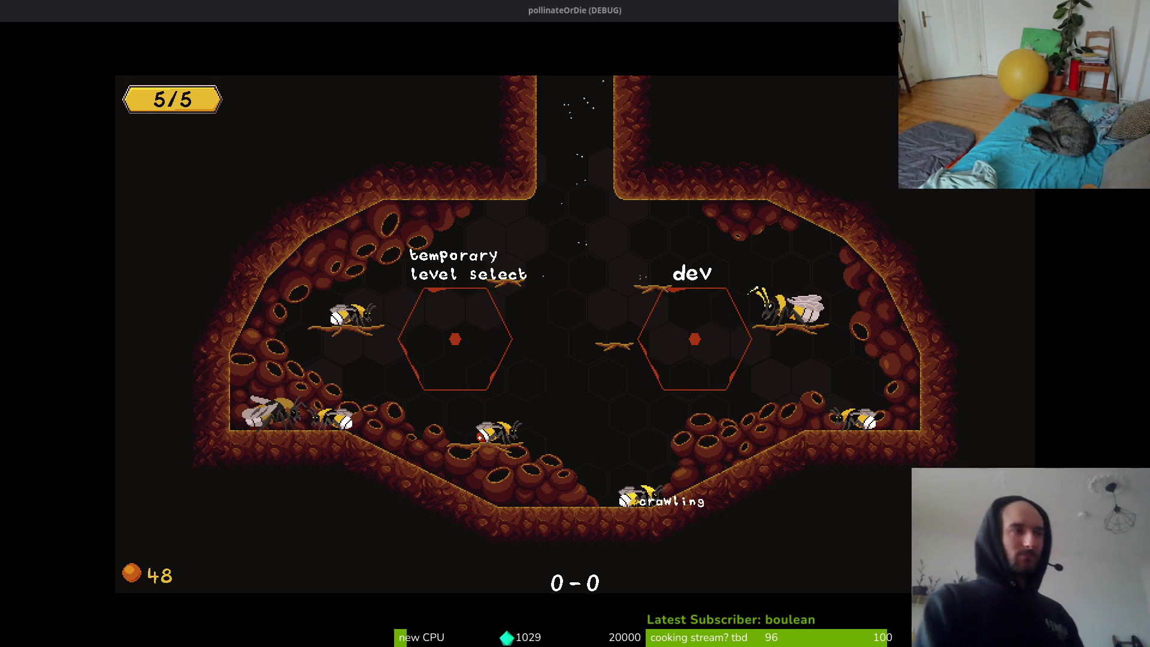
Slash out of the crawl and finish the run back to the hub at 48 honey.
key("space")
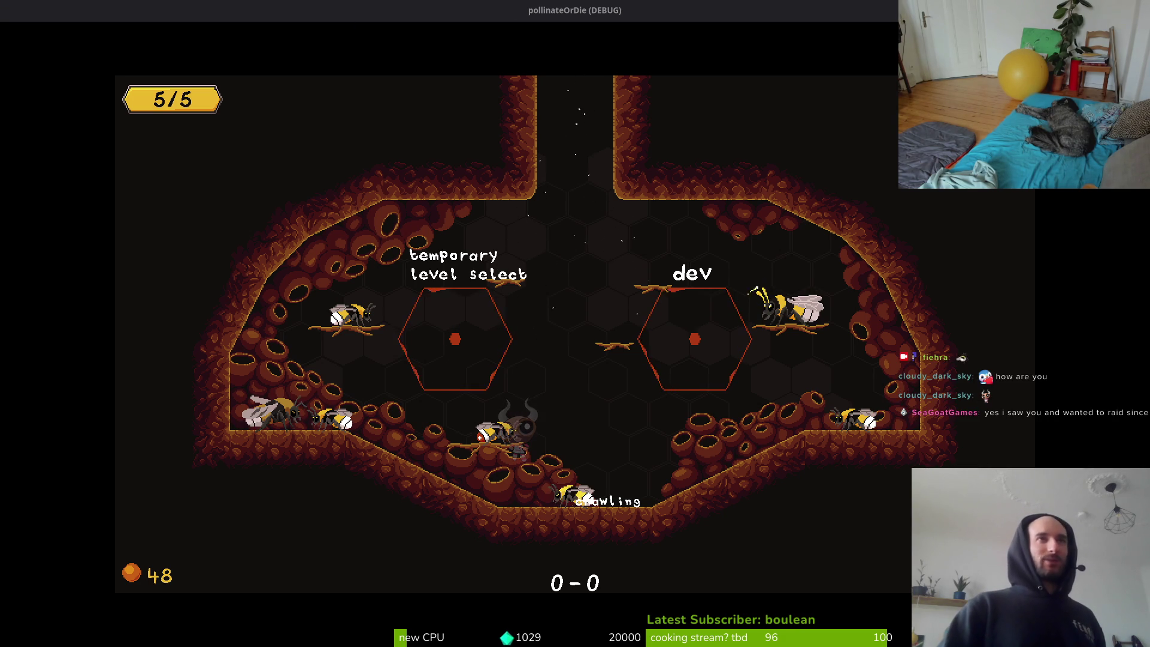
key("space")
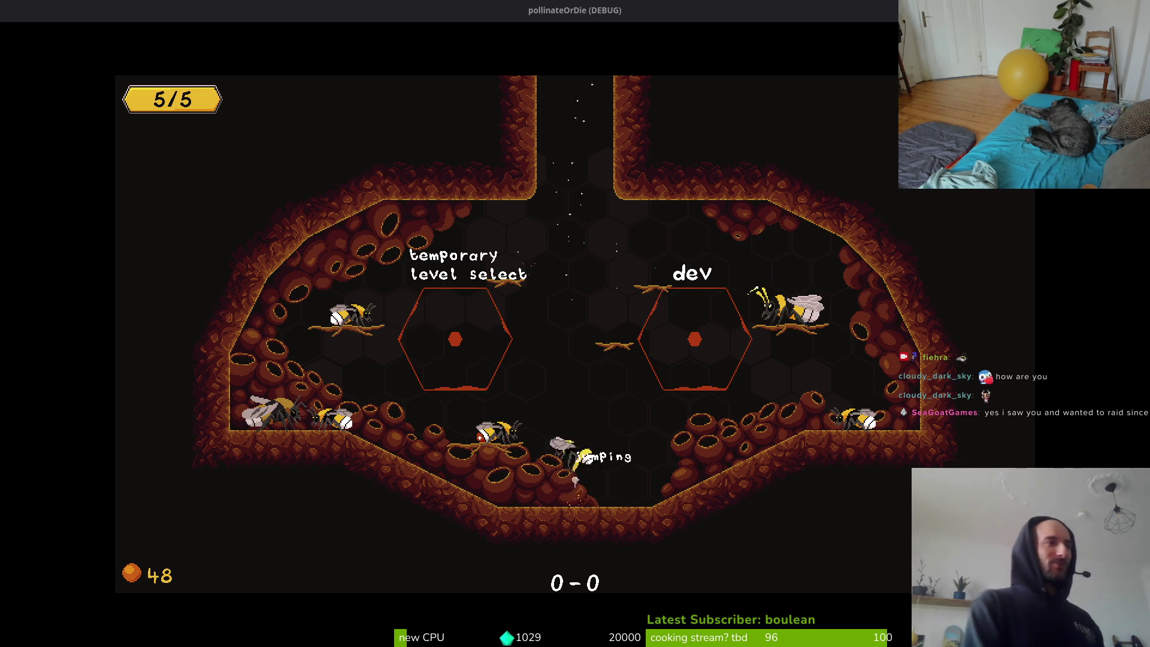
key("x")
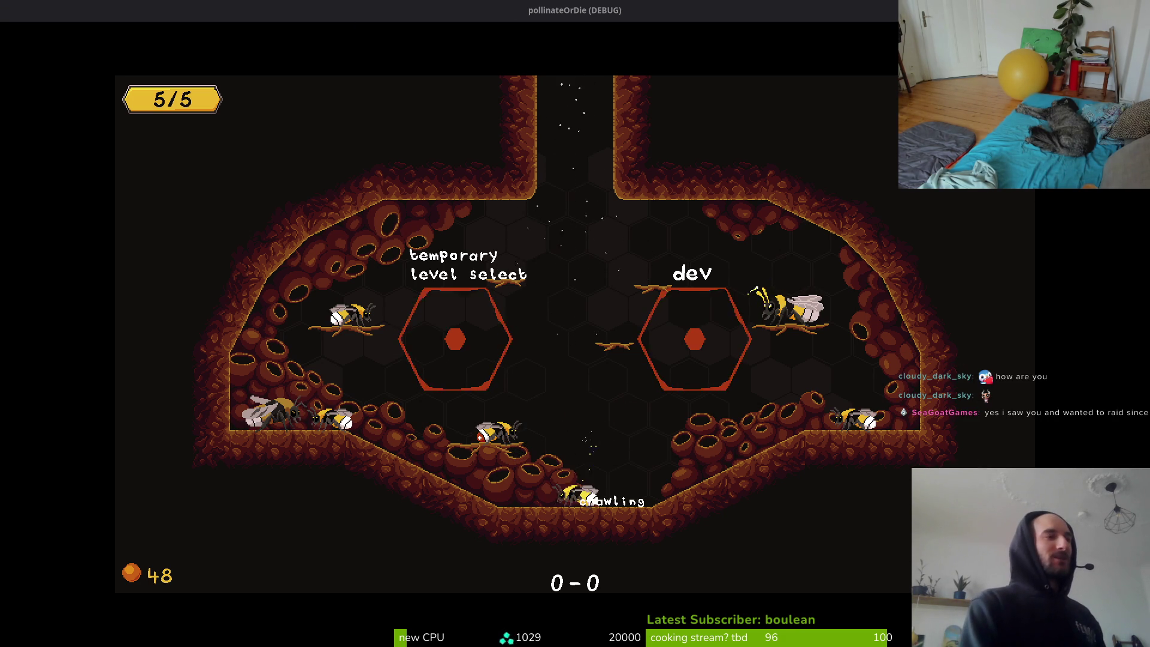
key("space")
key("x")
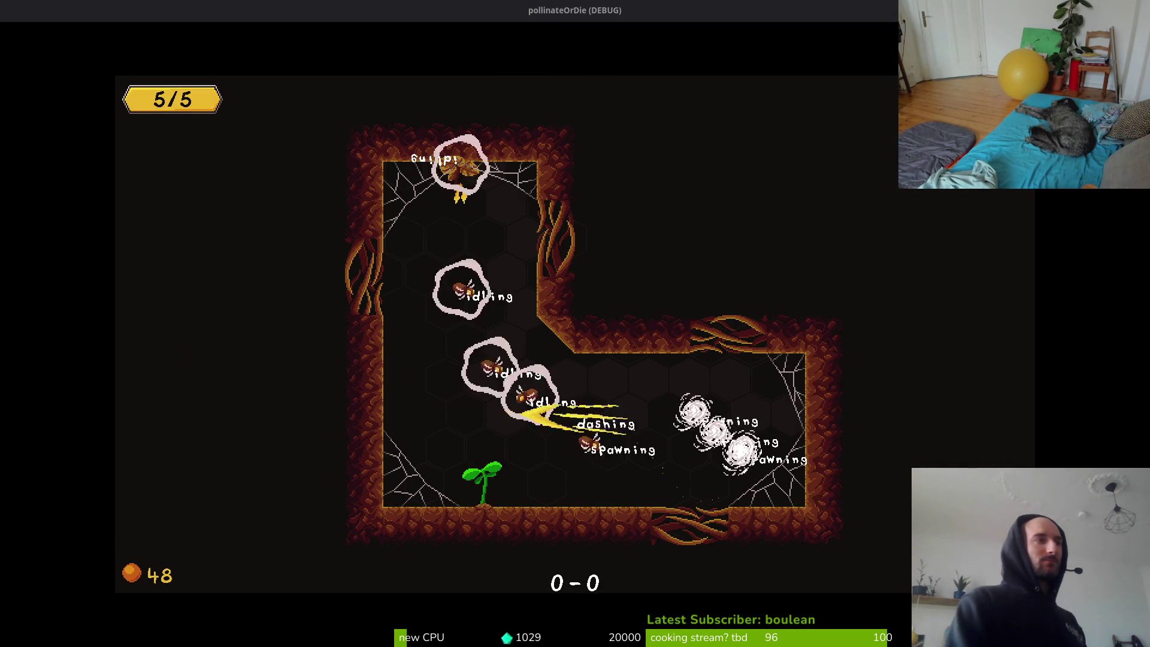
Switch off enemy state labels under Debugging in the pause menu, keeping level selector enabled.
key("Escape")
key("Down")
key("Down")
key("Up")
key("Return")
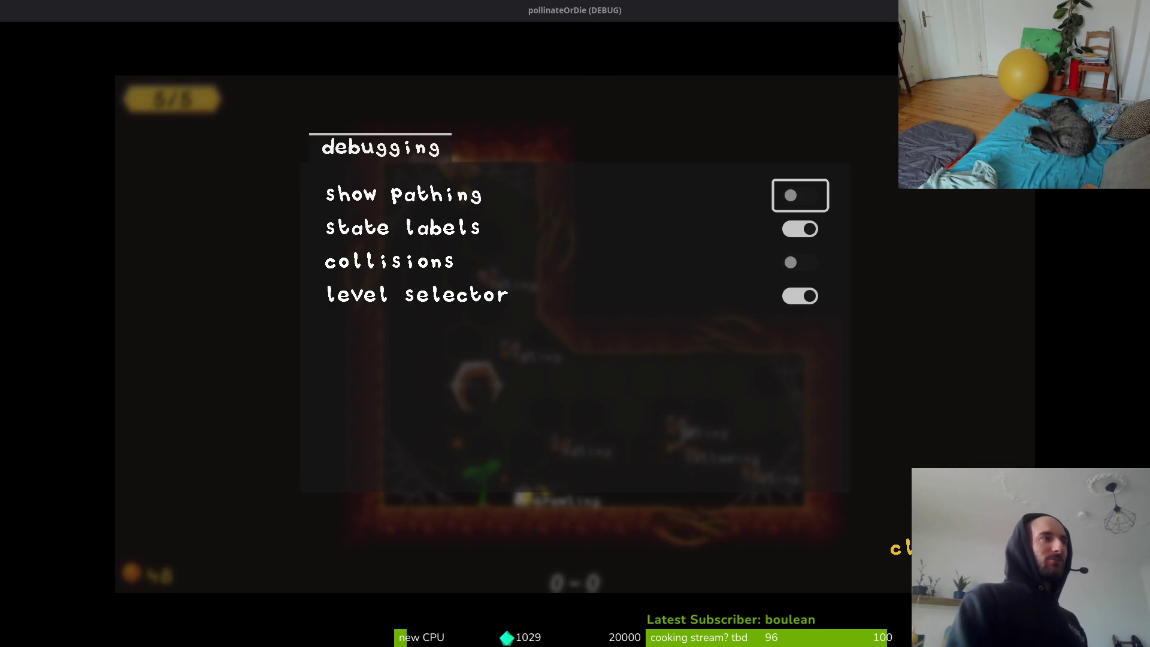
key("Down")
key("Return")
key("Down")
key("Down")
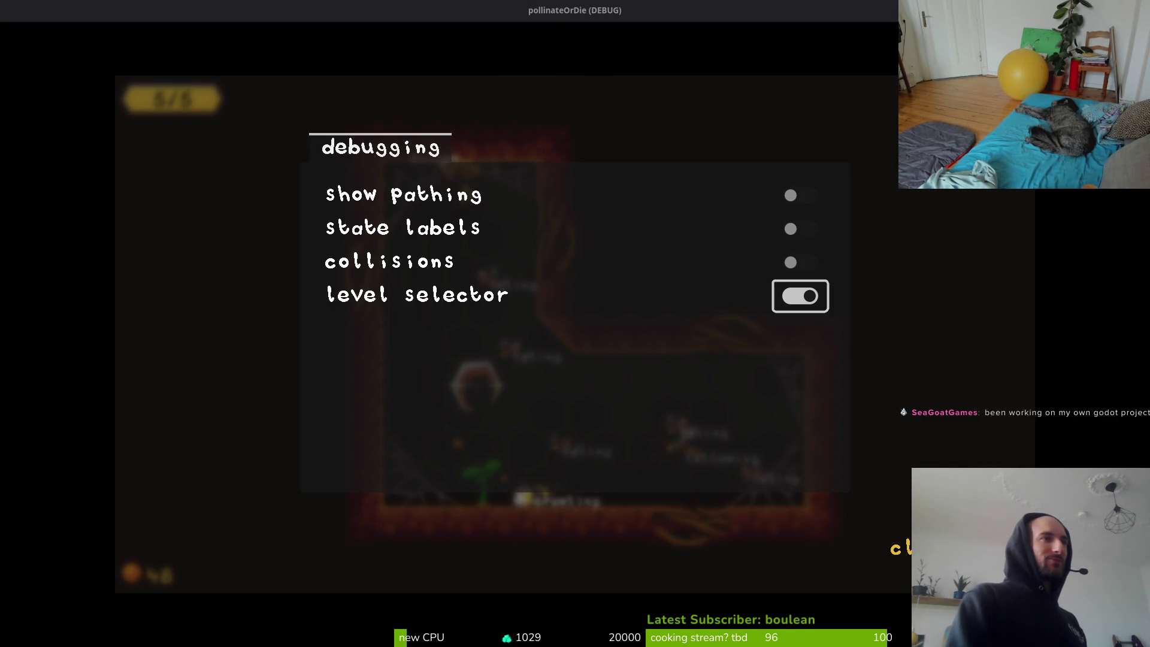
key("Escape")
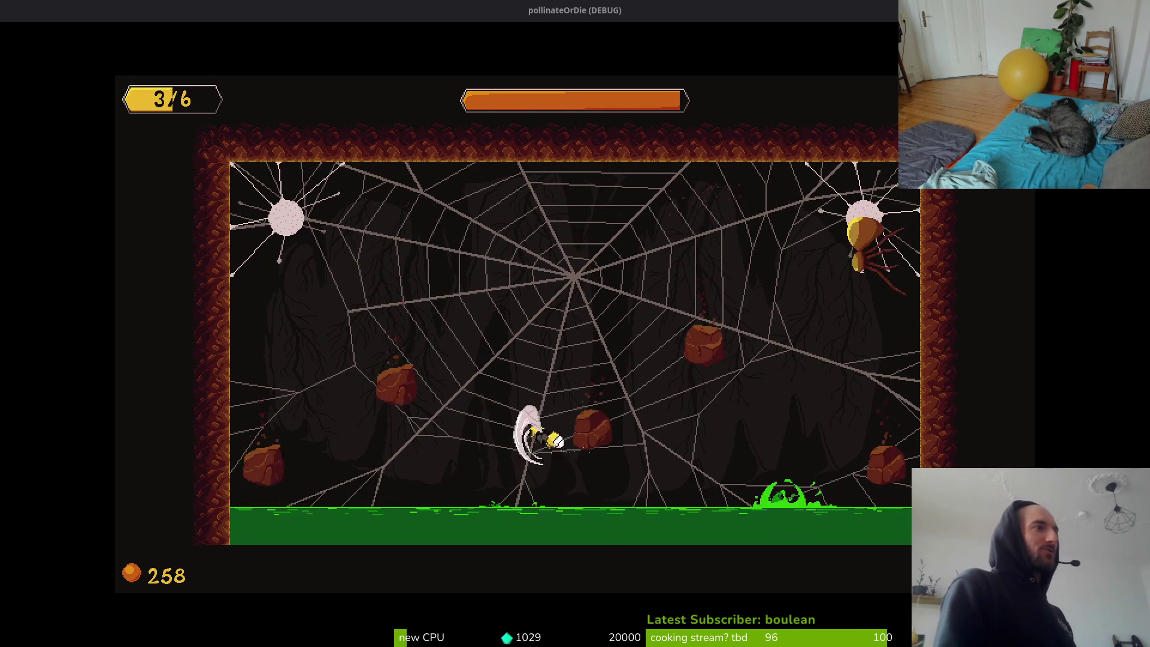
key("Escape")
key("Down")
key("Return")
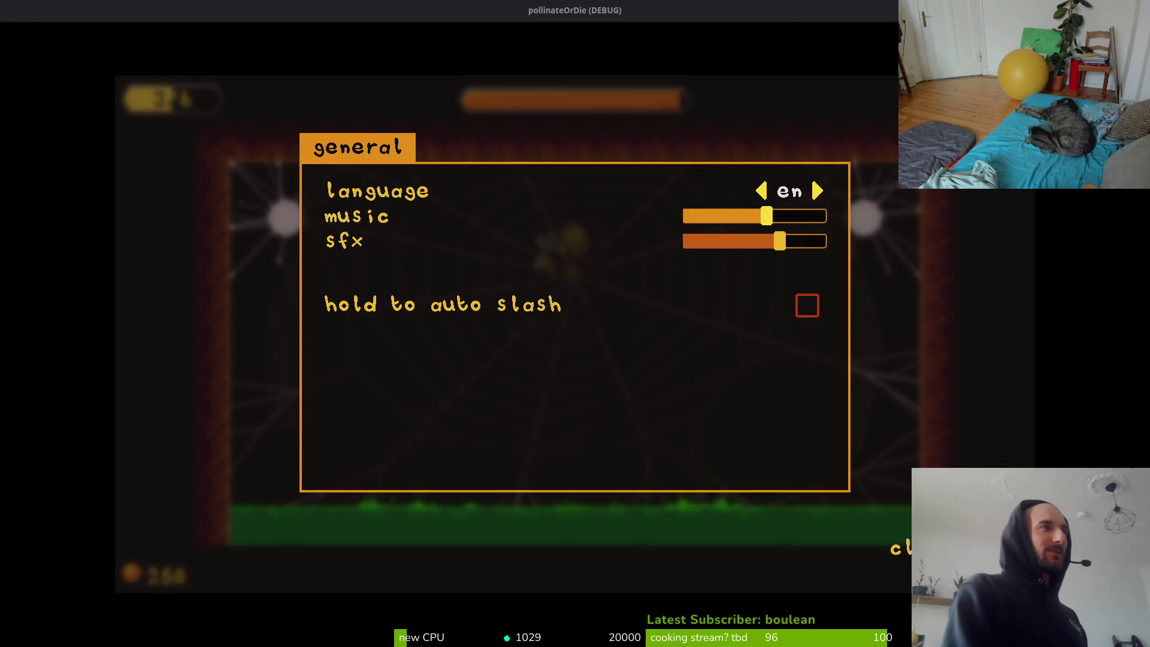
key("Escape")
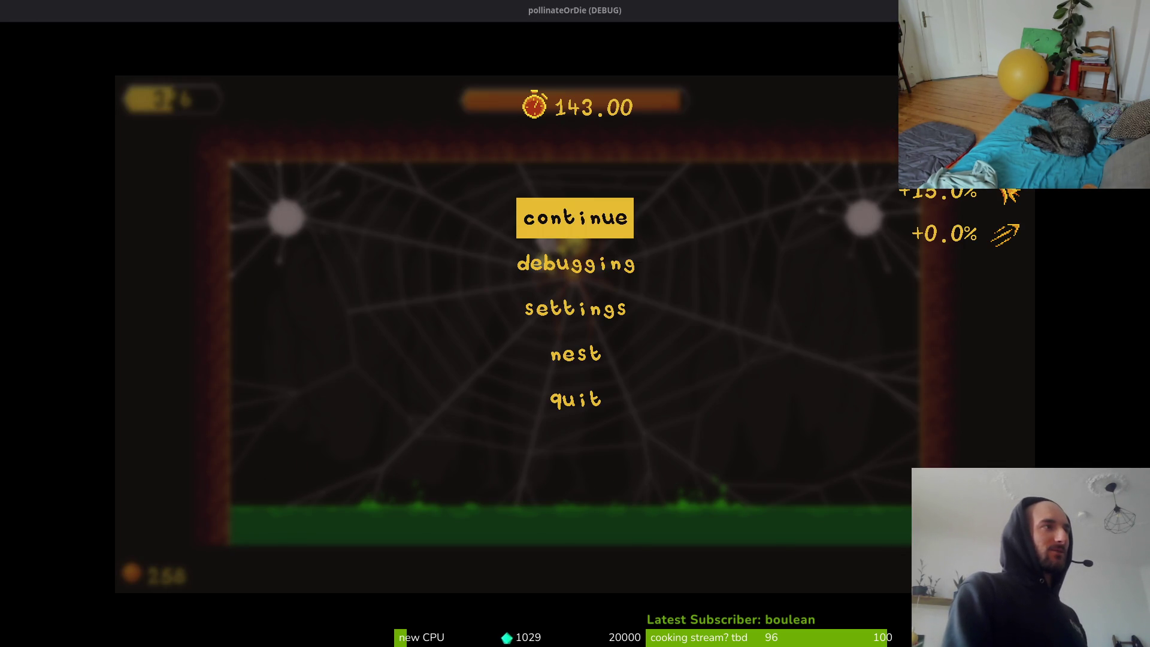
key("Return")
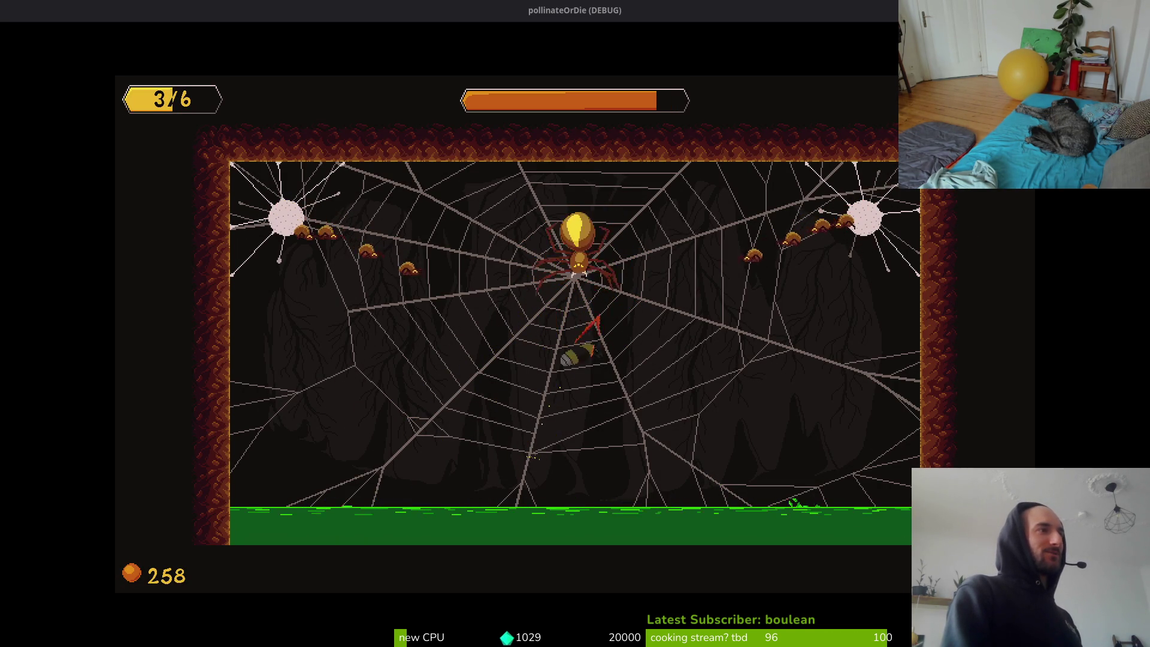
Break the bee free of the spider web and dodge the falling rocks, slashing nearby ones.
key("Right")
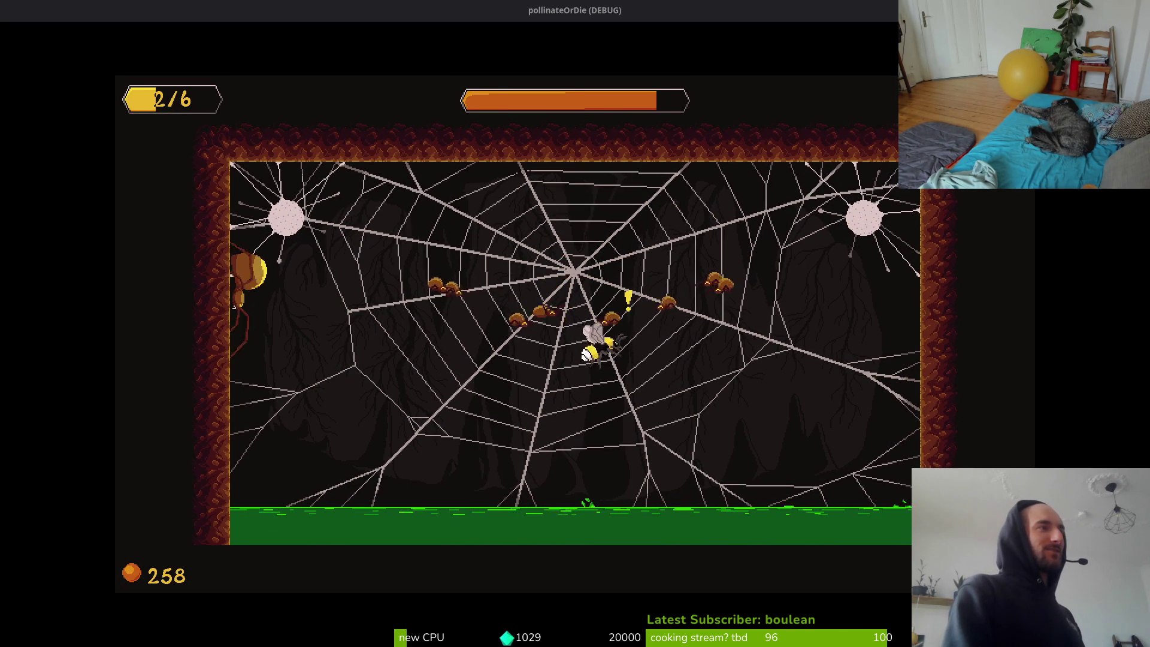
key("Down")
key("Left")
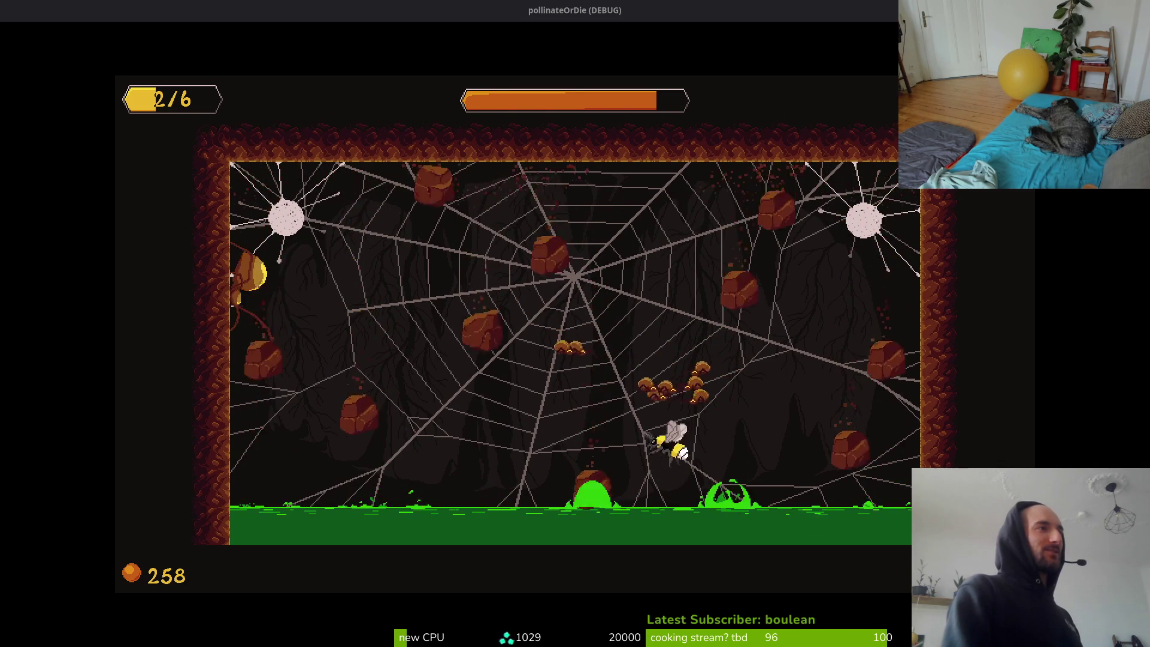
key("Left")
key("Left")
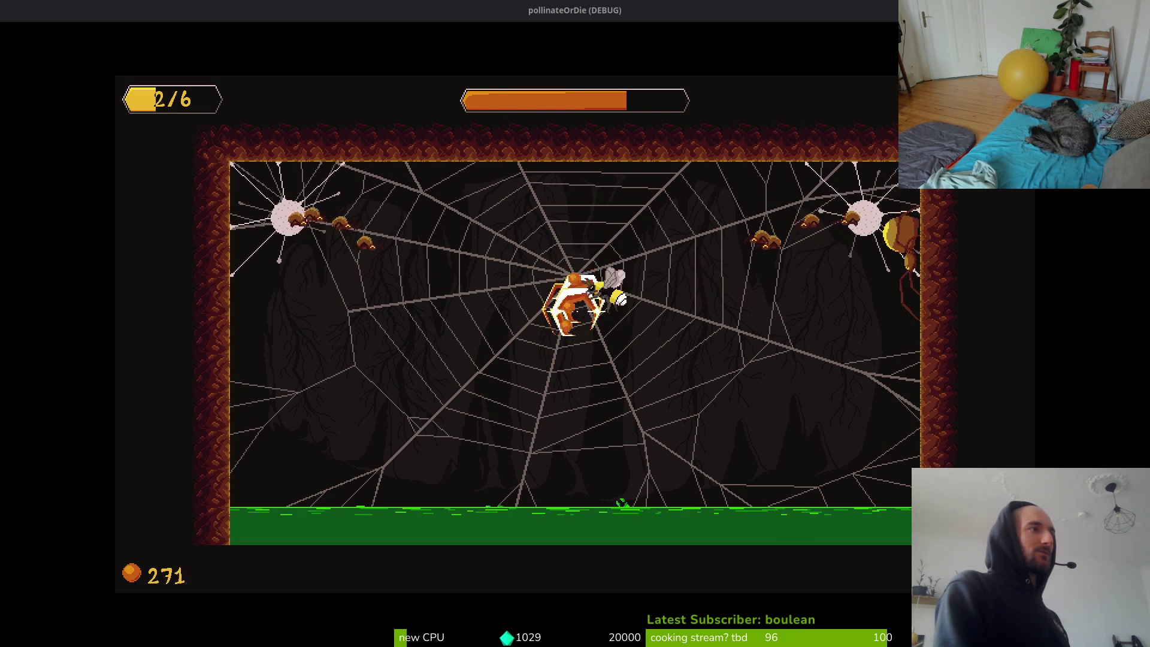
key("Down")
key("Left")
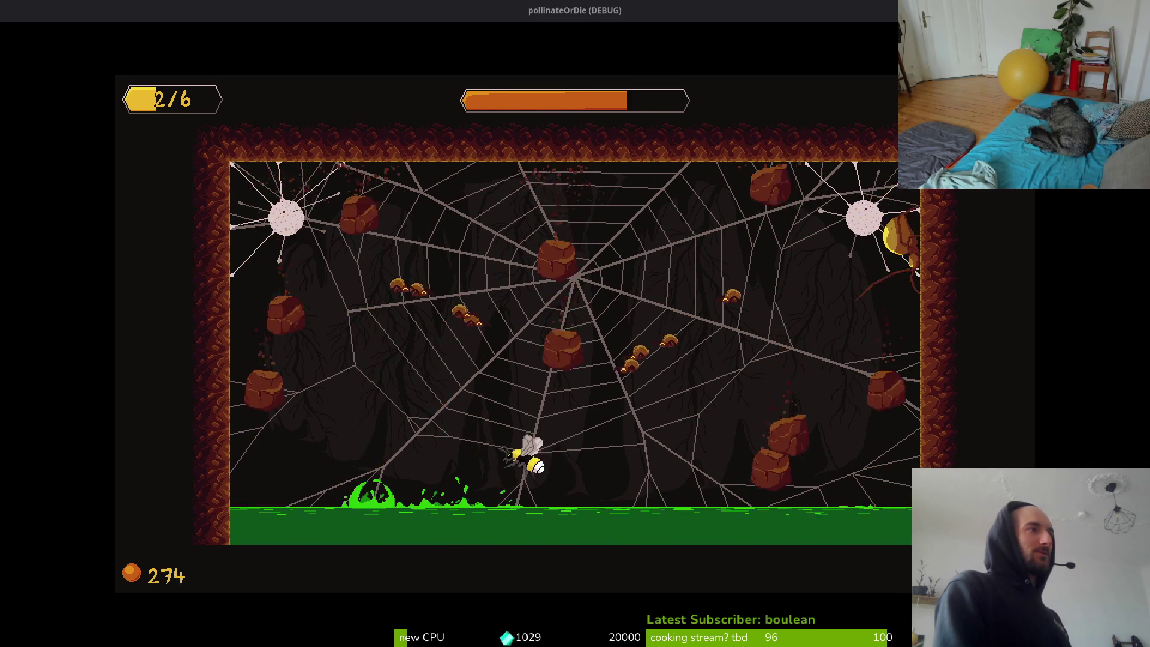
key("Up")
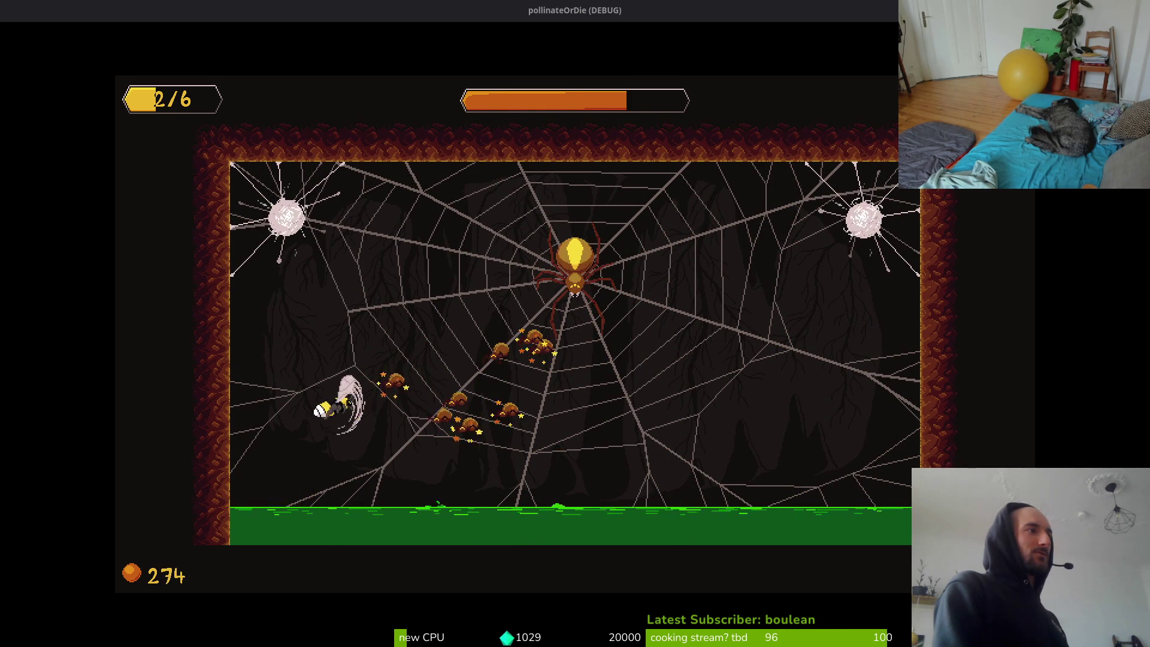
key("Right")
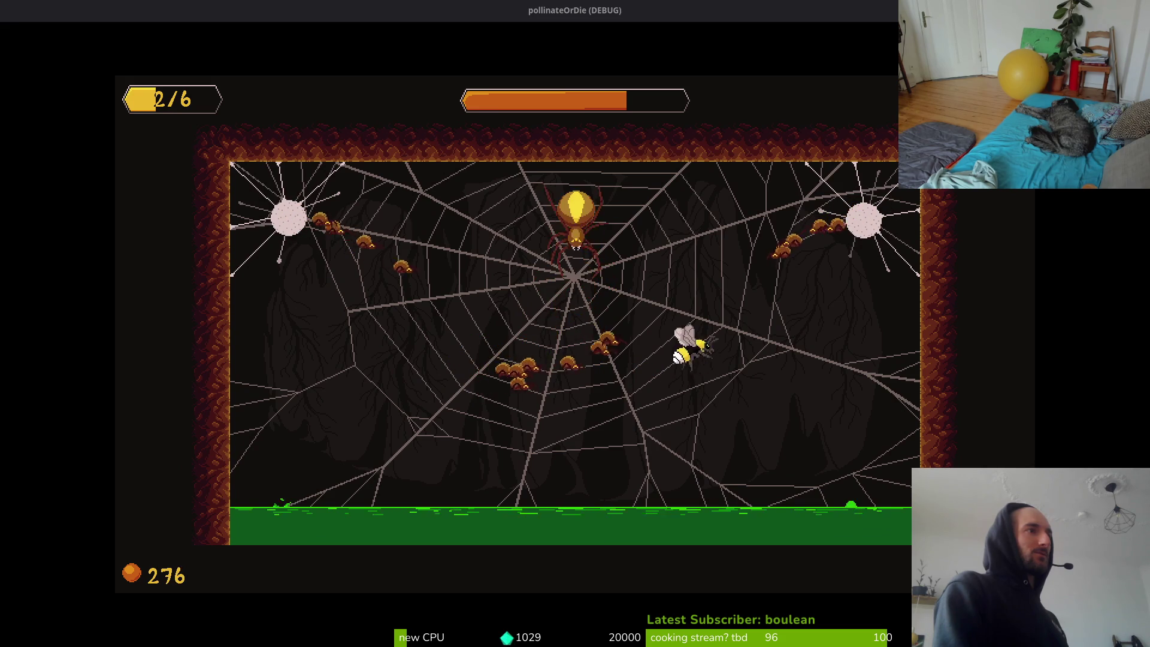
key("Left")
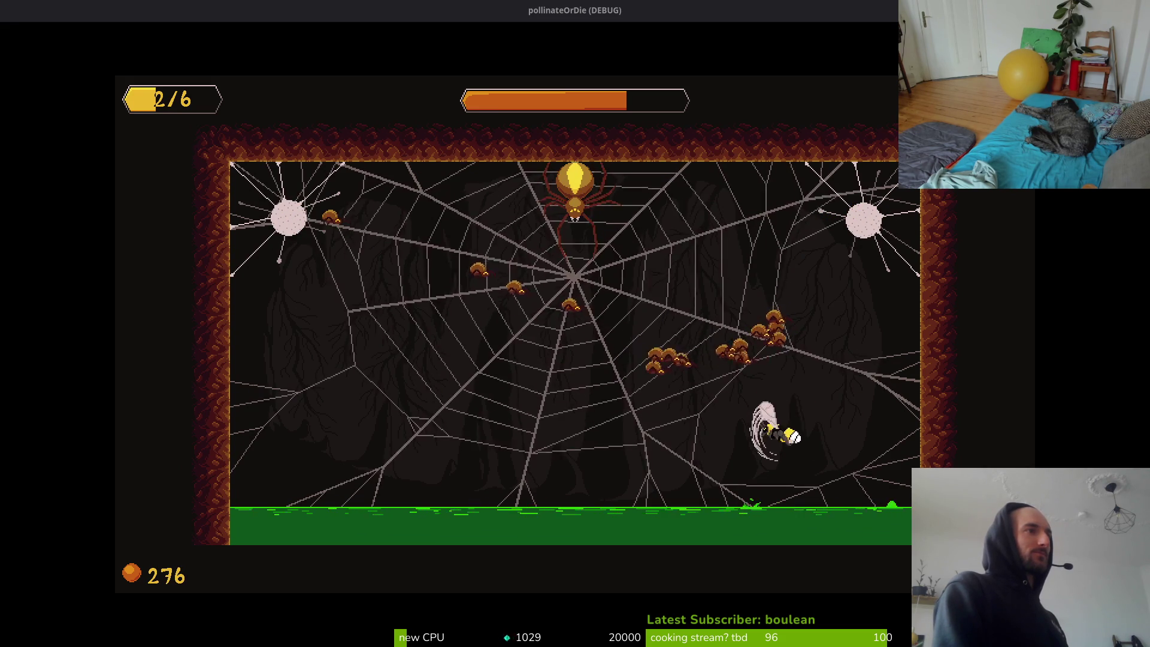
key("space")
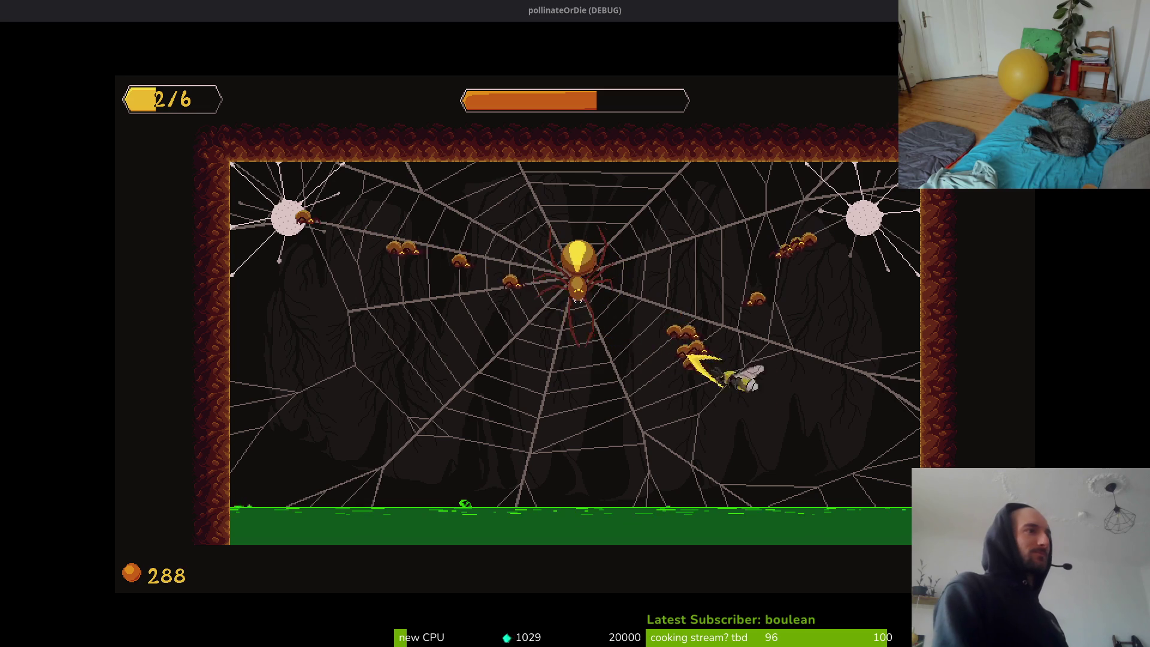
Keep dashing and slashing along the floor and through the web as pollen climbs to 312.
key("Down")
key("Left")
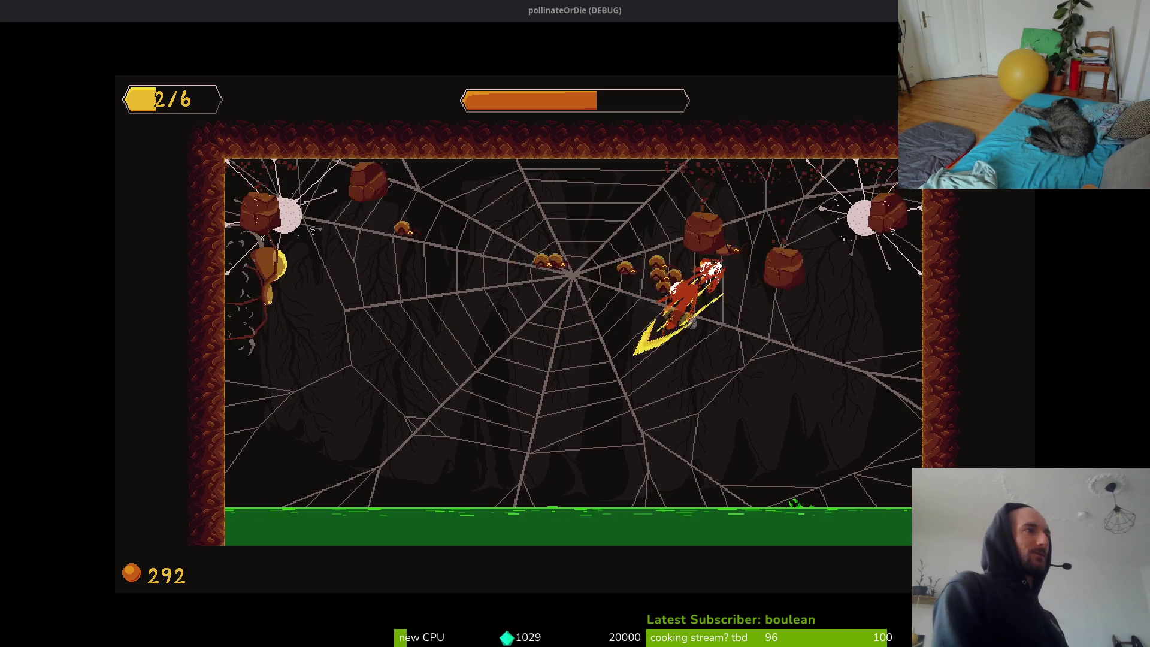
key("Left")
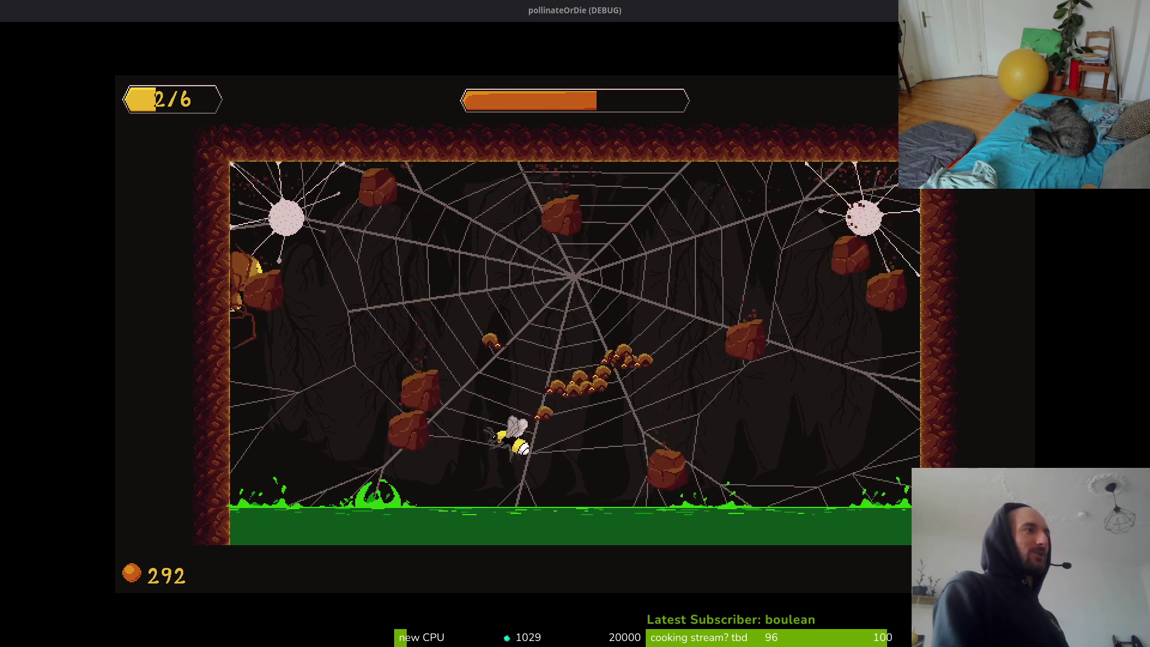
key("Right")
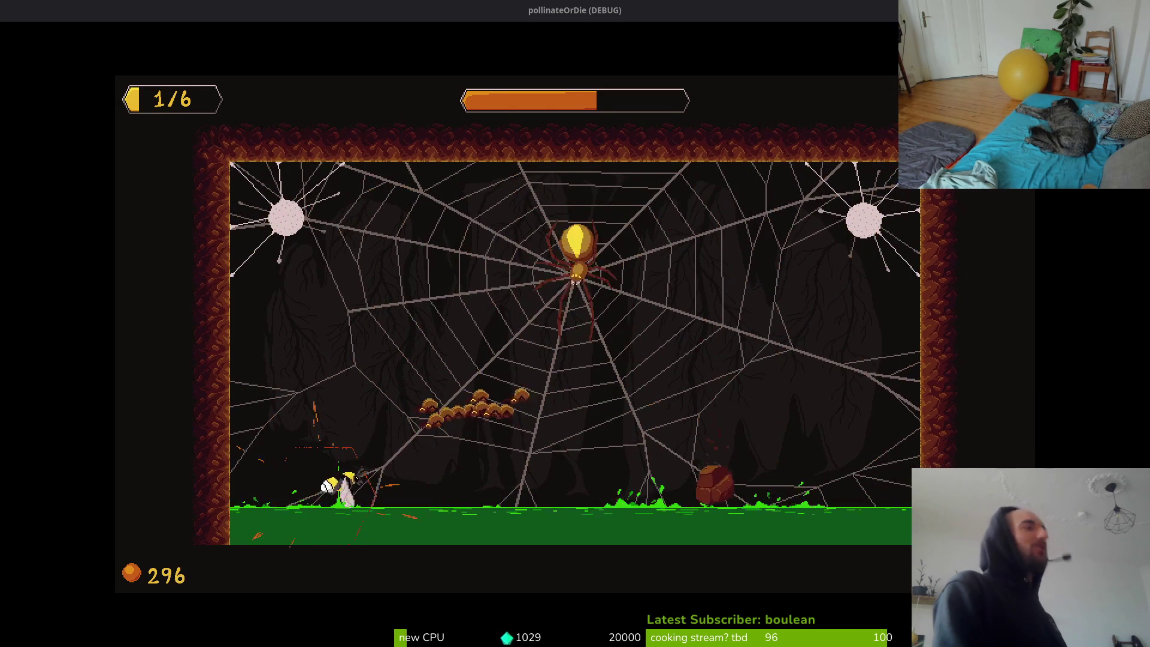
key("Right")
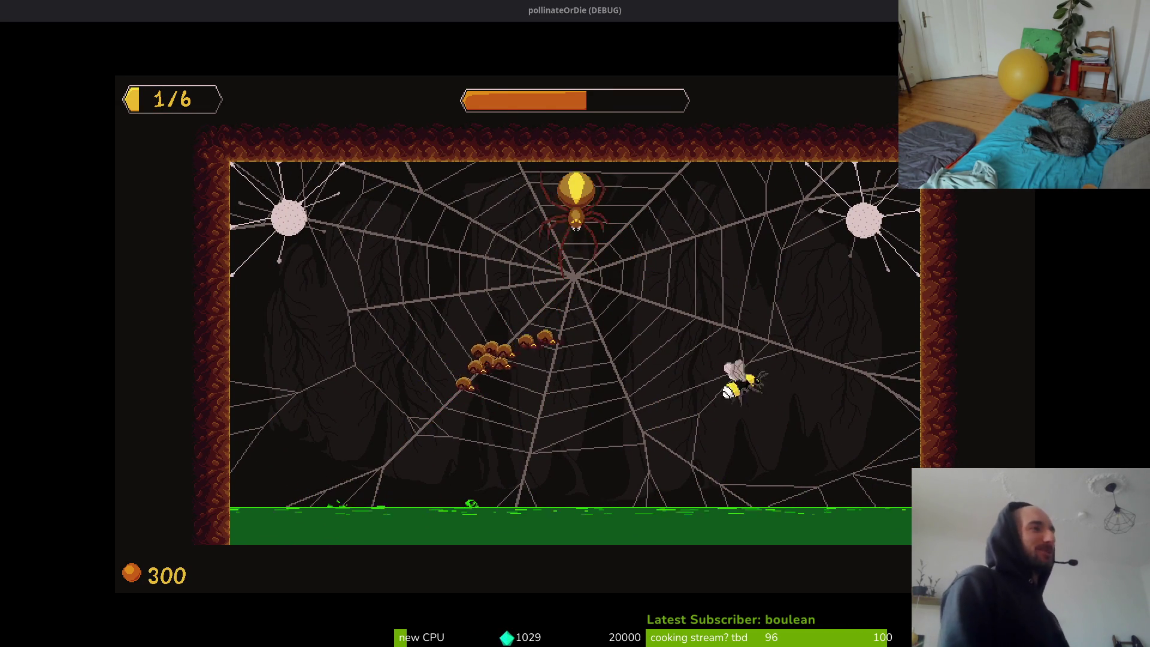
key("Right")
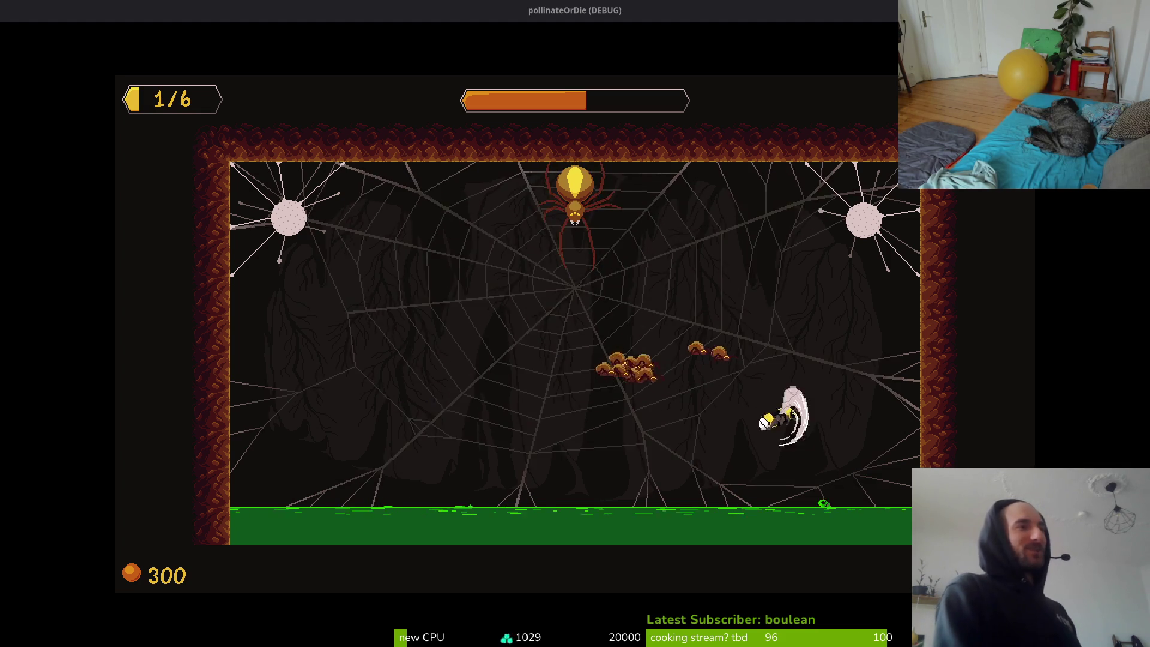
key("Left")
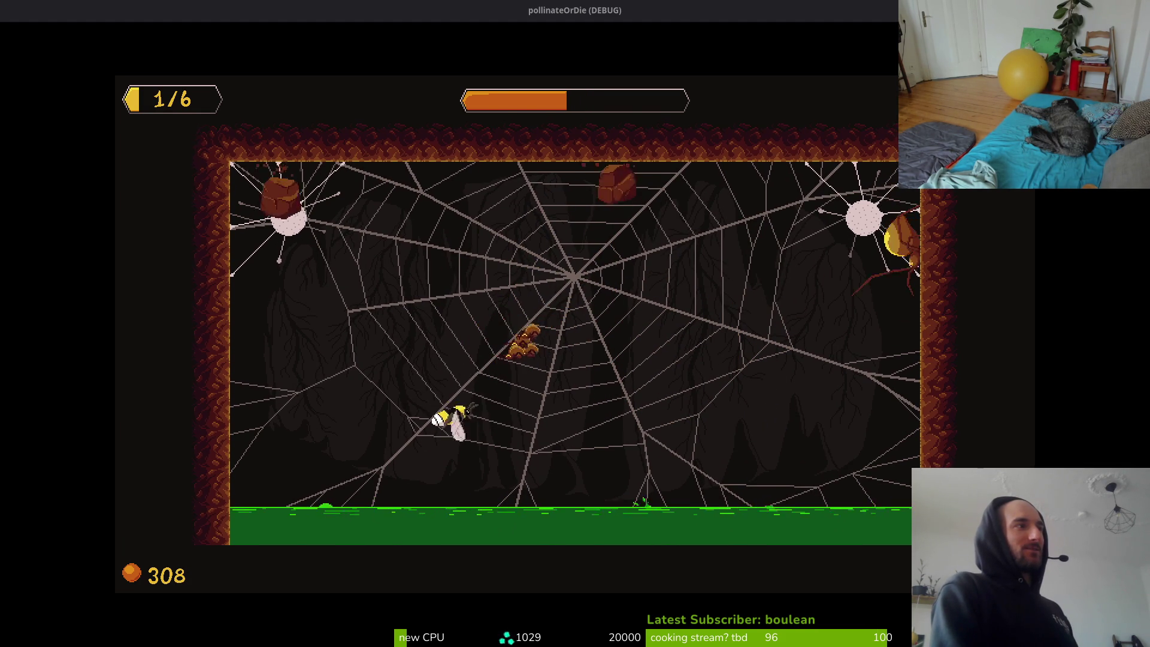
key("Right")
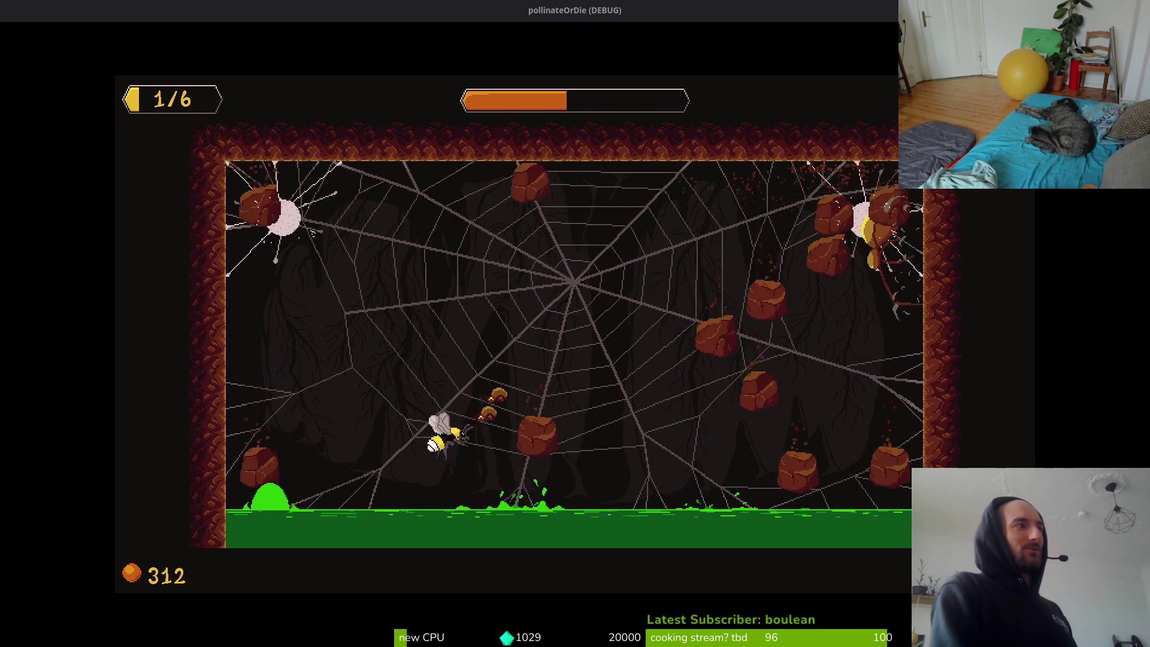
key("Right")
key("Left")
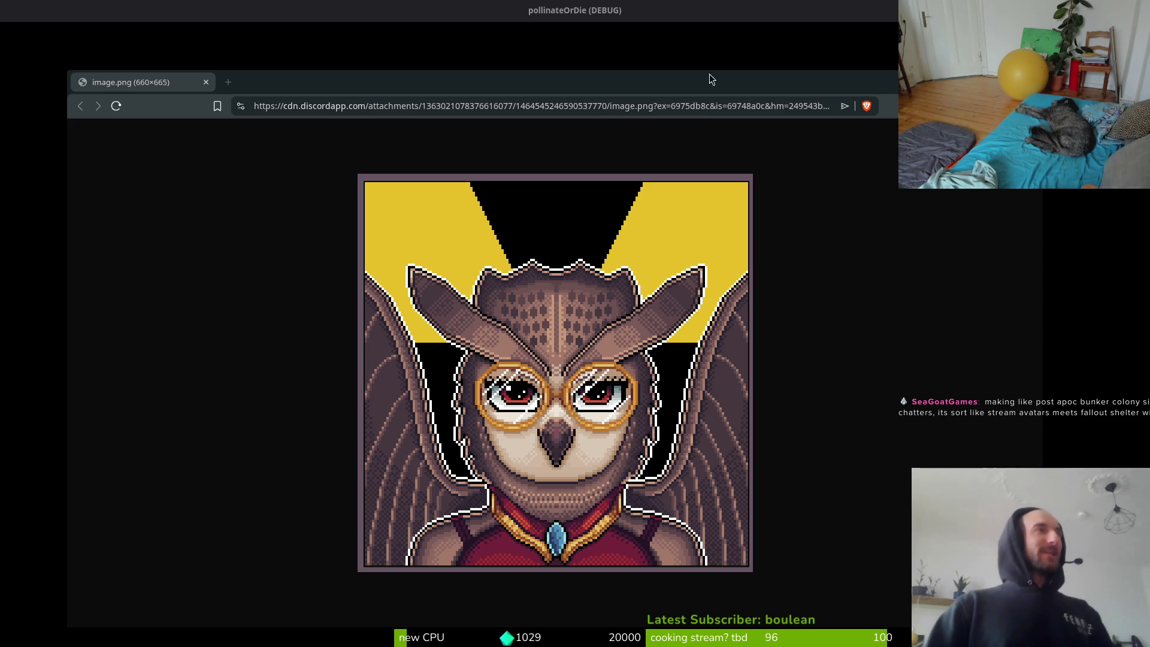
Hide the owl portrait in Brave and switch over to demo_over.gd in the code editor.
left_click(857, 19)
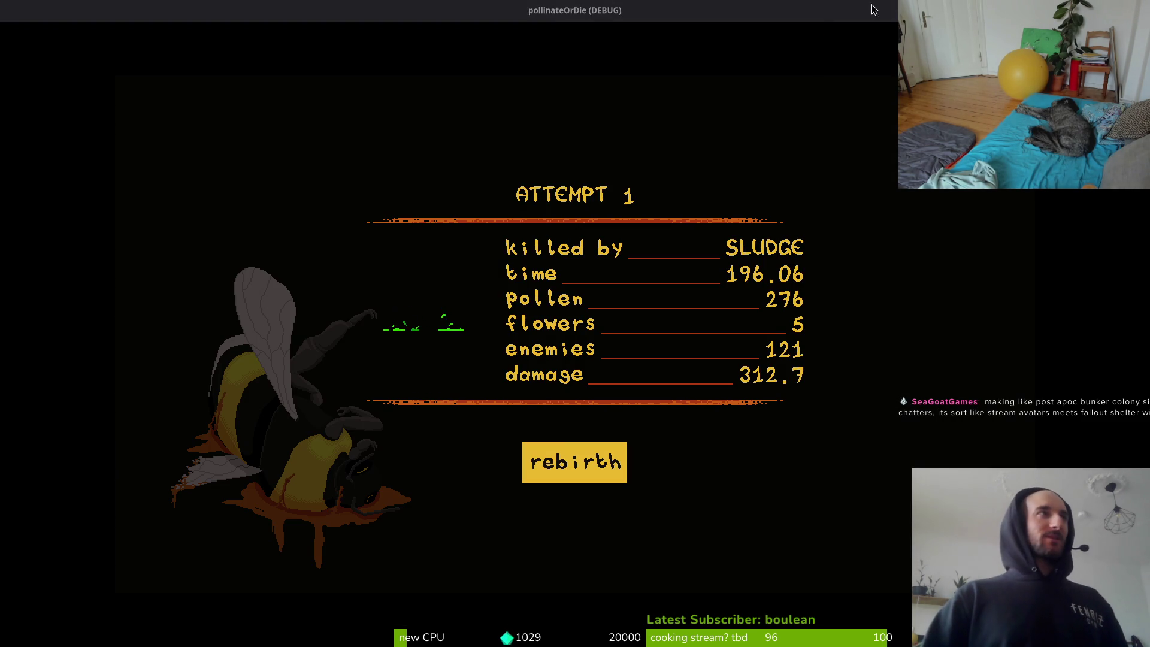
key("alt+Tab")
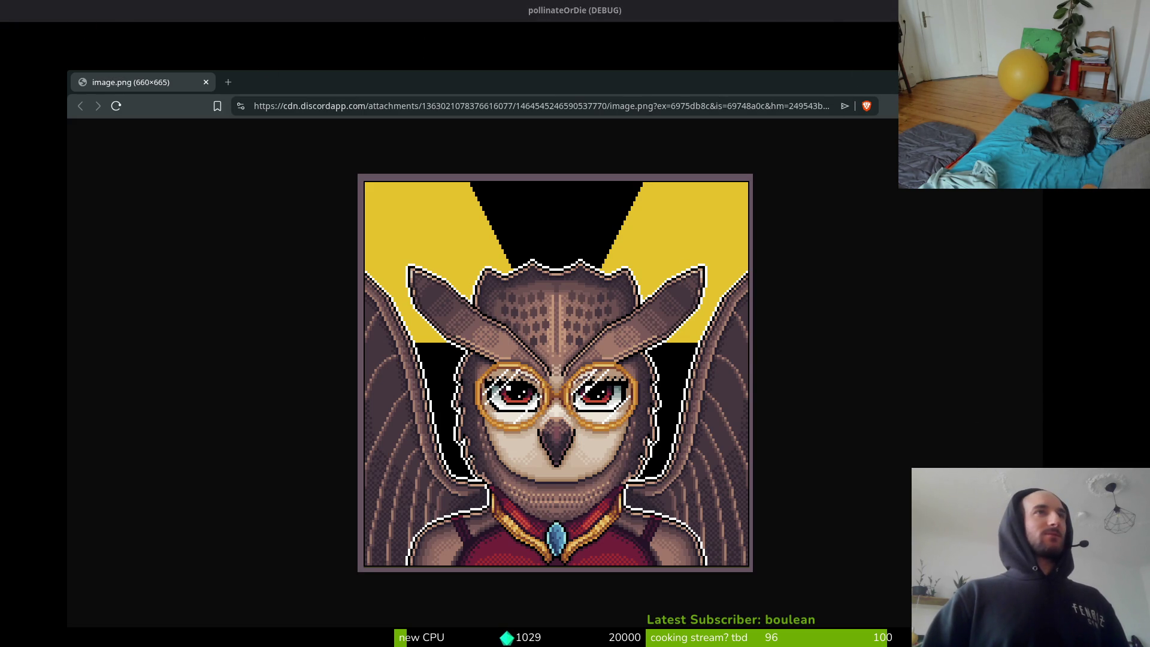
key("alt+Tab")
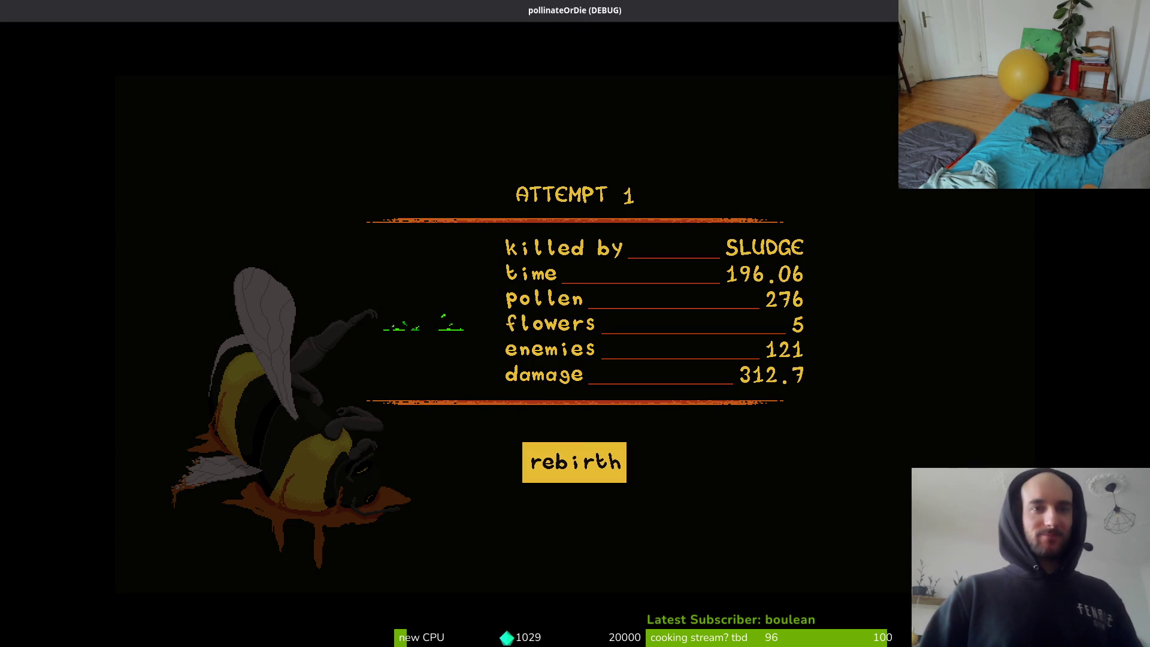
key("alt+Tab")
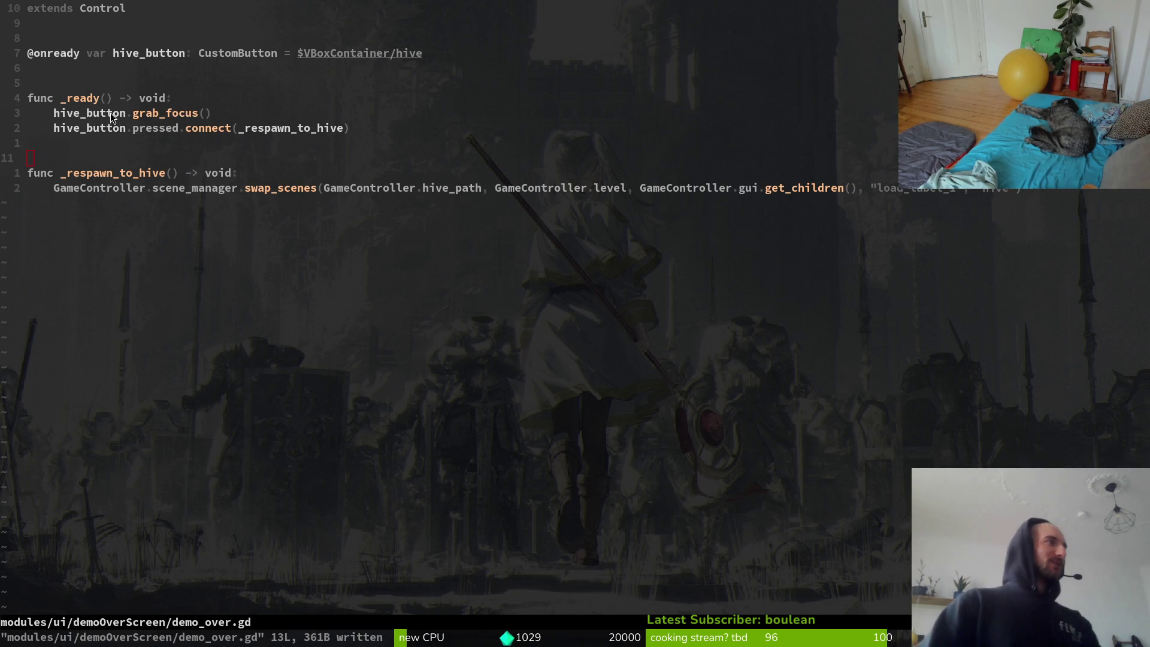
Save demo_over.gd with :w, then write and quit Vim with :wq.
type(":write")
key("Return")
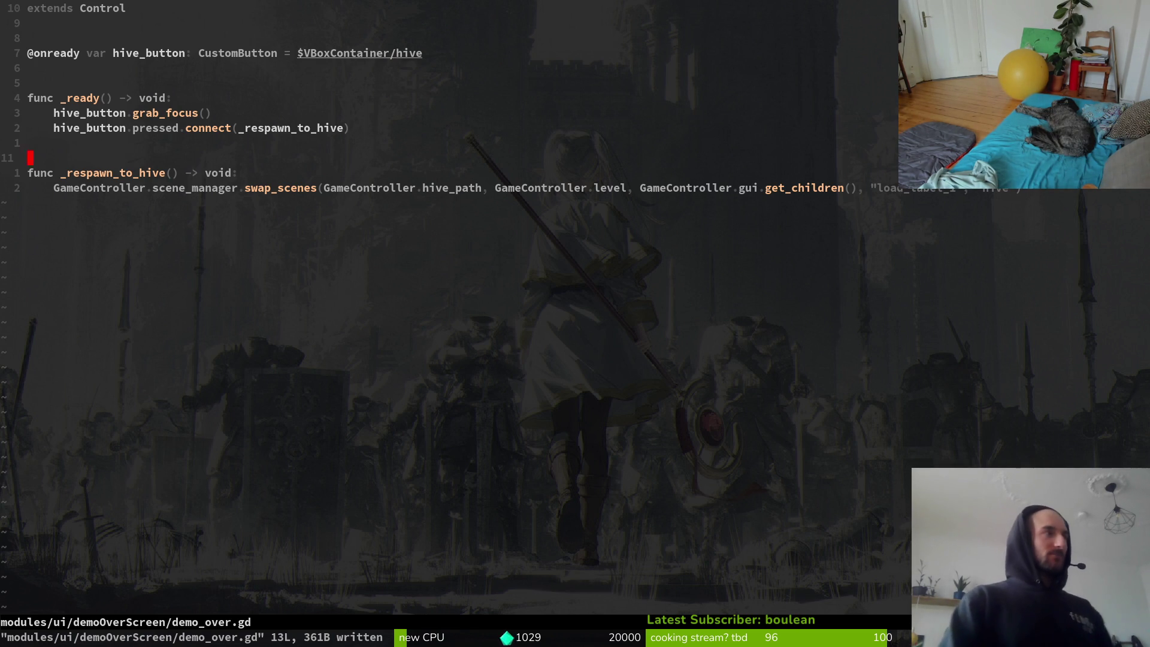
type(":wq")
key("Return")
type(":wq")
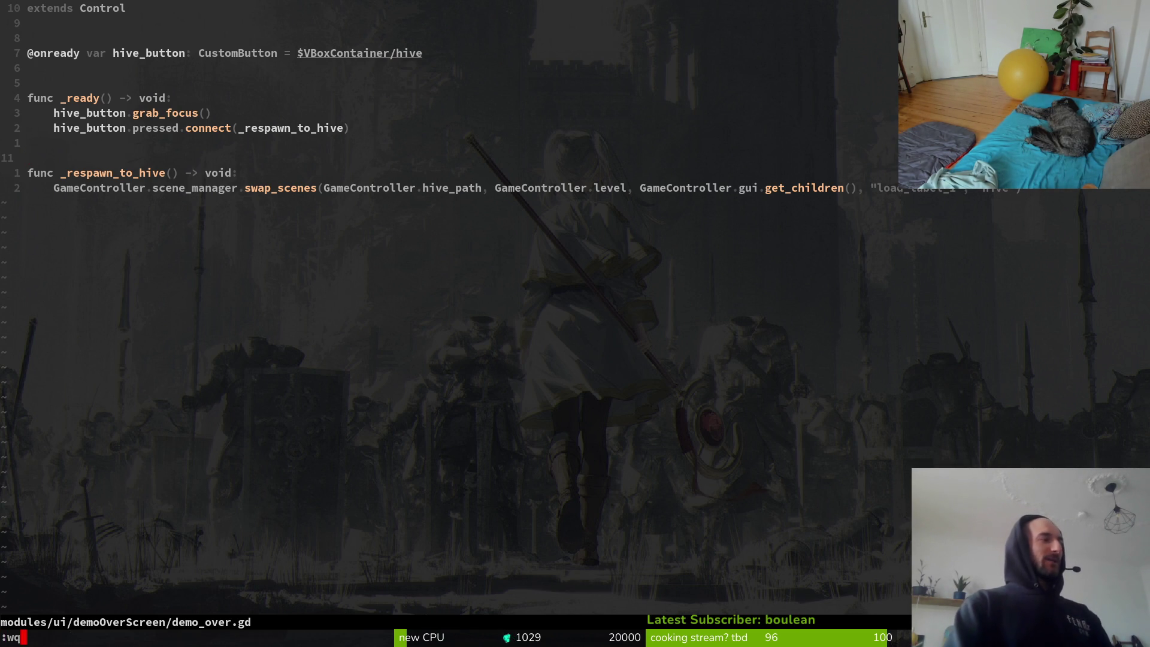
key("Return")
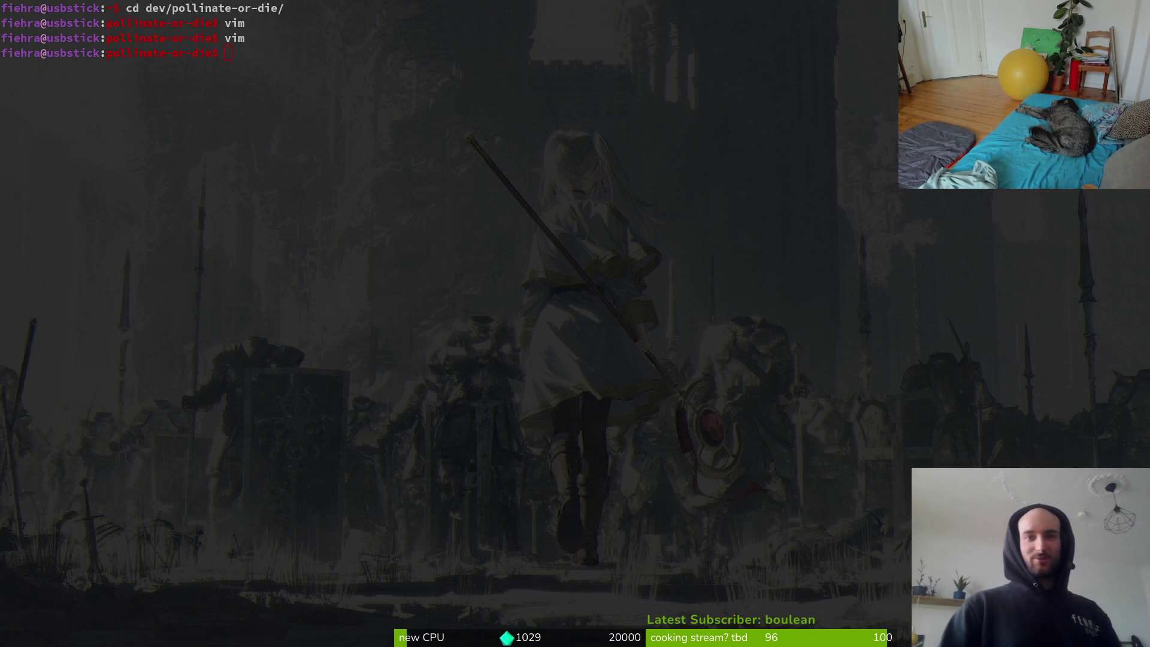
Inspect the spider scene's HealthComponent in Godot, then run the project in debug with F5.
key("super+2")
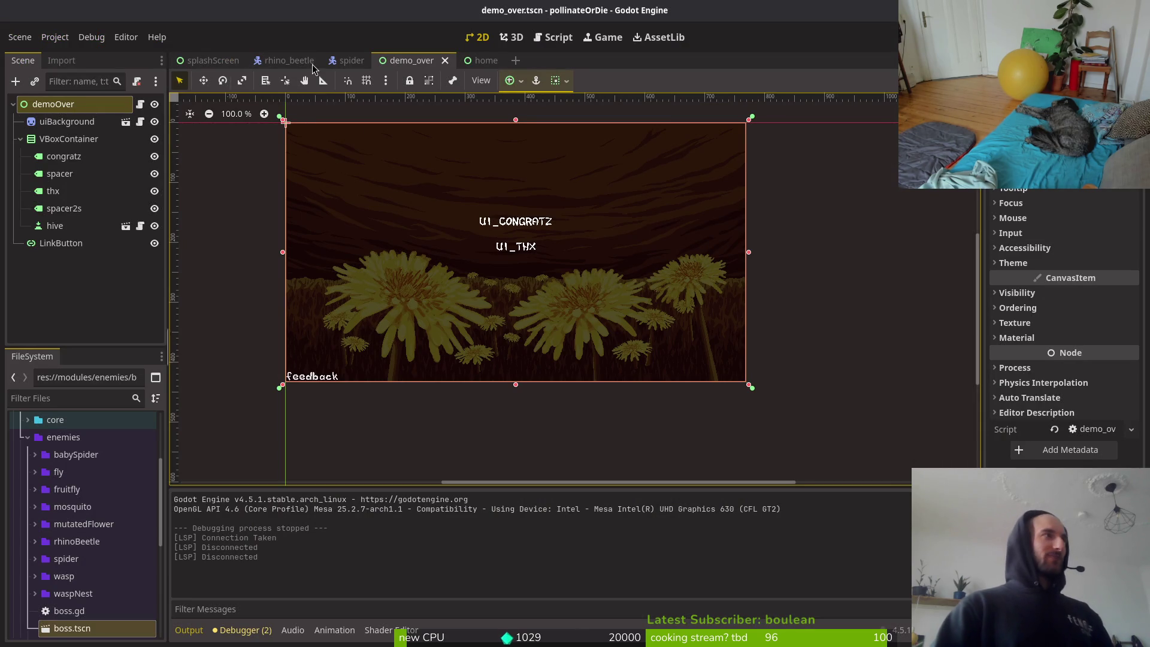
left_click(353, 60)
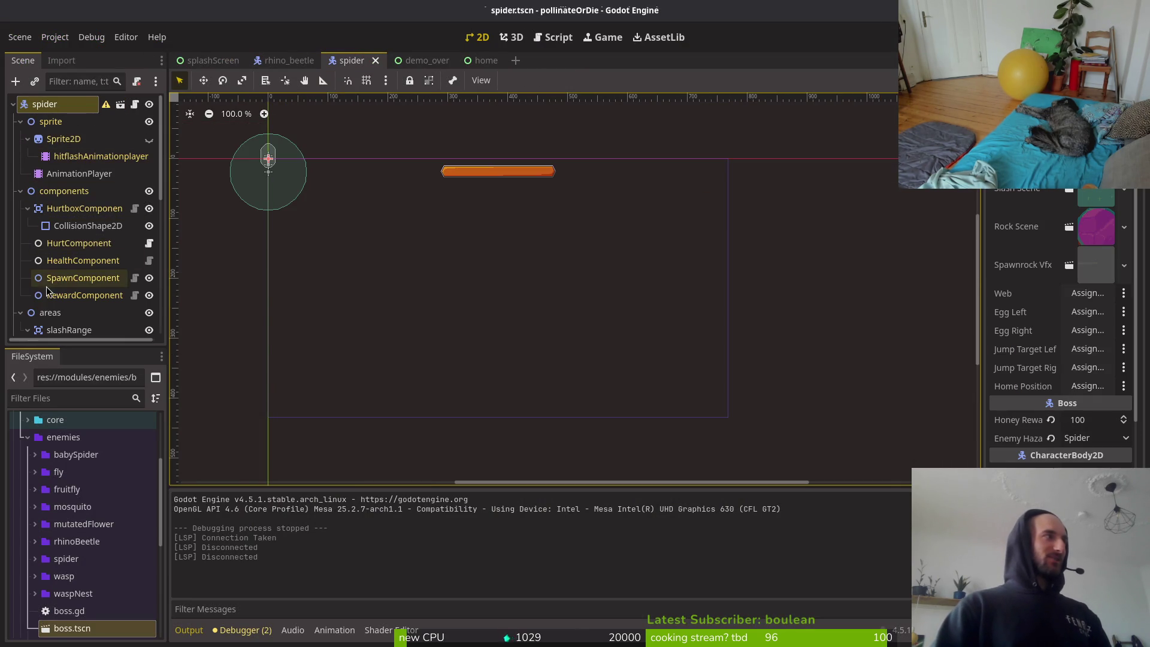
left_click(39, 263)
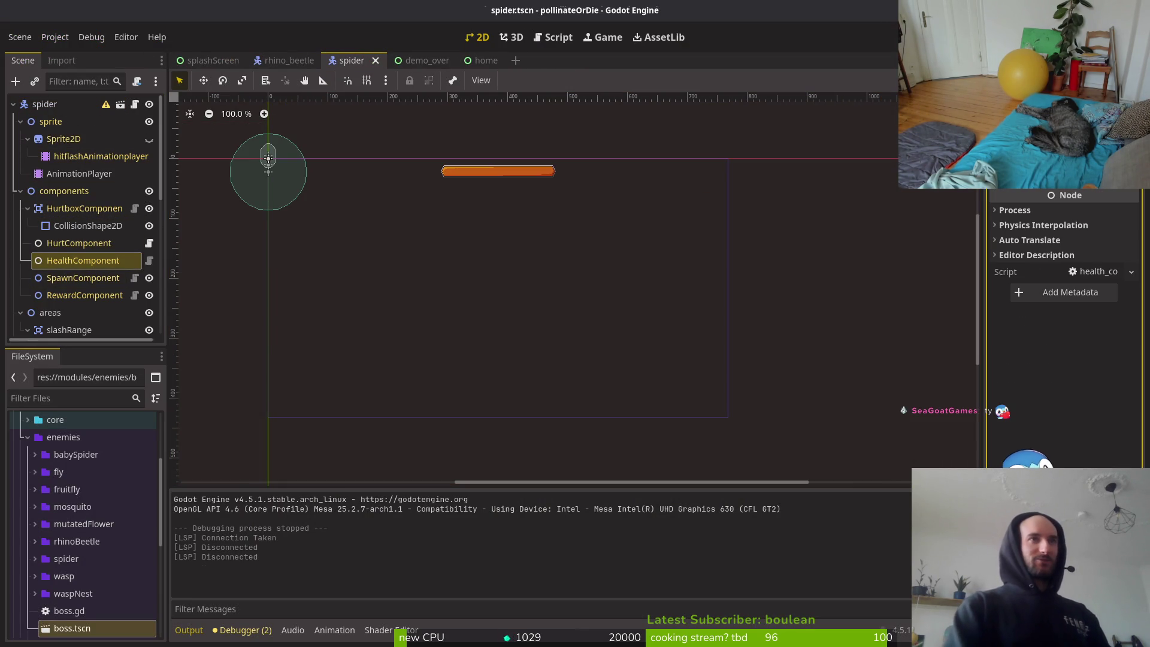
key("F5")
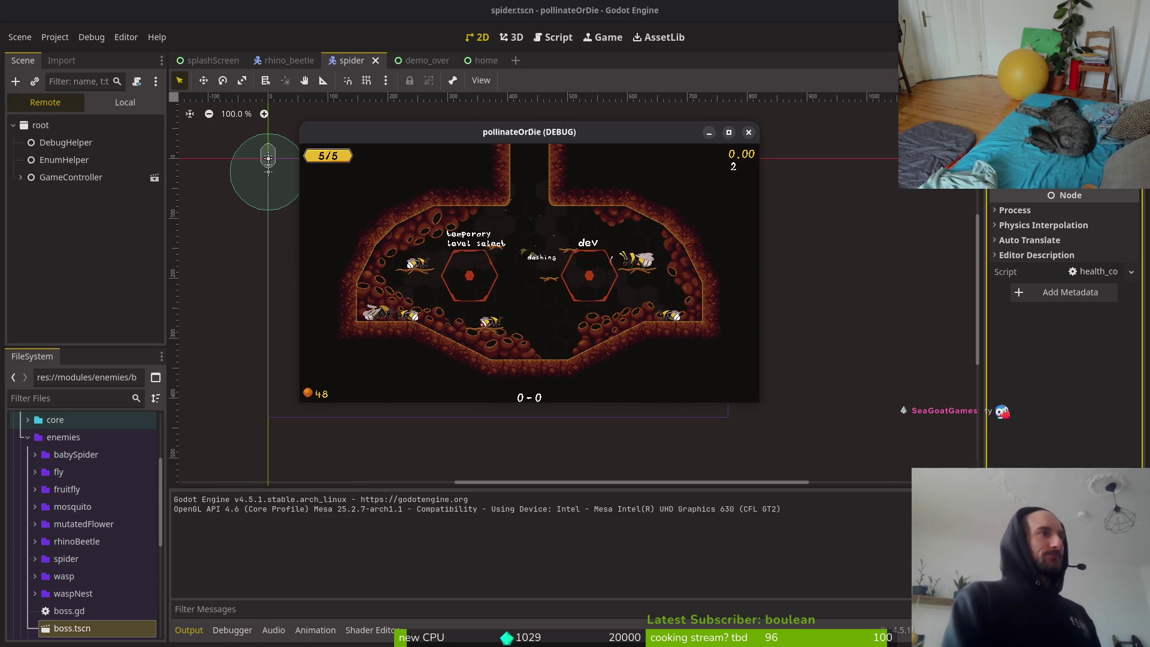
Go fullscreen with F11 and play from the hive into level 1-2 until the dandelion blooms.
key("F11")
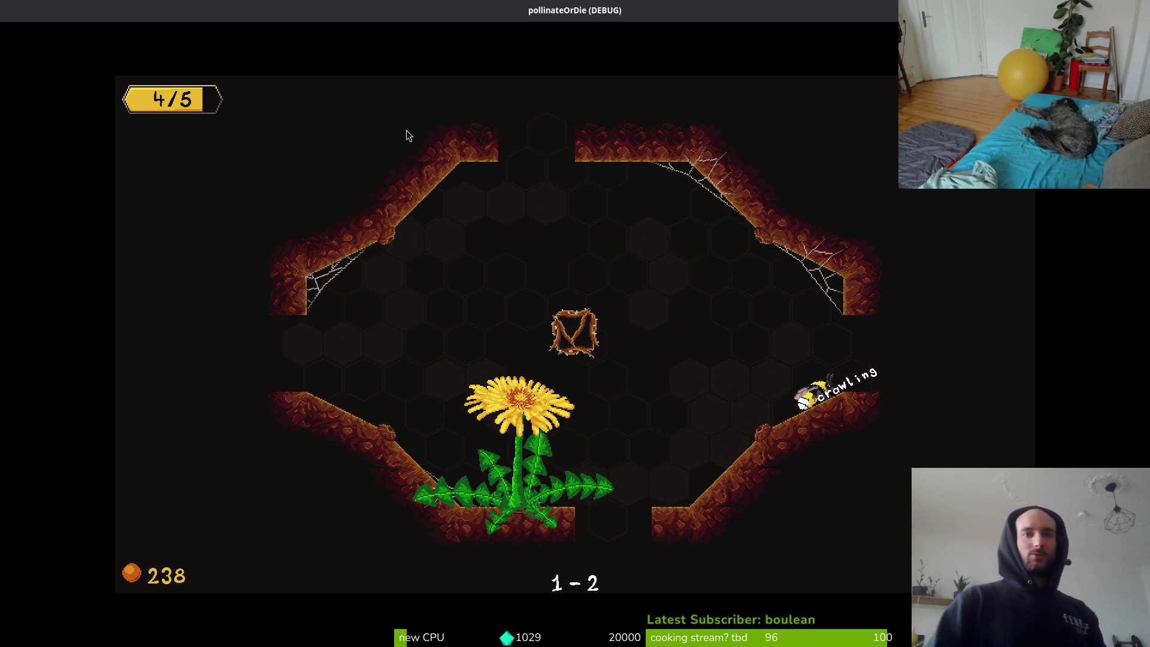
Stop the game, open wasp.tscn via quick search showing its Local tree, and rerun with F5.
key("F8")
key("shift+alt+o")
type("wasp")
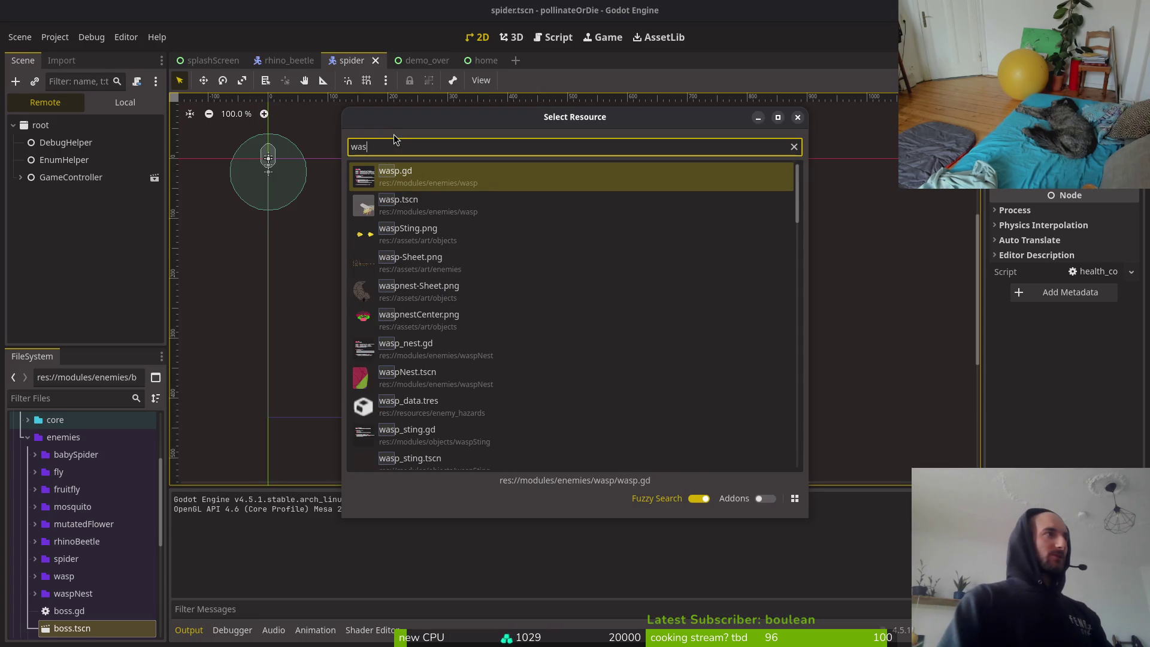
key("Down")
key("Return")
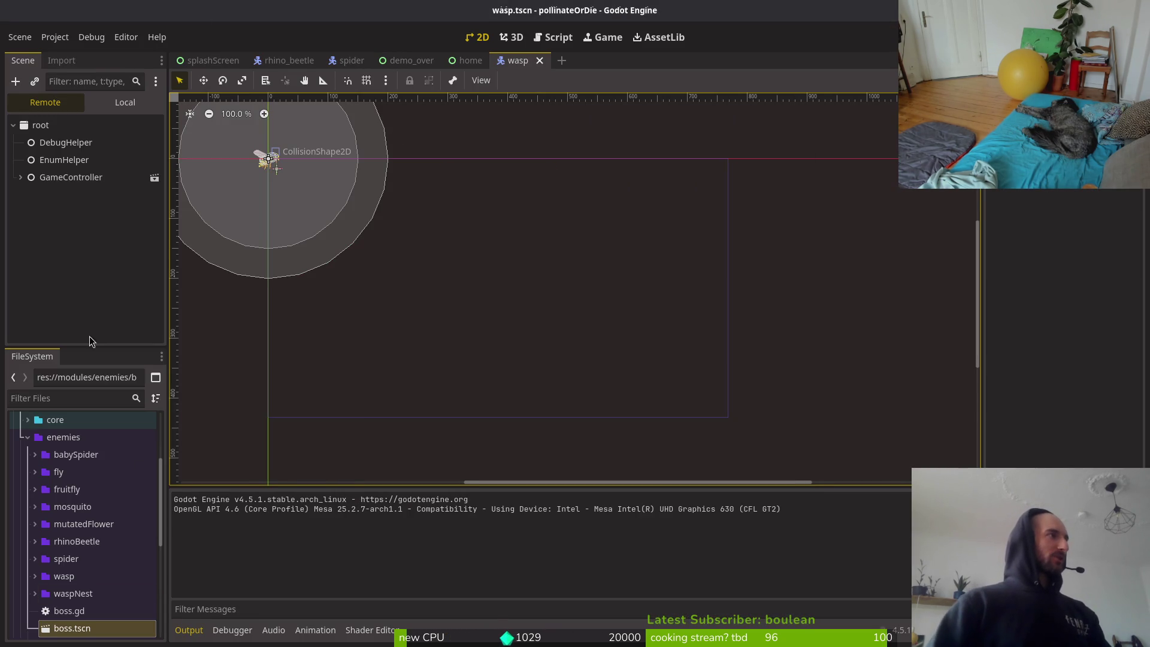
left_click(114, 103)
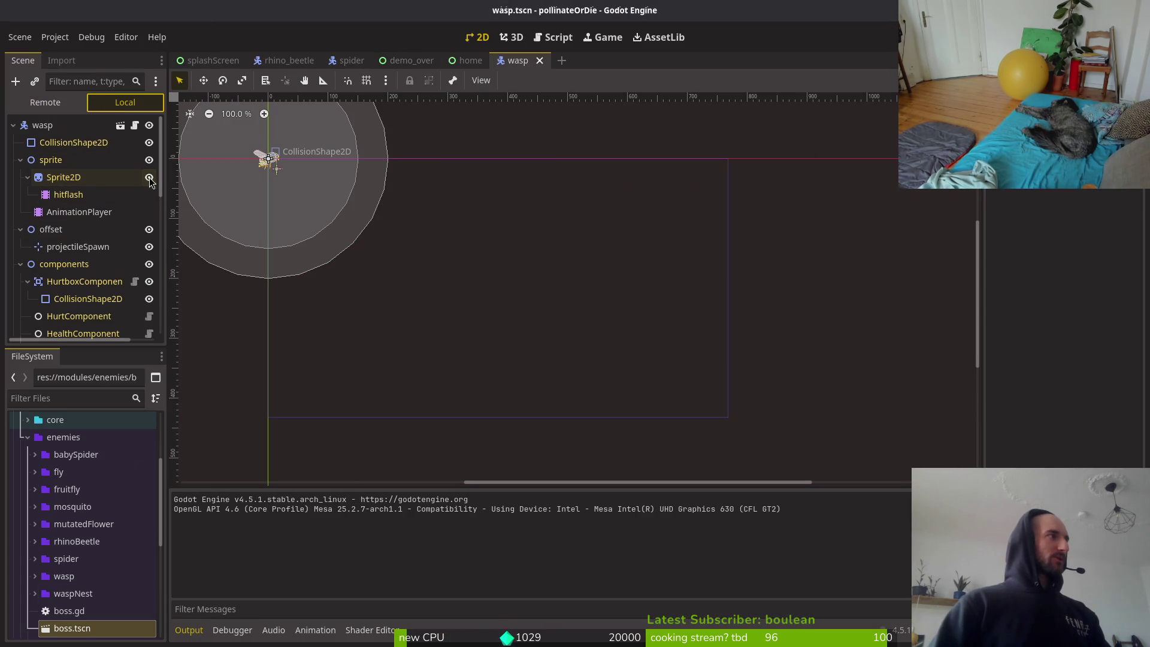
key("F5")
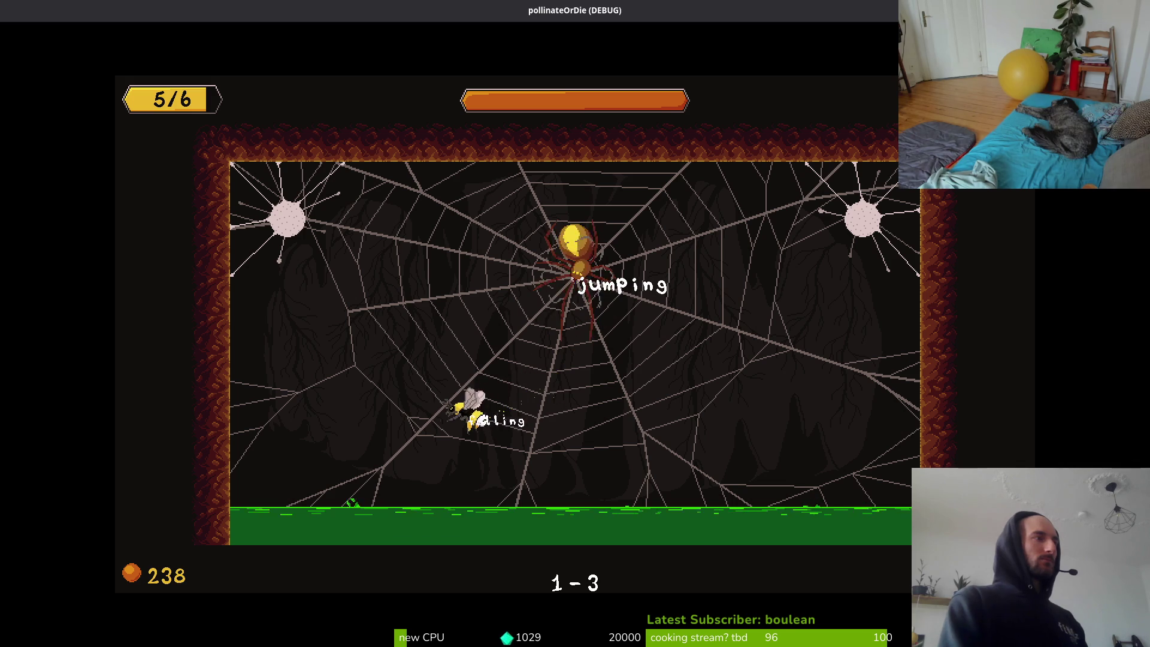
Dash at the level 1-3 spider boss until it dies, then switch to the terminal.
key("space")
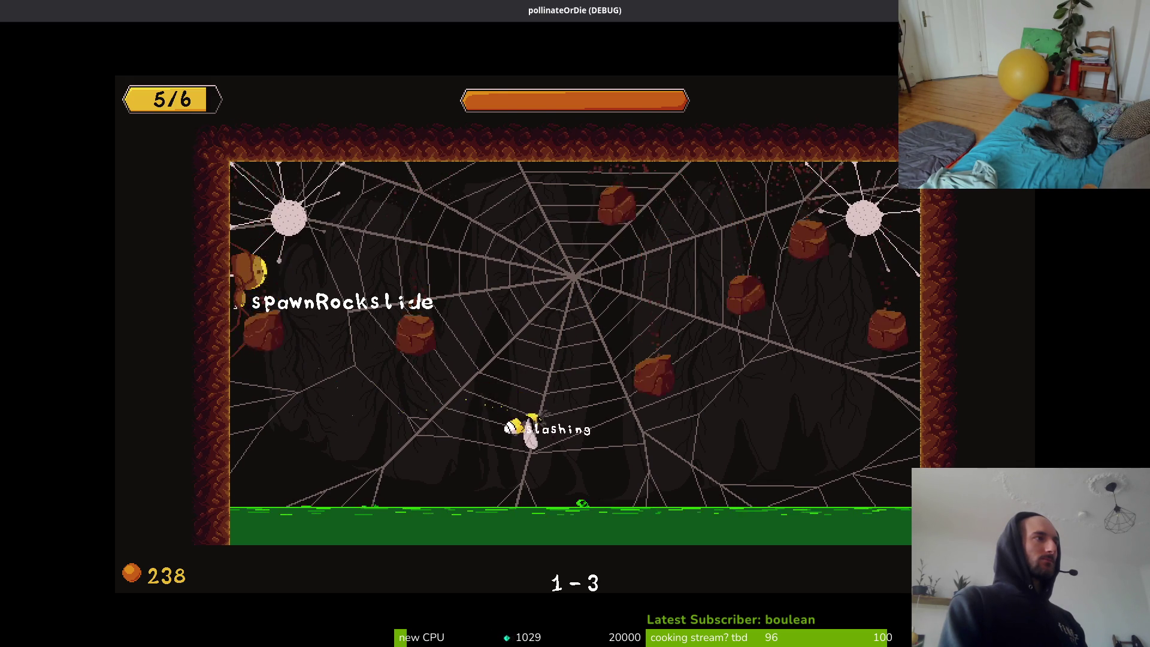
key("space")
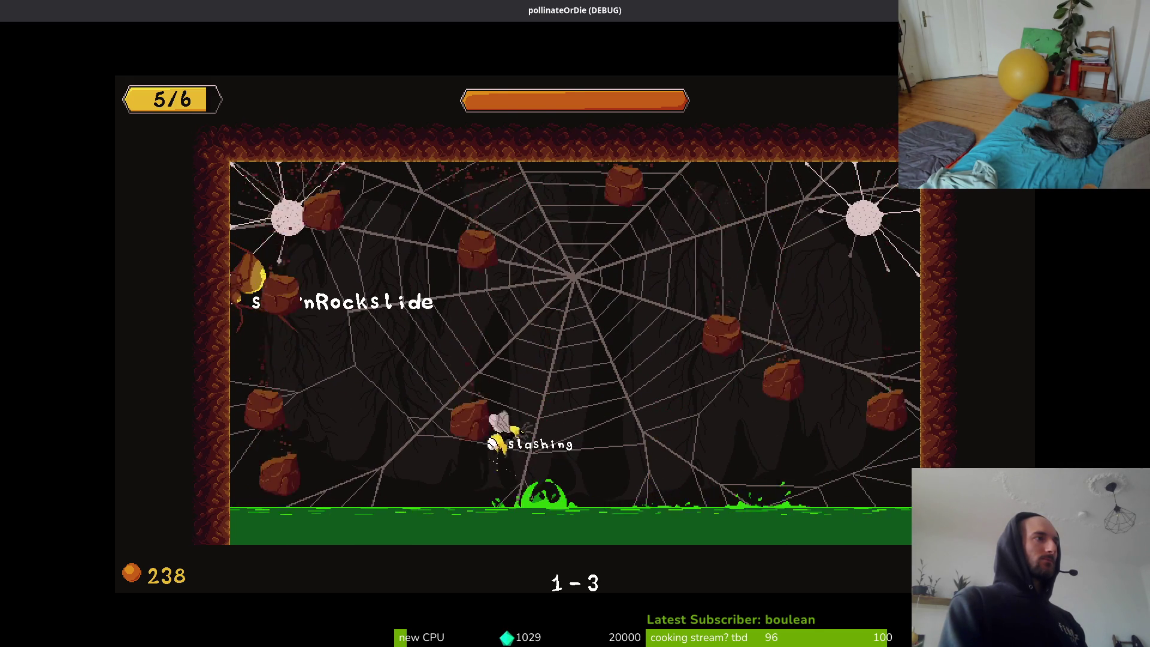
key("space")
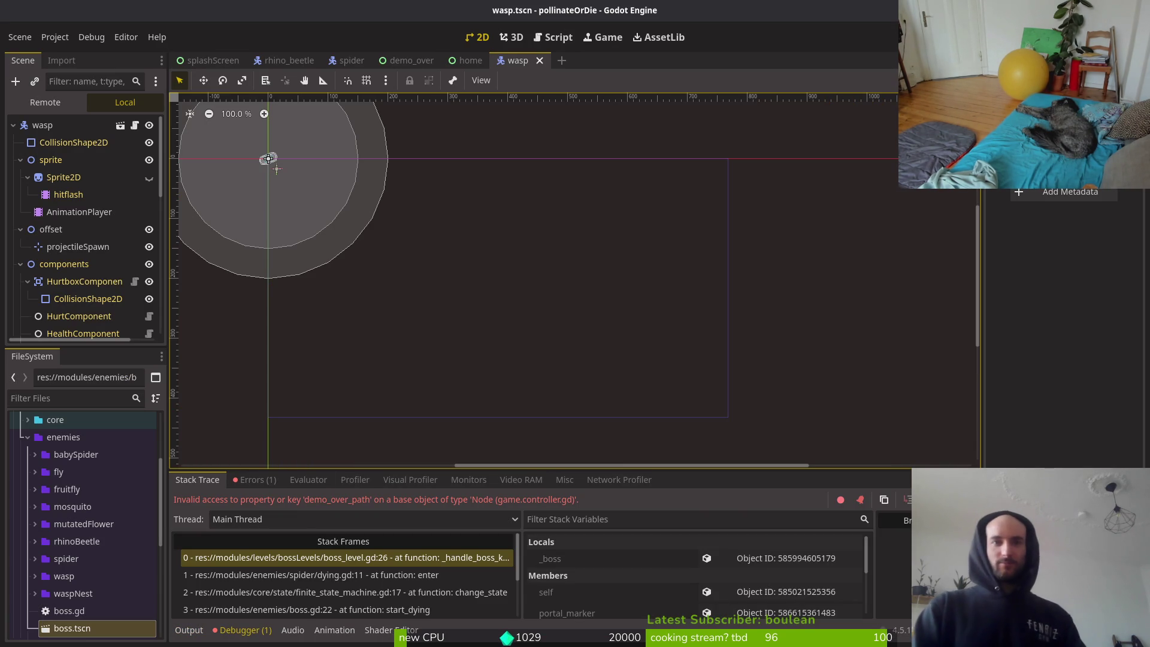
key("super+1")
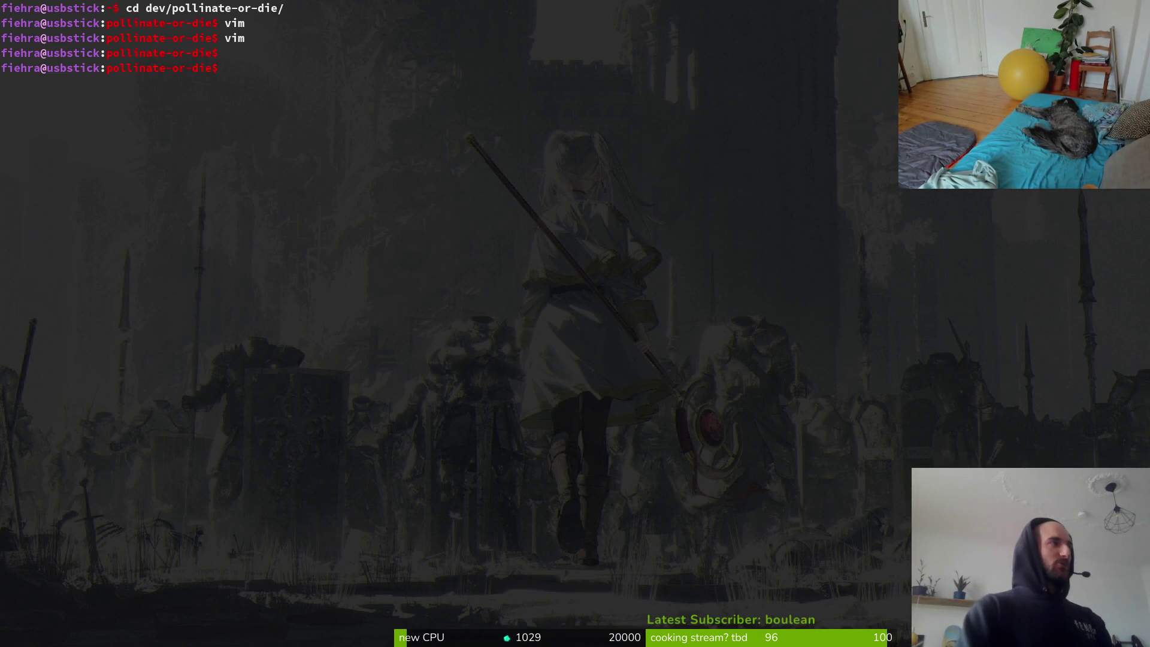
Launch Vim in the project and open game.controller.gd with the file finder.
type("vim")
key("Return")
key("space")
key("f")
key("f")
type("gamec")
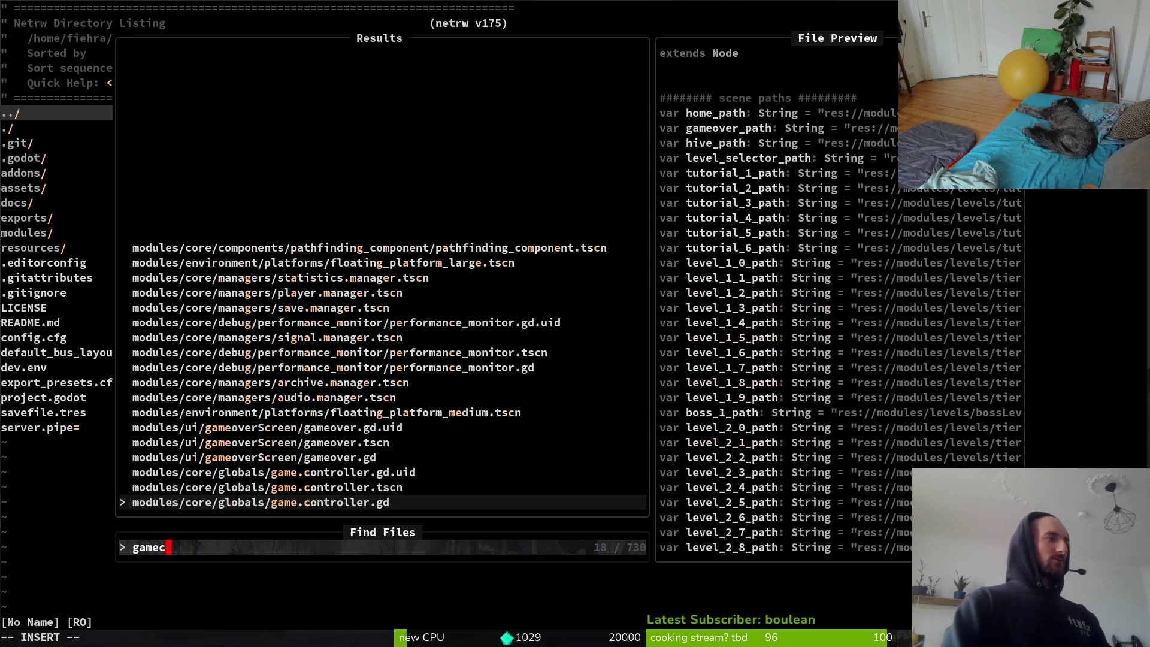
key("Return")
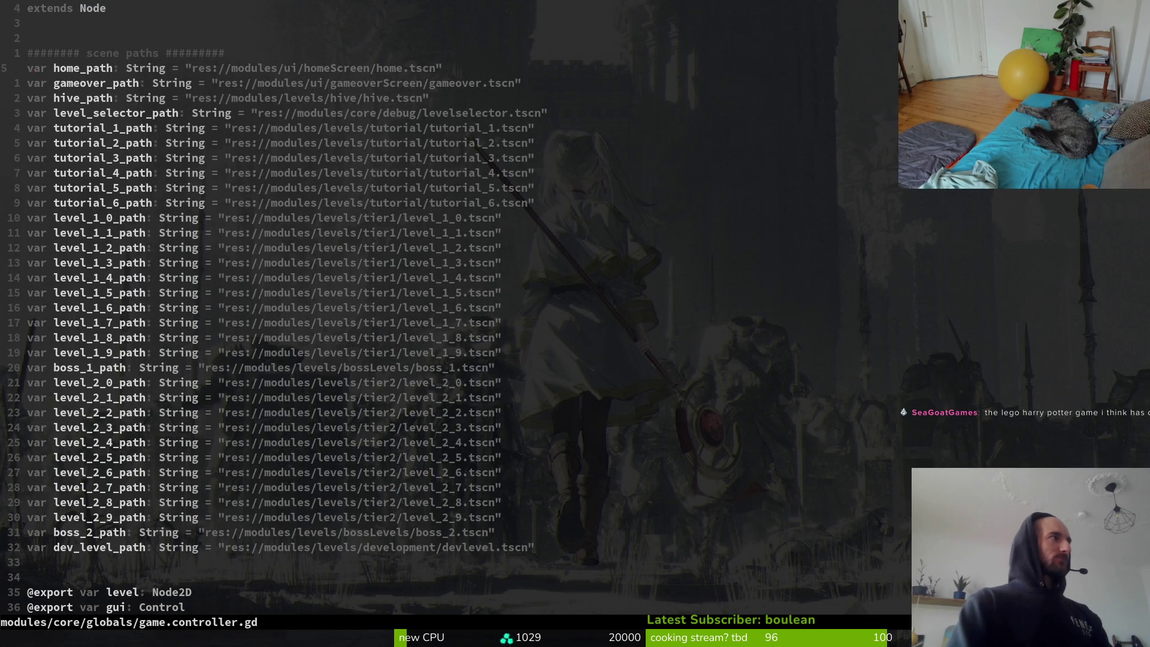
Duplicate the gameover_path line as a new demo_over_path variable and save with :w.
key("j")
key("y")
key("y")
type("p")
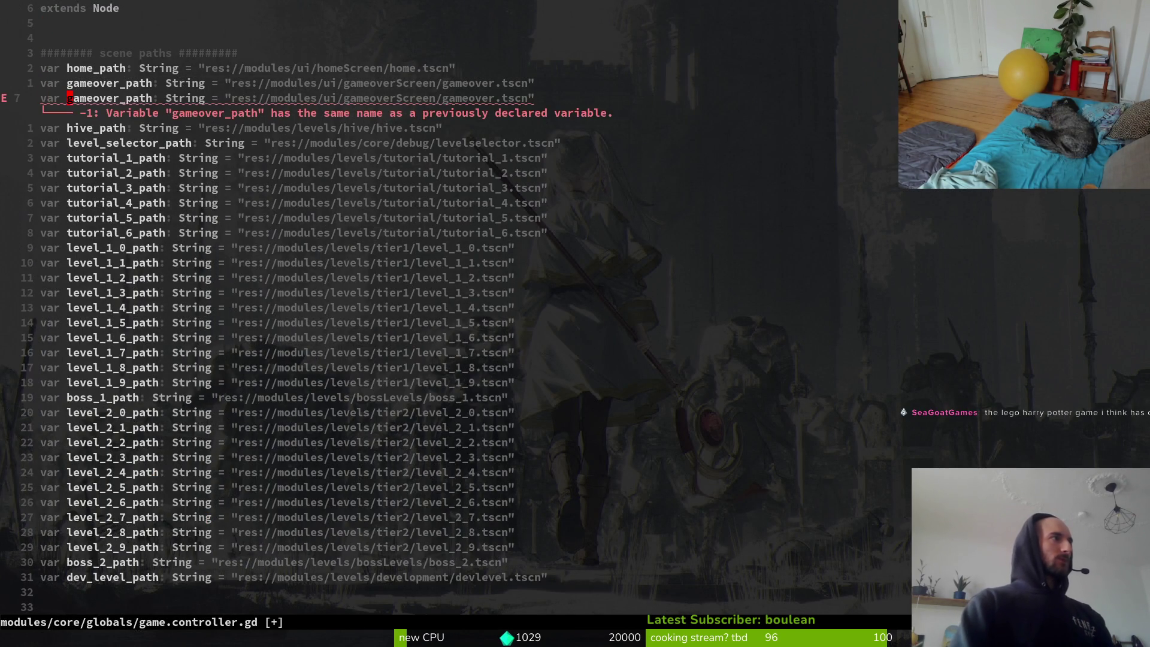
type("cwdemo")
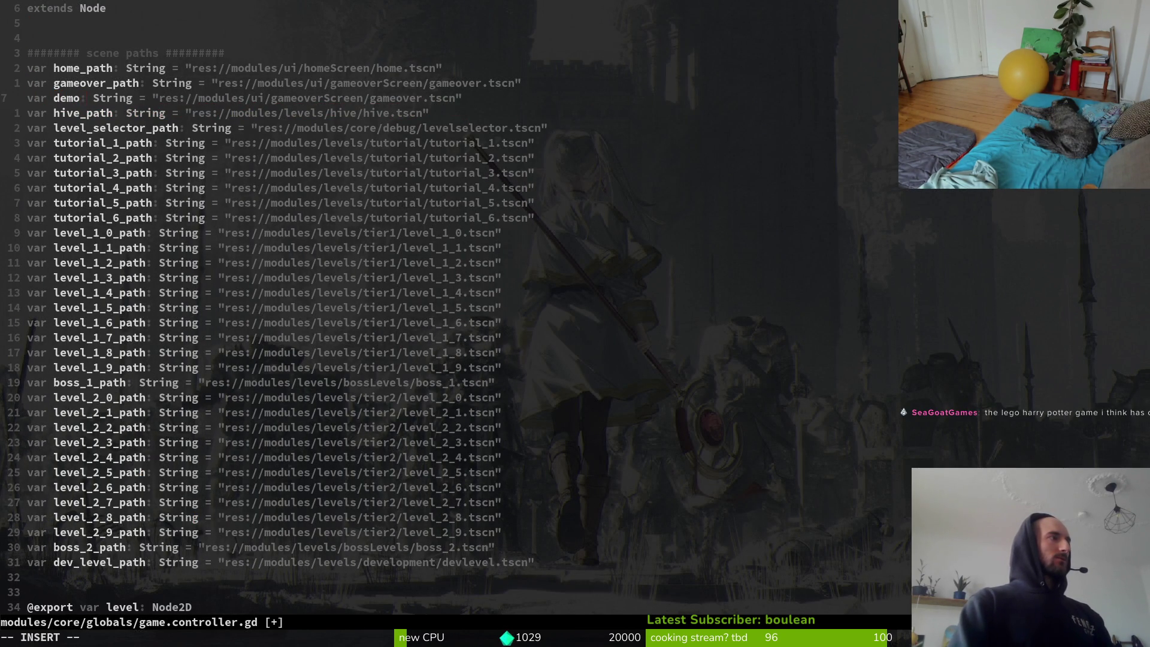
type("_over_path")
key("Escape")
type(":w")
key("Return")
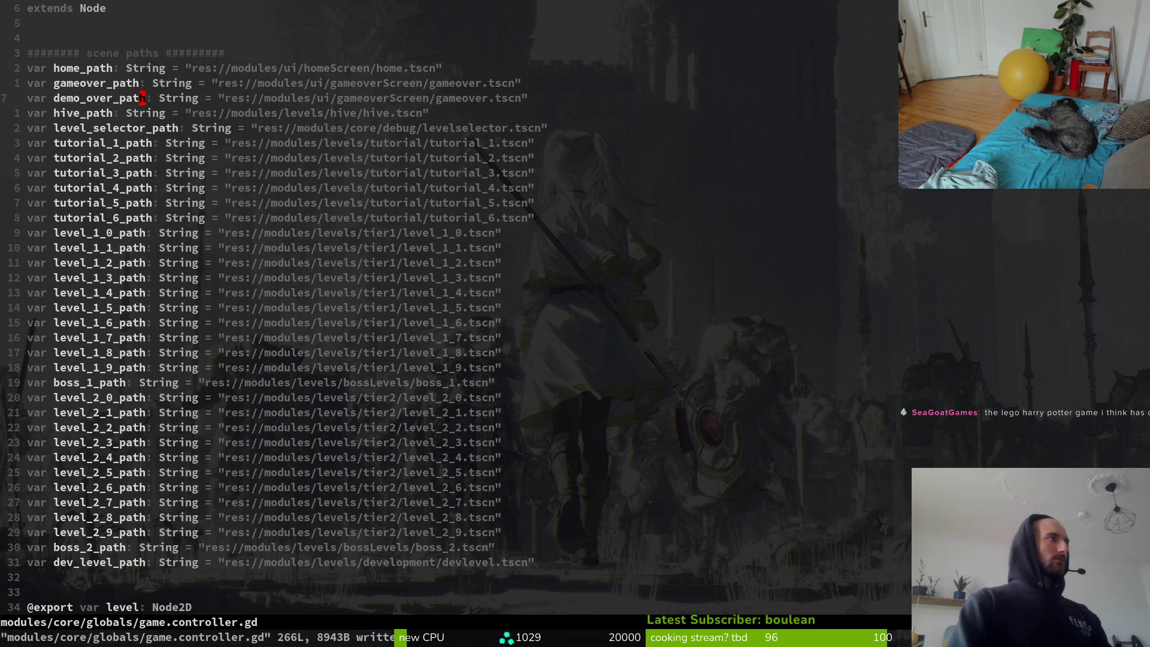
Open boss_level.gd through the project file finder.
key("space")
key("f")
key("f")
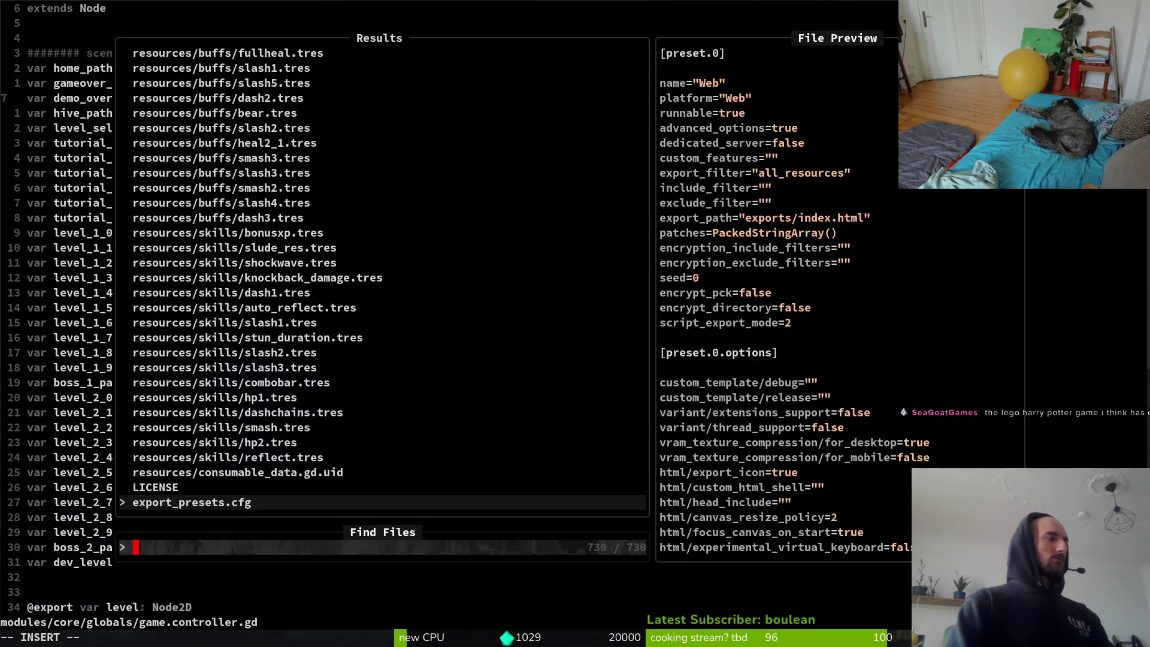
type("bosslev")
key("Return")
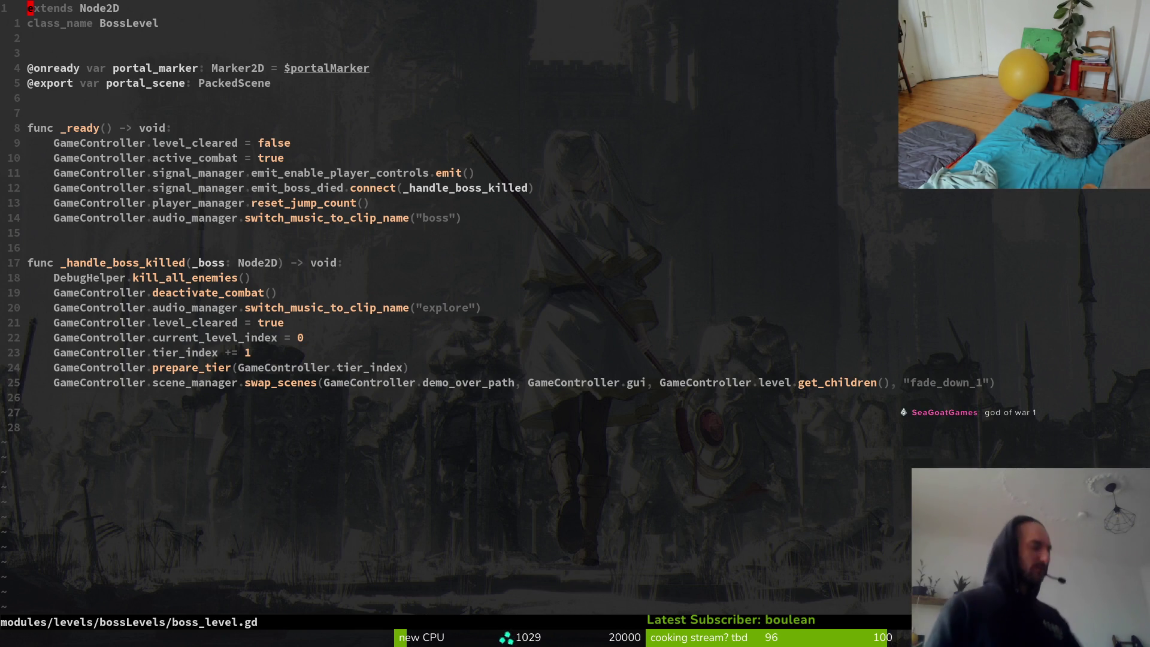
Save boss_level.gd and dismiss the write warning.
left_click(465, 351)
type(":w")
key("Return")
type("jjn")
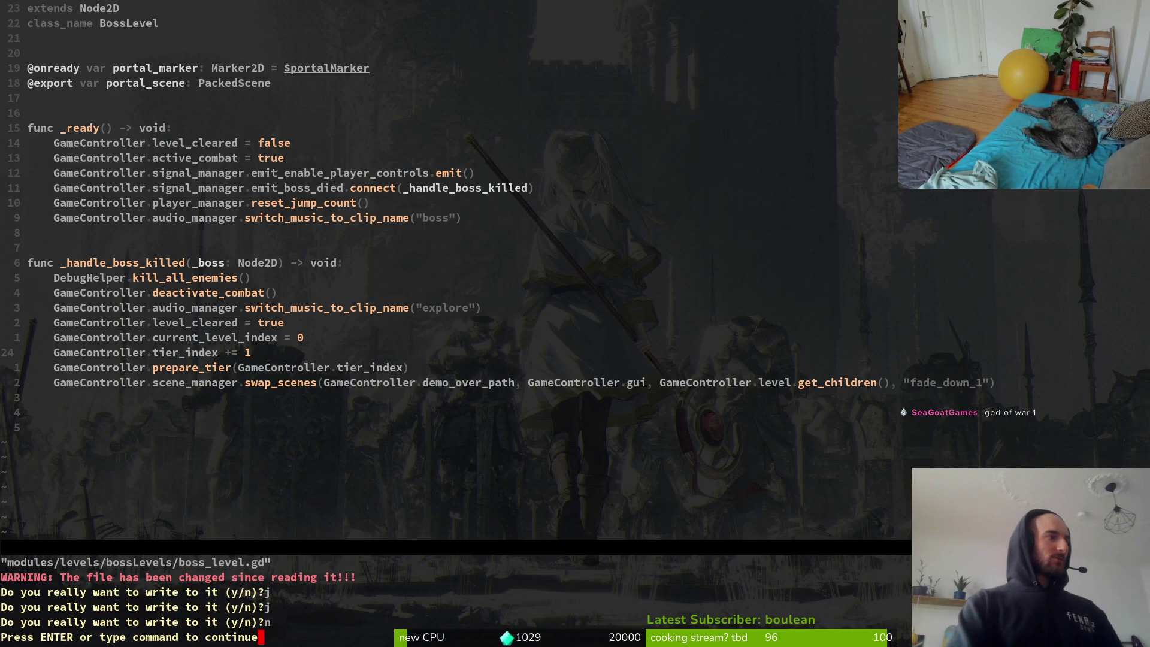
key("Return")
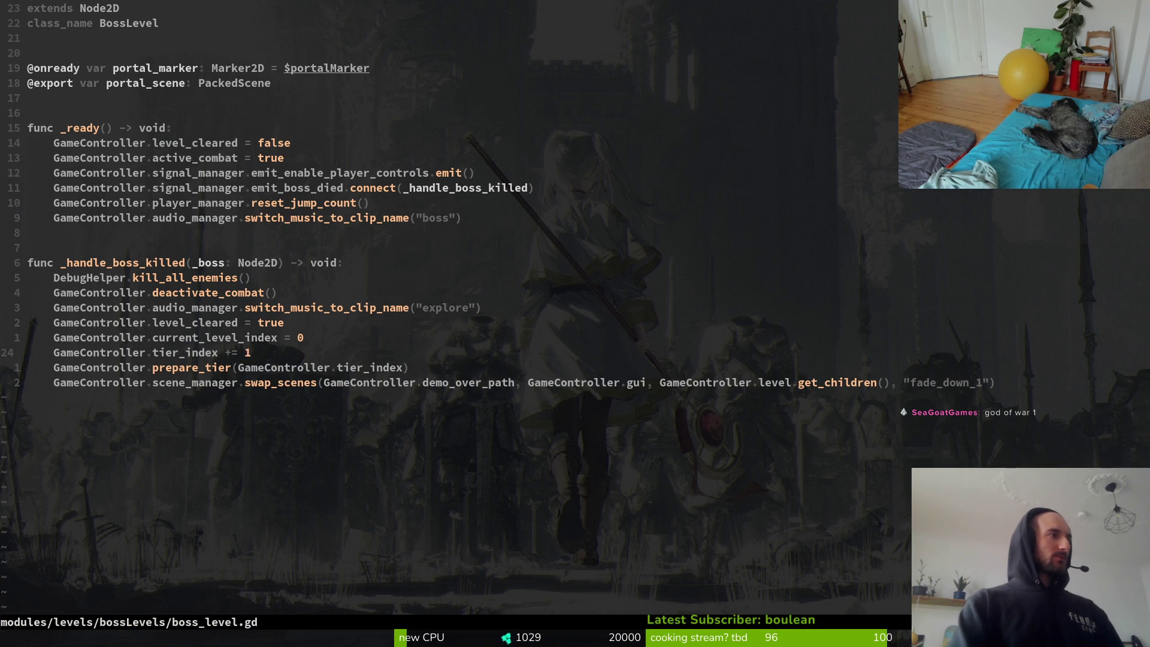
Jump to the demo_over_path definition, rename gameoverScreen to demoOver, and save.
key("g")
key("d")
key("w")
key("w")
key("w")
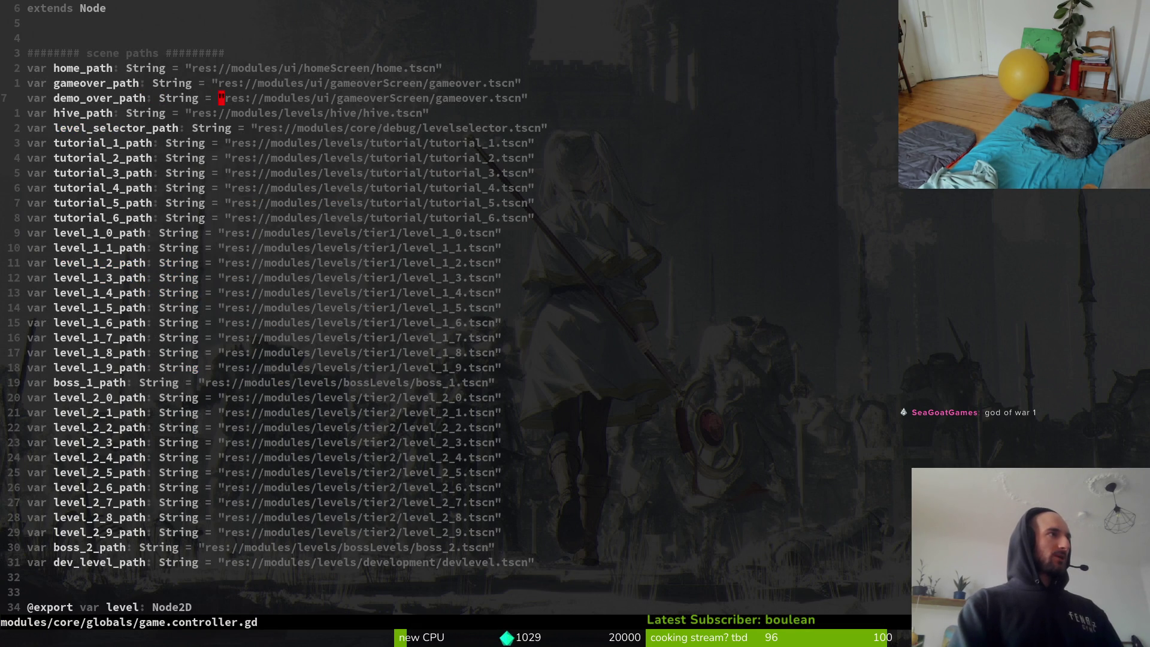
key("w")
key("w")
type("cw")
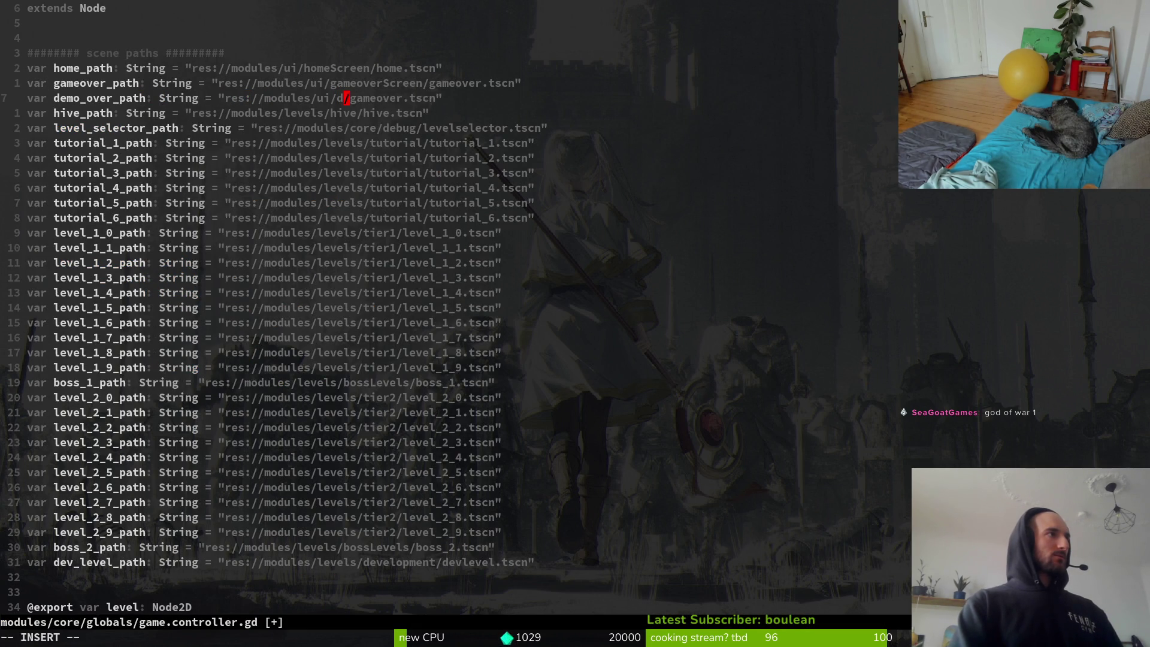
type("demo")
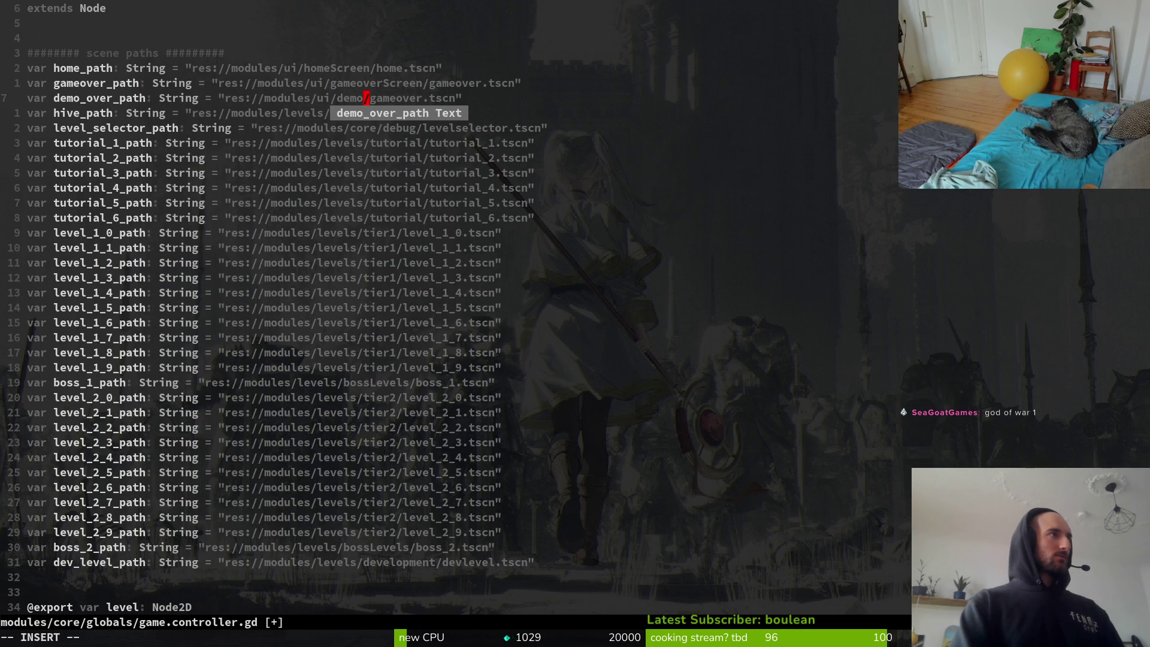
type("Over")
key("Escape")
type(":w")
key("Return")
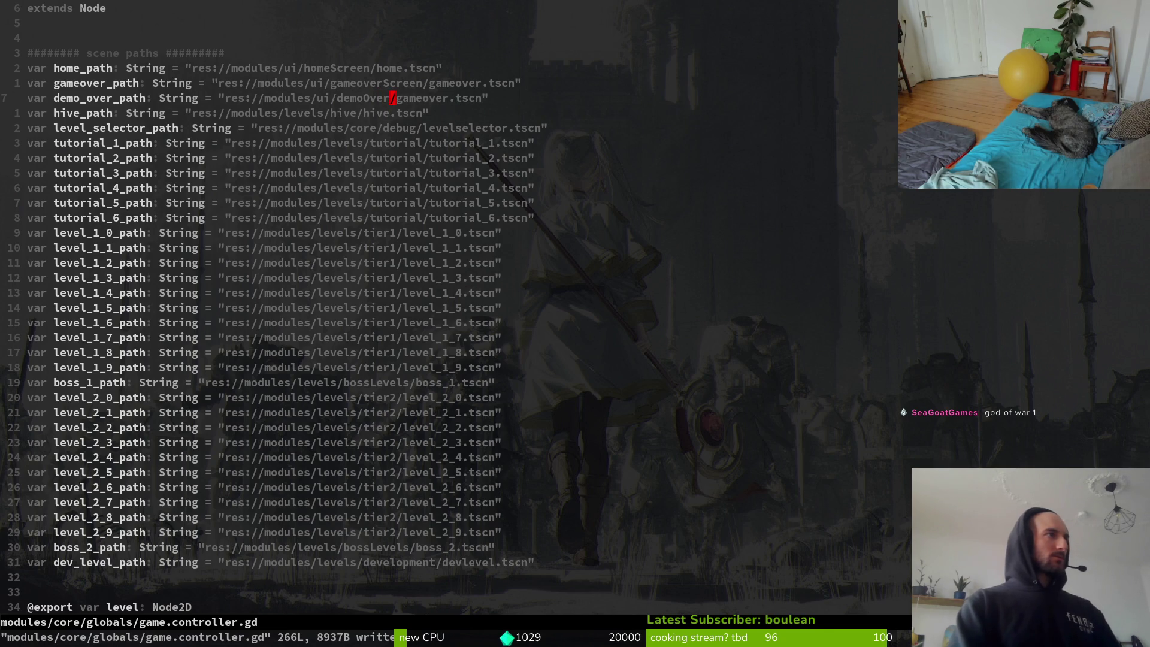
type("lcwdemoO")
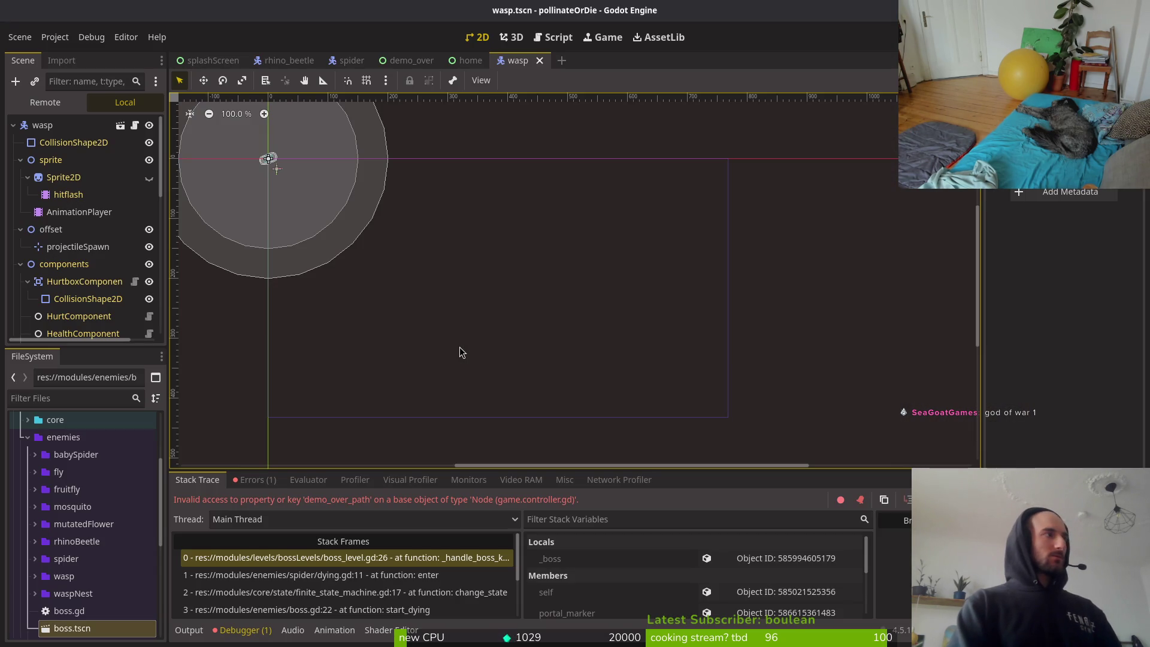
Locate demo_over.tscn in Godot's FileSystem, then change the path folder to demoOverScreen in Vim and save.
left_click(413, 61)
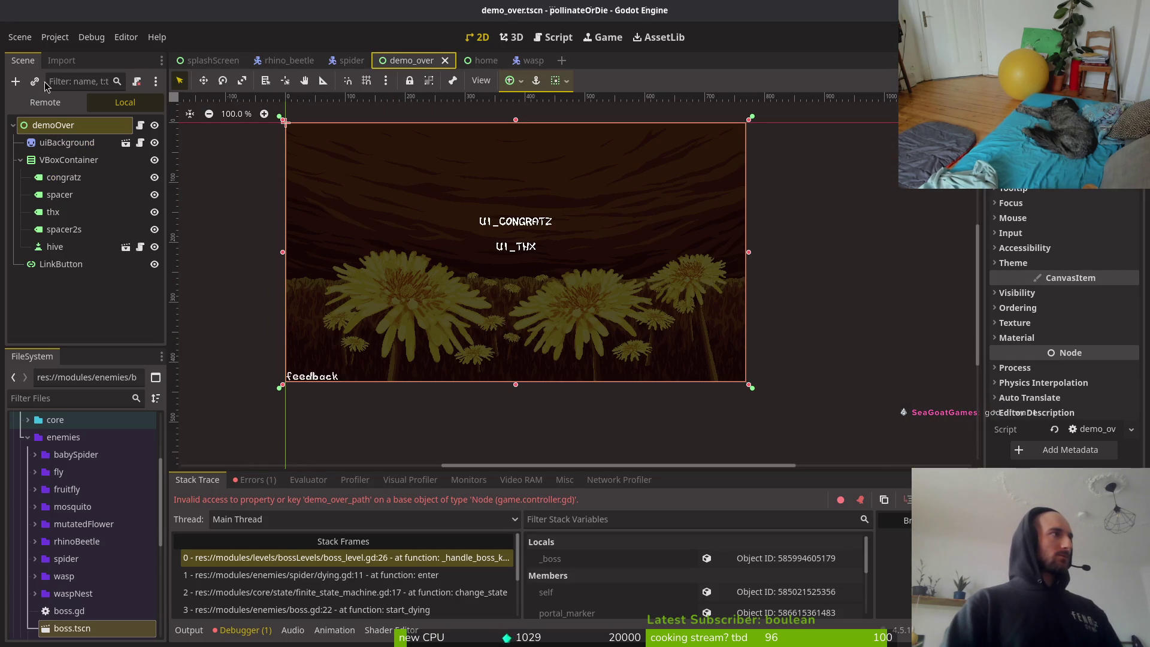
right_click(422, 67)
left_click(467, 147)
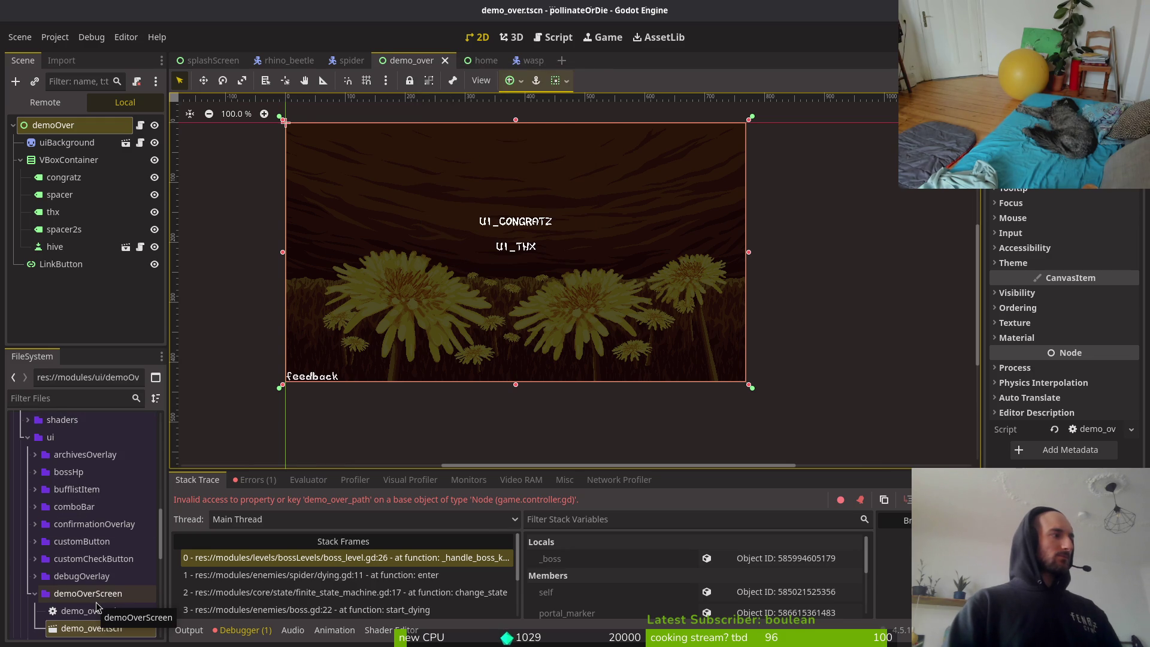
key("alt+Tab")
left_click(393, 100)
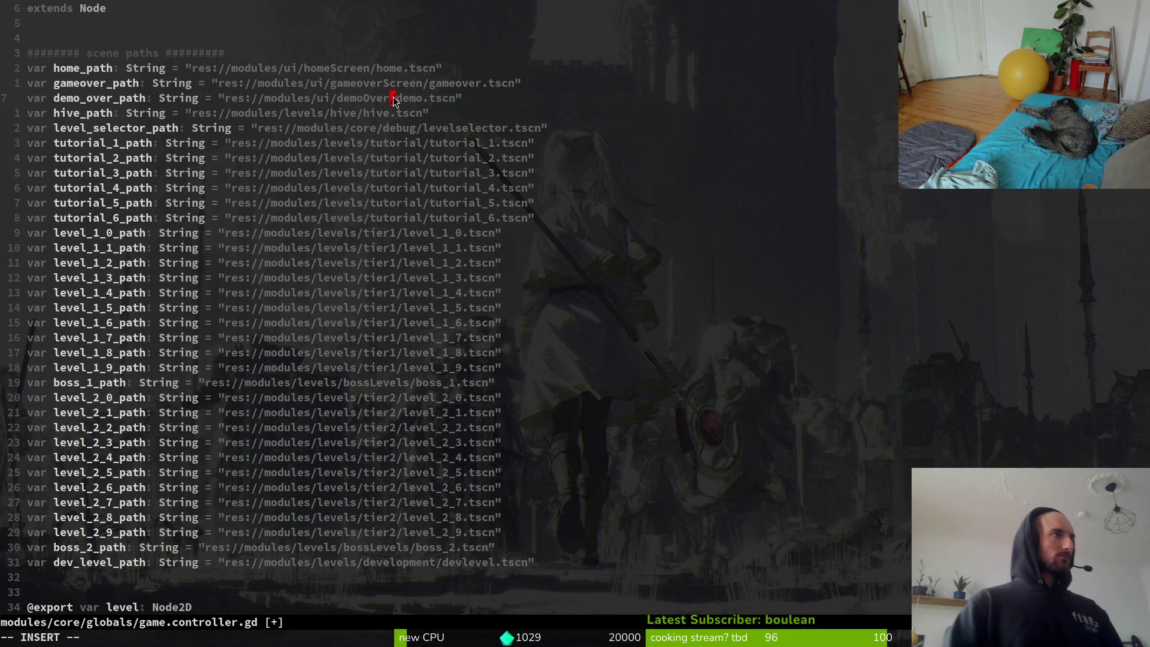
type("Screen")
key("Escape")
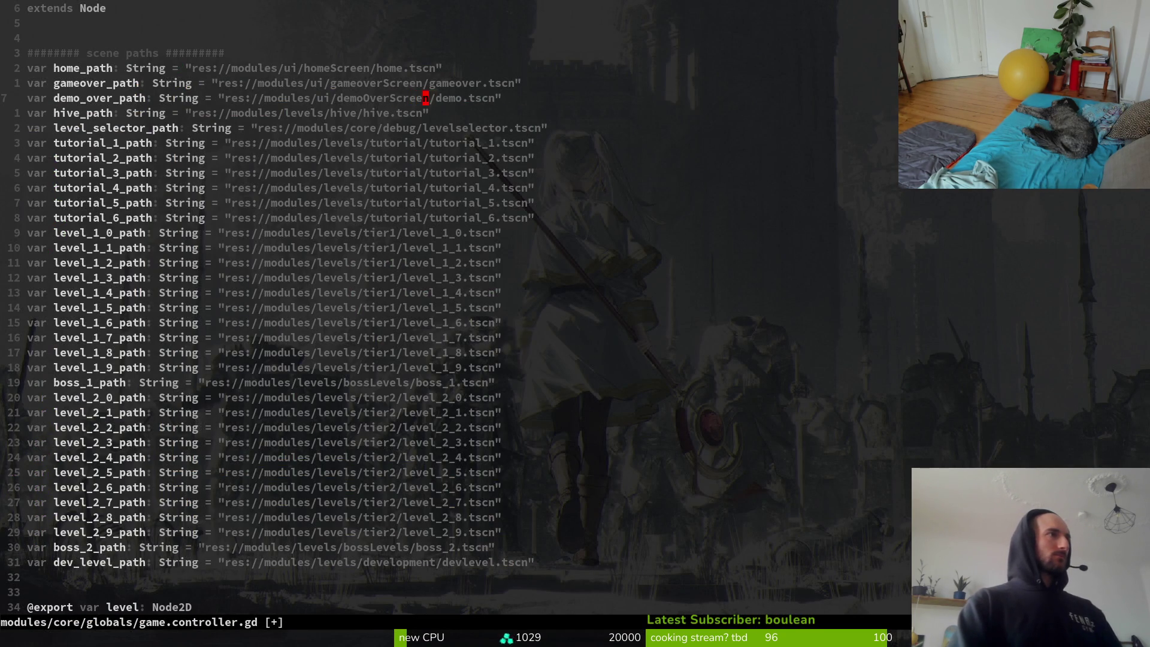
type(":w")
key("Return")
Correct the path's file name to demo_over.tscn and save.
key("alt+Tab")
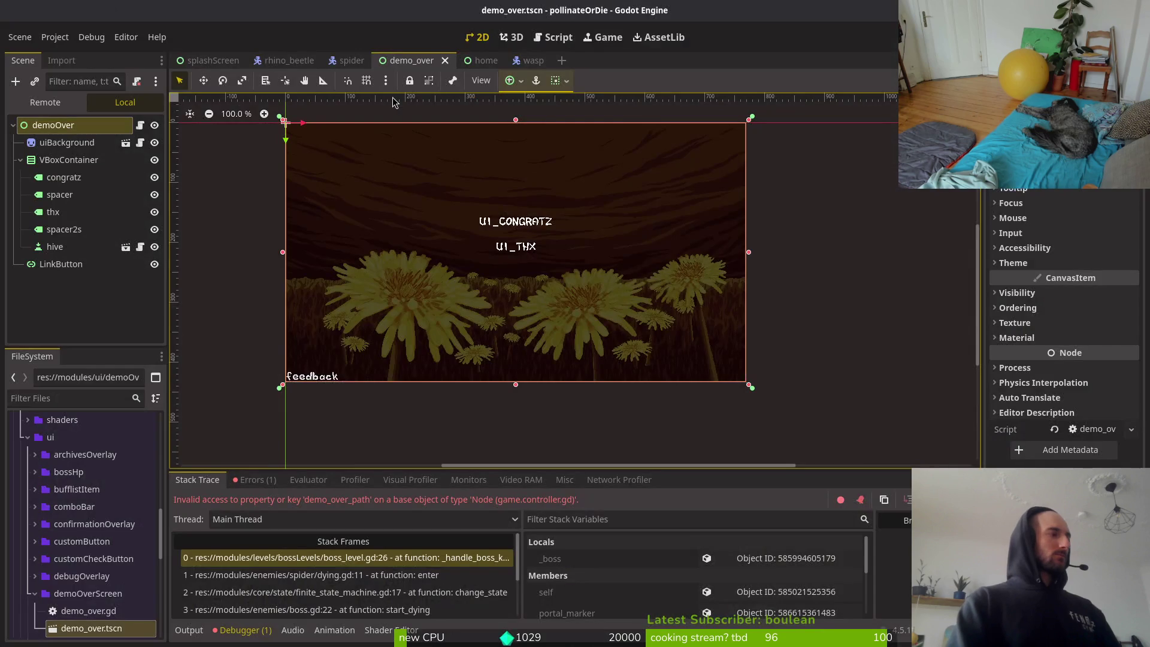
key("alt+Tab")
type("fOcw_over")
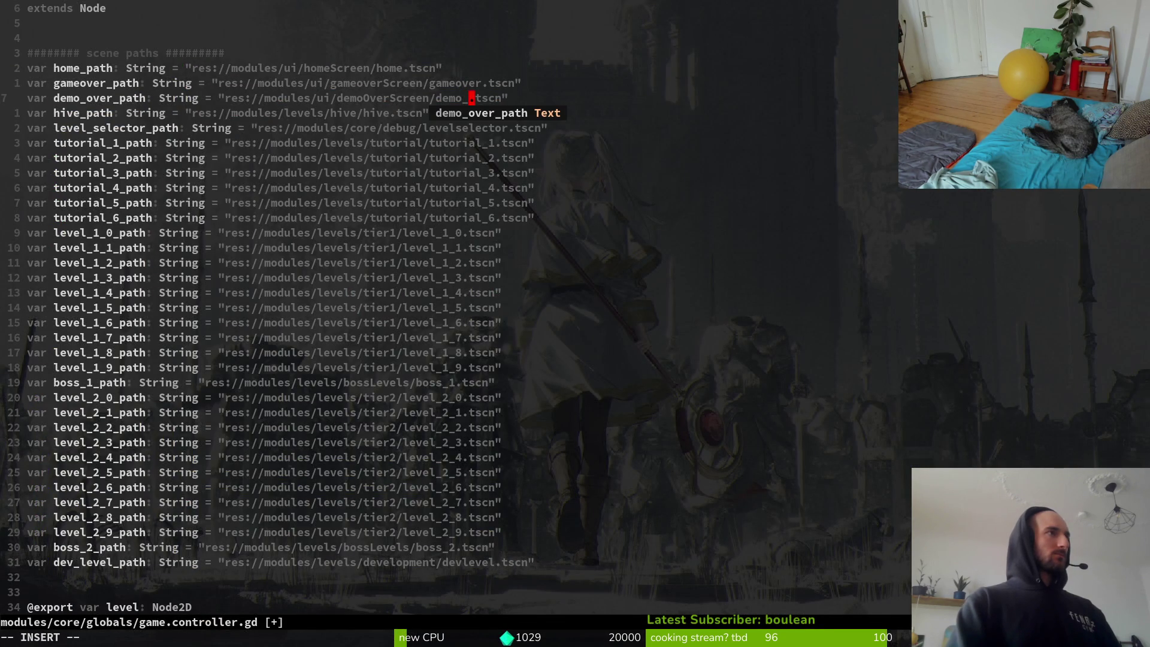
key("Escape")
type(":w")
key("Return")
Collapse the demoOverScreen folder in Godot and run the game with F5.
key("alt+Tab")
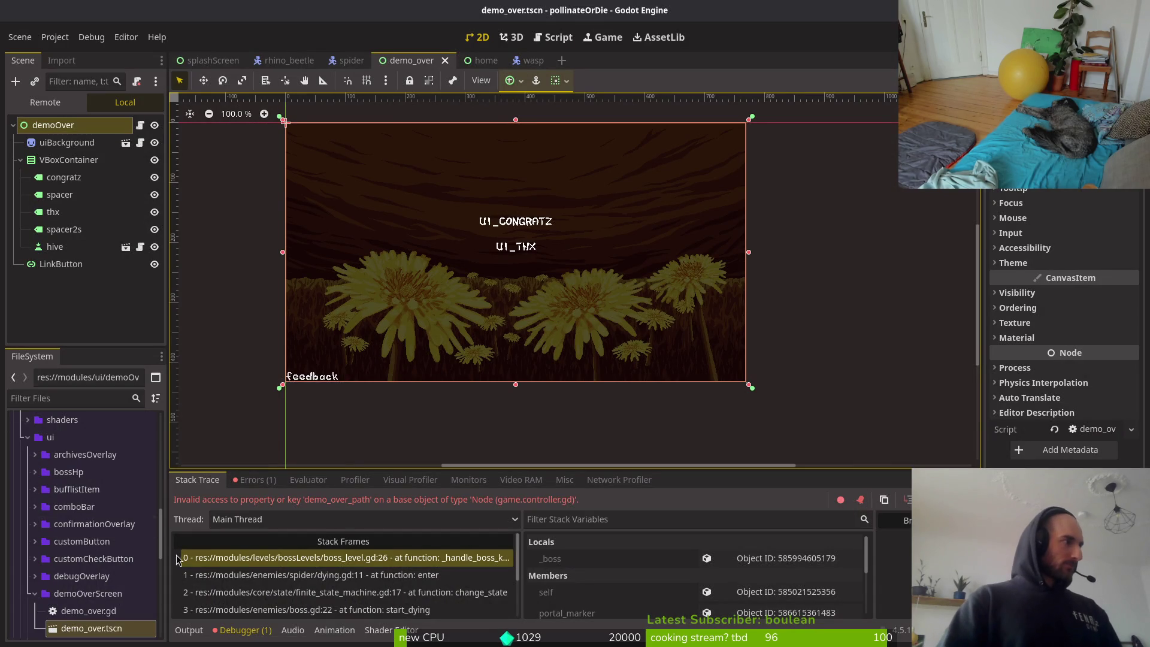
scroll(66, 583, "down", 3)
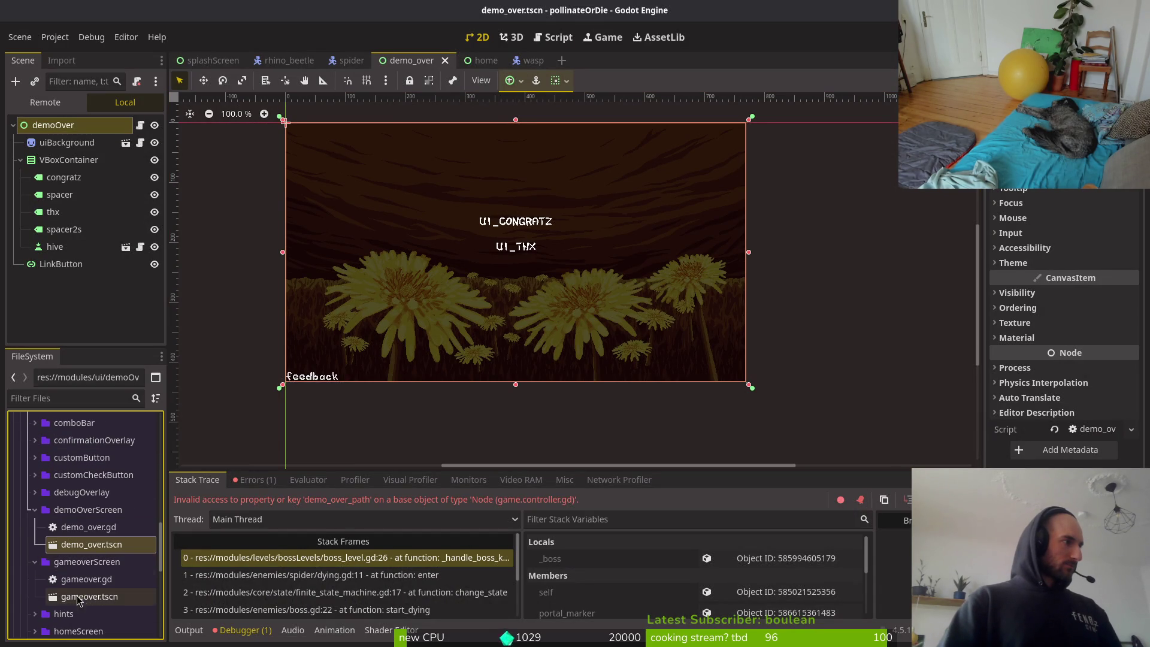
left_click(35, 509)
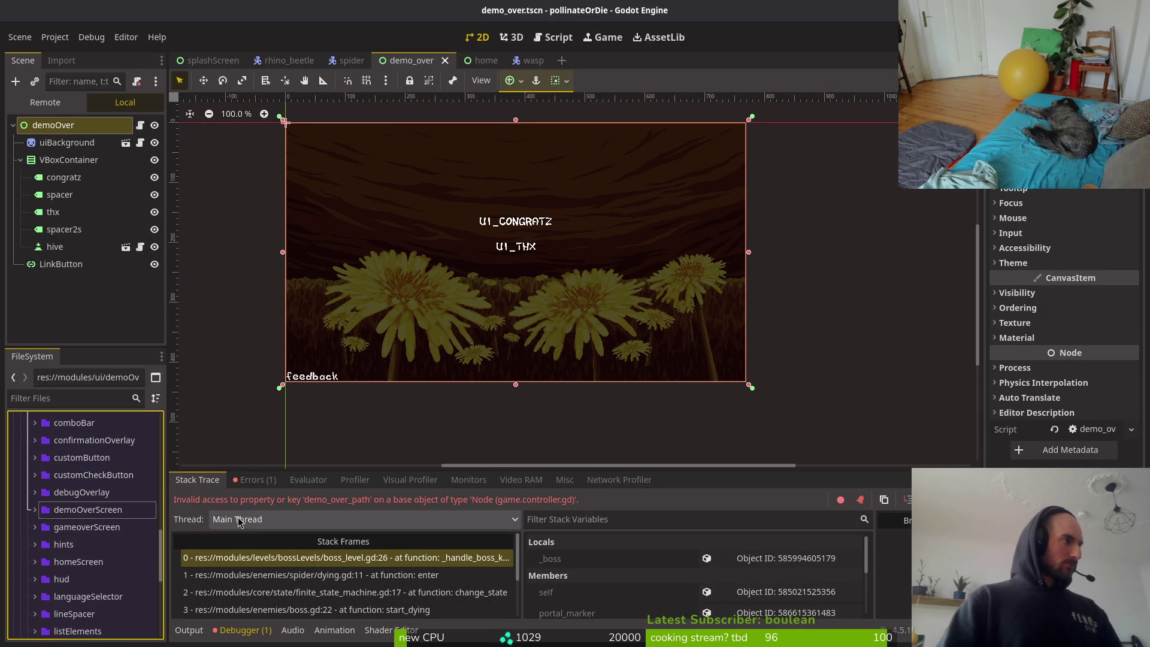
key("alt+Tab")
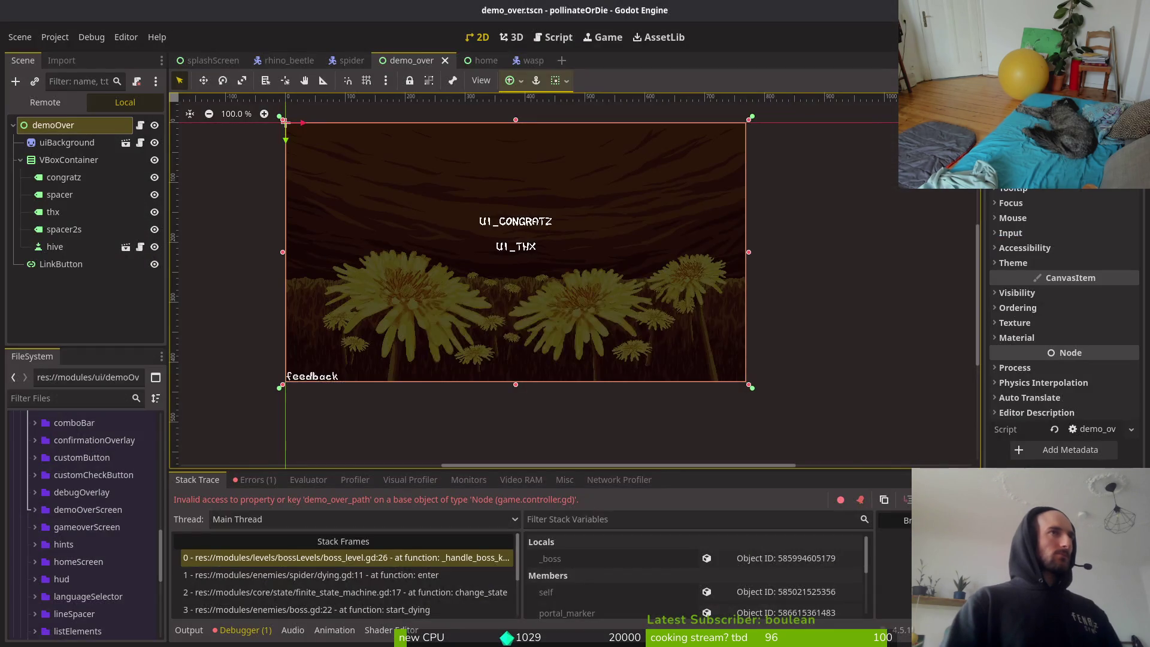
key("alt+Tab")
key("F5")
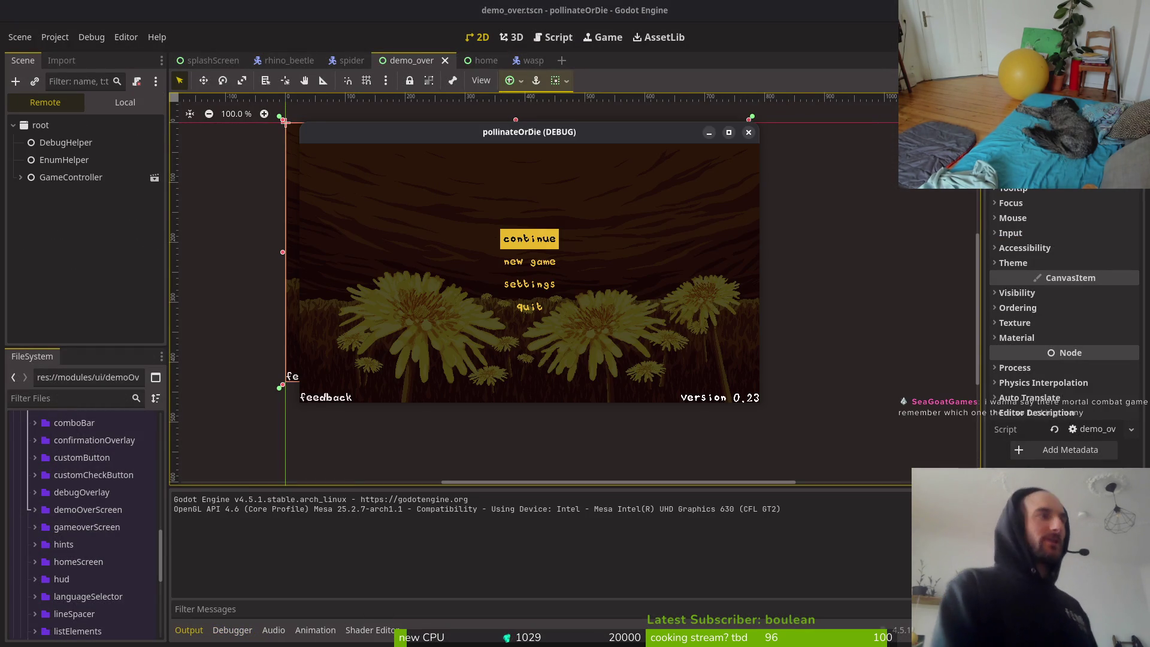
Continue the saved game into a level to play-test it, then switch to Aseprite.
key("Return")
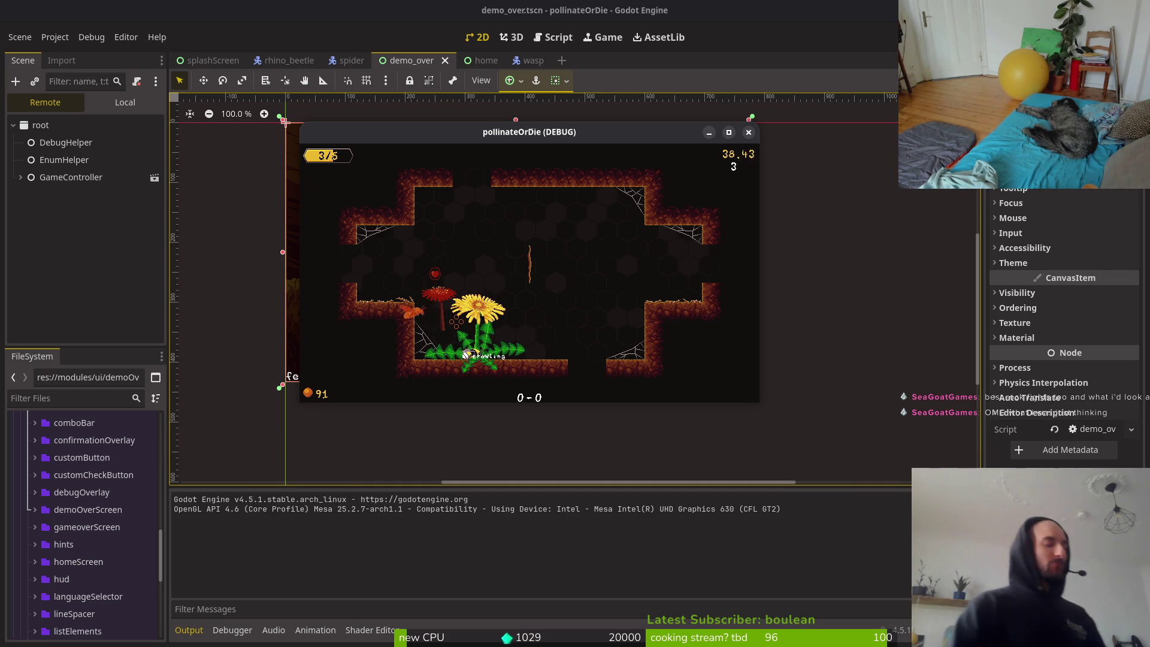
key("alt+Tab")
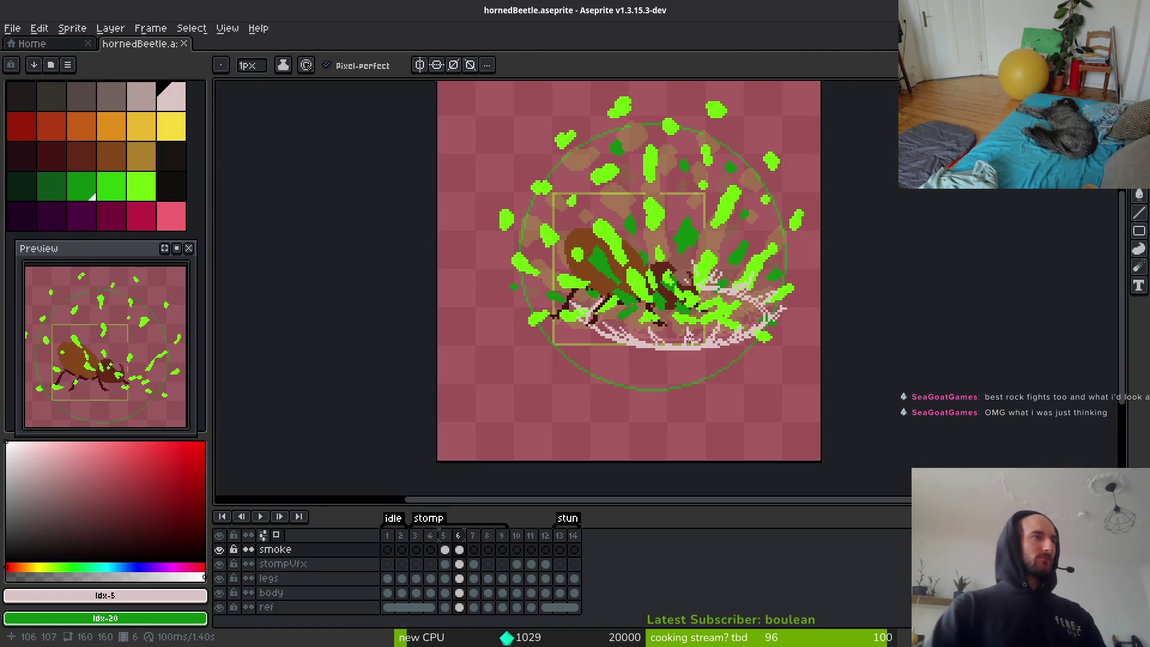
Hide the ref layer, squash frame 5's smoke, shift it up-right and down a pixel, then save.
left_click(220, 607)
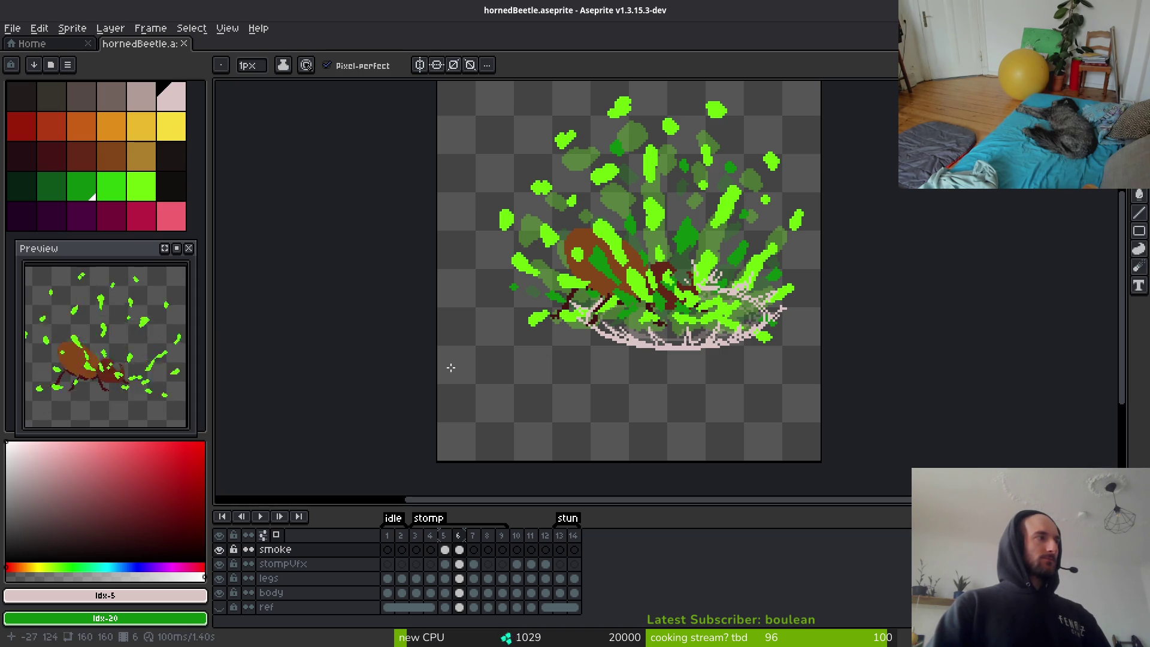
scroll(588, 311, "up", 4)
scroll(579, 266, "down", 2)
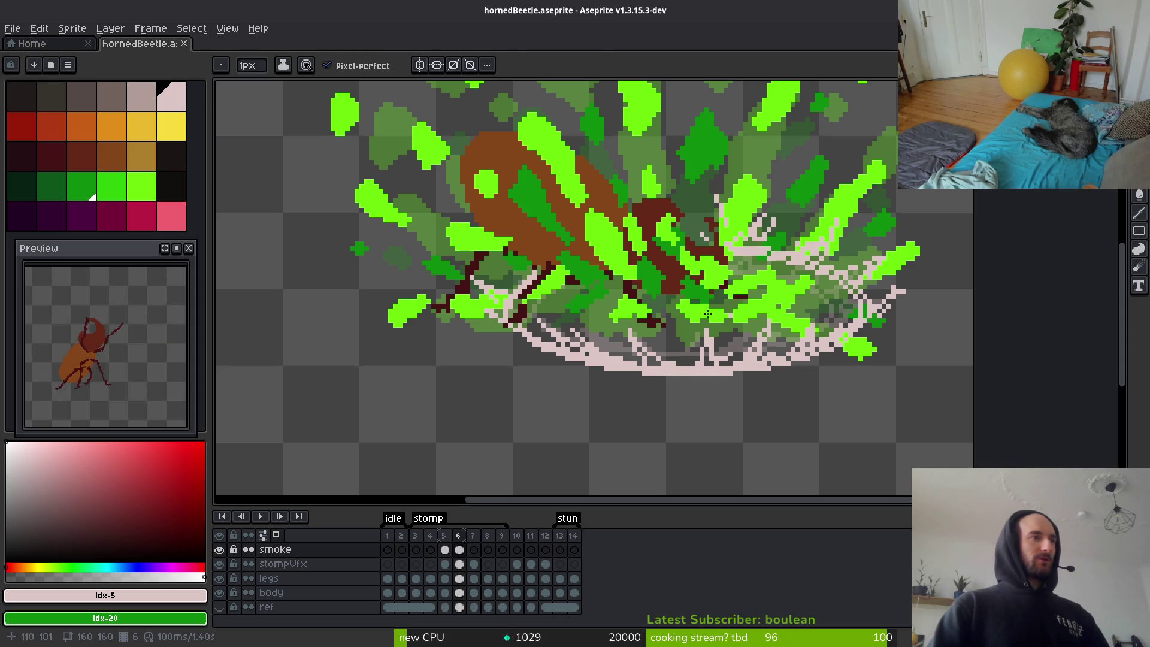
key("m")
left_click(445, 549)
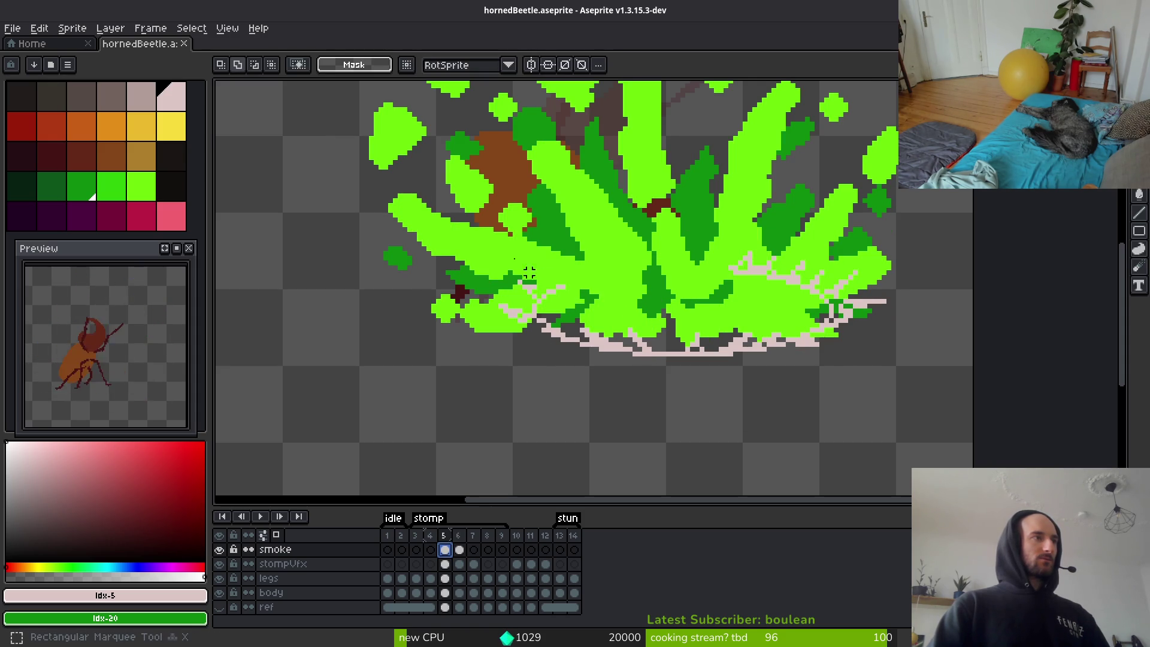
left_click_drag(409, 186, 975, 392)
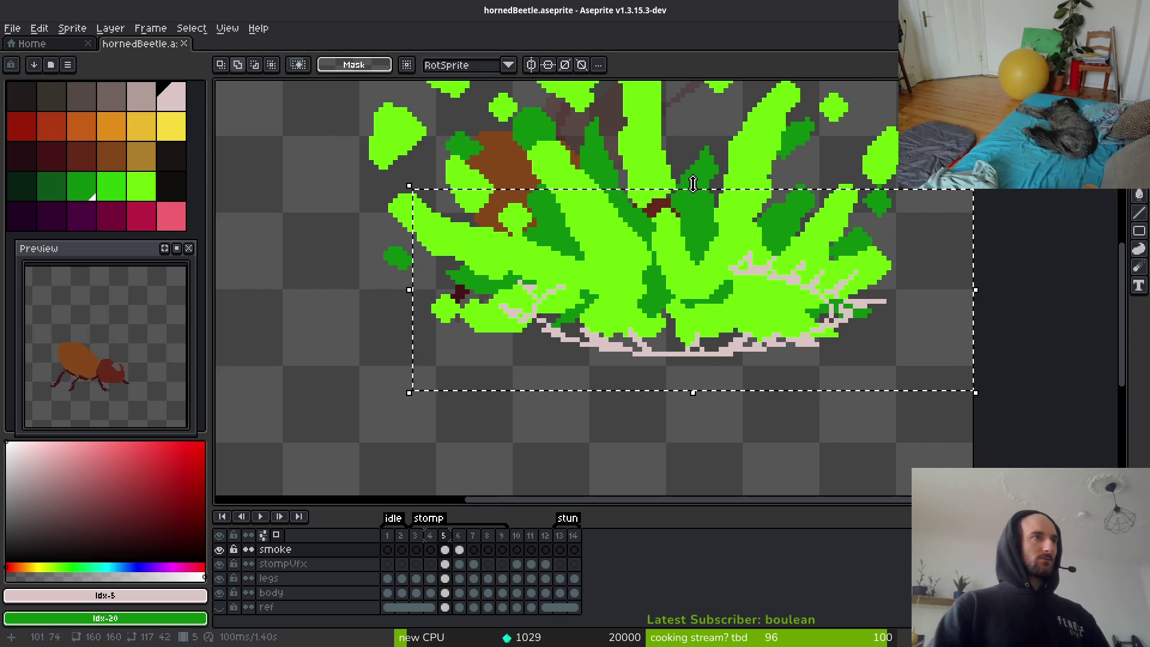
left_click_drag(693, 184, 713, 282)
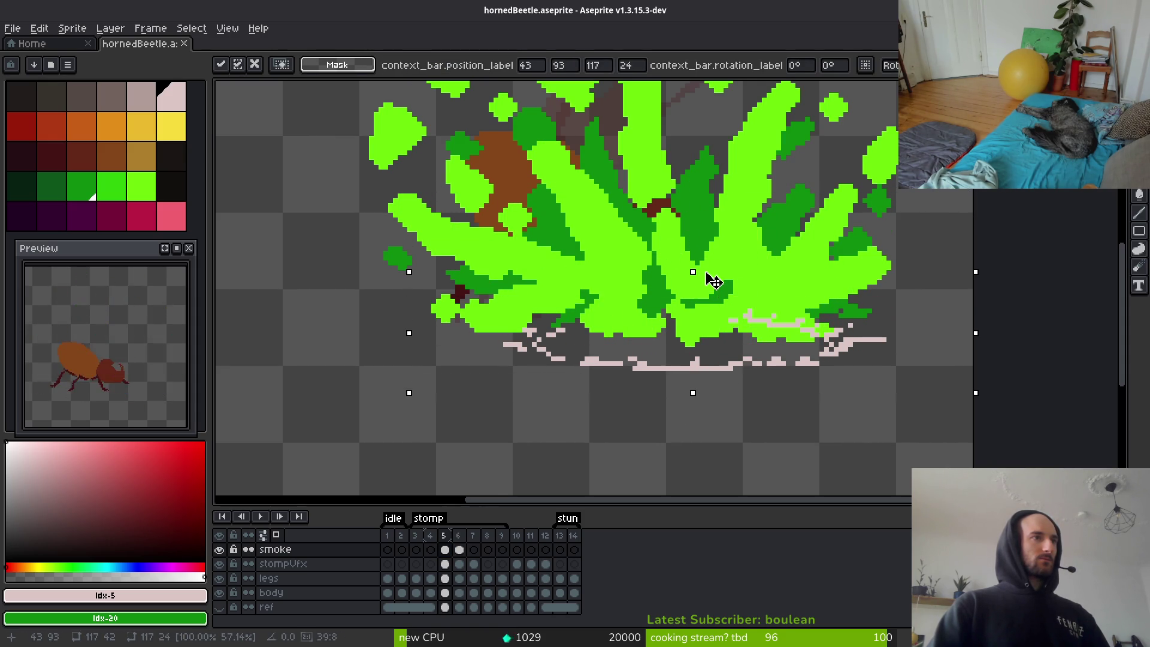
mouse_move(731, 339)
left_mouse_down()
mouse_move(739, 308)
mouse_move(743, 317)
left_mouse_up()
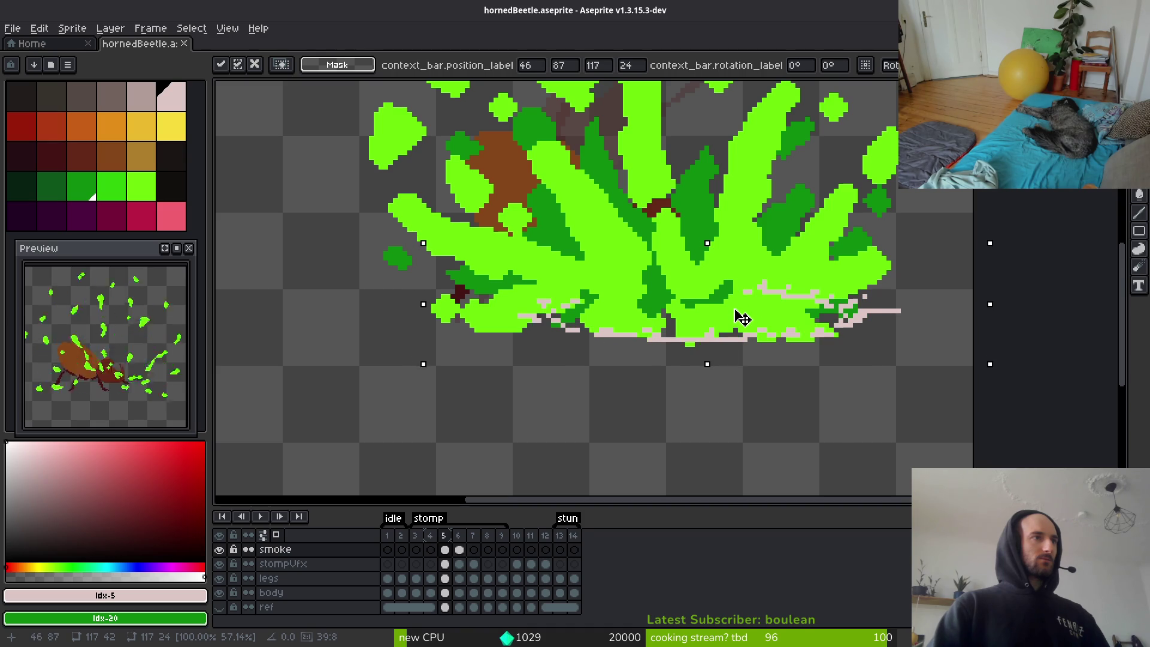
key("Down")
key("Return")
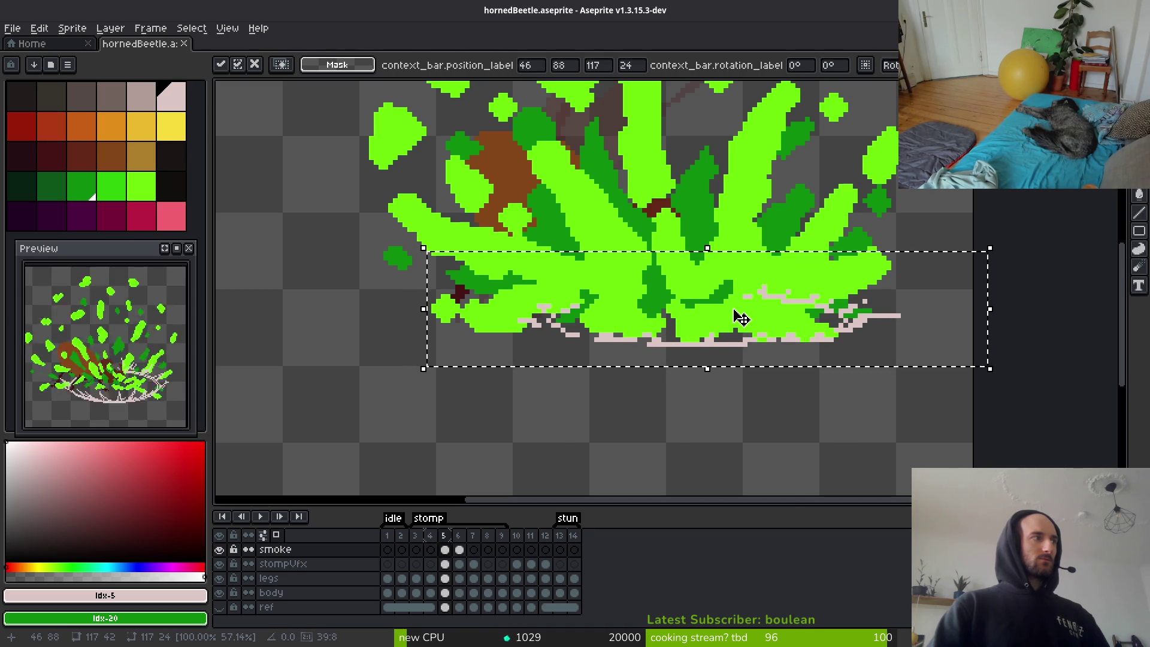
key("ctrl+d")
key("ctrl+s")
Squash frame 6's smoke vertically and shift it up slightly, then zoom out.
key("Right")
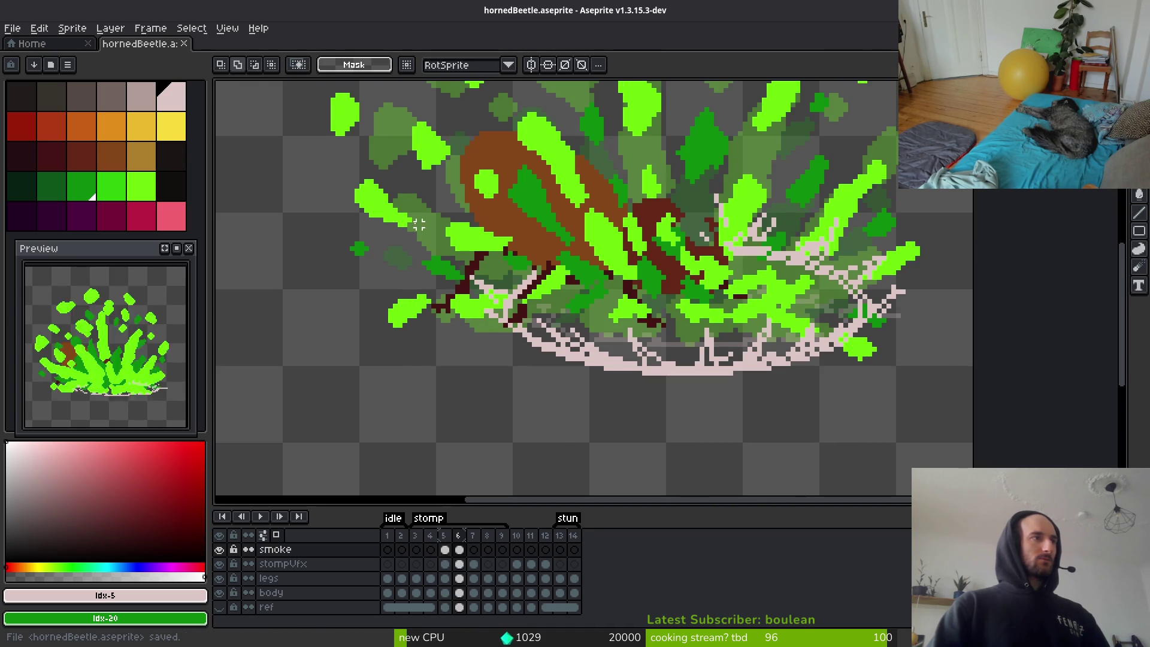
left_click_drag(429, 161, 975, 421)
left_click_drag(702, 162, 718, 237)
left_click_drag(749, 299, 754, 275)
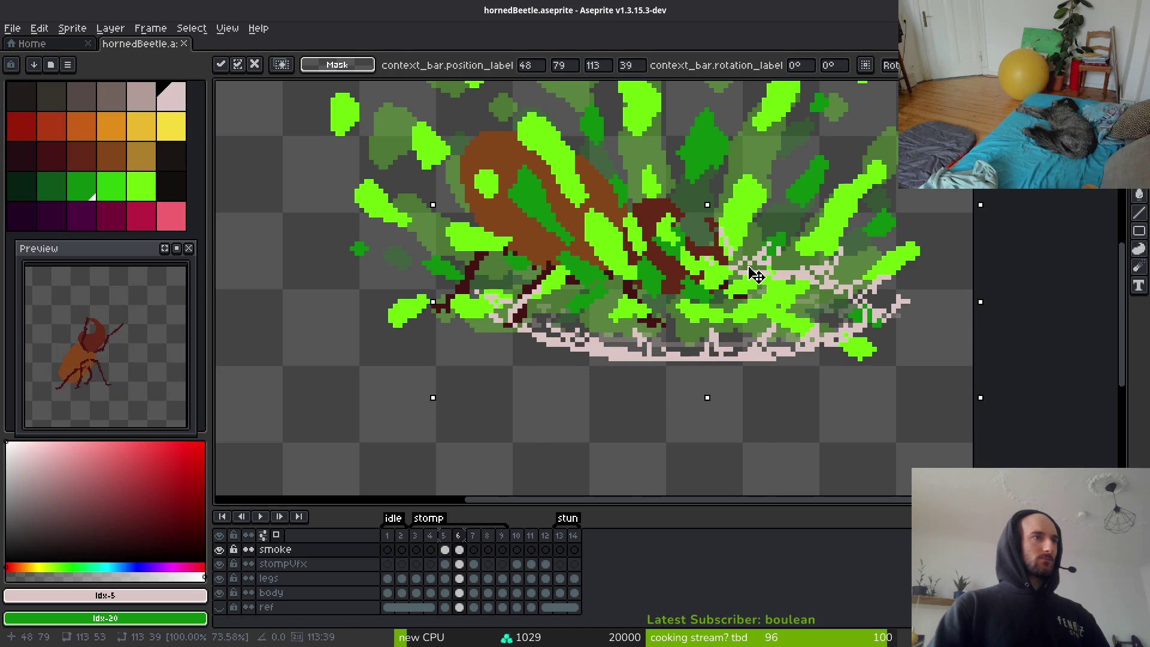
key("ctrl+d")
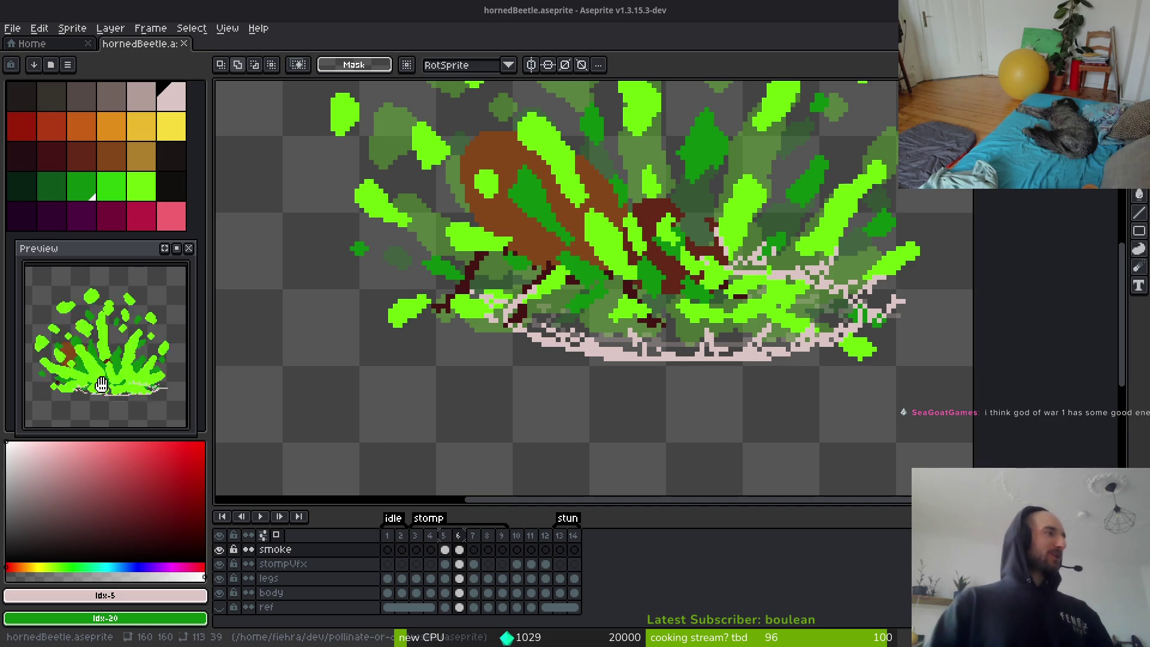
key("minus")
key("minus")
key("minus")
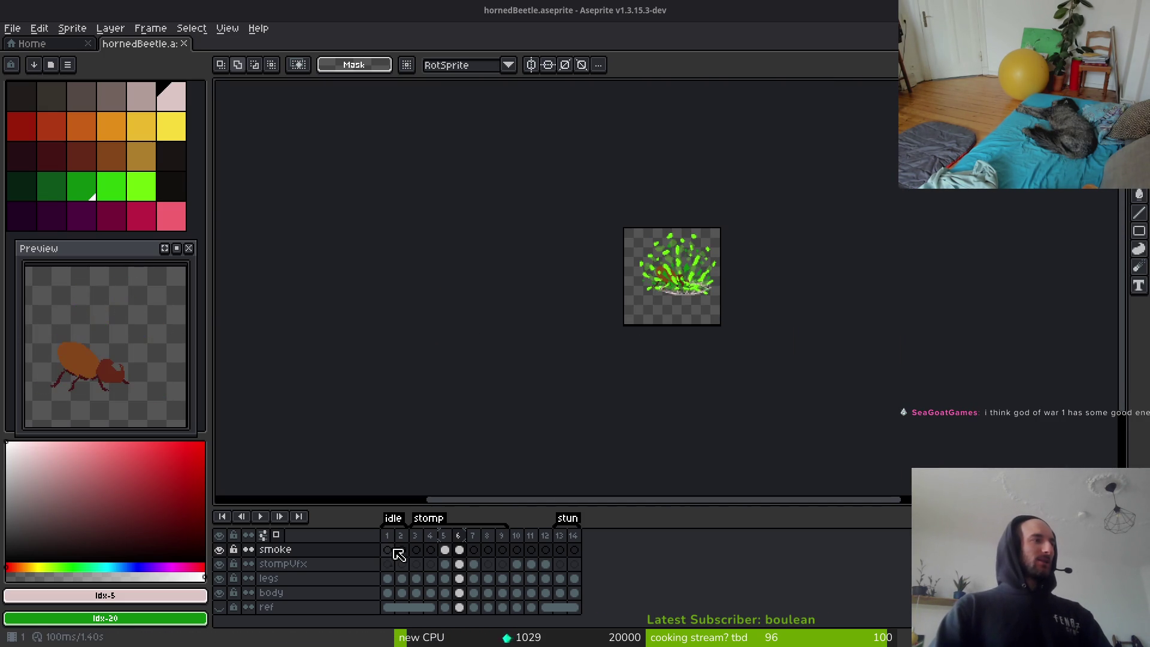
Review frame 3 and the stunned pose on frame 13.
left_click(416, 549)
scroll(657, 288, "up", 6)
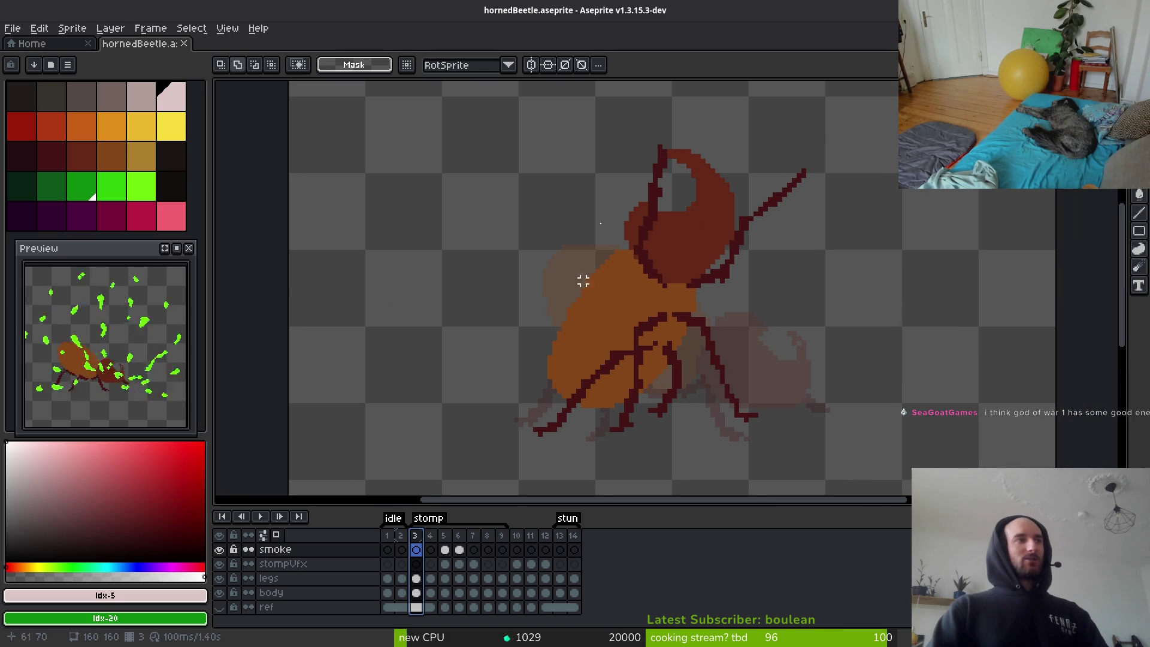
left_click(559, 549)
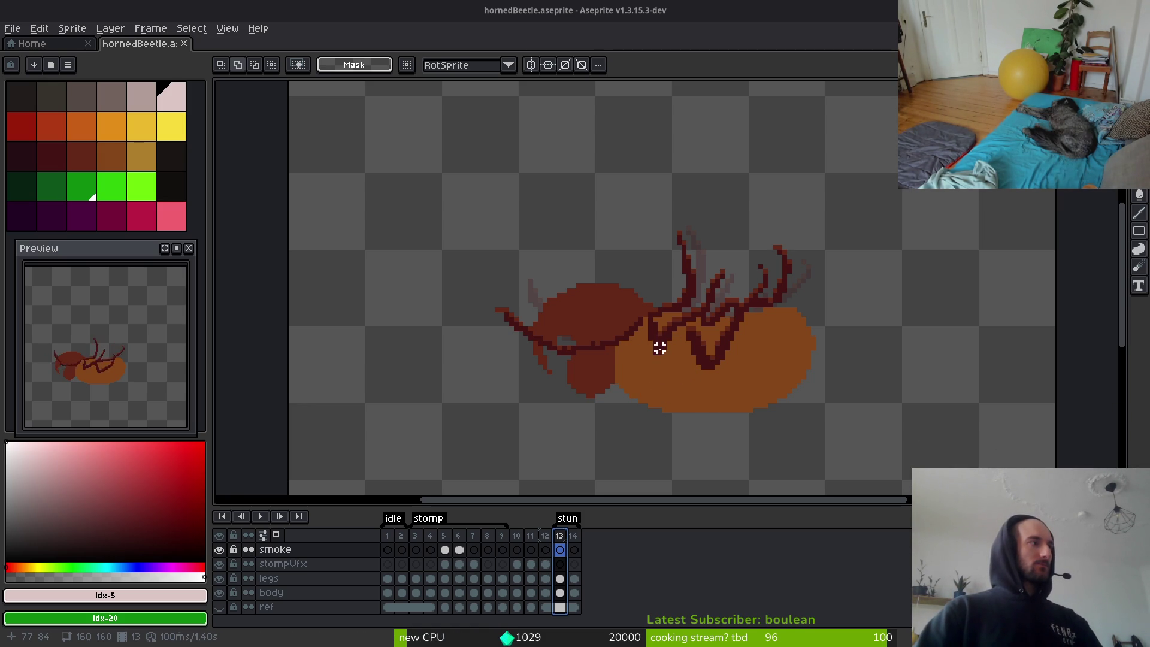
key("Return")
key("i")
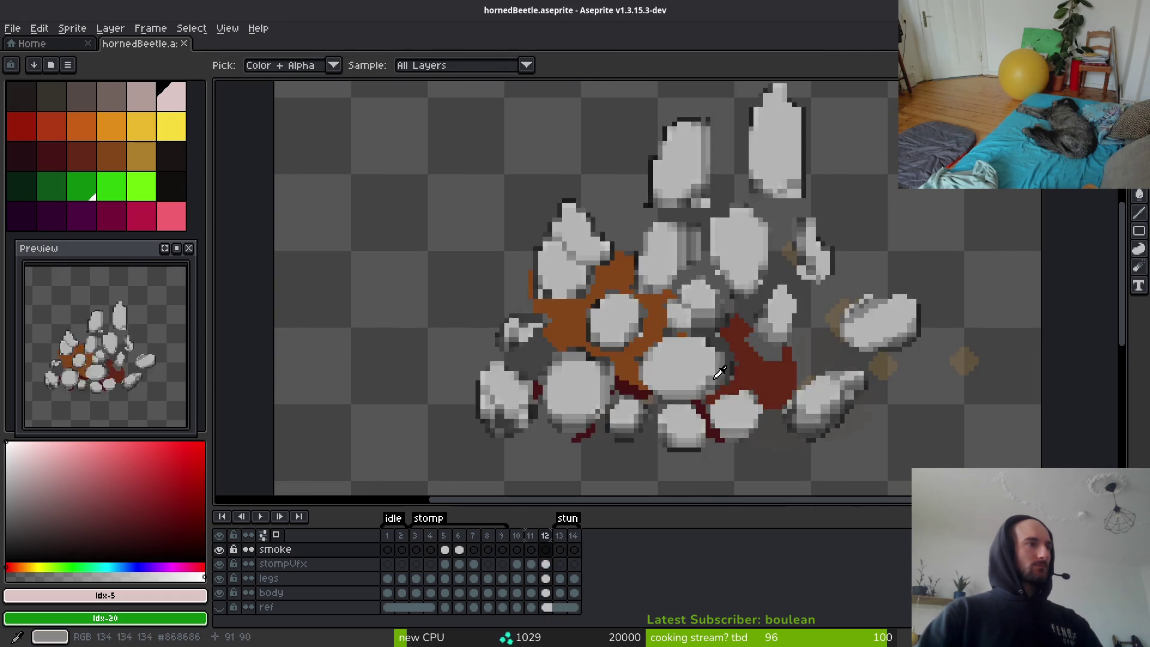
key("m")
scroll(637, 403, "down", 2)
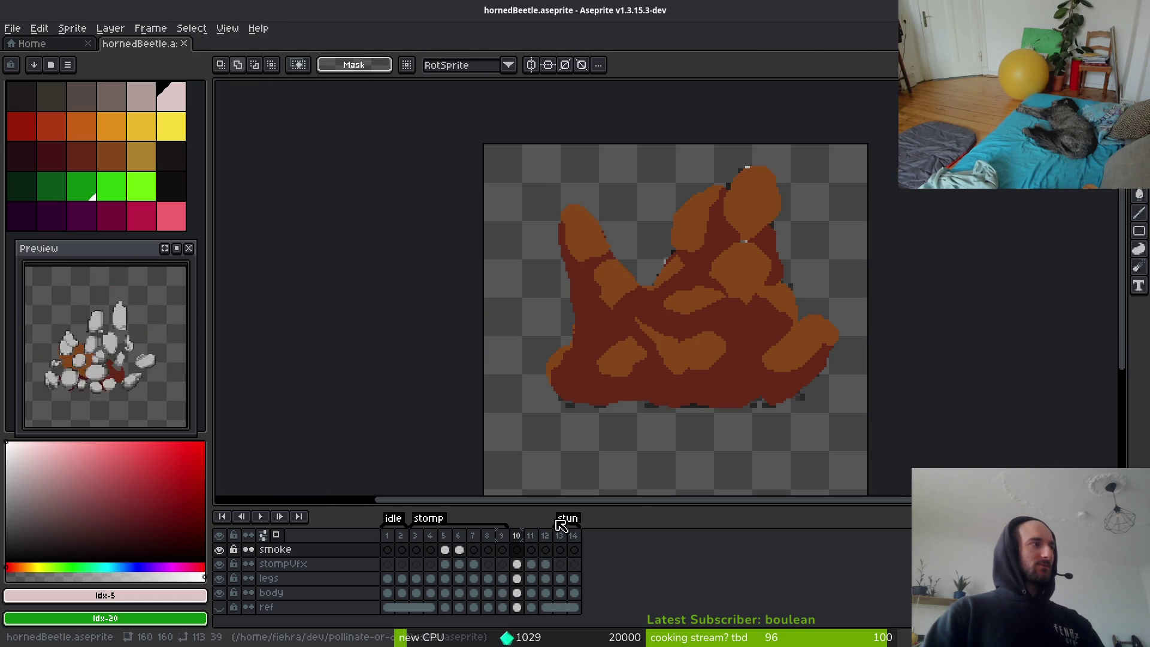
Step through frames 10–12 and eyedrop the light grey from frame 12's rock debris.
key("Right")
key("i")
key("Right")
key("Right")
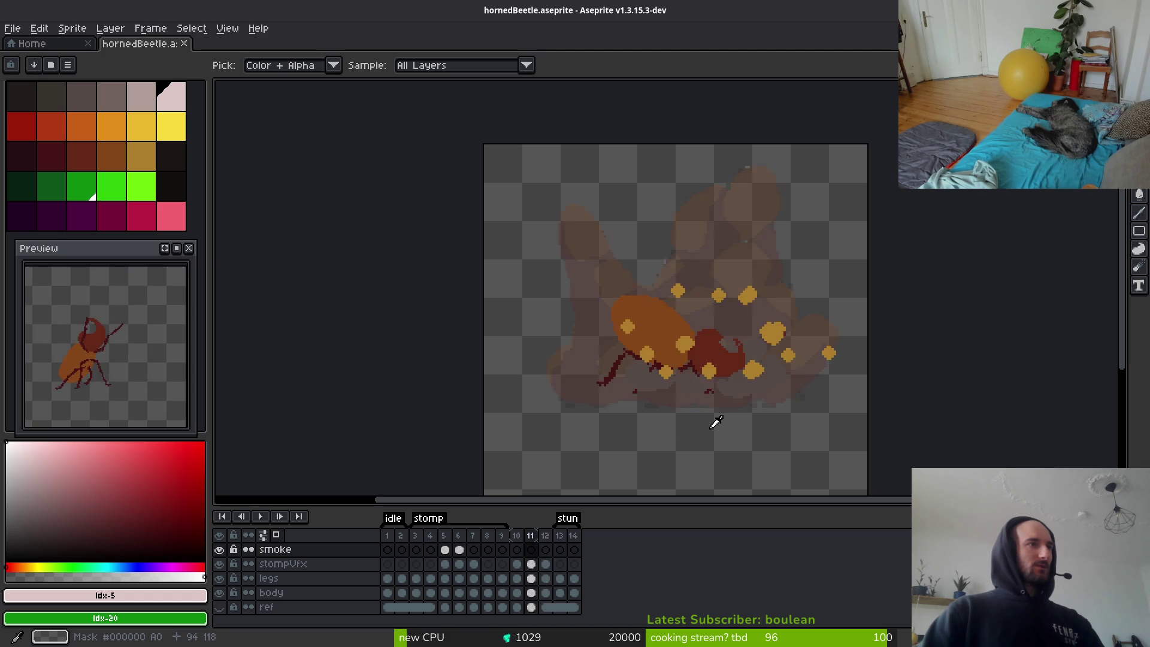
key("Right")
key("Left")
key("Left")
key("Left")
key("Left")
key("Right")
key("Right")
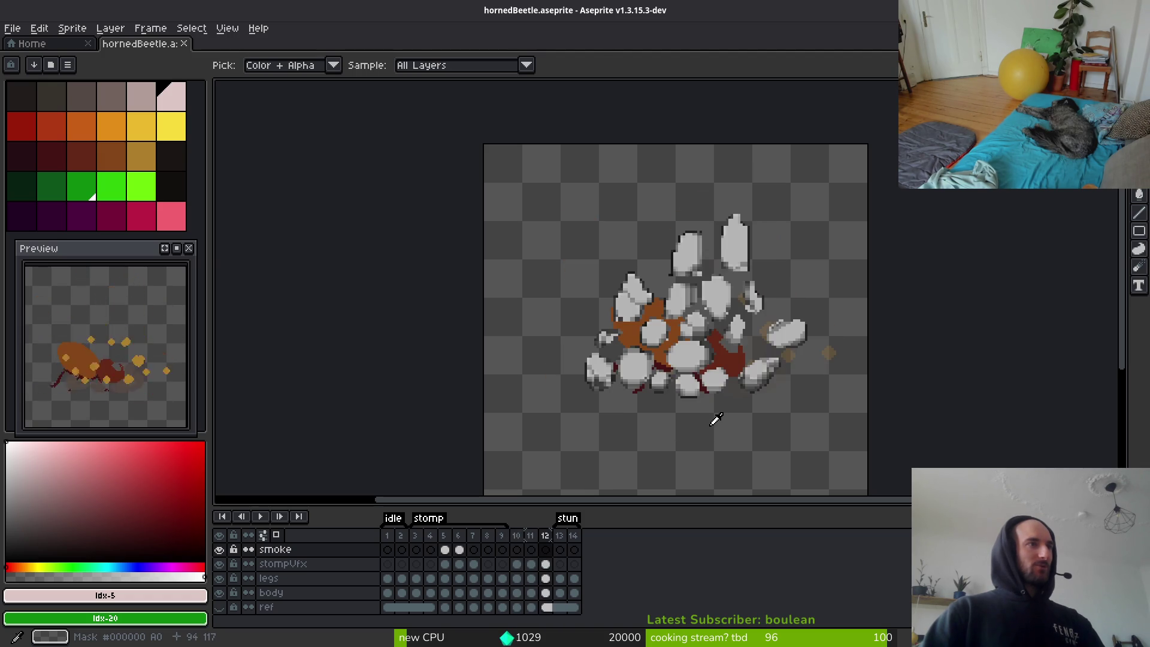
key("m")
key("Left")
key("Right")
scroll(692, 354, "up", 3)
scroll(692, 354, "down", 1)
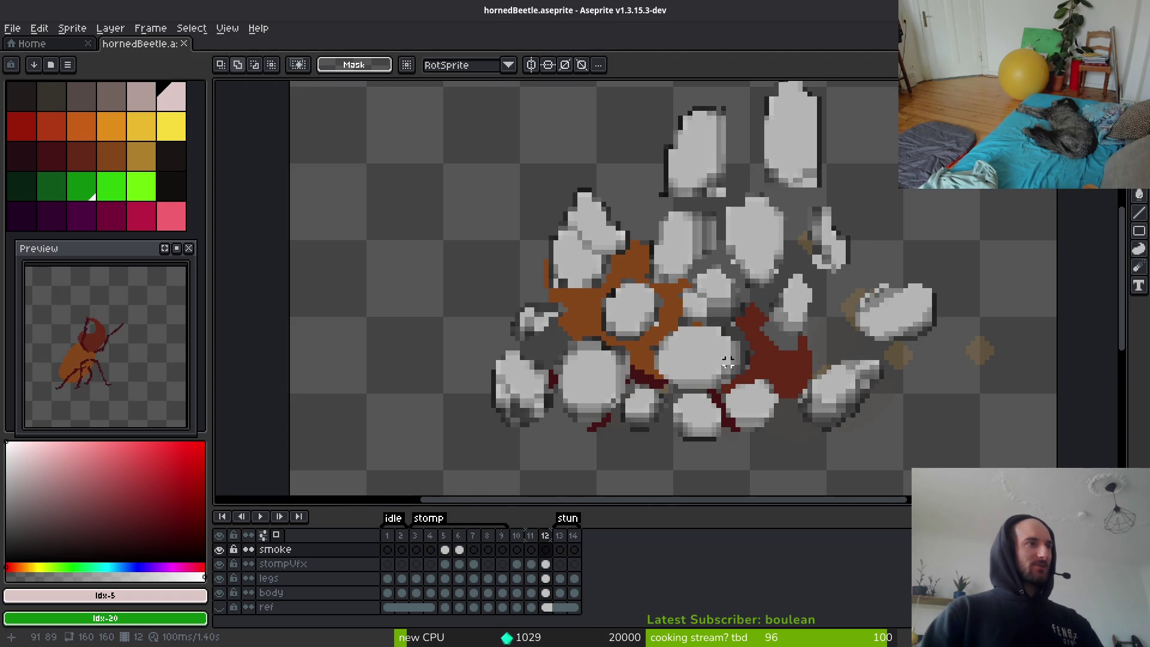
key("i")
left_click(695, 342)
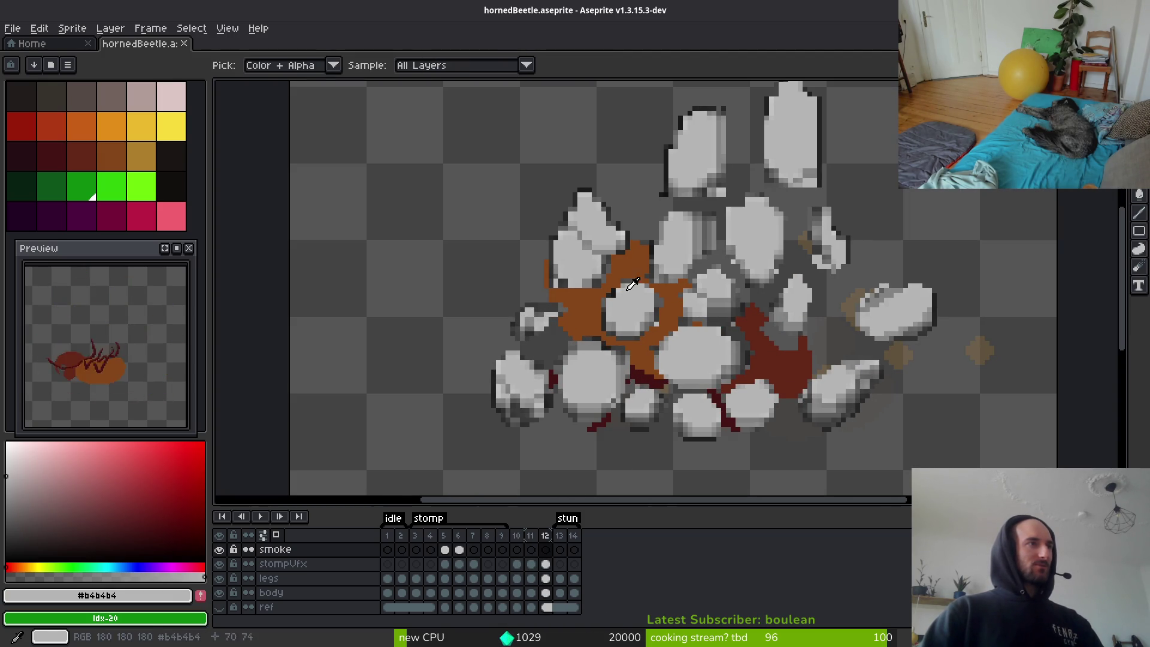
Replace the rocks' light grey with gold on frame 12 at raised tolerance.
left_click(141, 157)
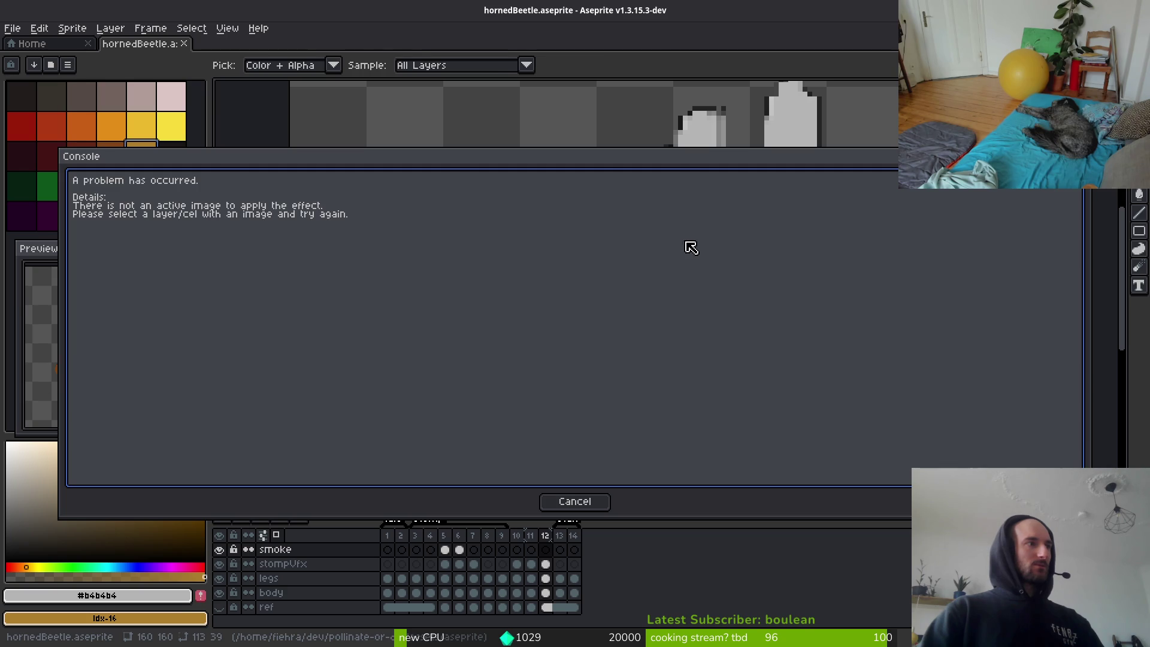
key("Escape")
key("m")
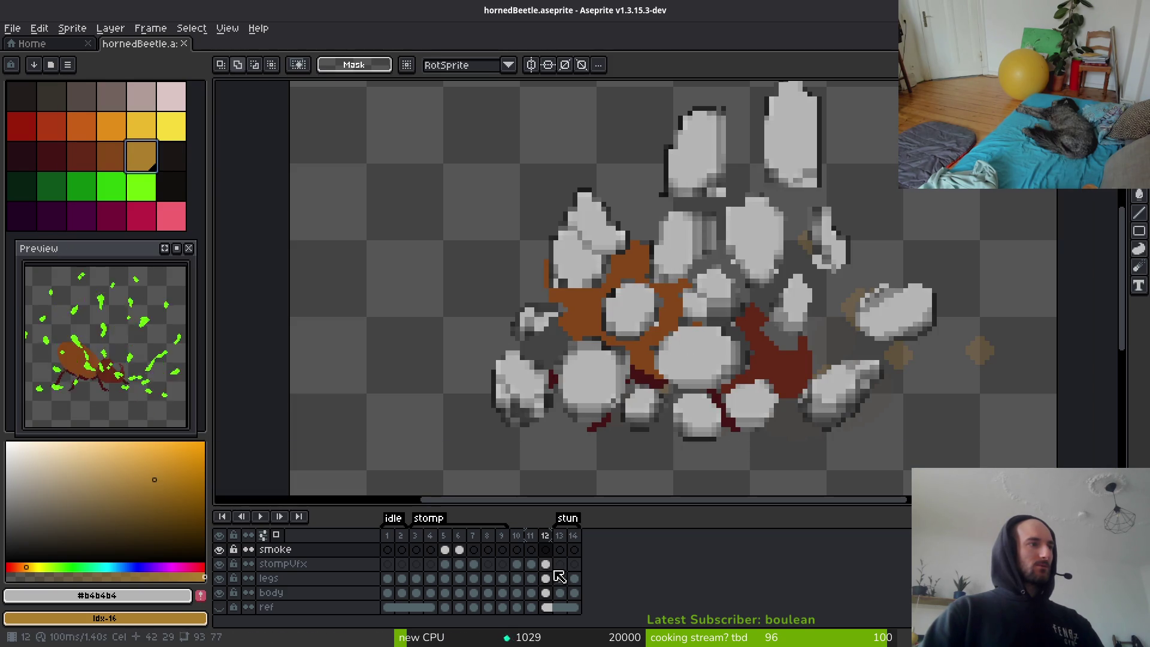
key("Down")
key("shift+r")
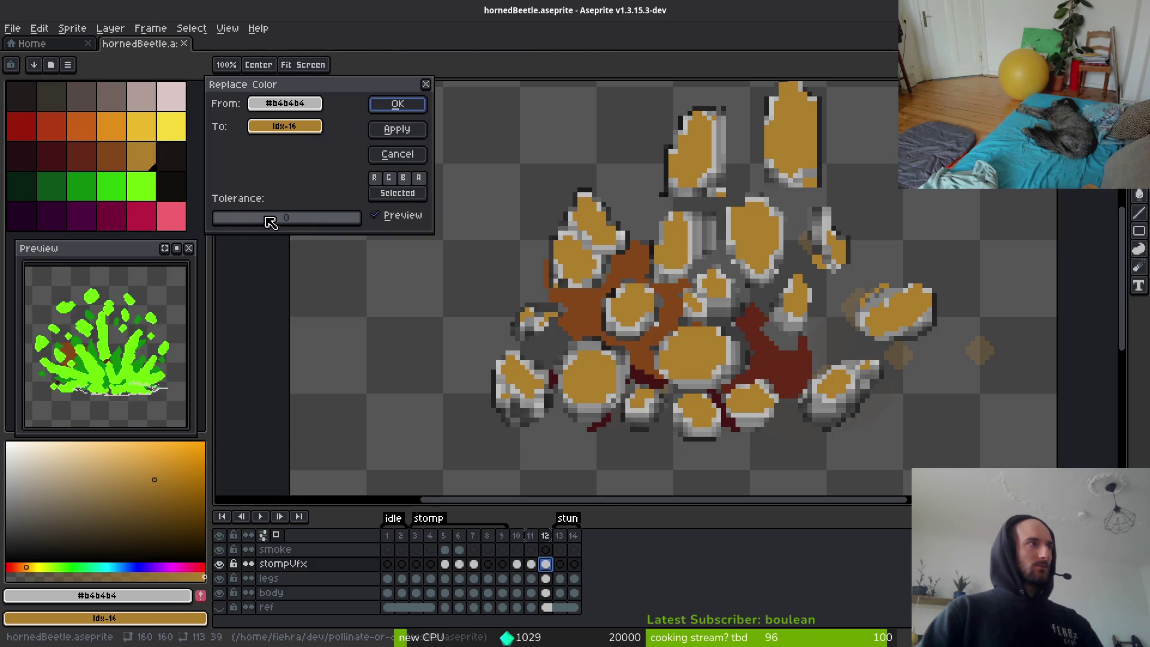
left_click(233, 223)
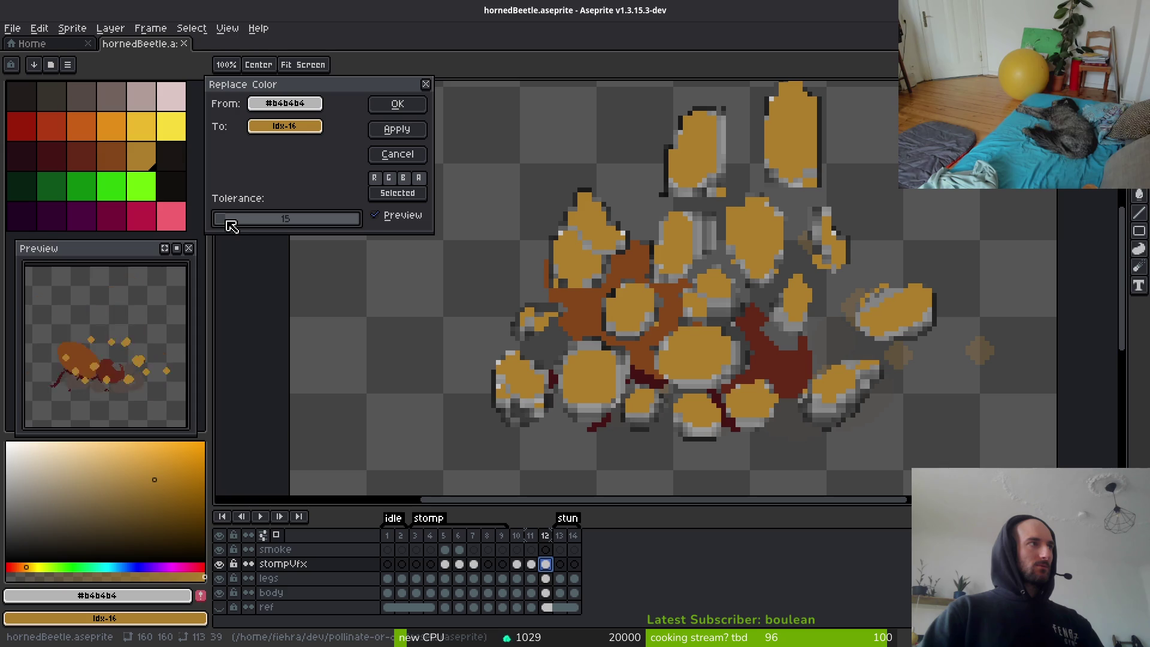
left_click(395, 105)
Hide the legs layer and replace the rocks' darker grey shading with brown at higher tolerance.
scroll(698, 374, "up", 1)
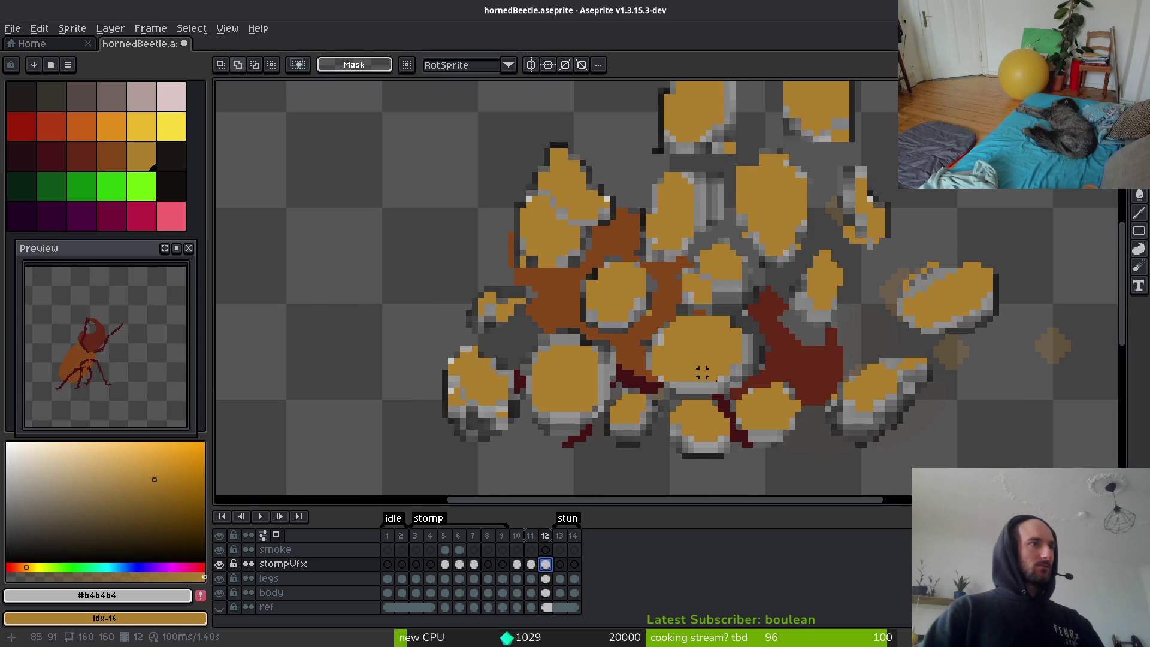
key("i")
left_click(710, 383)
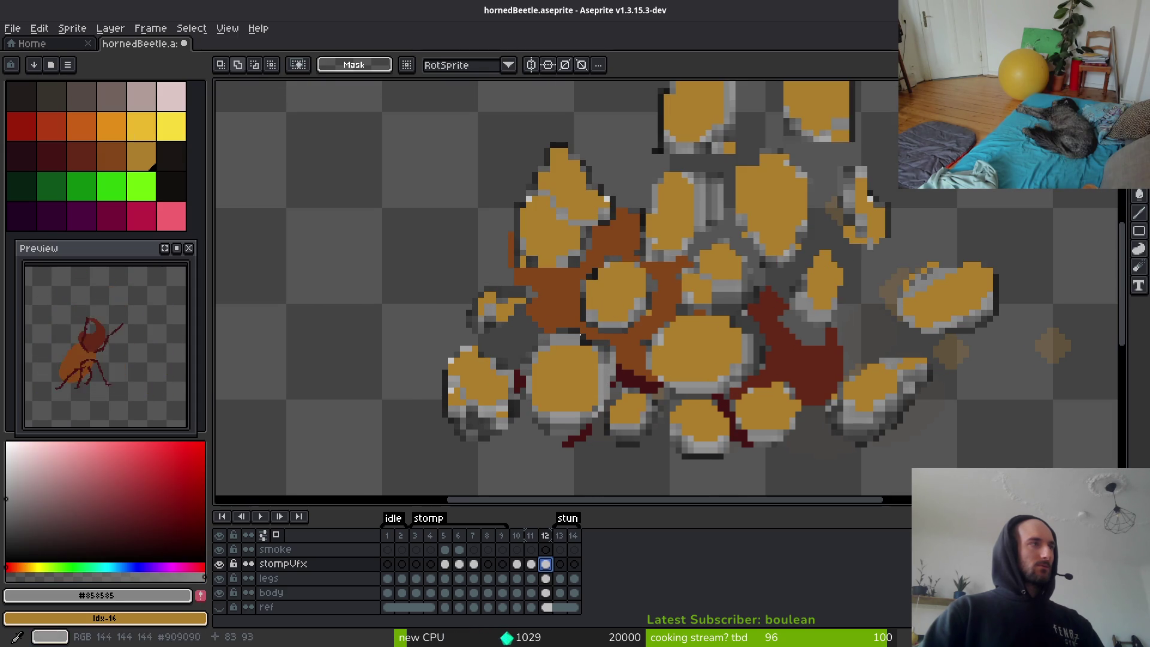
right_click(117, 155)
key("shift+r")
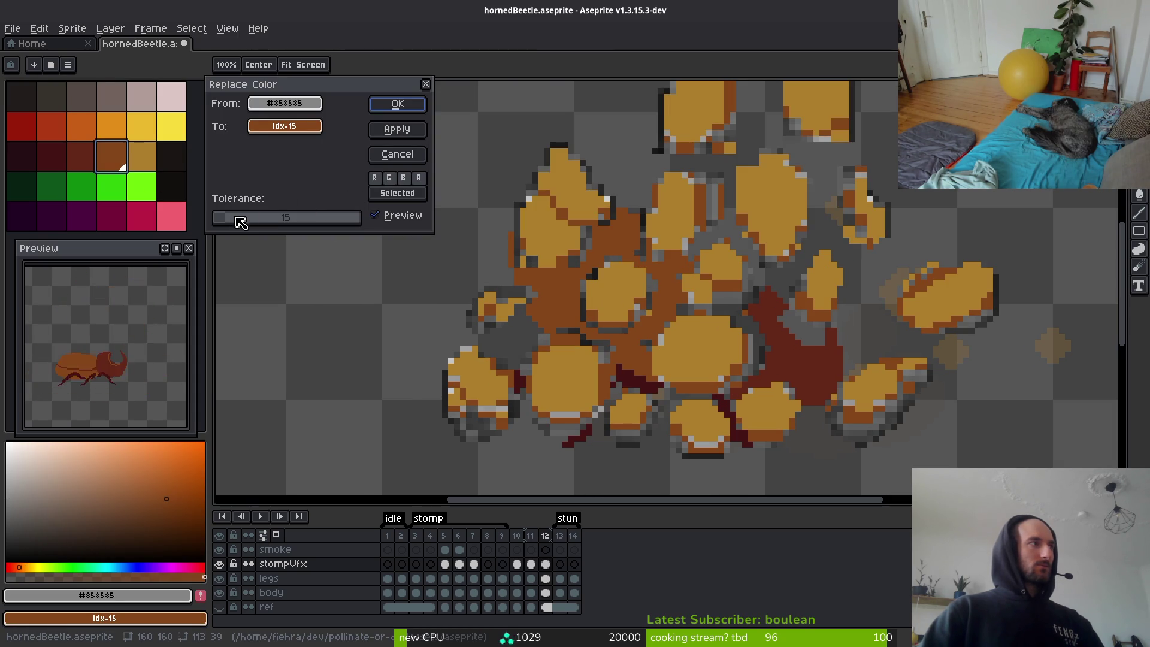
left_click(234, 219)
mouse_move(238, 222)
left_mouse_down()
mouse_move(217, 232)
mouse_move(254, 230)
left_mouse_up()
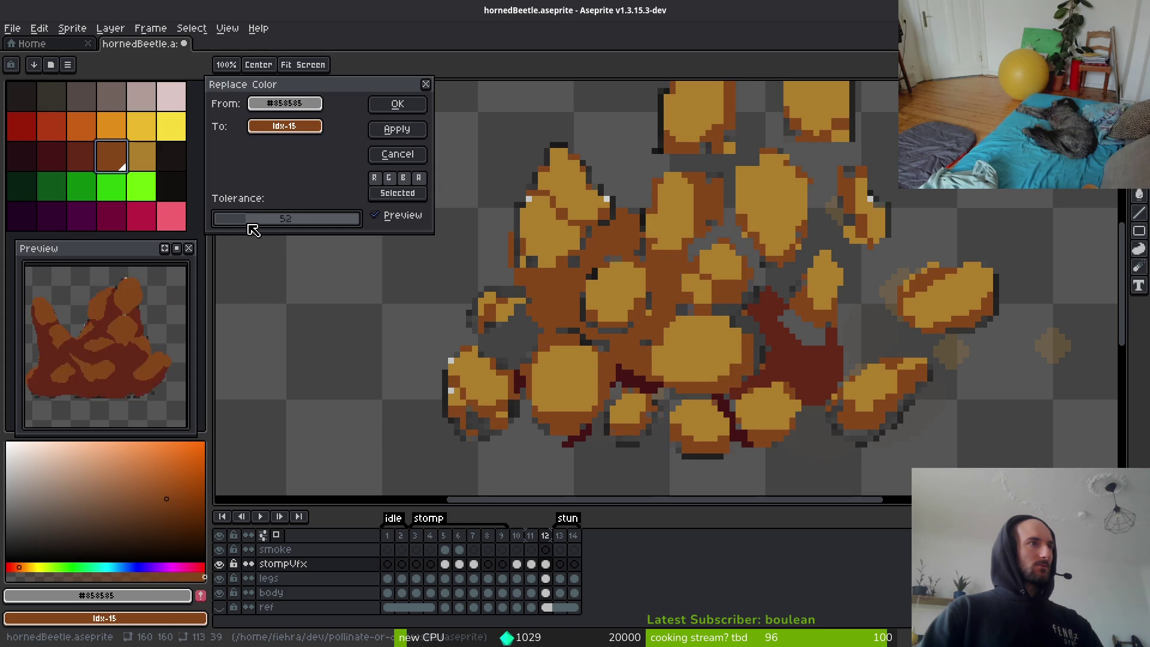
key("Escape")
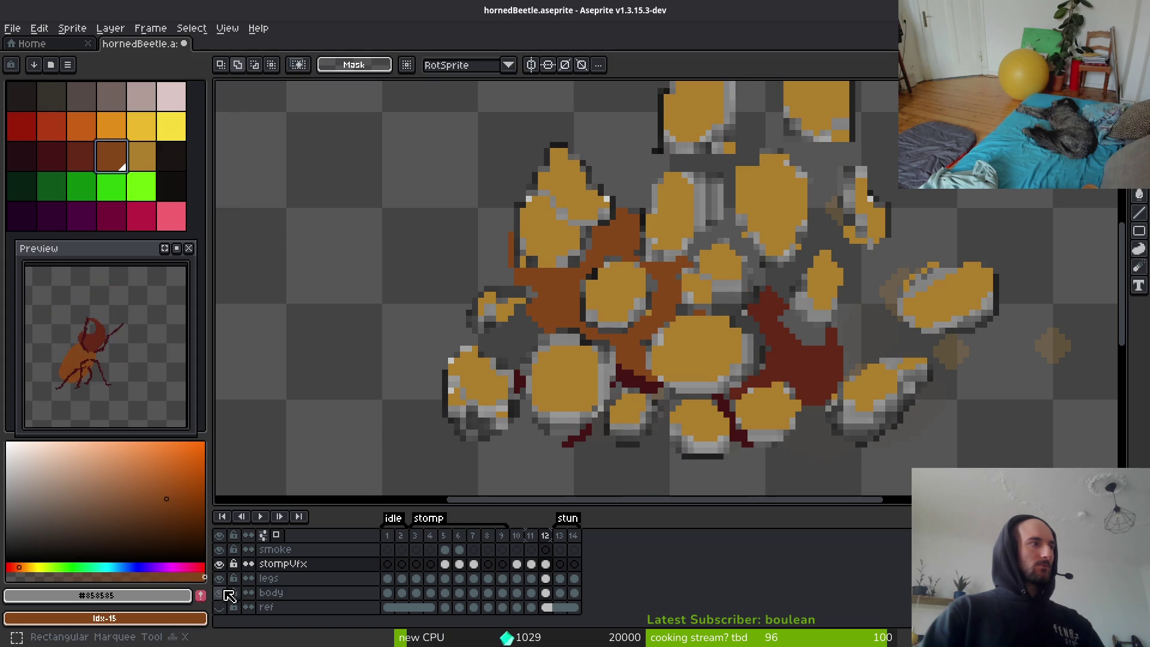
left_click(223, 584)
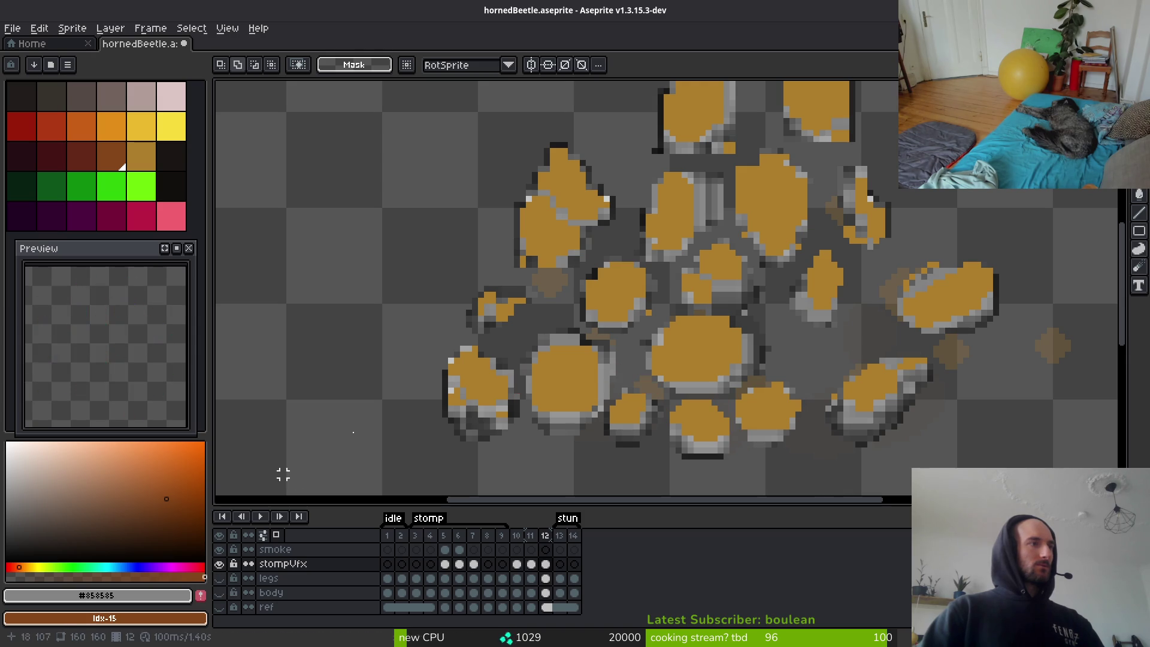
key("shift+r")
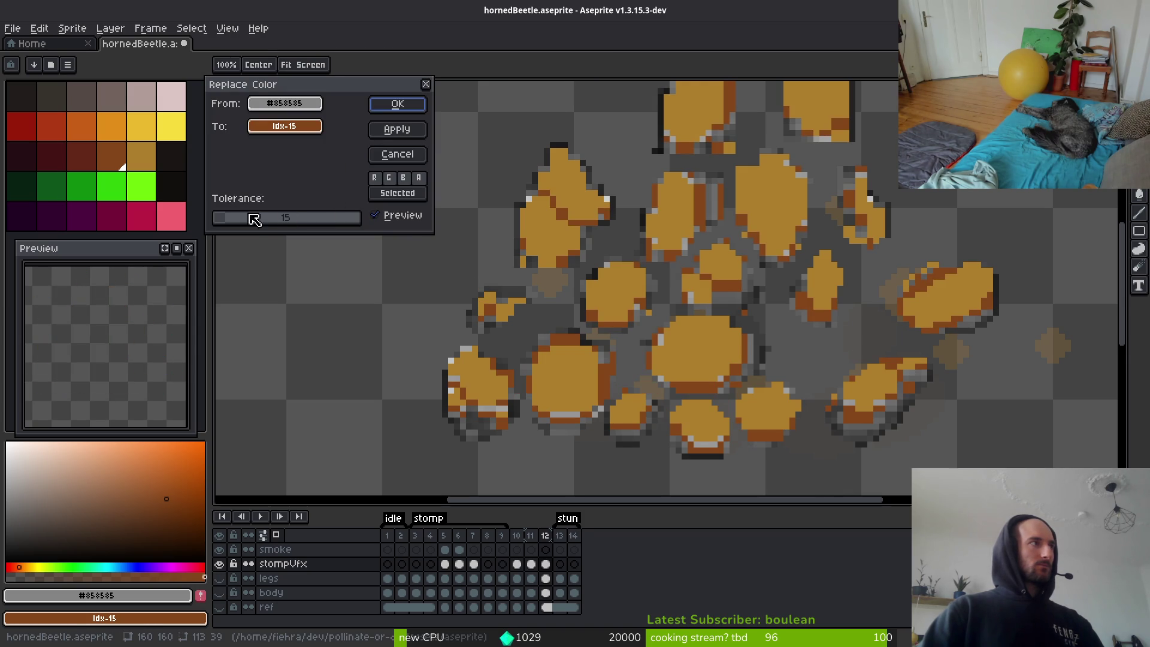
mouse_move(254, 220)
left_mouse_down()
mouse_move(239, 219)
mouse_move(276, 223)
mouse_move(265, 224)
left_mouse_up()
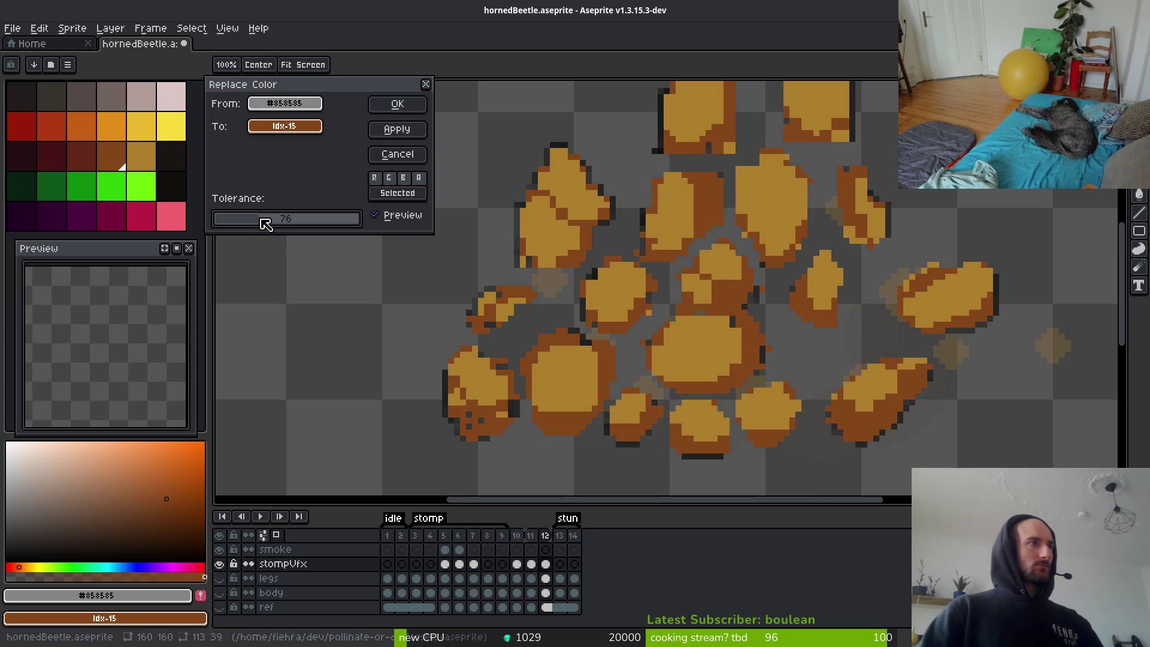
left_click(397, 104)
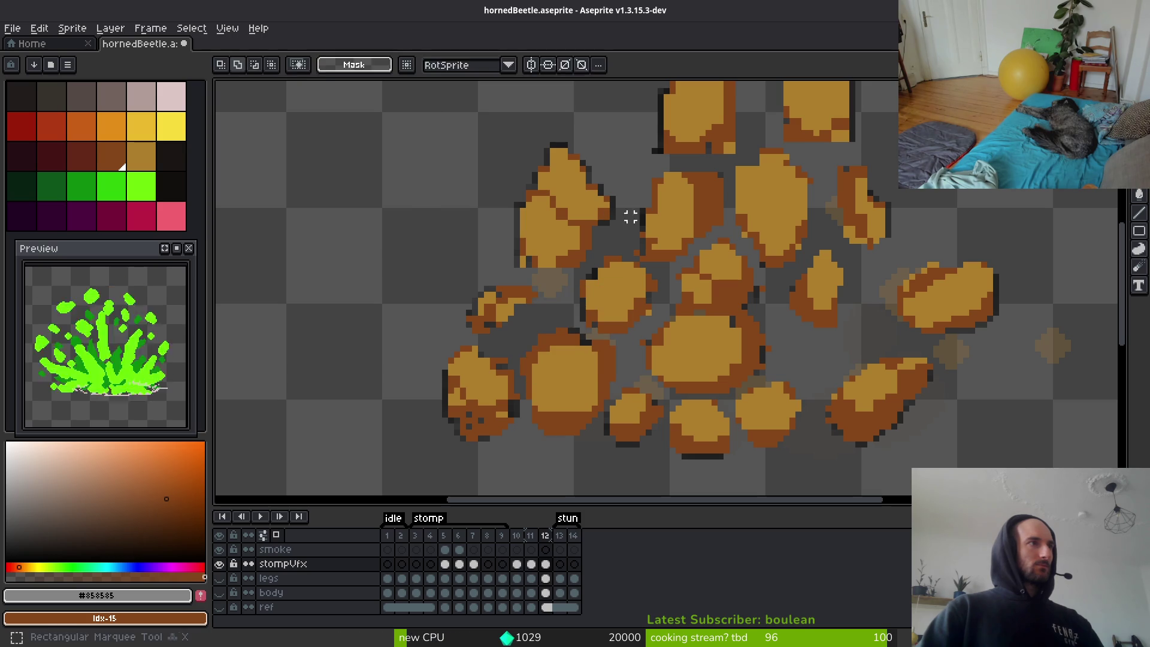
Sample the remaining dark grey on the rocks and replace it with dark brown.
key("m")
scroll(648, 225, "up", 3)
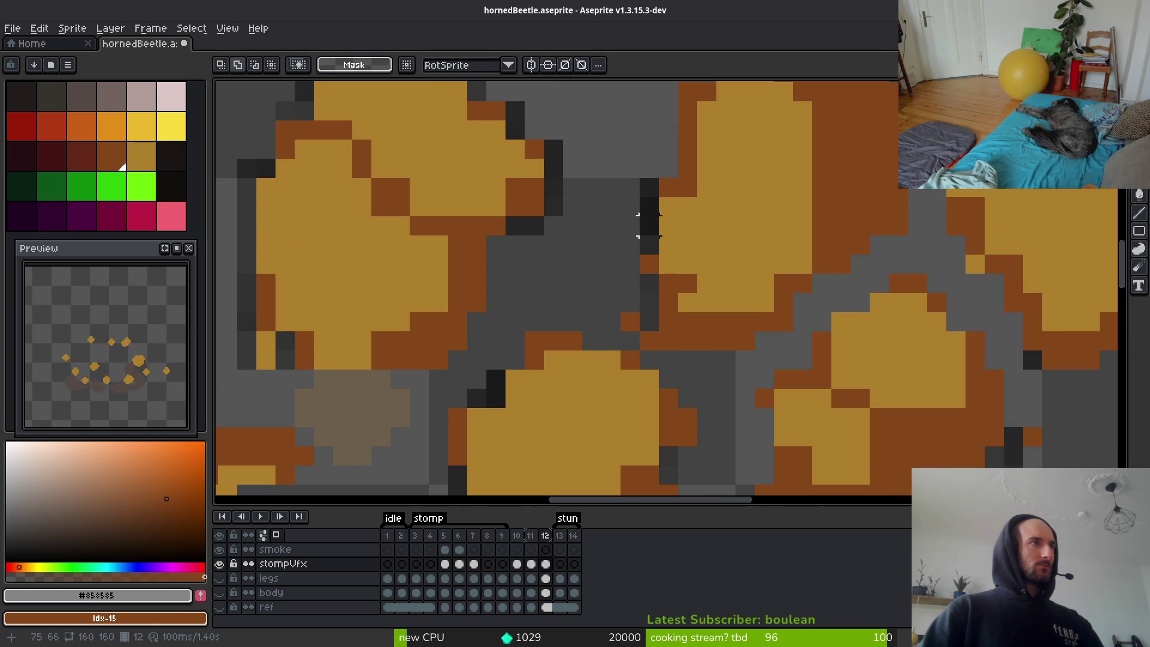
key("i")
left_click(648, 195)
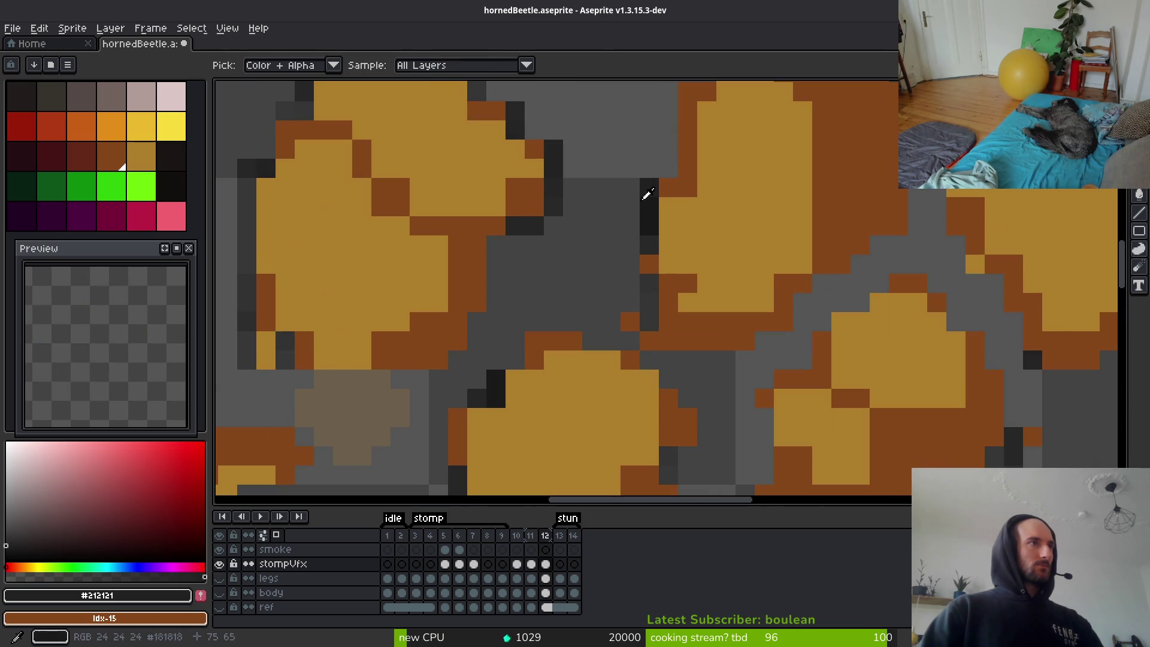
key("m")
key("shift+r")
scroll(652, 249, "down", 3)
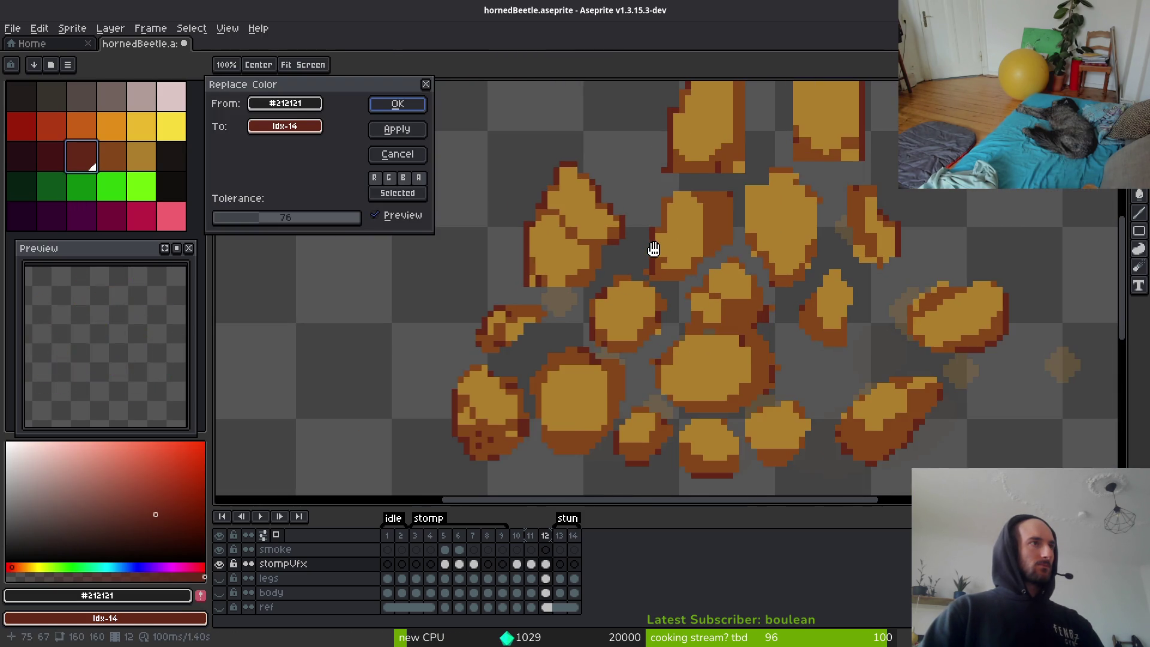
left_click(392, 106)
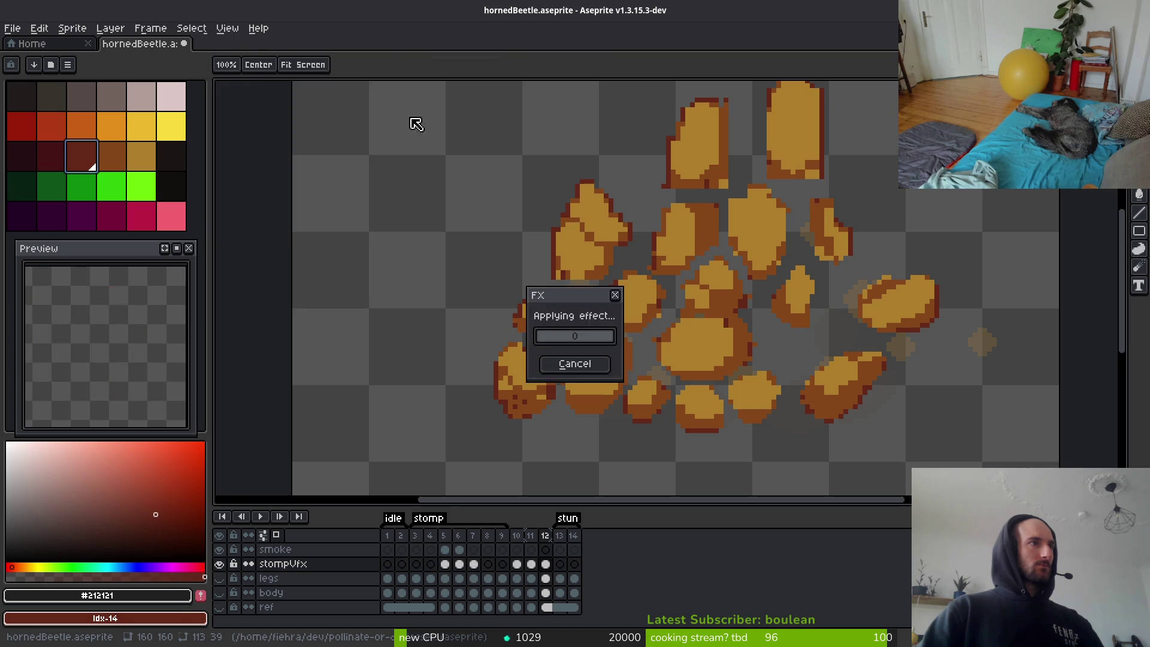
Compare the recoloured debris across frames 10, 11 and 12.
scroll(732, 265, "down", 2)
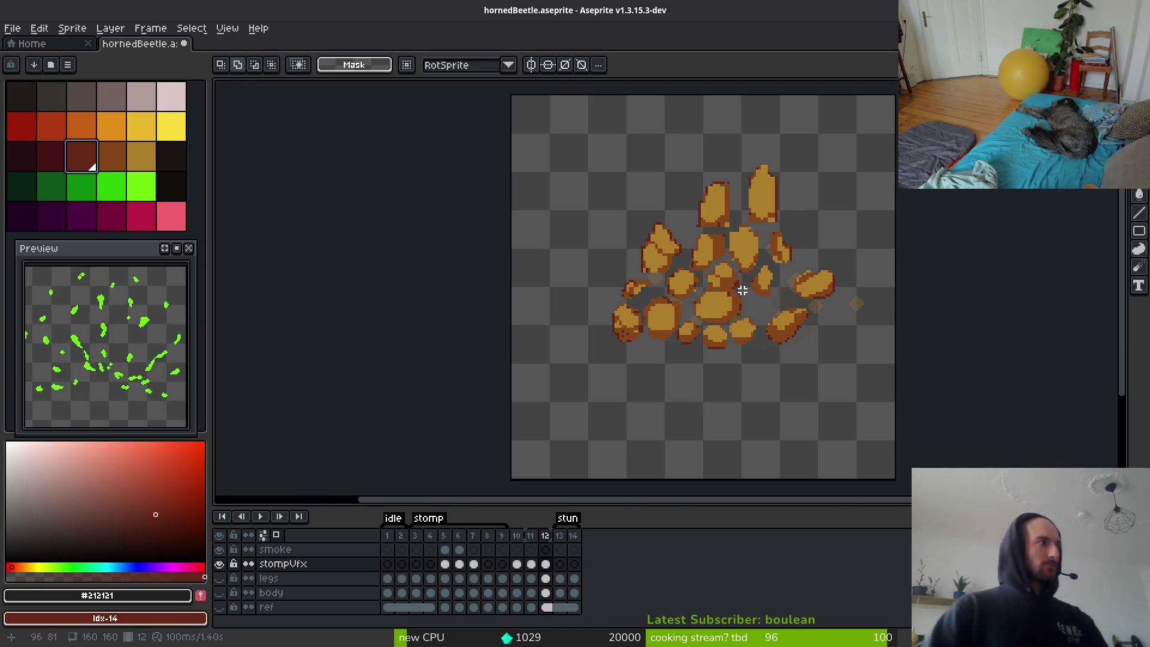
left_click(732, 289, "alt")
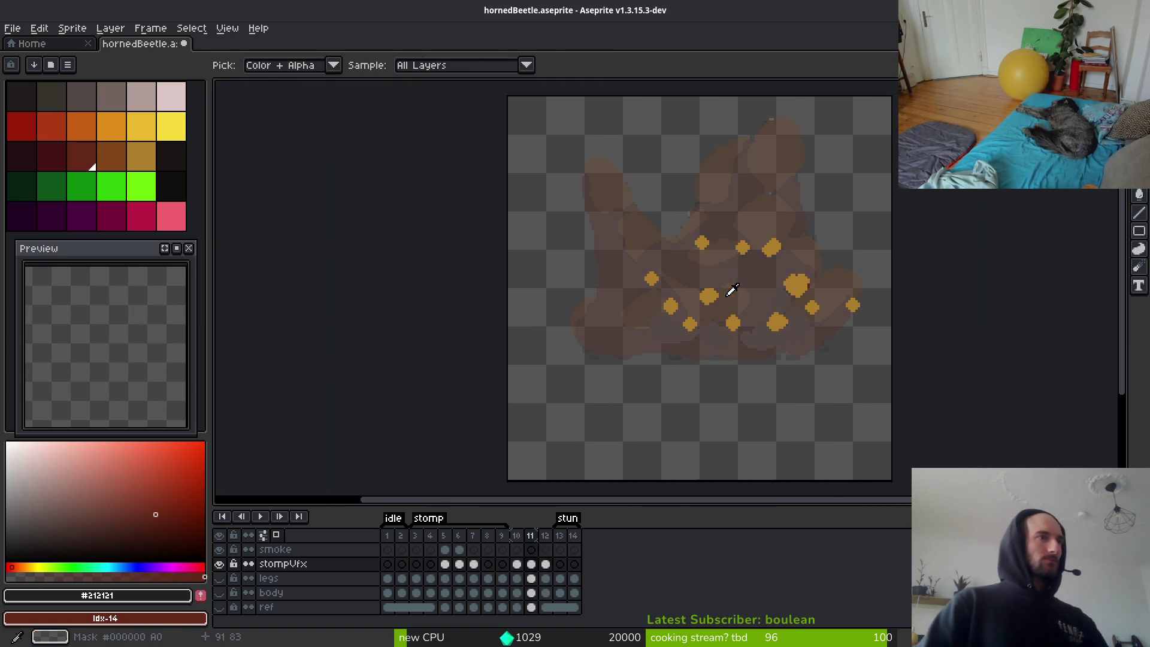
key("Left")
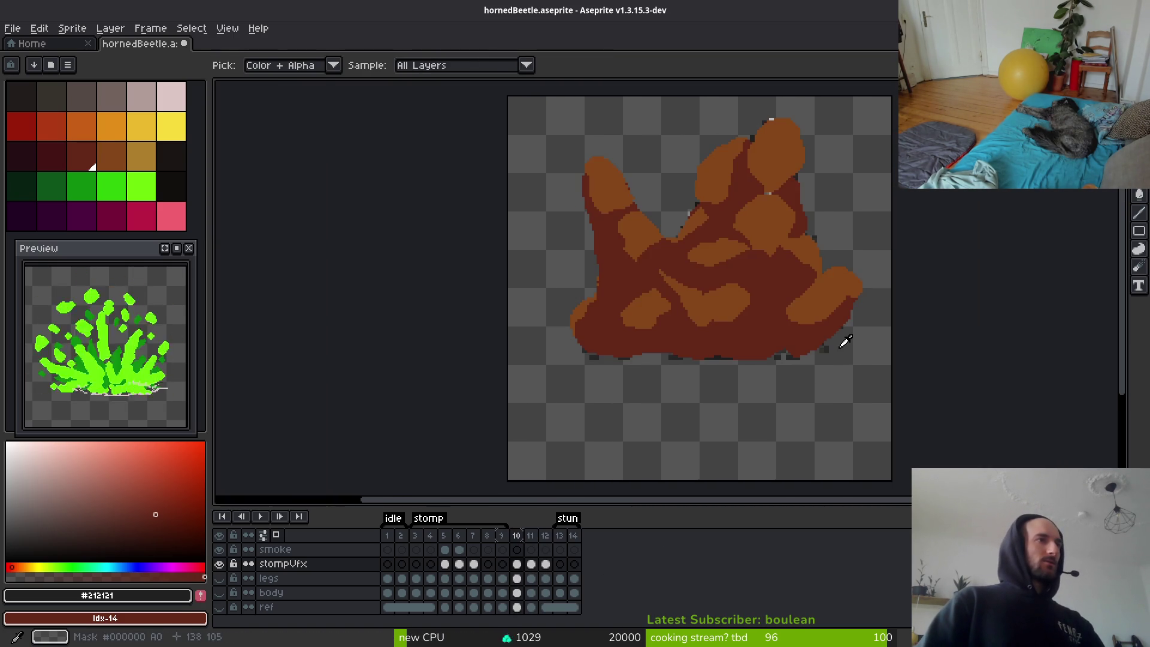
key("Right")
key("Left")
key("Right")
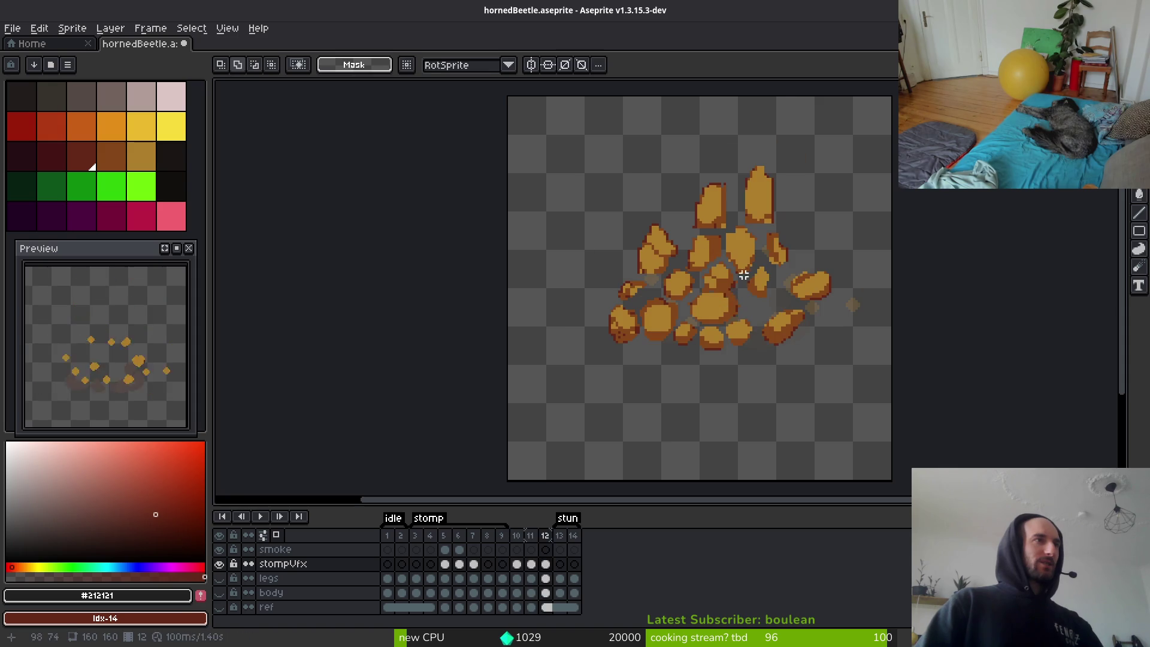
scroll(749, 298, "up", 3)
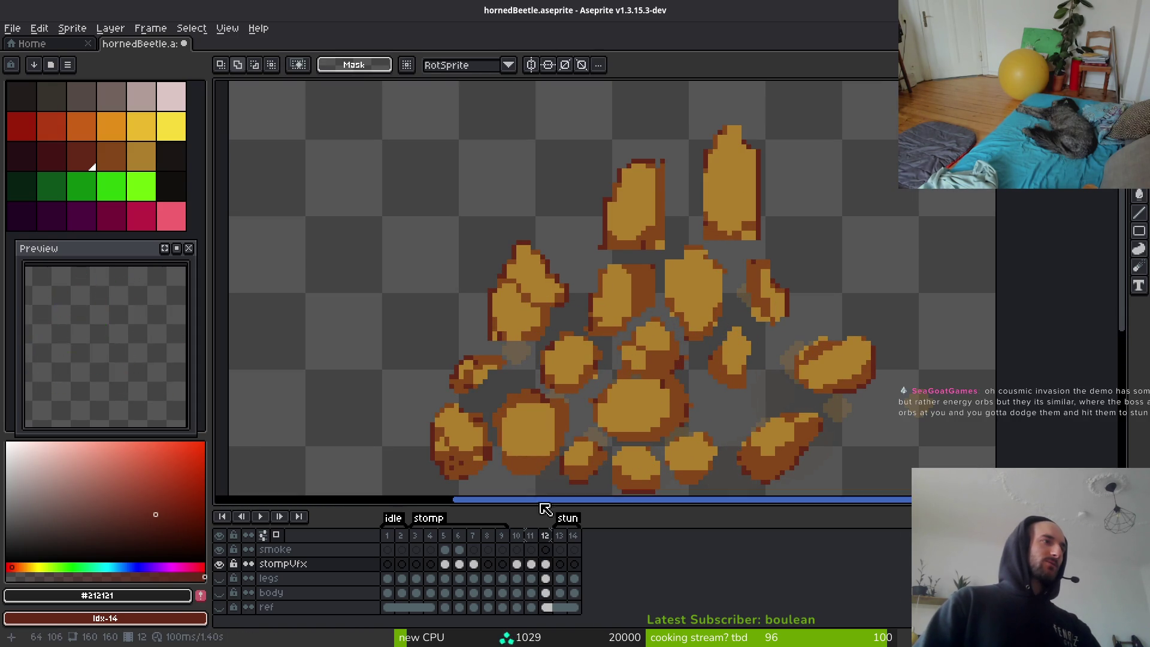
Play the stomp animation from frame 5, zoom out, and stop on the green splash frame.
left_click(444, 536)
key("Return")
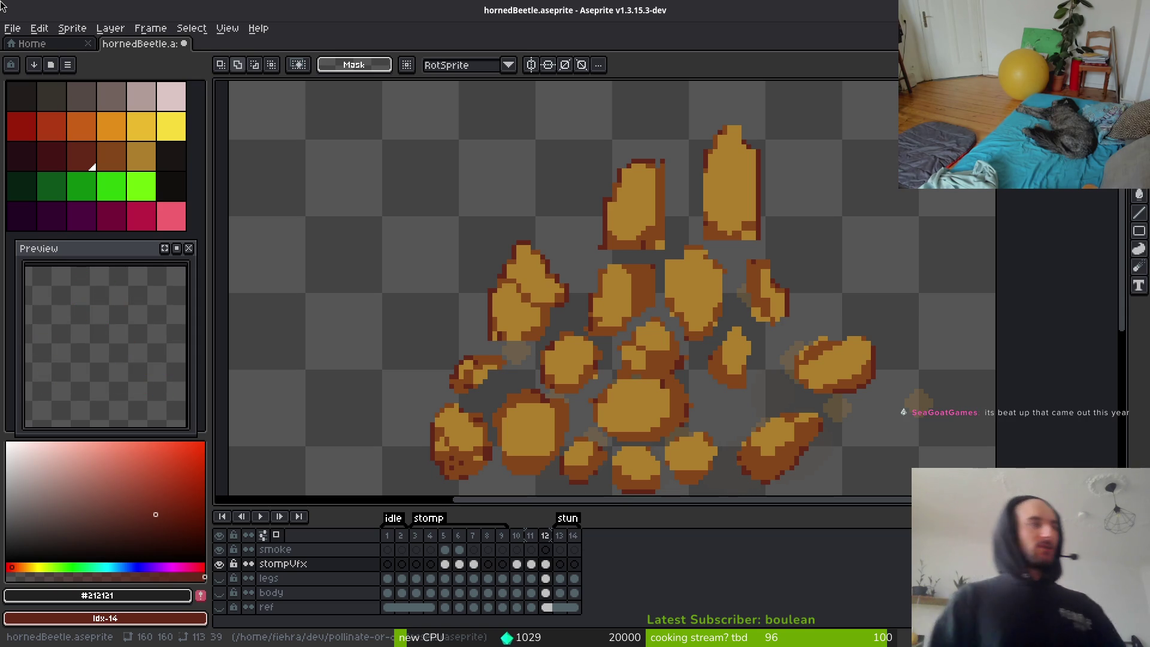
scroll(762, 249, "down", 3)
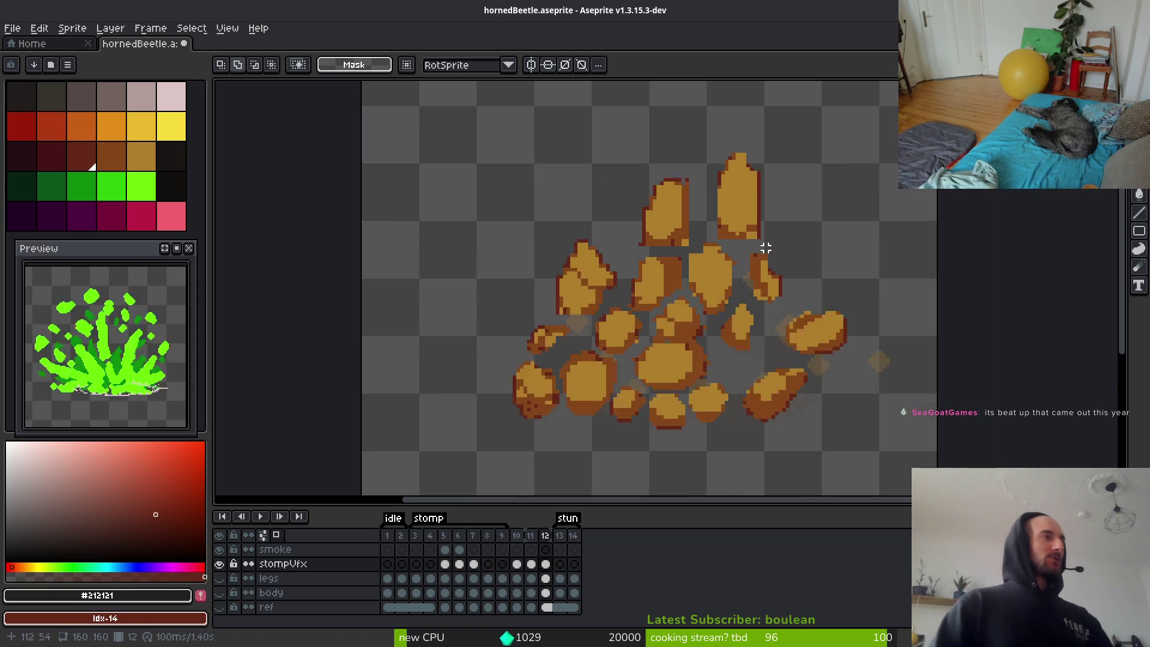
key("i")
key("Return")
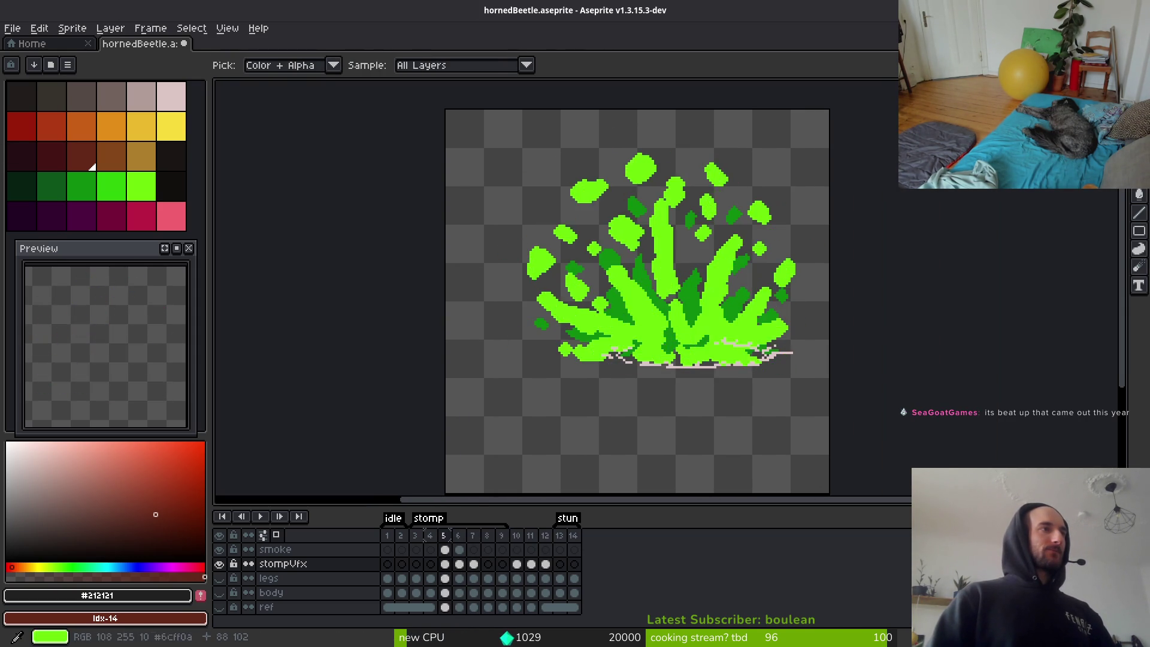
On frame 5, replace the bright green with tan and the dark green with brown.
scroll(664, 344, "up", 2)
left_click(664, 345)
right_click(142, 155)
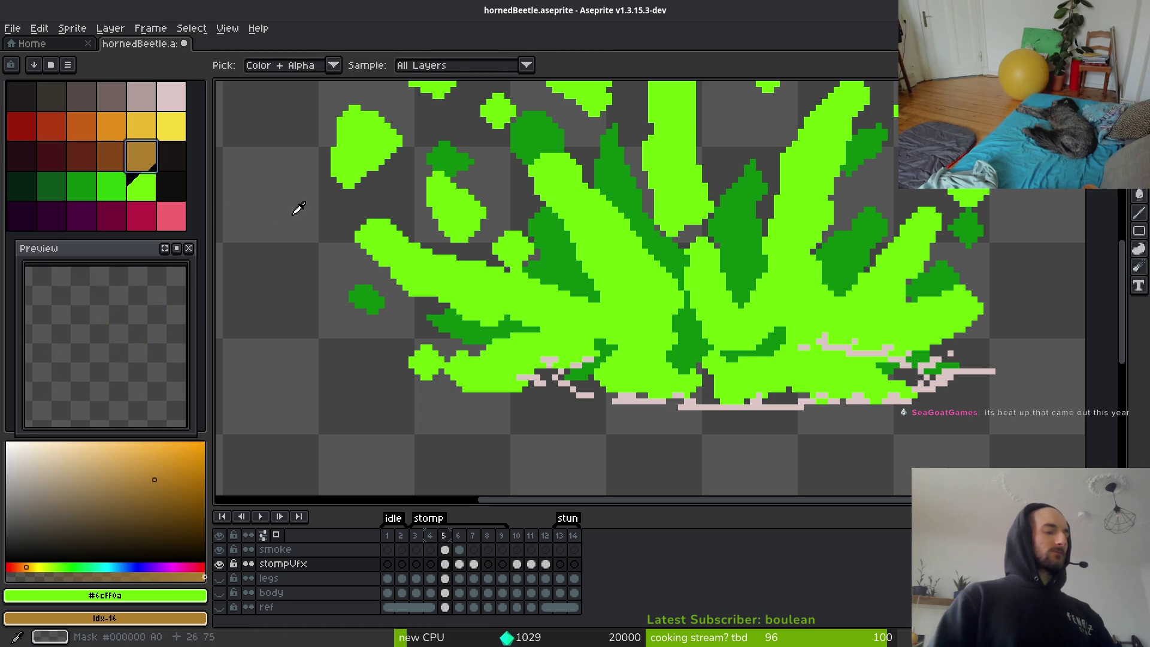
key("shift+r")
left_click(396, 104)
left_click(559, 270)
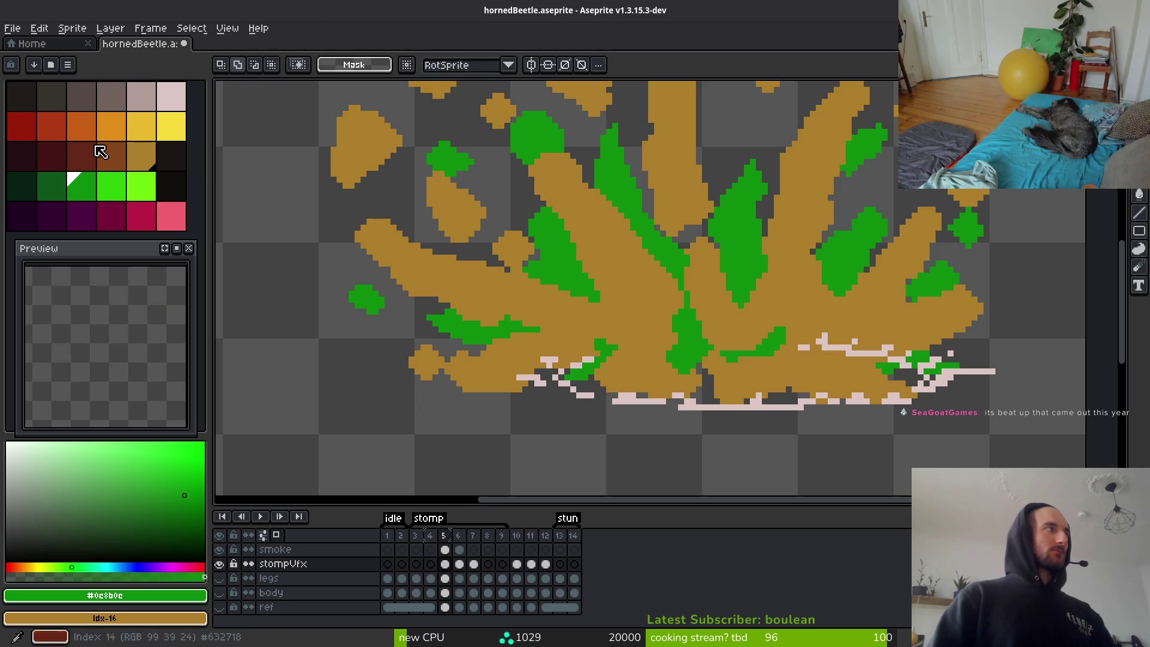
right_click(111, 154)
key("shift+r")
key("Return")
scroll(726, 262, "down", 4)
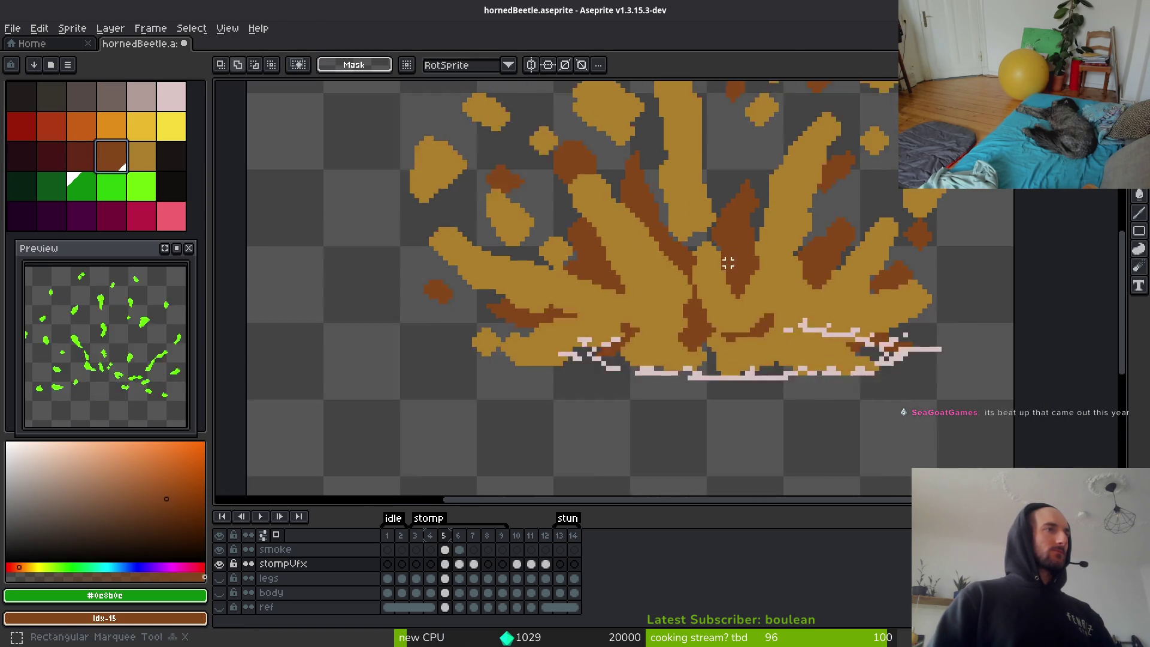
key("i")
key("m")
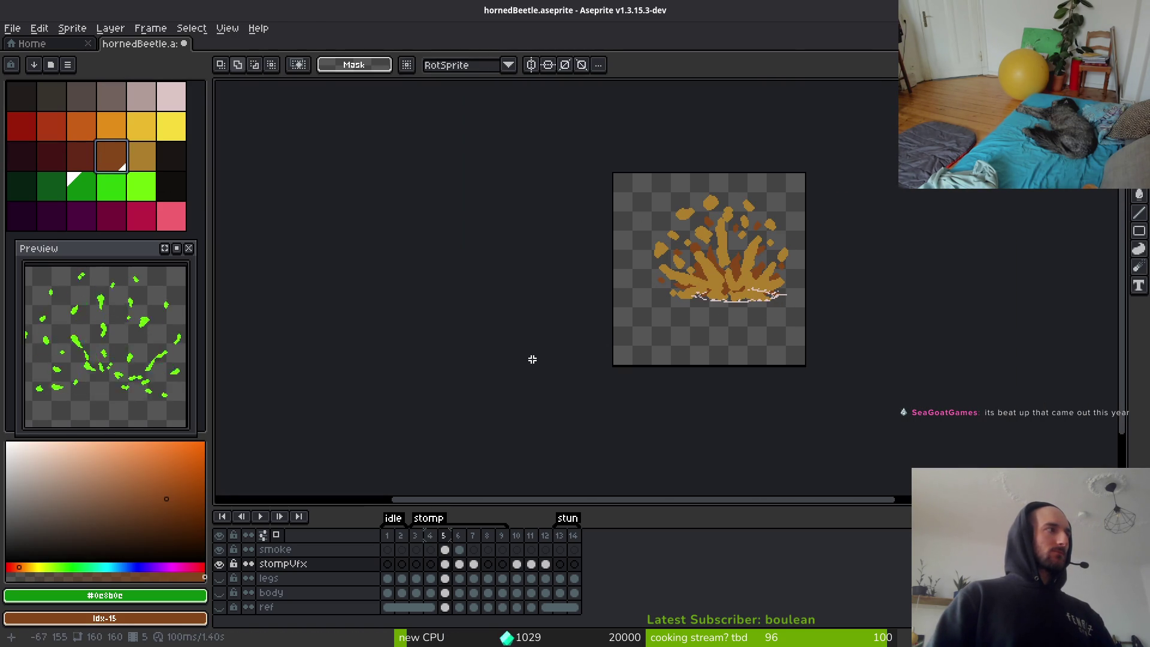
On frame 6, replace the dark green with brown and the bright green with tan.
key("Right")
scroll(740, 323, "up", 3)
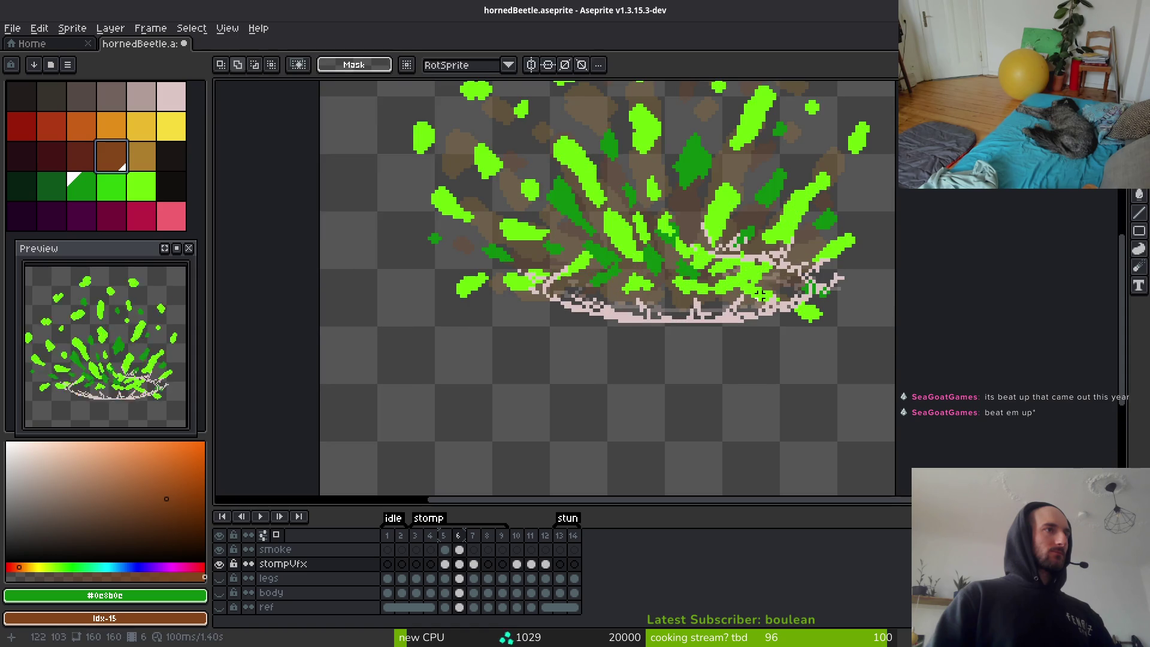
key("shift+r")
left_click(397, 104)
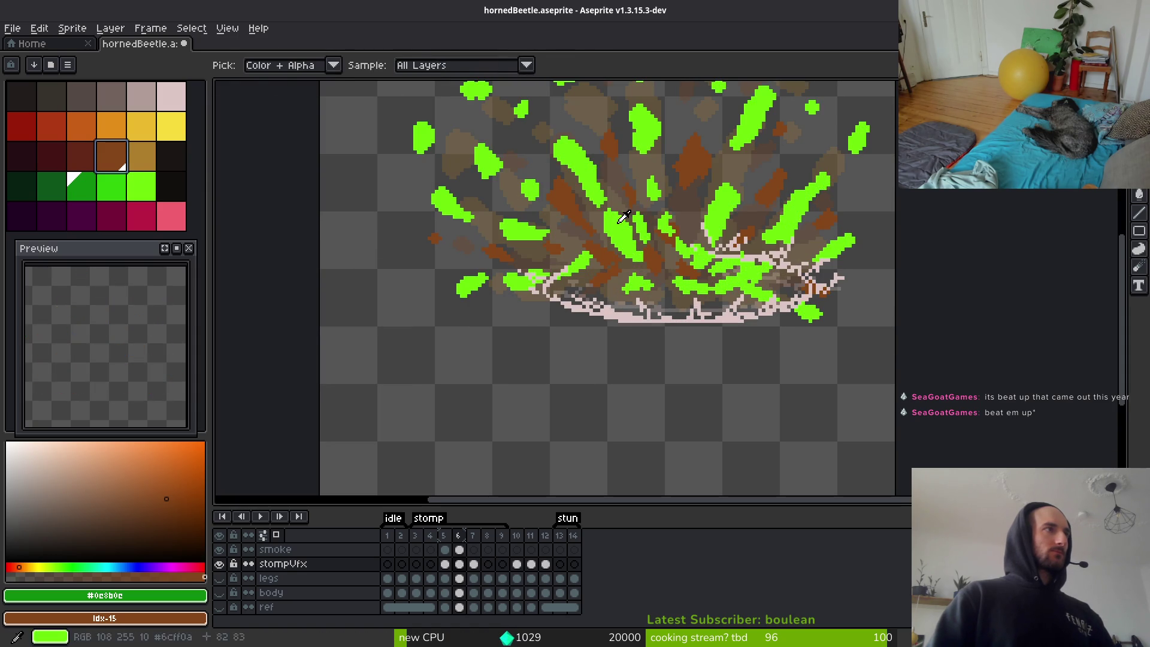
left_click(141, 185)
right_click(141, 156)
key("shift+r")
left_click(397, 104)
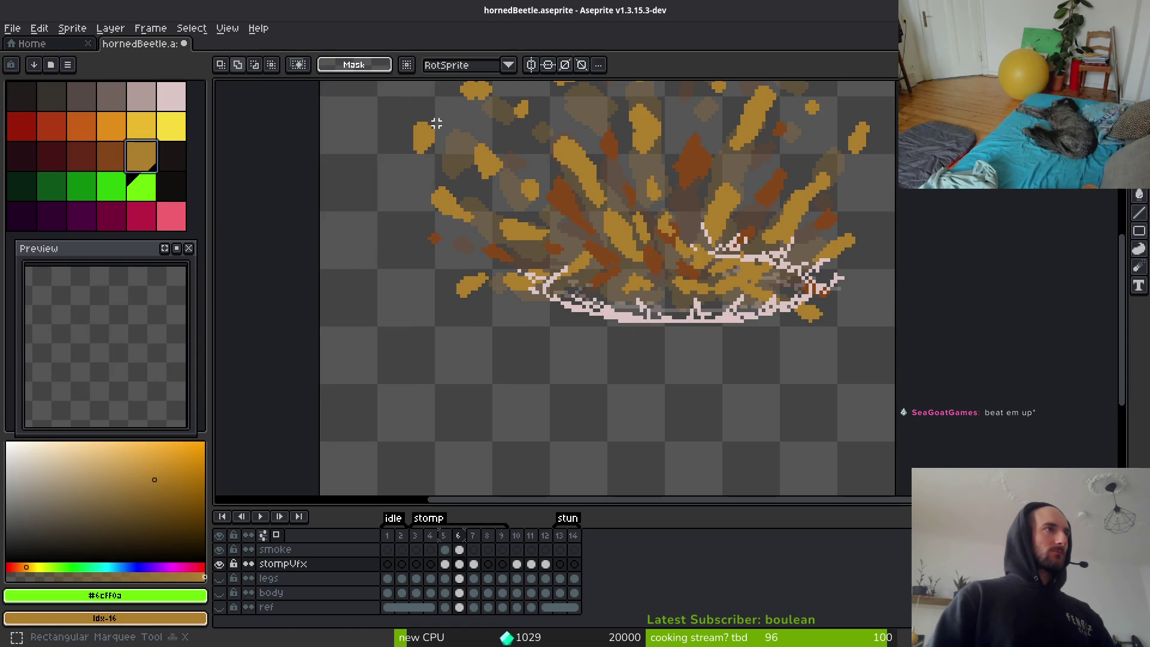
scroll(706, 256, "down", 4)
key("i")
On frame 7, replace the bright green with tan, then show the beetle's legs layer.
key("Right")
scroll(687, 254, "up", 4)
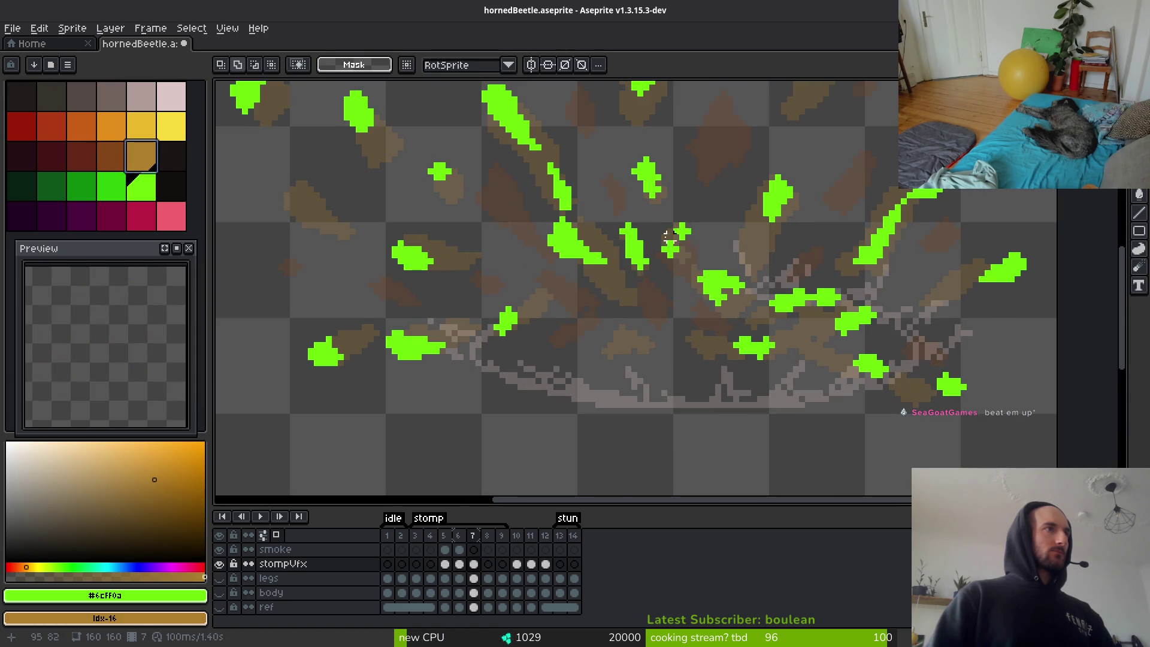
key("shift+r")
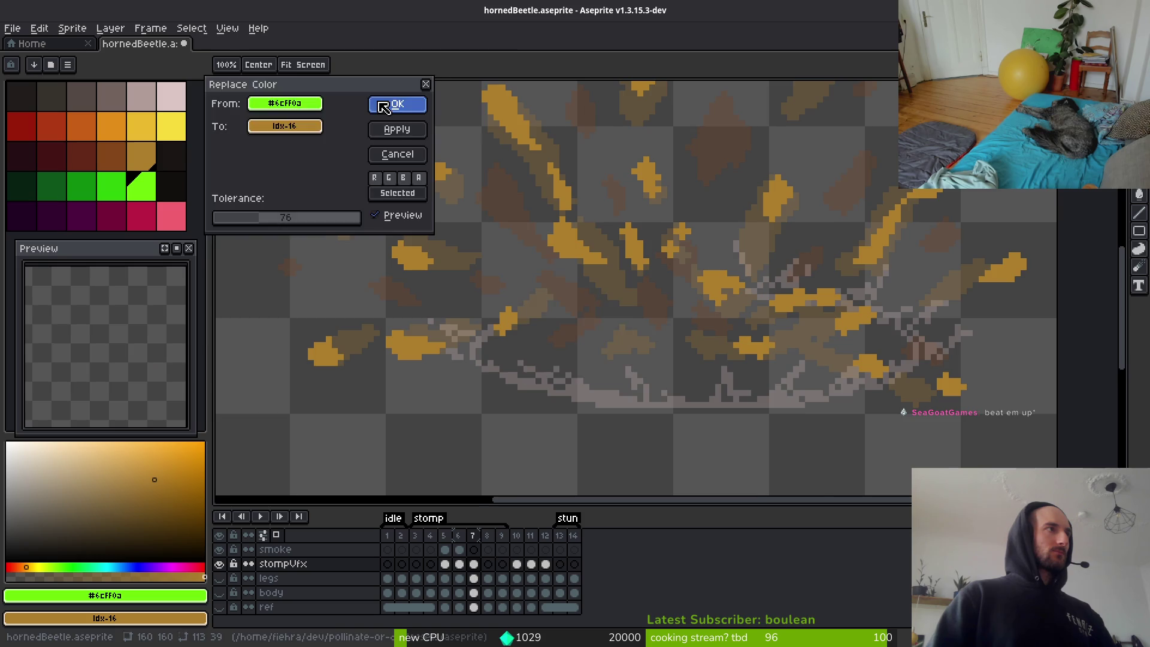
left_click(397, 104)
scroll(711, 213, "down", 3)
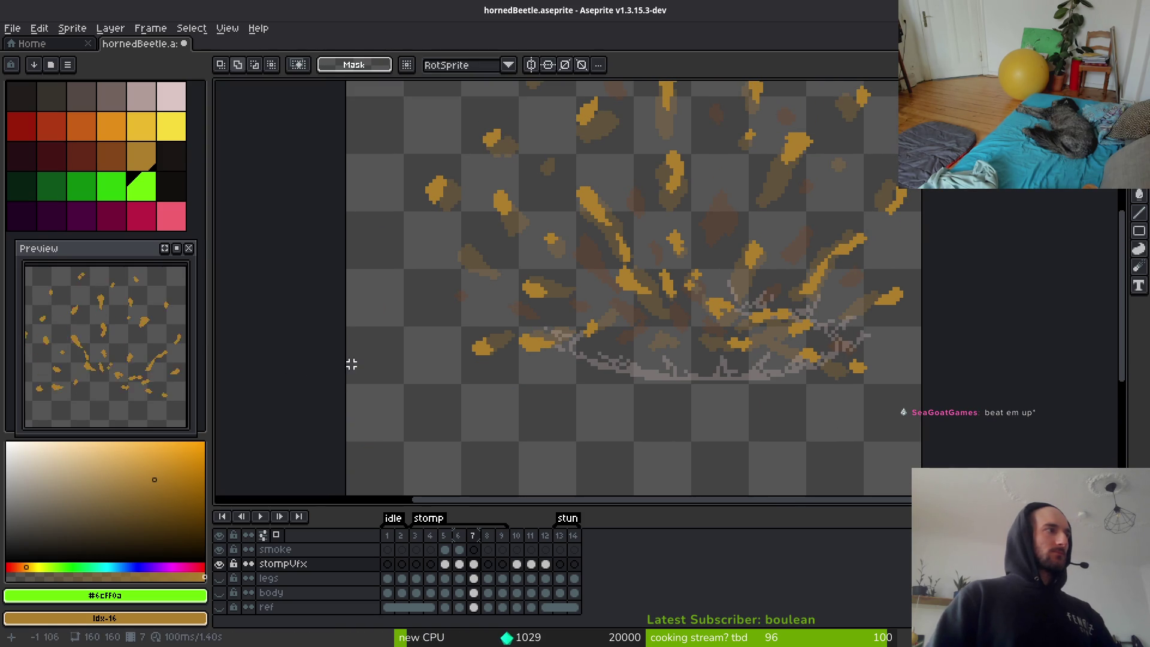
left_click(219, 579)
Show the beetle's body layer, zoom out, and return to frame 5 to review the burst.
left_click(221, 593)
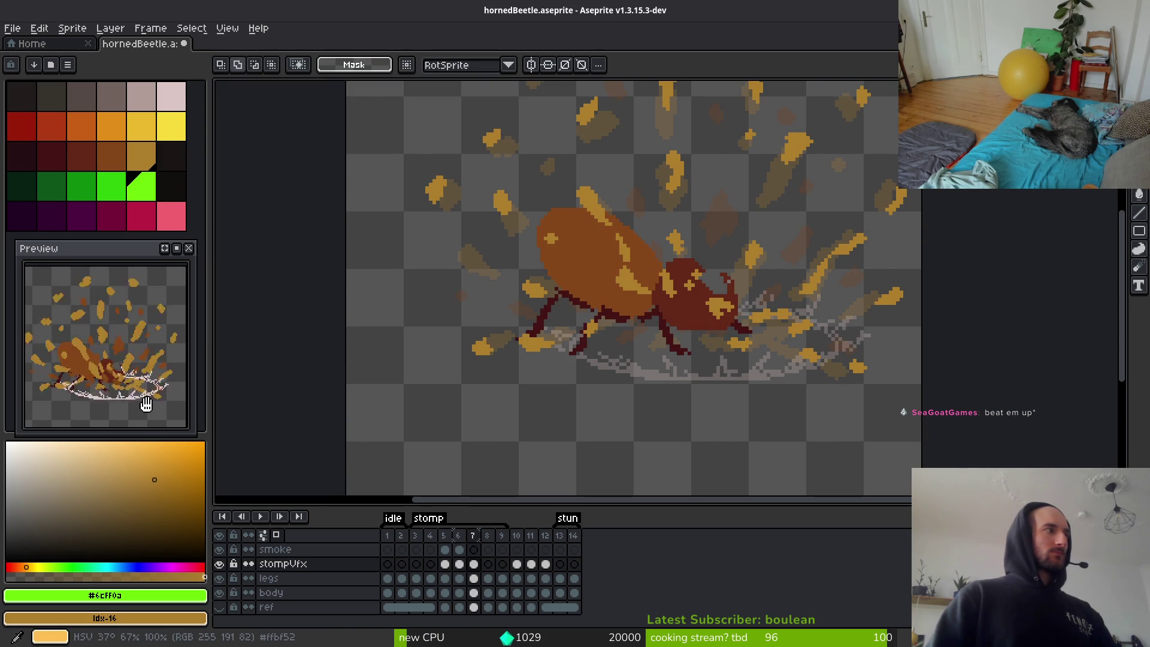
scroll(488, 321, "down", 2)
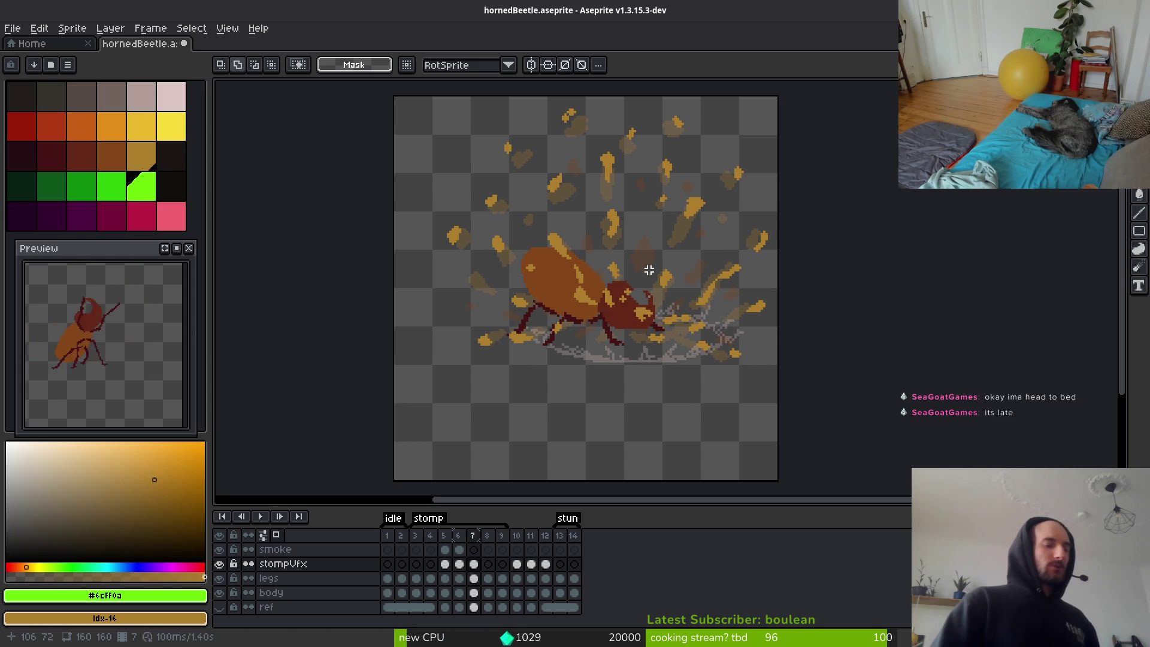
key("Left")
key("Left")
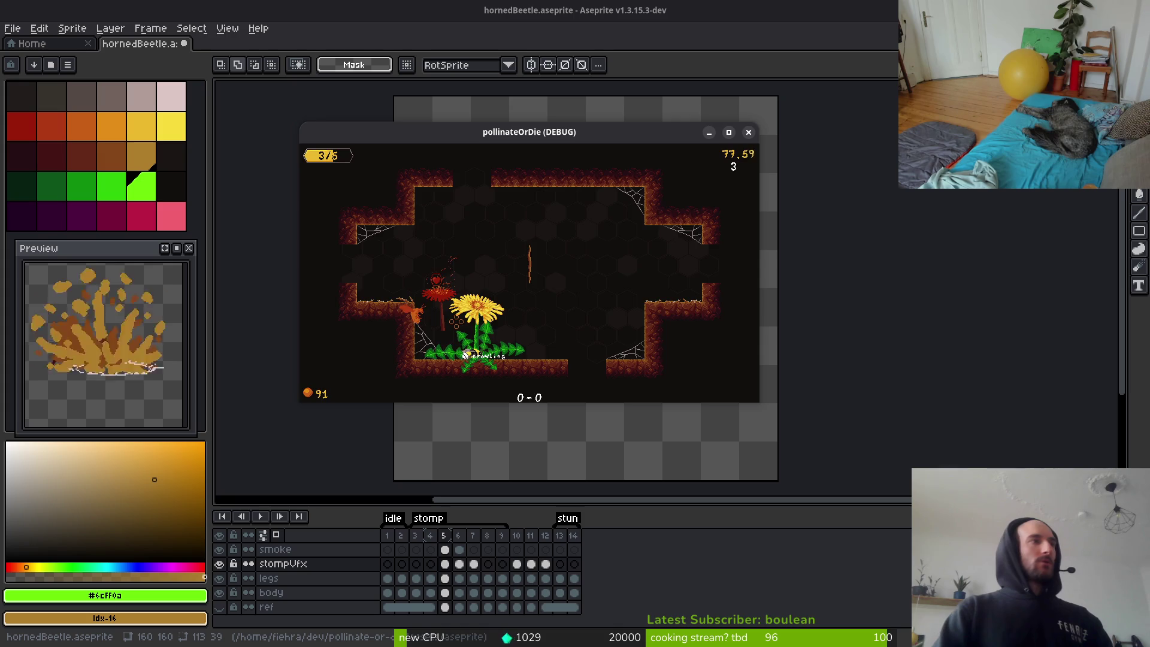
Quit the pollinateOrDie run to the main menu via the hive prompt and close the game.
key("Escape")
left_click(529, 282)
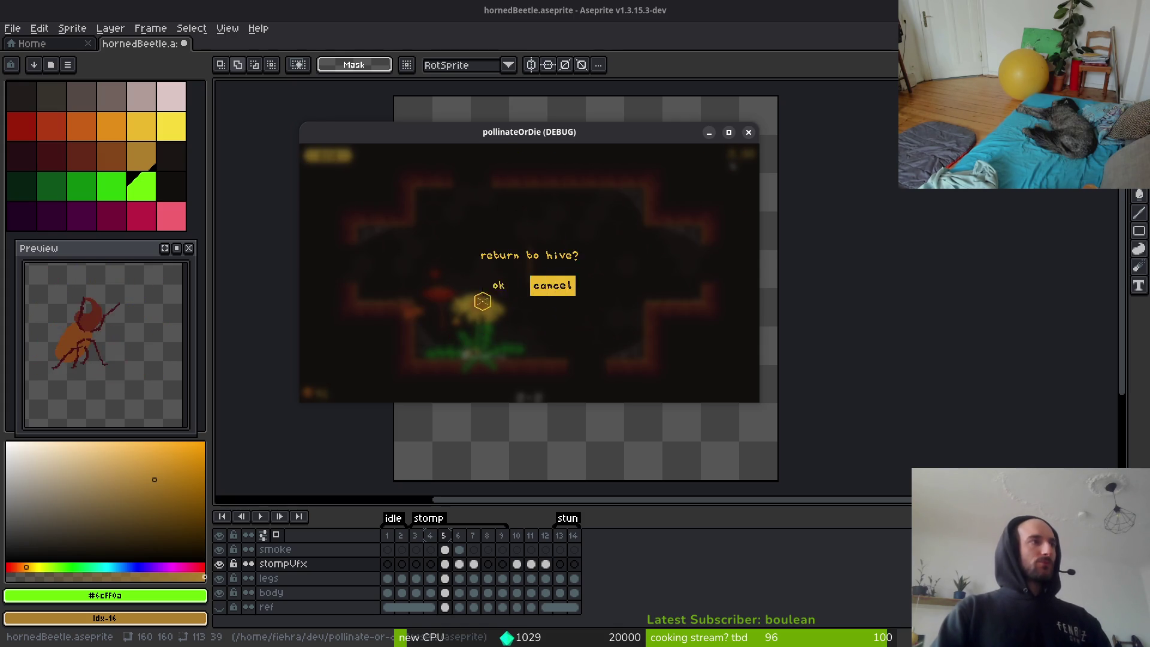
left_click(500, 283)
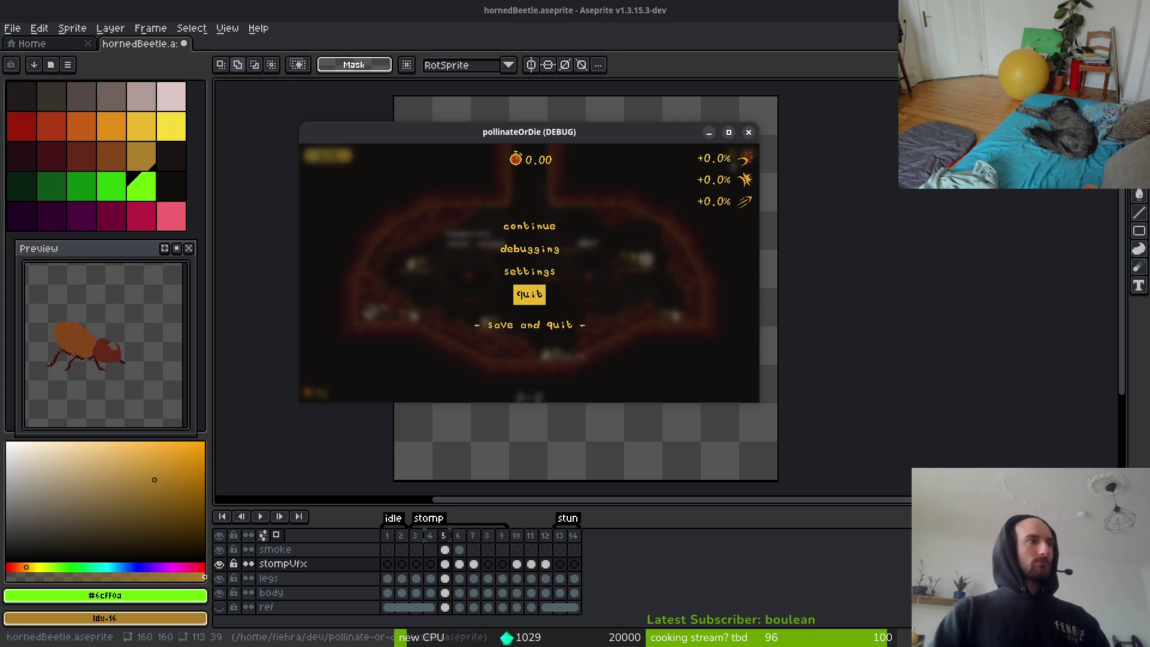
left_click(529, 294)
left_click(498, 286)
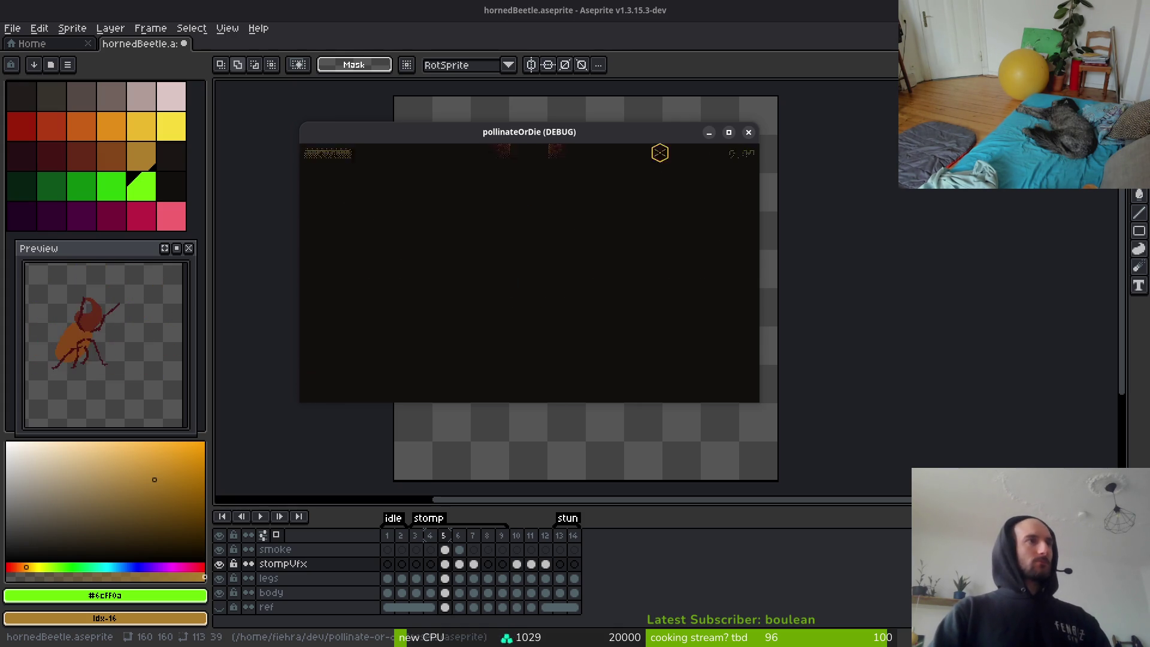
left_click(748, 133)
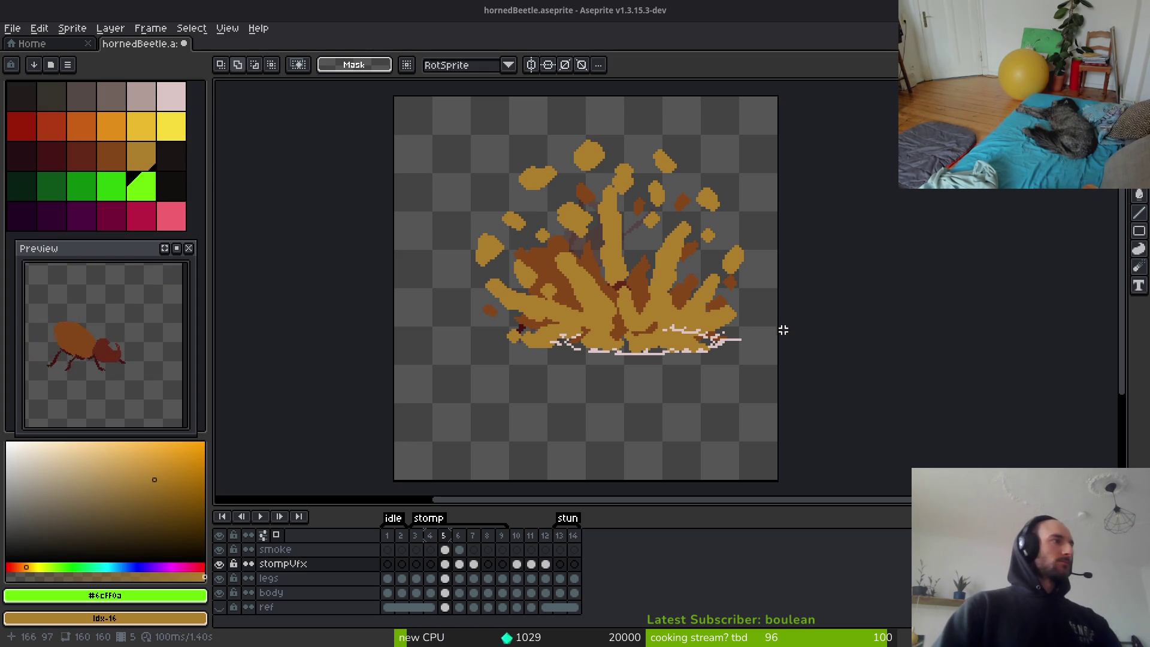
Adjust the preview panel, then alternate between the eyedropper and marquee on frame 5's burst.
left_click_drag(129, 256, 131, 251)
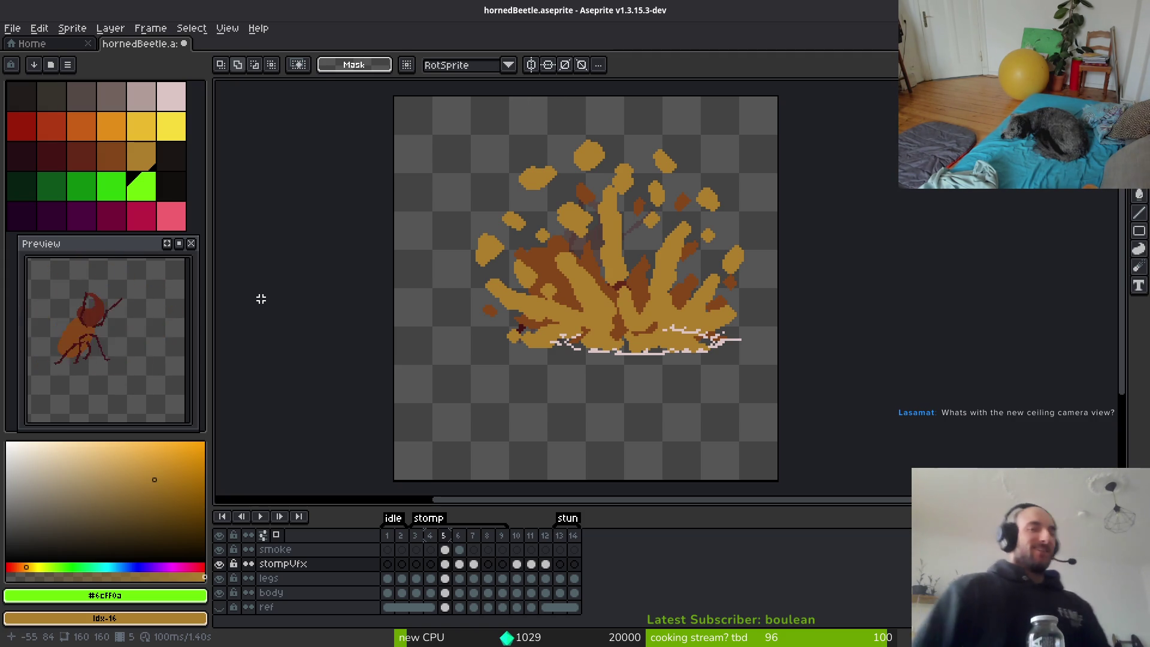
key("i")
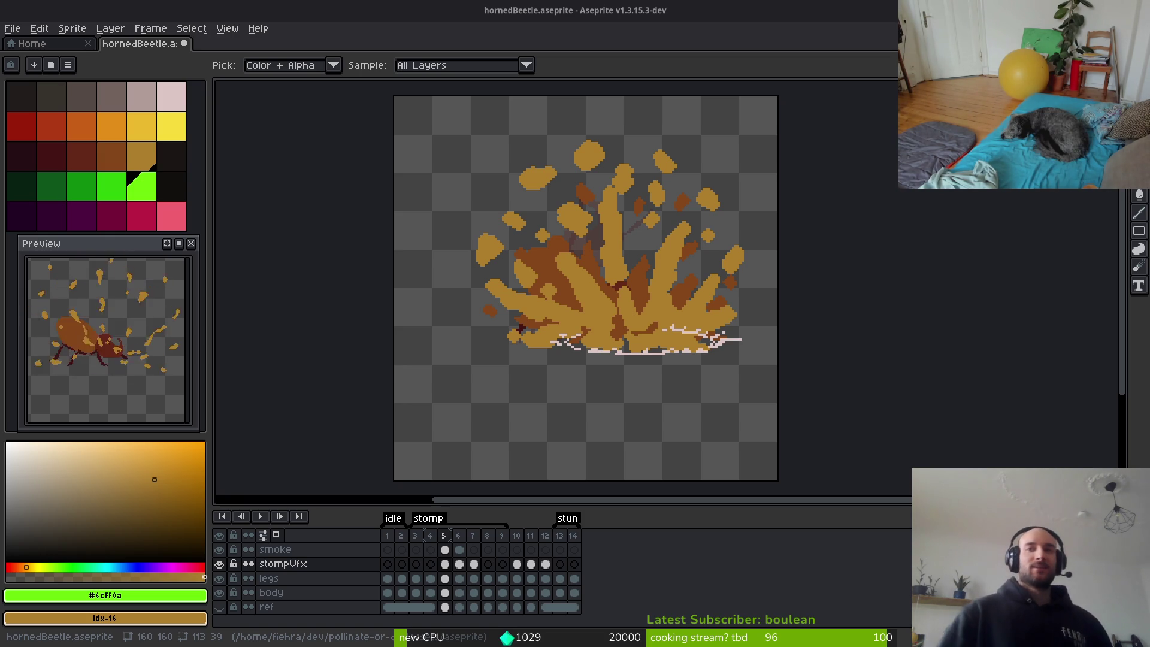
key("m")
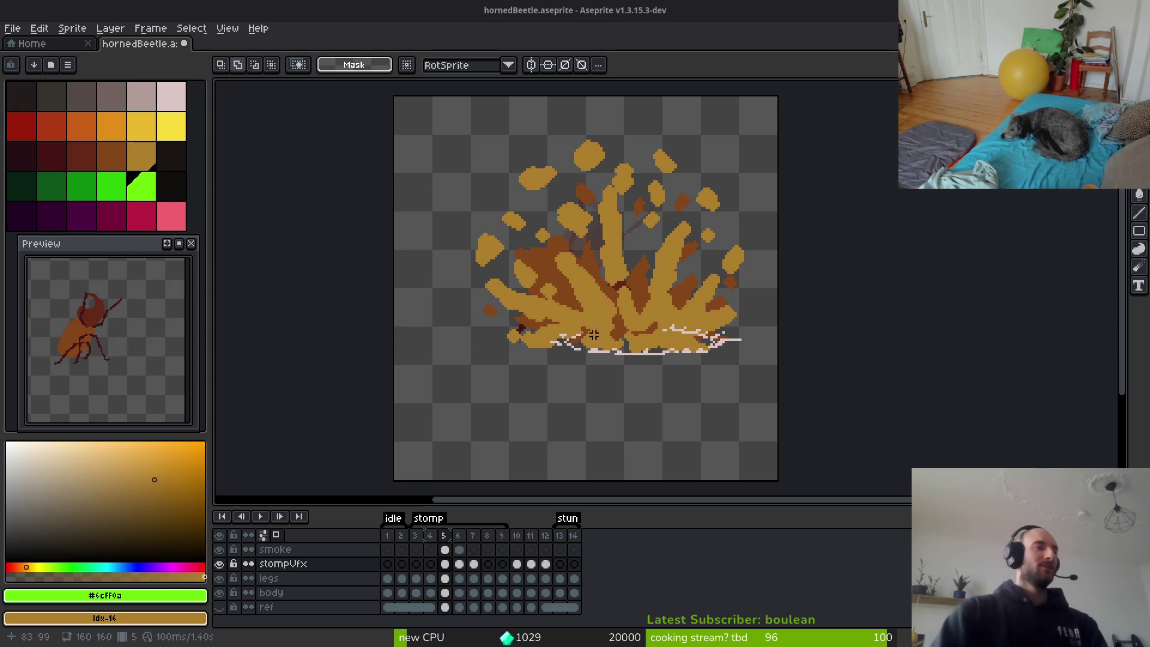
left_click_drag(473, 382, 567, 362)
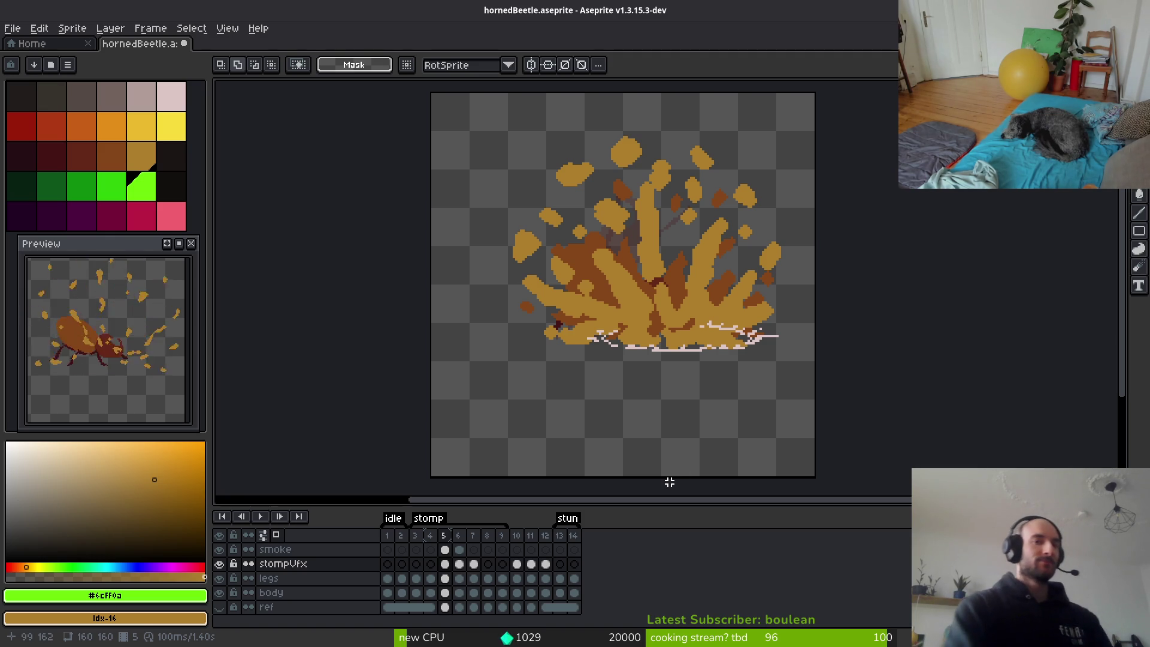
left_click_drag(731, 319, 685, 333)
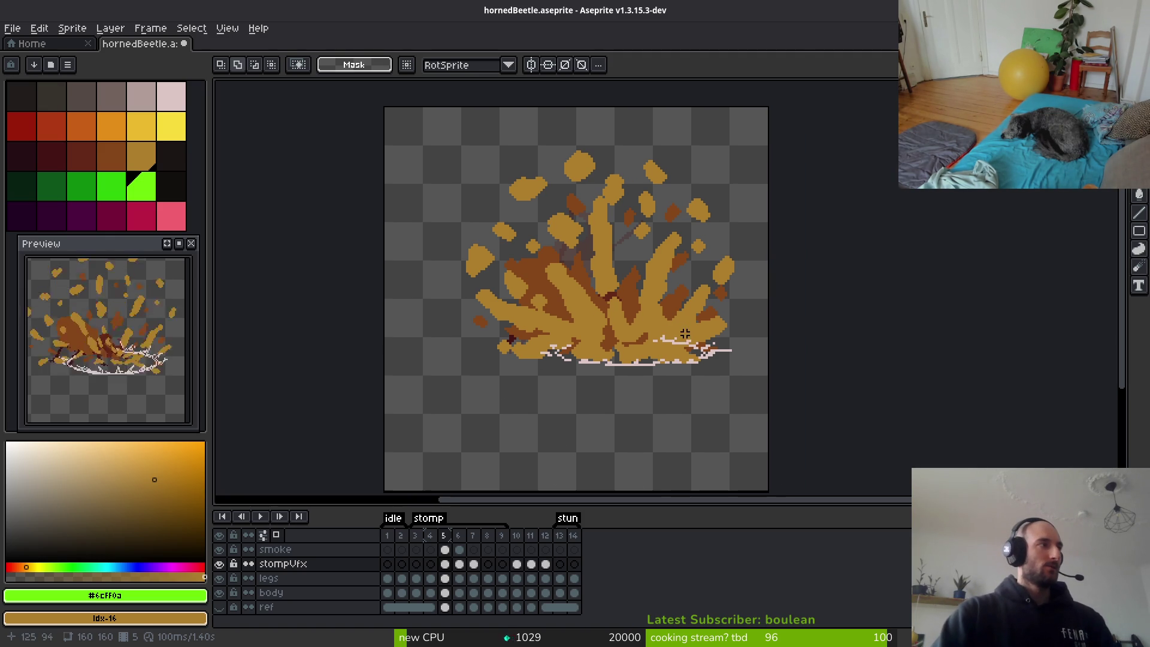
scroll(585, 375, "down", 1)
key("i")
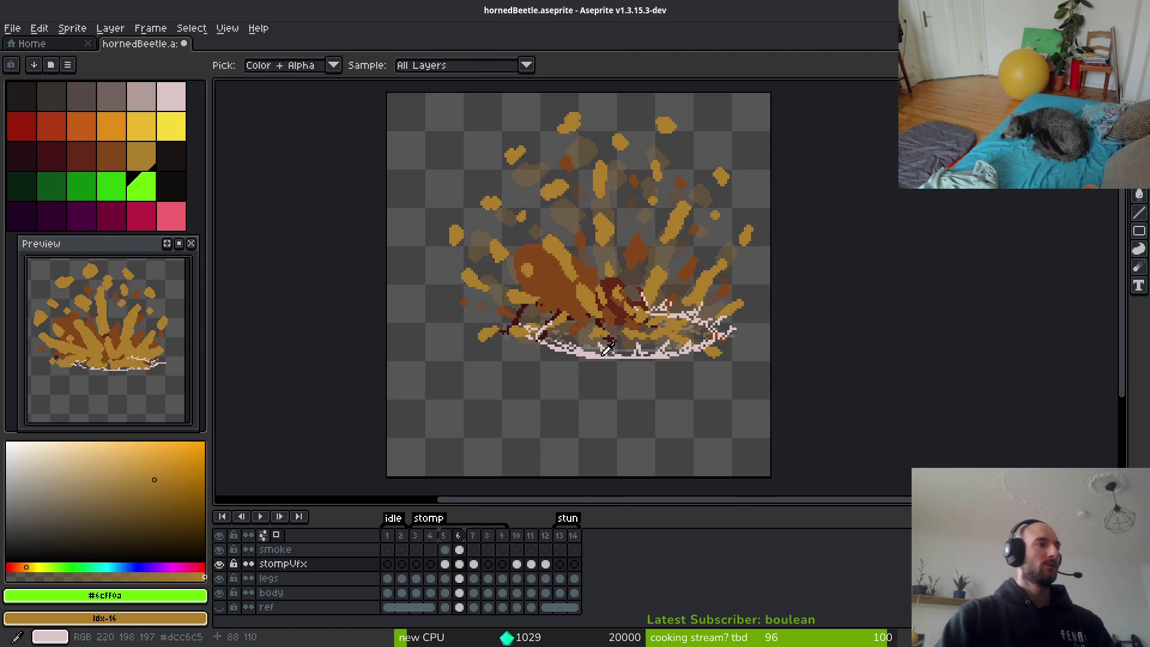
key("Return")
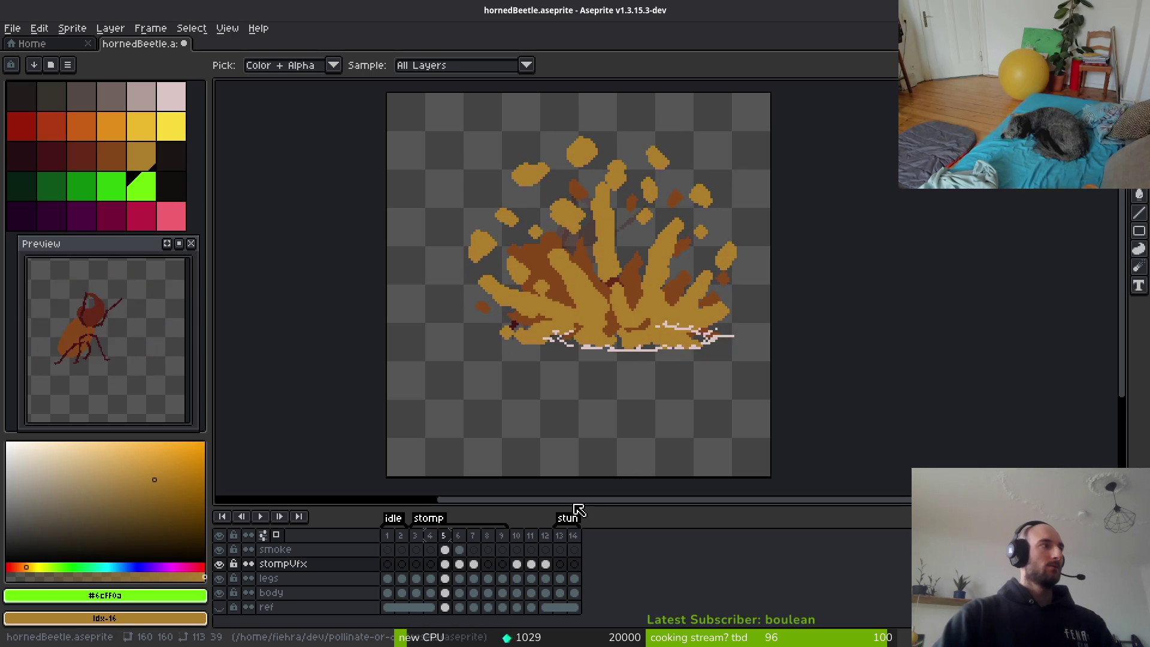
key("m")
scroll(103, 342, "down", 2)
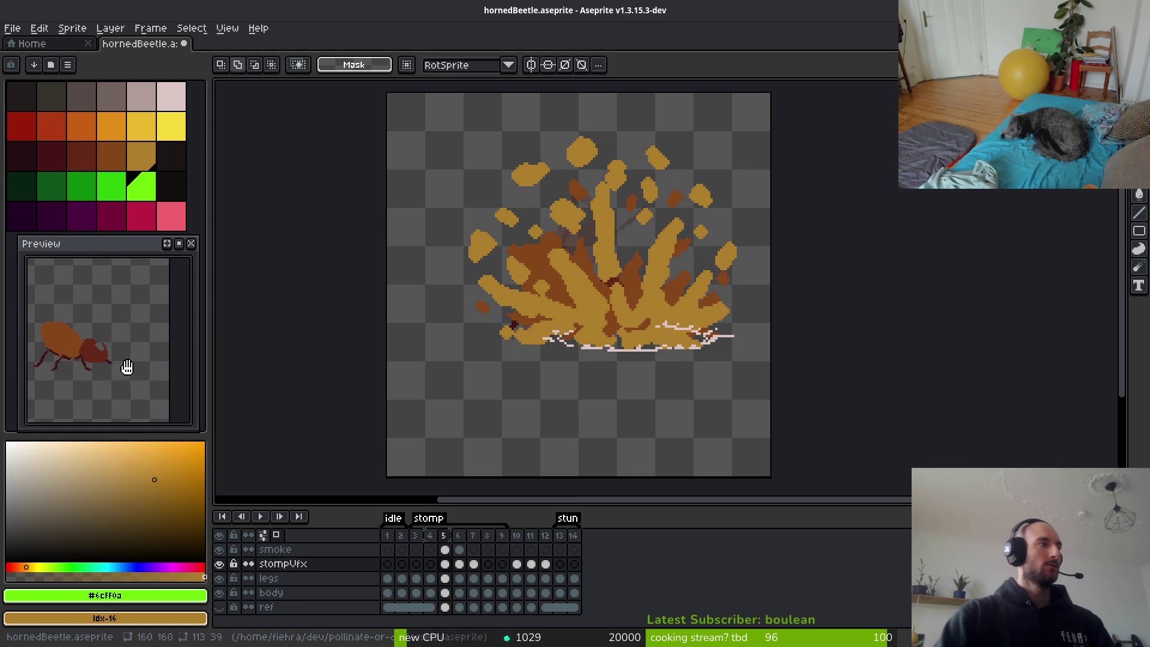
scroll(608, 373, "up", 2)
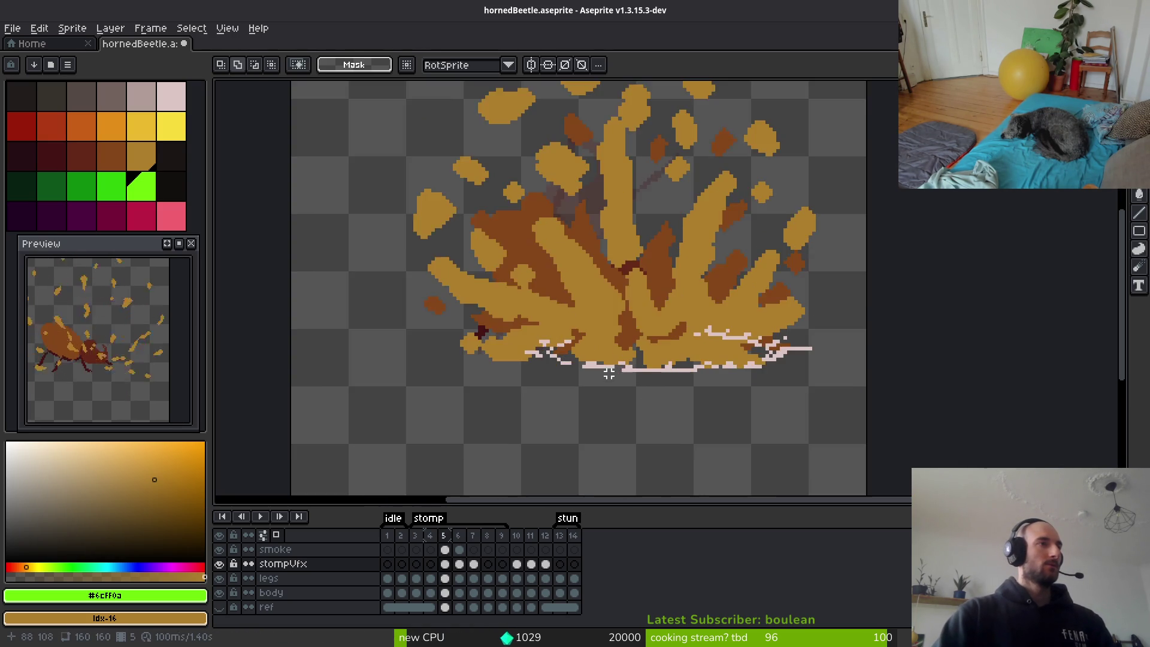
scroll(608, 373, "down", 1)
key("i")
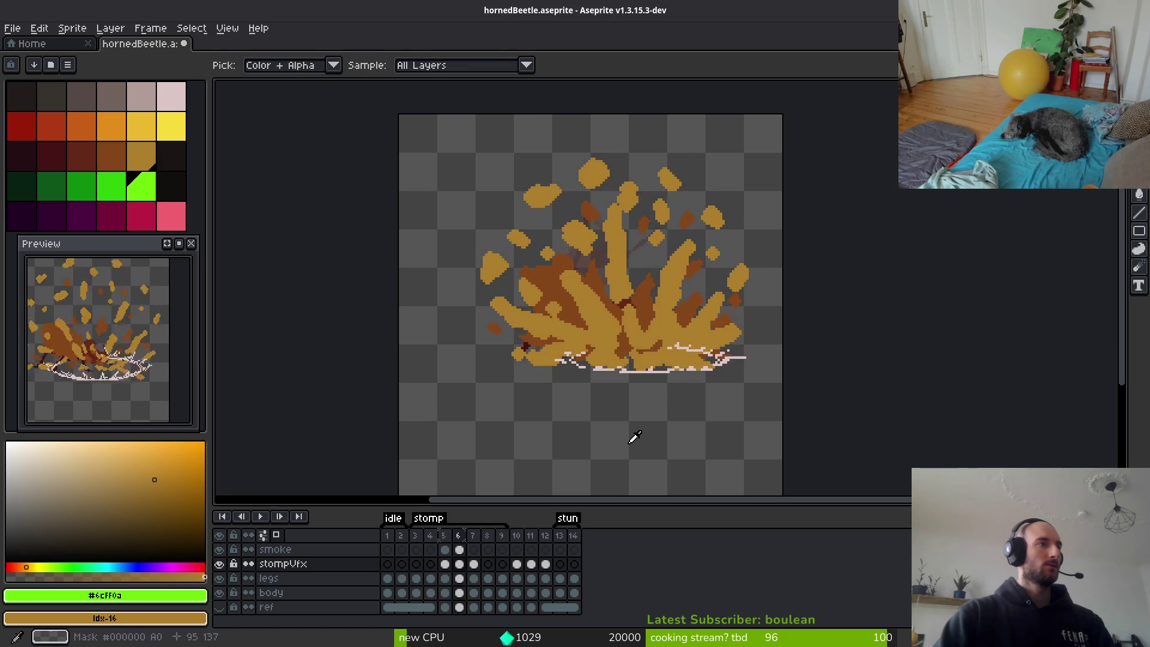
key("Right")
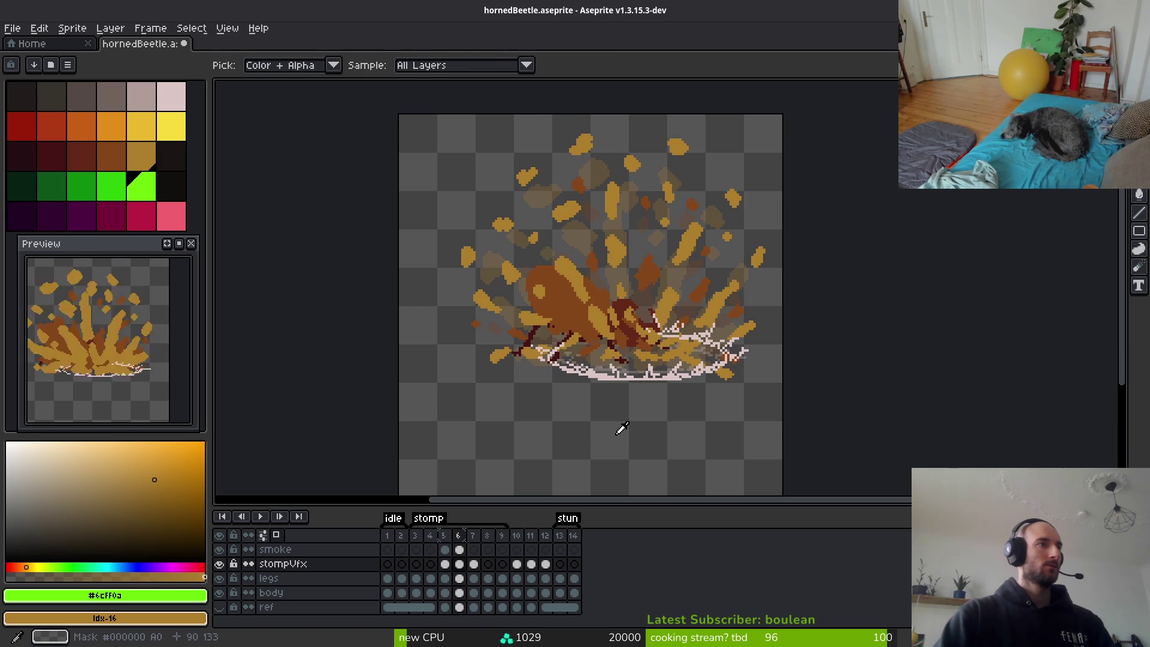
key("Left")
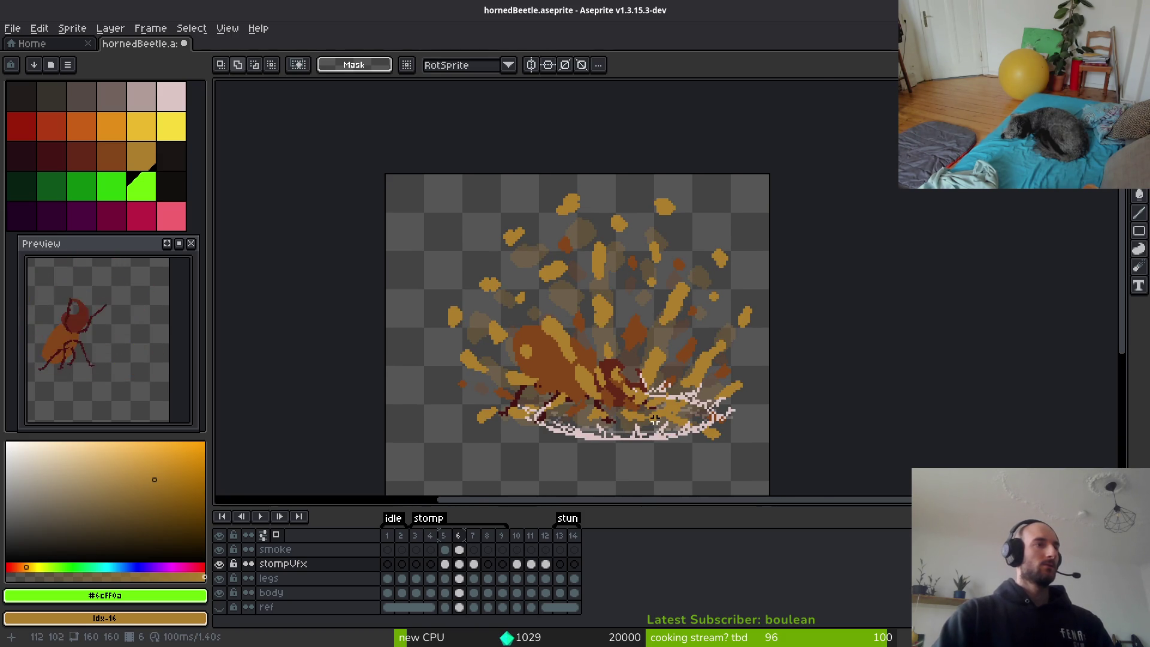
scroll(658, 398, "up", 1)
key("m")
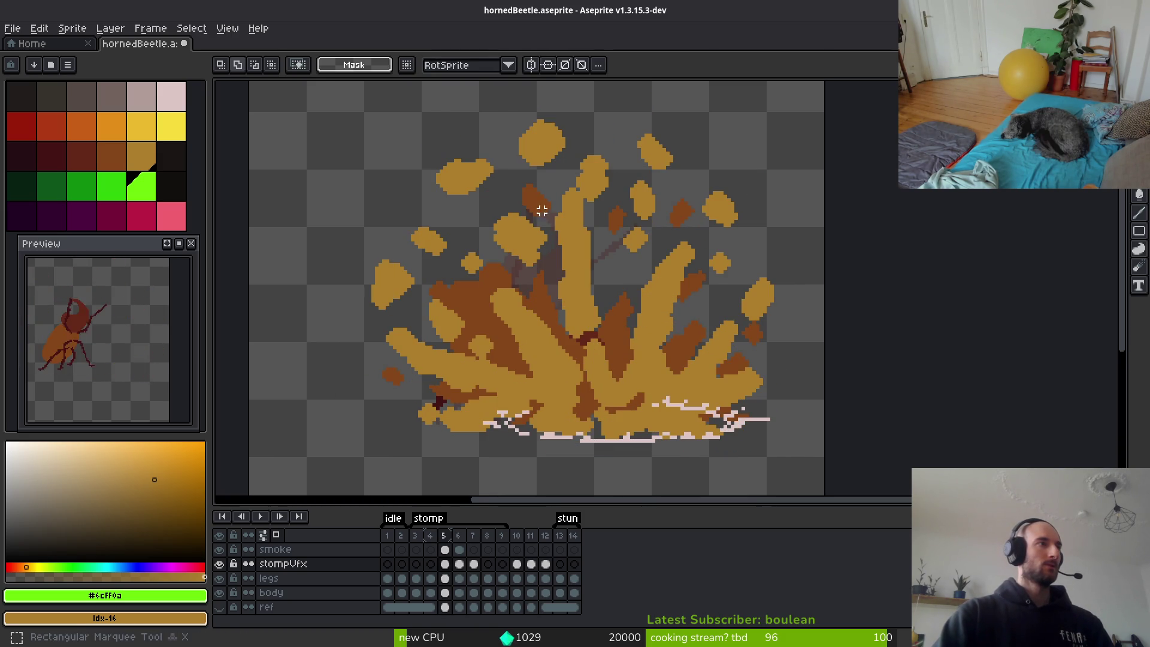
scroll(544, 200, "down", 1)
Select the frame 5 stomp burst and move it a few pixels right.
mouse_move(412, 138)
left_mouse_down()
mouse_move(548, 276)
mouse_move(739, 418)
left_mouse_up()
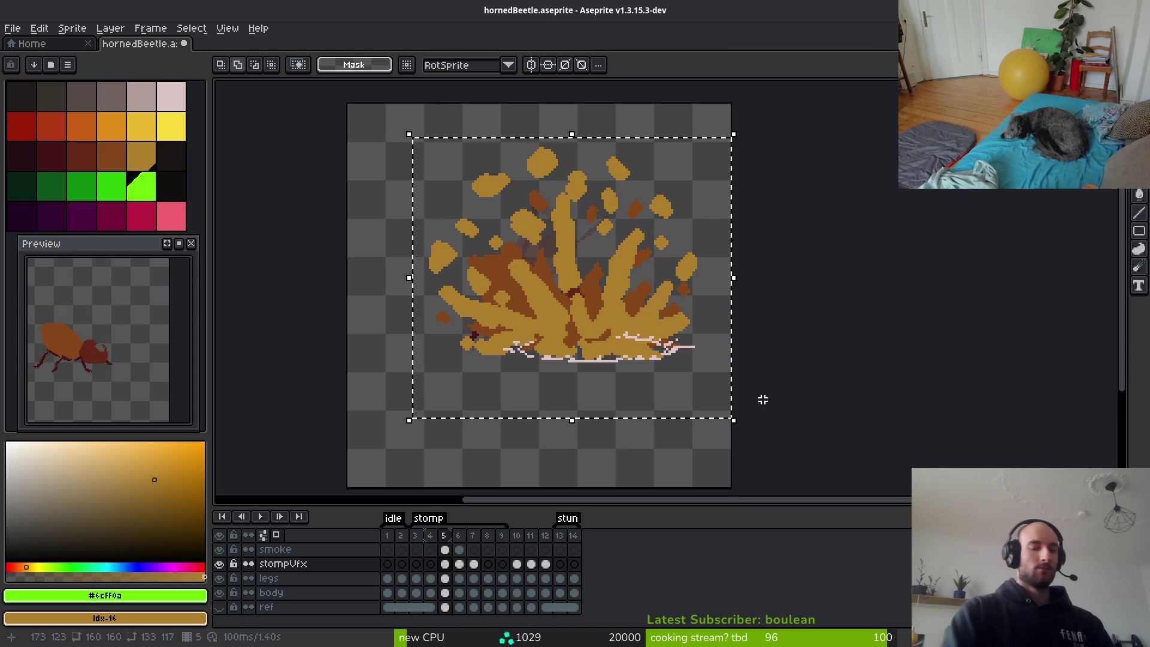
key("ctrl+t")
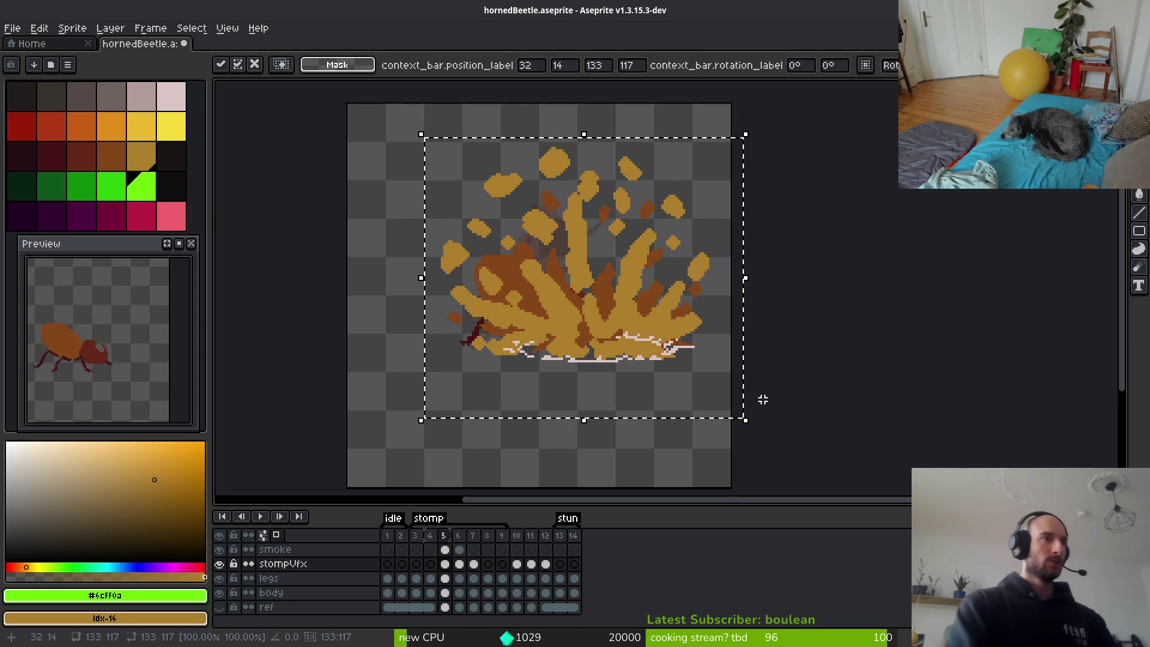
left_click(763, 399)
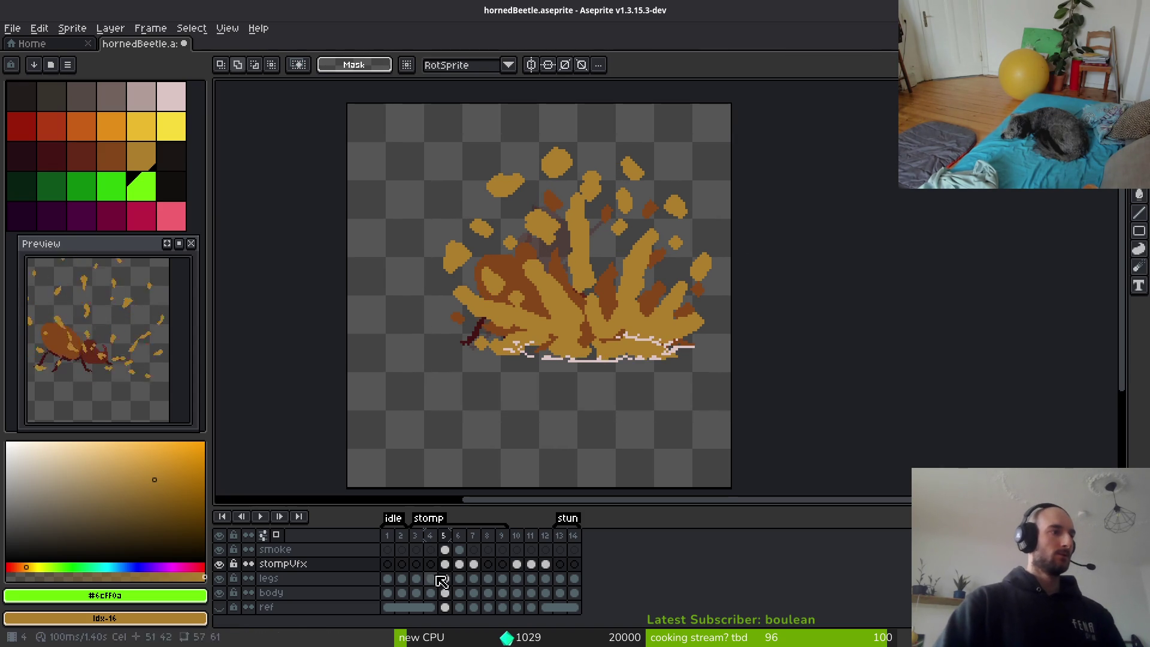
Nudge the frame 6 smoke one pixel left, then return to frame 5 and clear the selection.
left_click(458, 549)
mouse_move(381, 110)
left_mouse_down()
mouse_move(483, 210)
mouse_move(790, 428)
left_mouse_up()
key("ctrl+t")
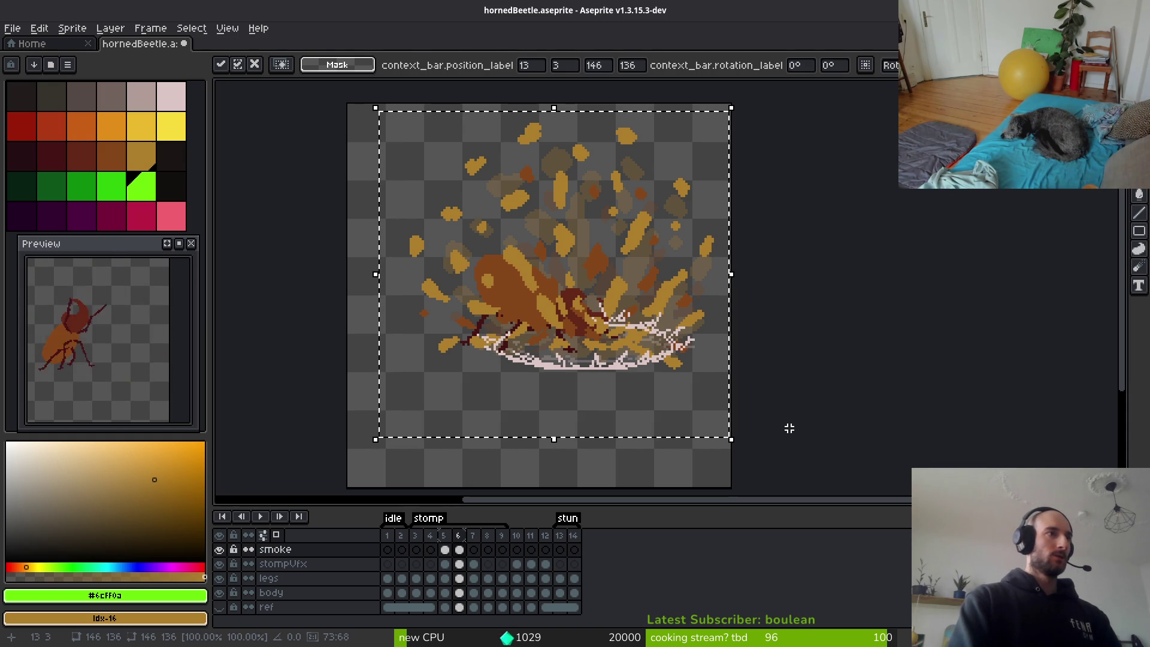
key("ctrl+d")
key("Left")
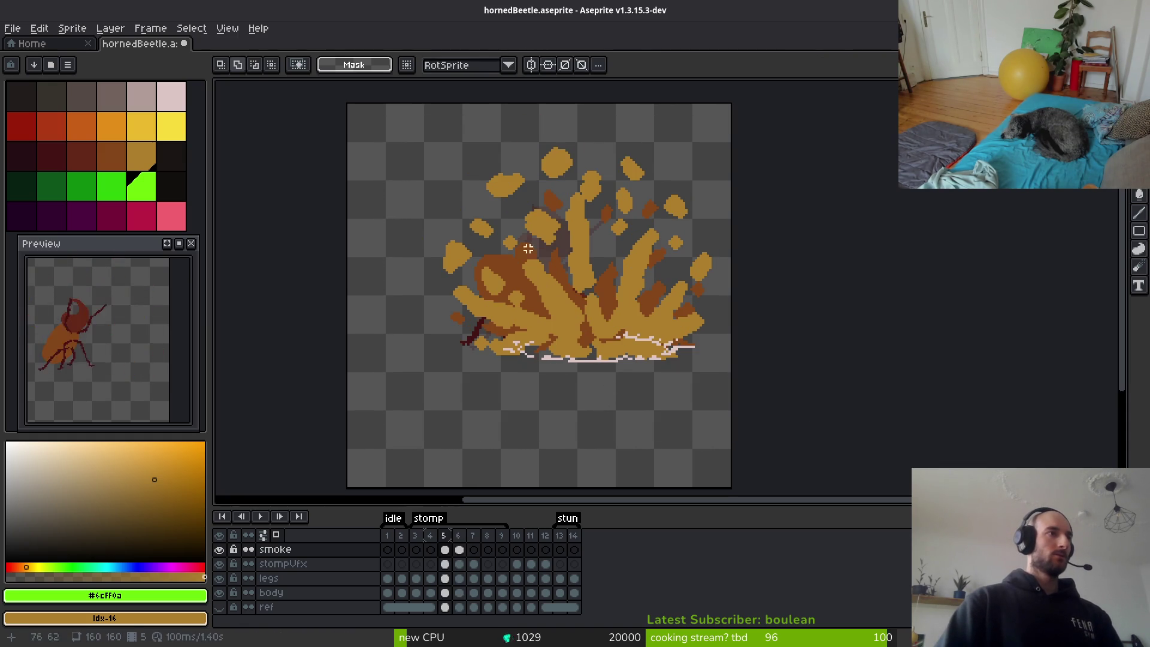
left_click_drag(398, 116, 744, 346)
key("ctrl+d")
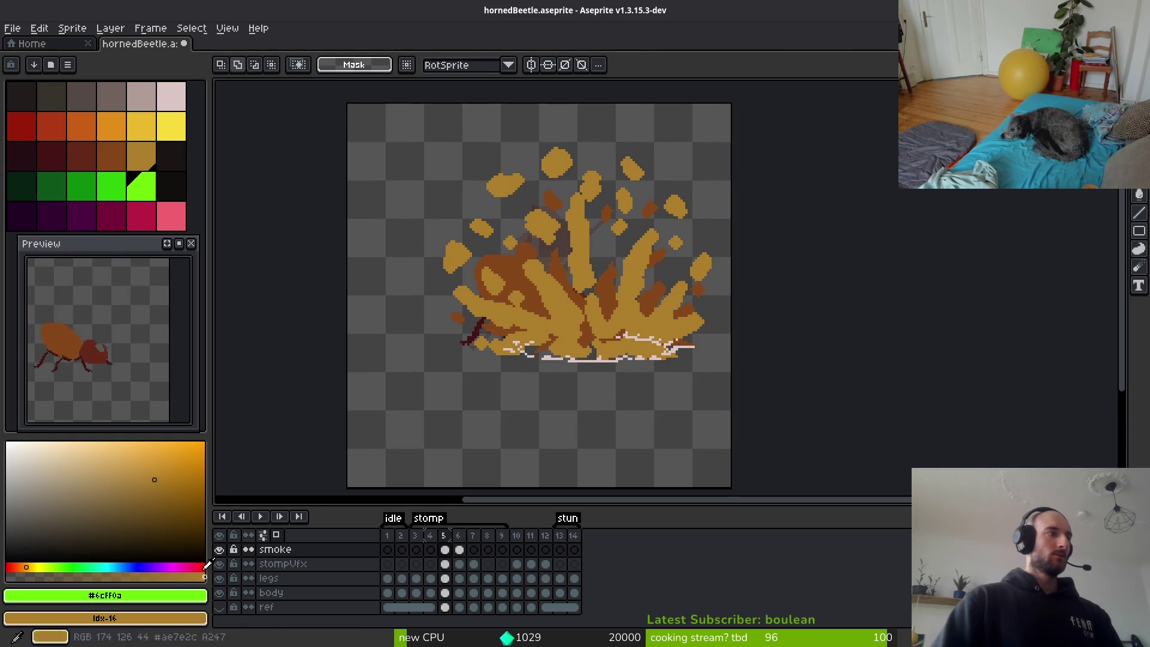
Hide the stompVfx burst, turn off onion skinning, and go to frame 6.
left_click(219, 566)
key("i")
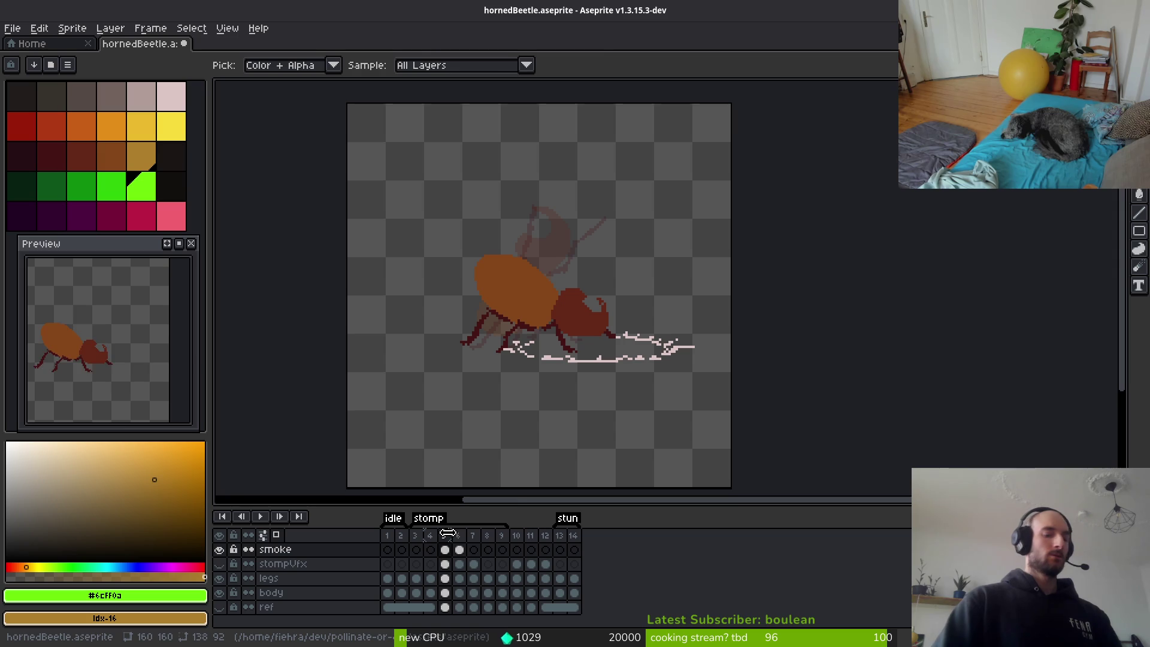
key("m")
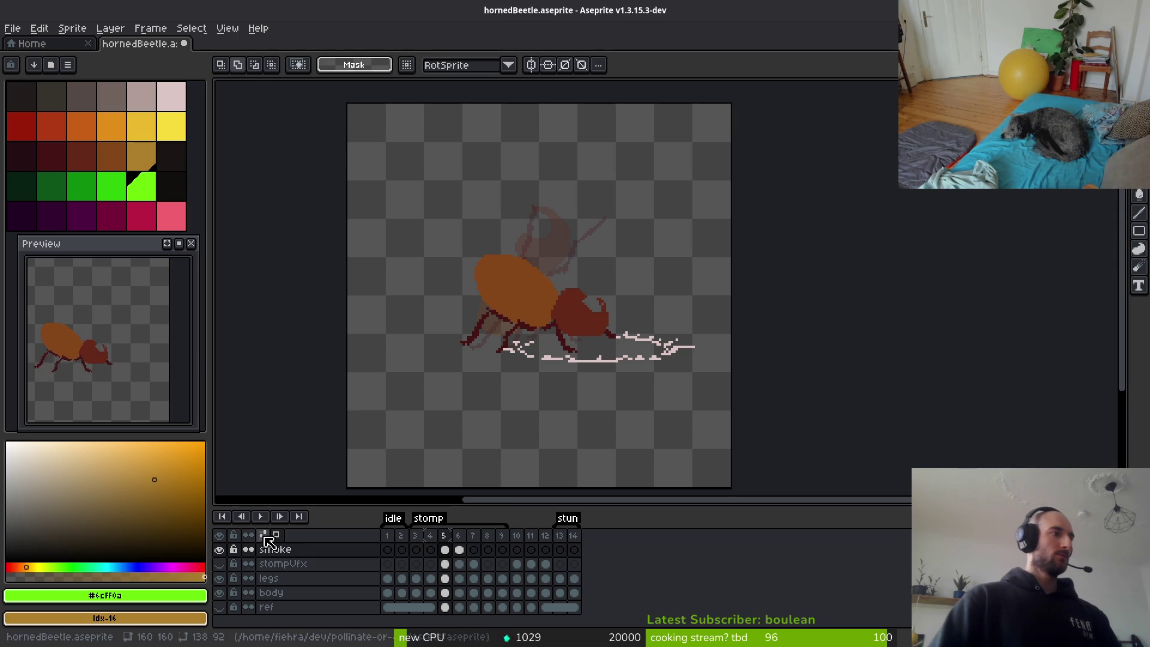
left_click(275, 534)
key("Right")
key("i")
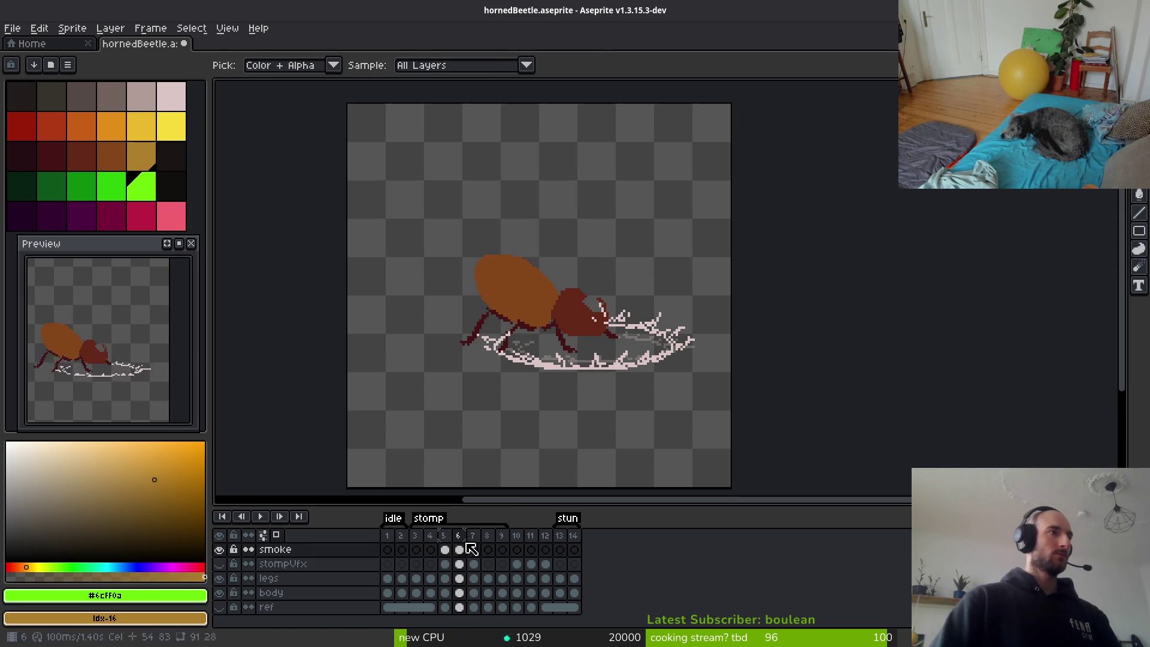
key("m")
Nudge frame 6's beetle and stomp ring down one pixel and save the file.
scroll(618, 337, "up", 2)
scroll(618, 337, "up", 2)
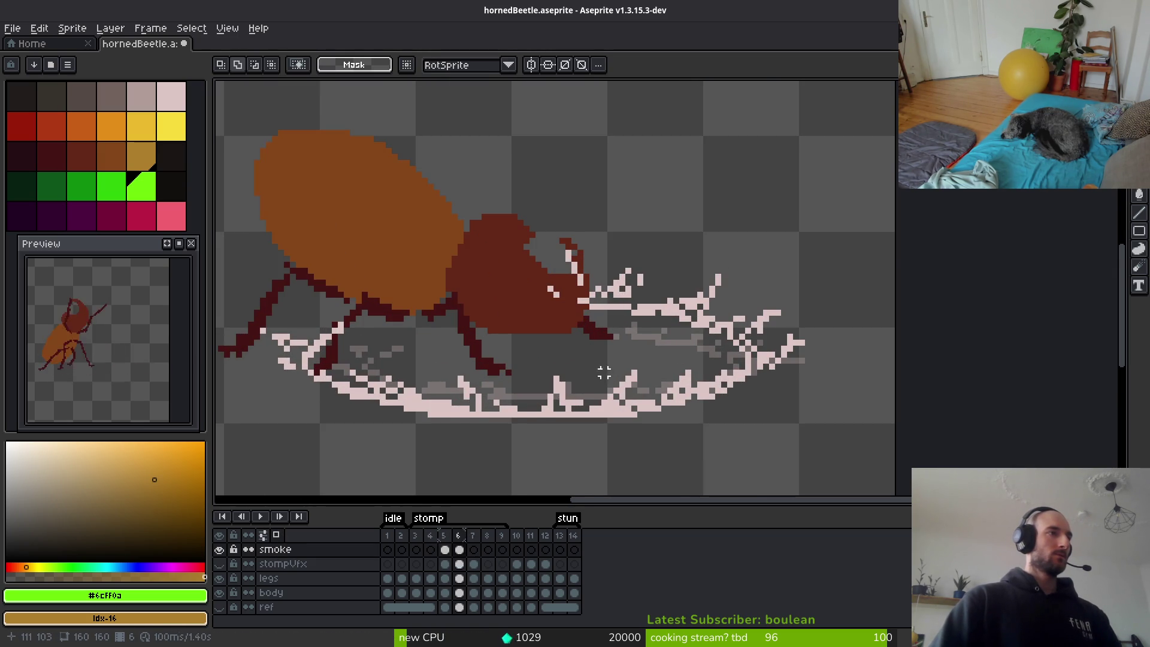
scroll(604, 373, "down", 1)
left_click_drag(237, 220, 809, 484)
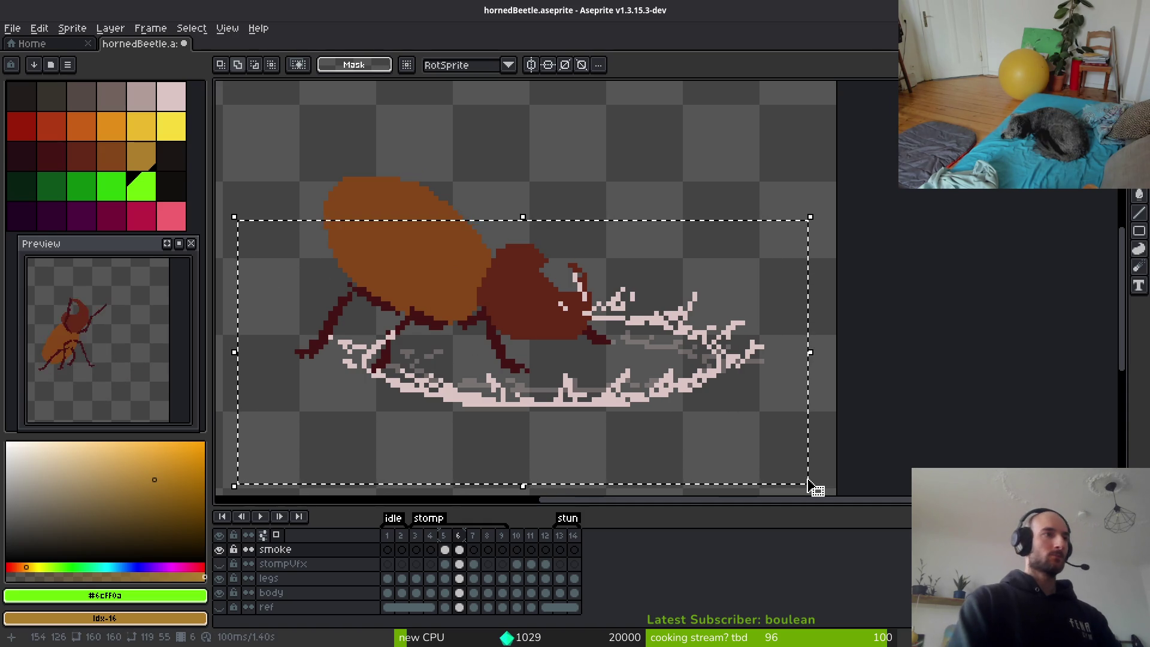
key("Down")
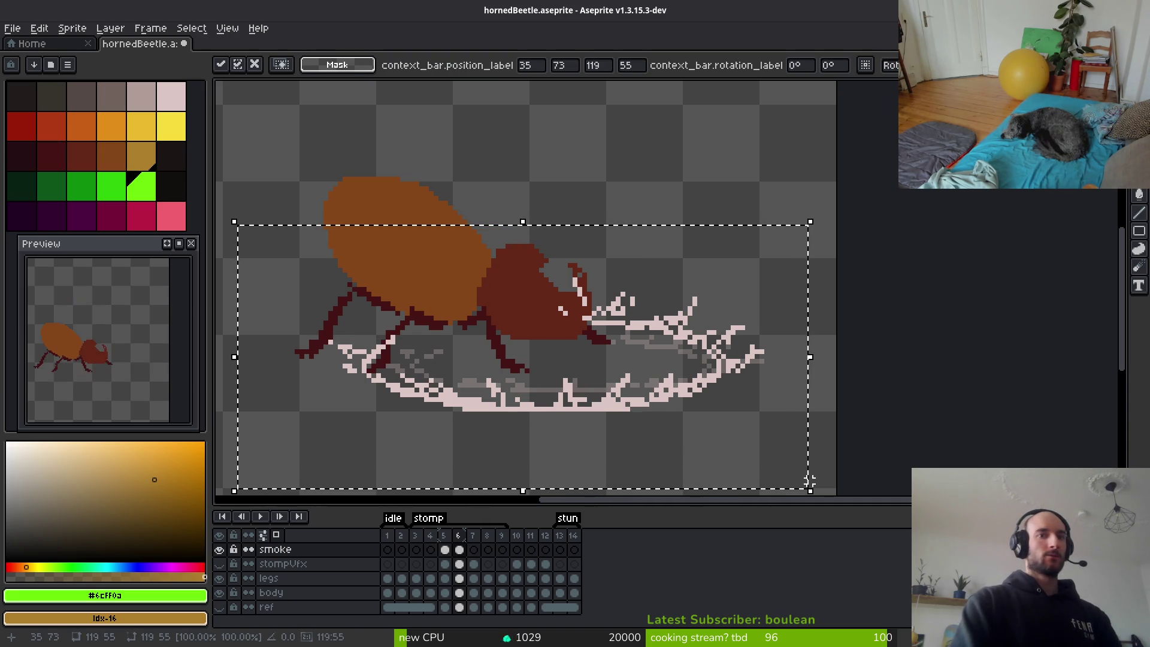
key("ctrl+d")
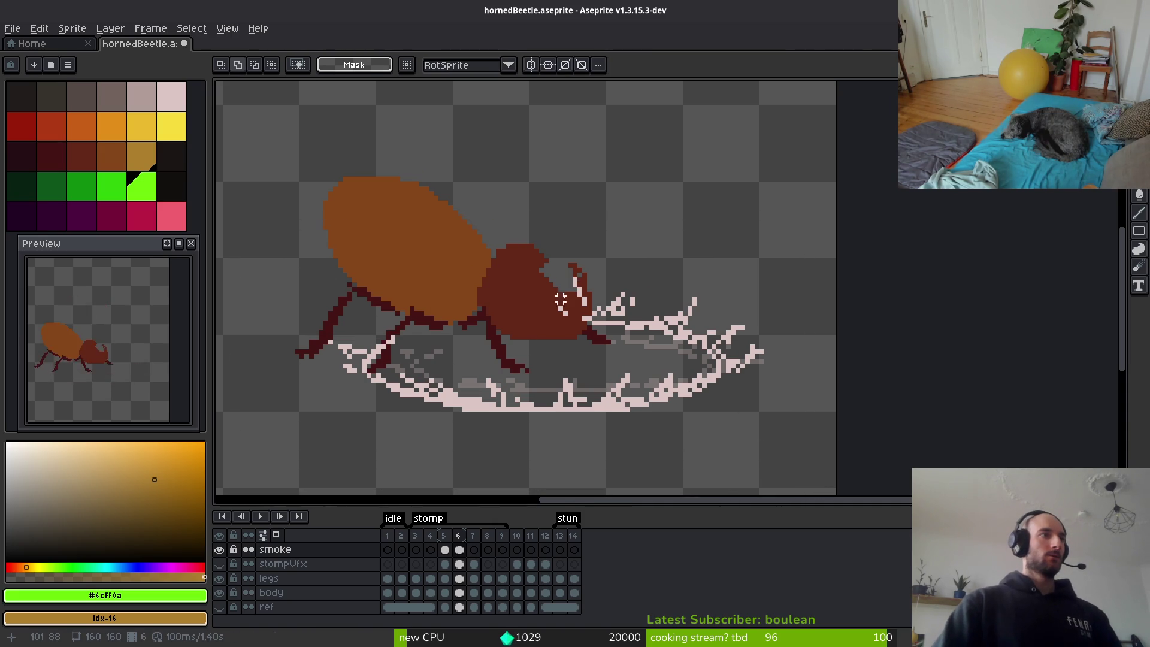
scroll(560, 300, "up", 1)
key("b")
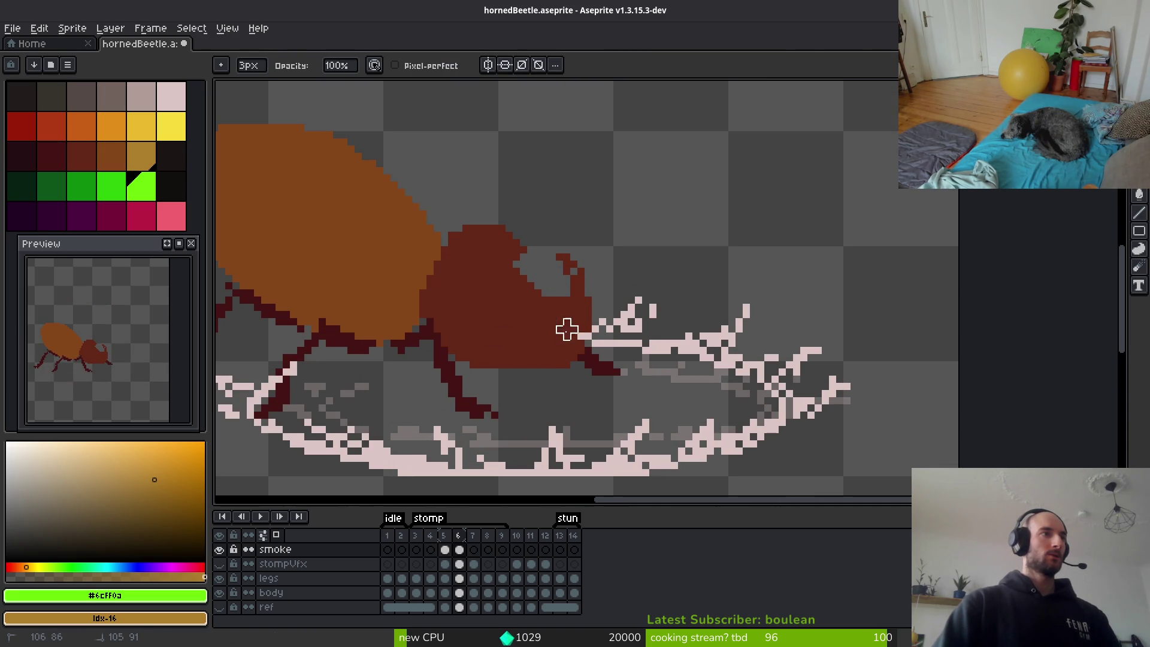
scroll(581, 336, "down", 6)
key("ctrl+s")
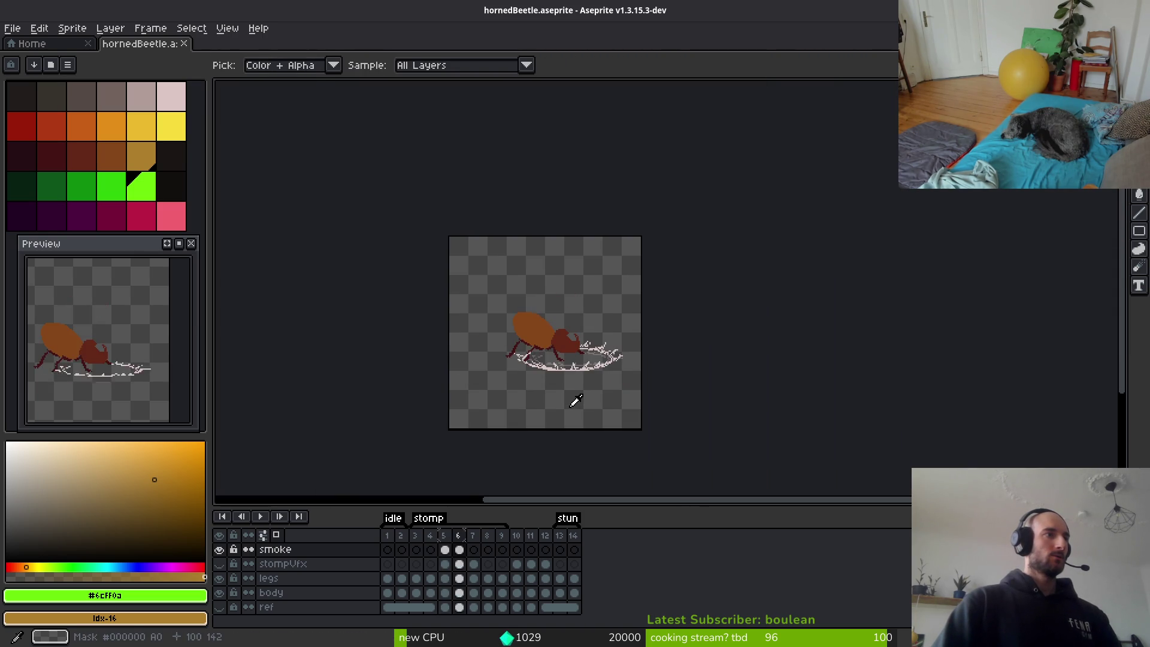
Move frame 6's smoke ring two pixels right and save hornedBeetle.aseprite.
scroll(602, 357, "up", 5)
scroll(601, 357, "up", 1)
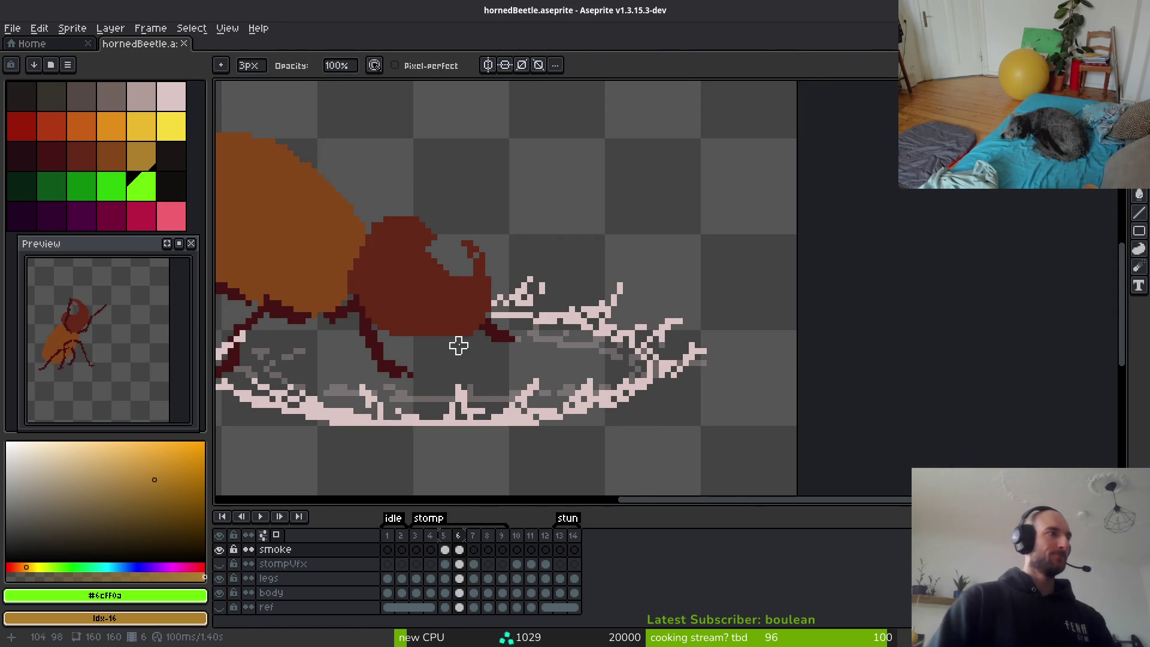
left_click_drag(458, 346, 570, 323)
key("m")
mouse_move(228, 193)
left_mouse_down()
mouse_move(592, 316)
mouse_move(845, 452)
left_mouse_up()
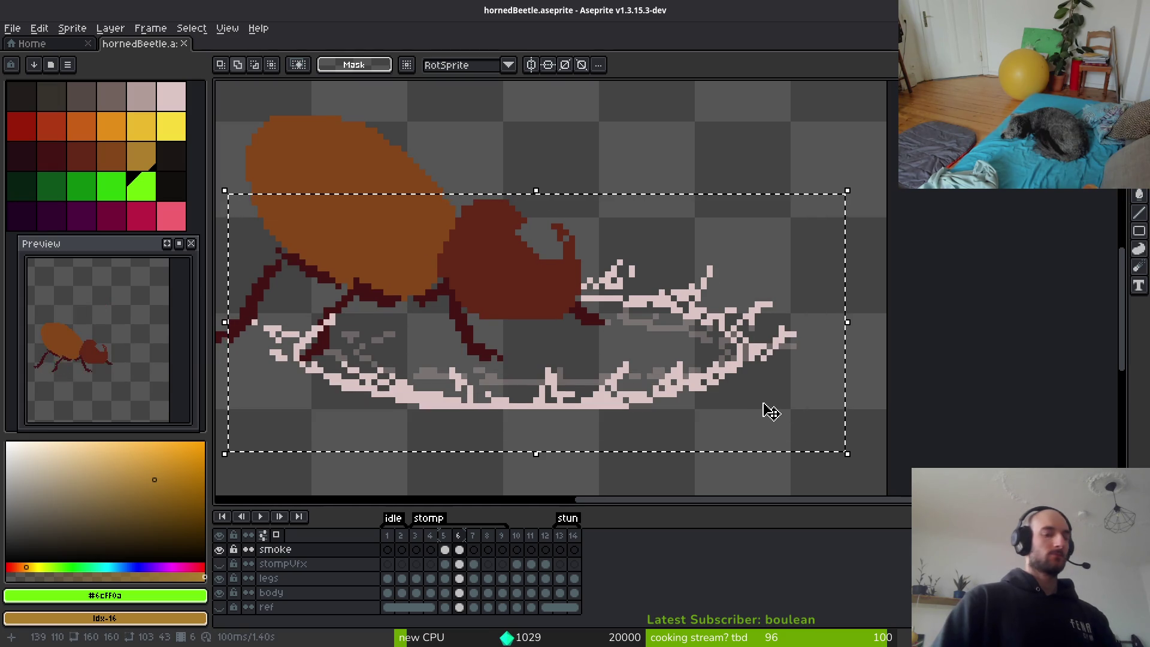
key("Right")
key("Right")
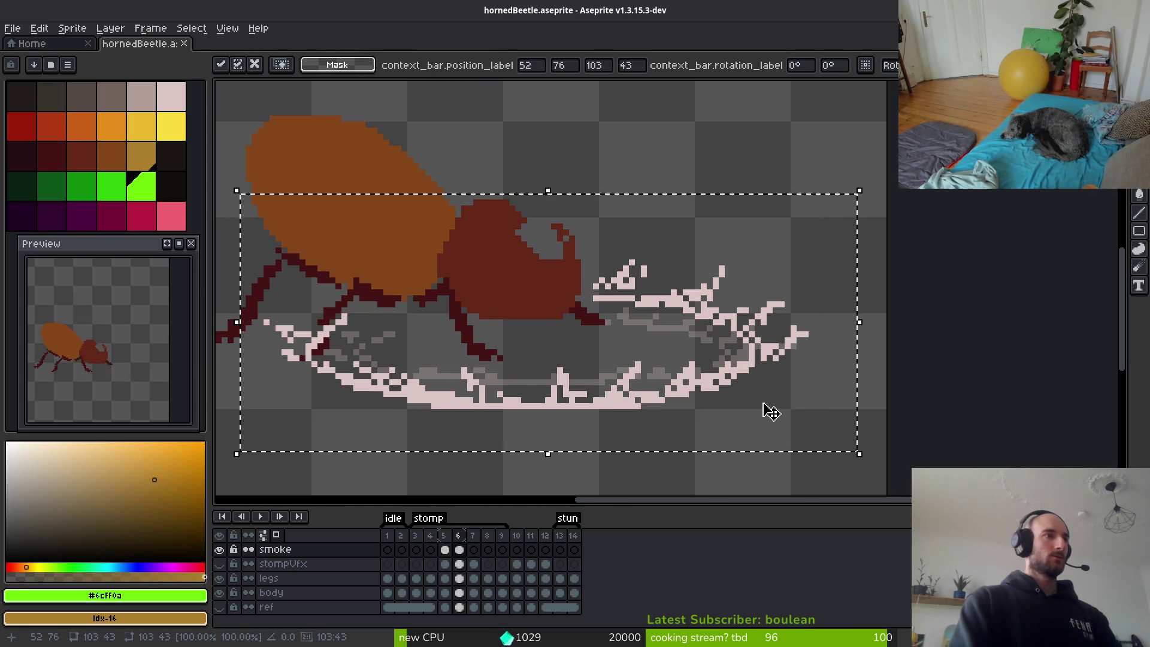
key("Right")
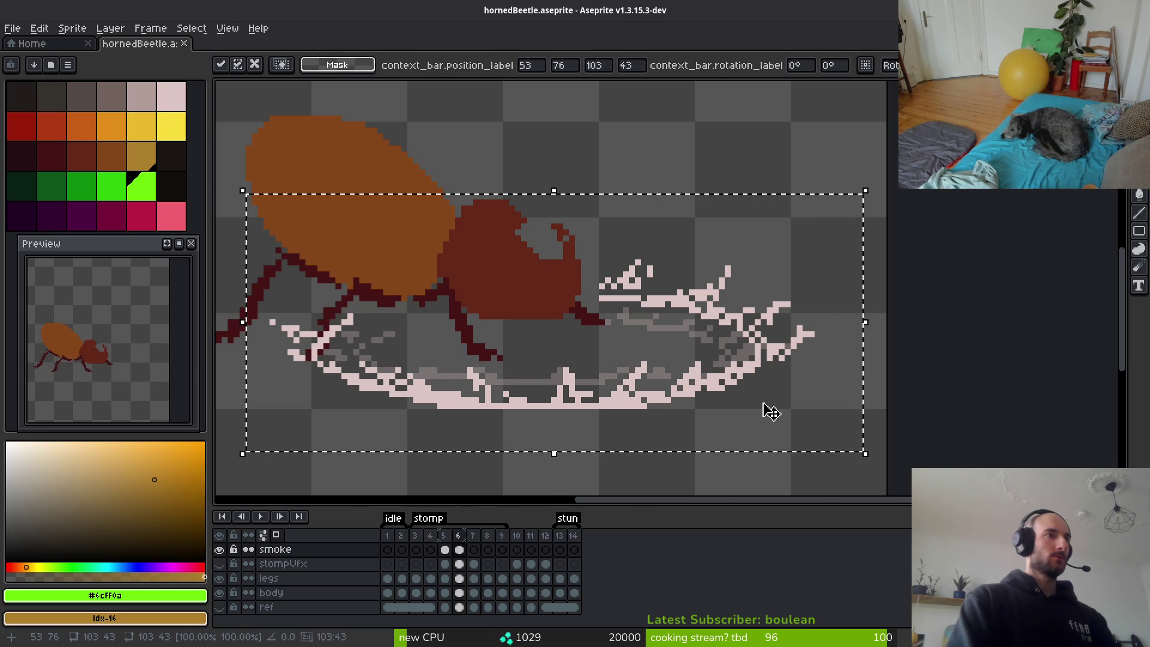
key("ctrl+d")
key("ctrl+s")
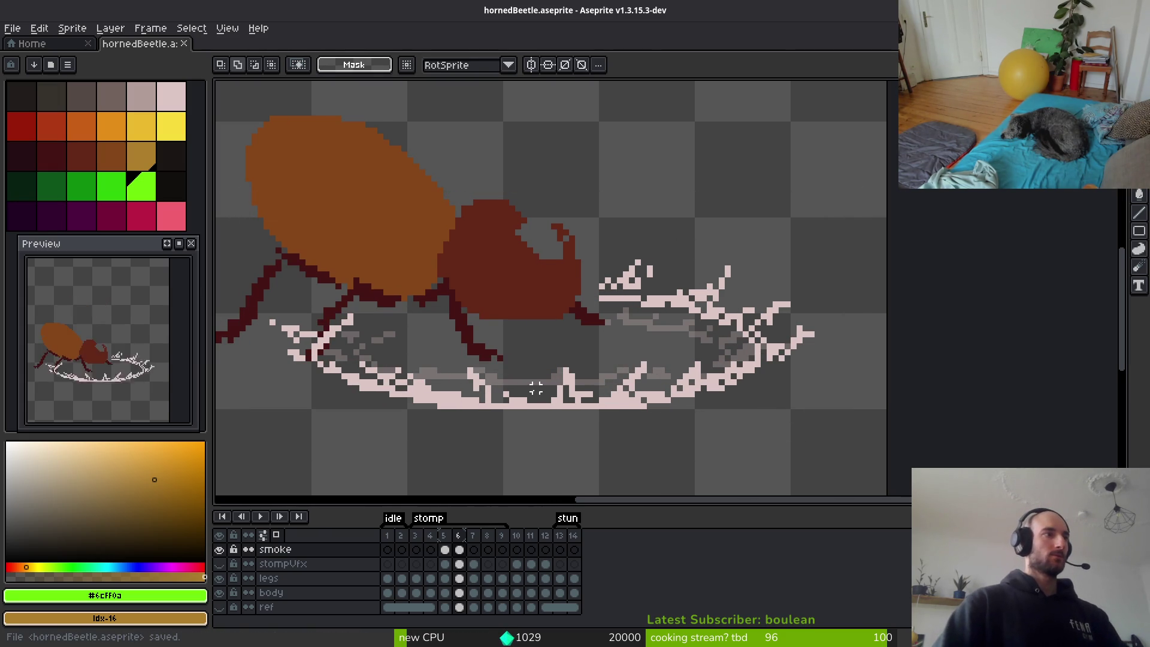
Hide the smoke layer and show the stompVfx layer.
scroll(535, 389, "down", 2)
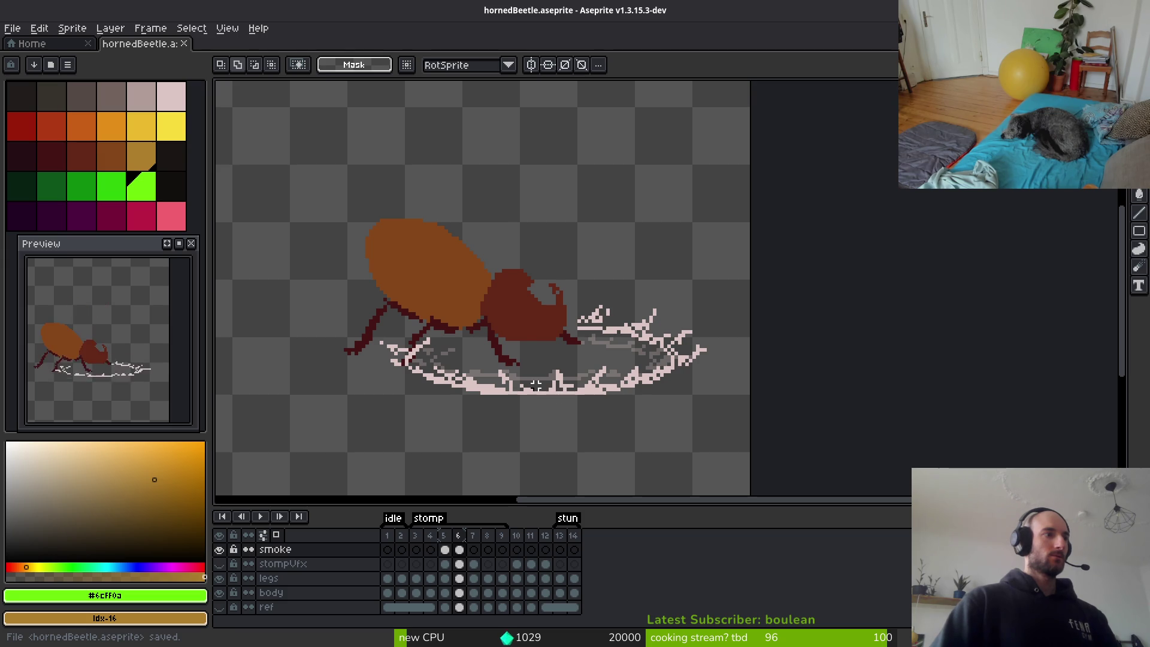
key("i")
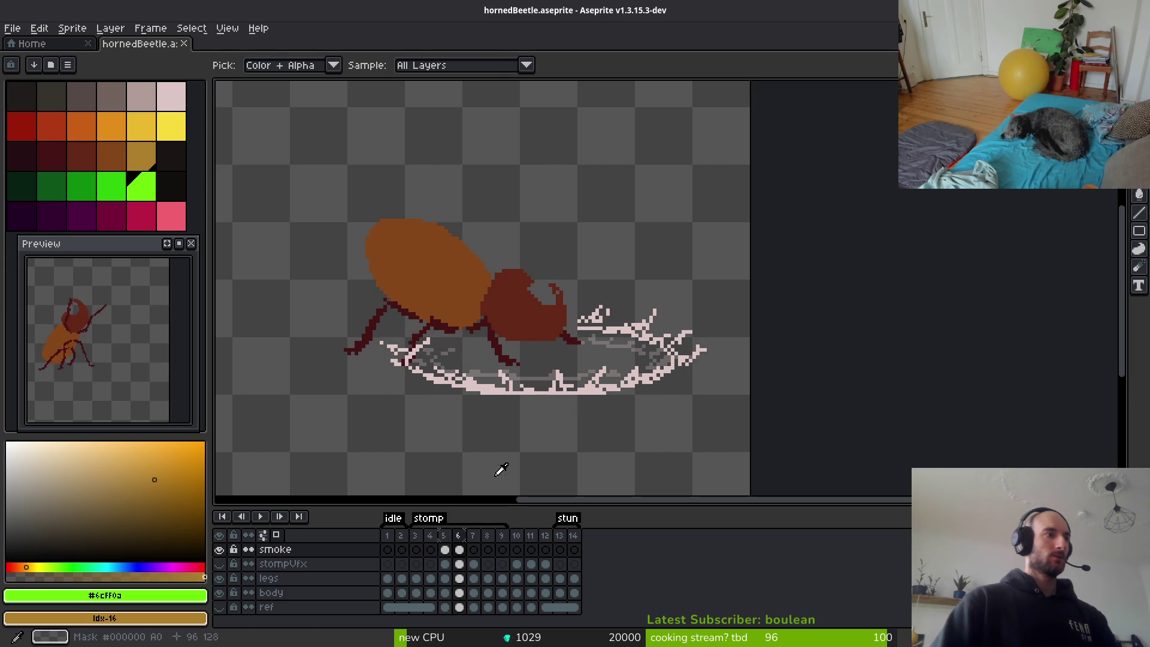
left_click(219, 549)
left_click(219, 563)
On frame 5, show the smoke layer and shift the stompVfx burst one pixel right.
key("Left")
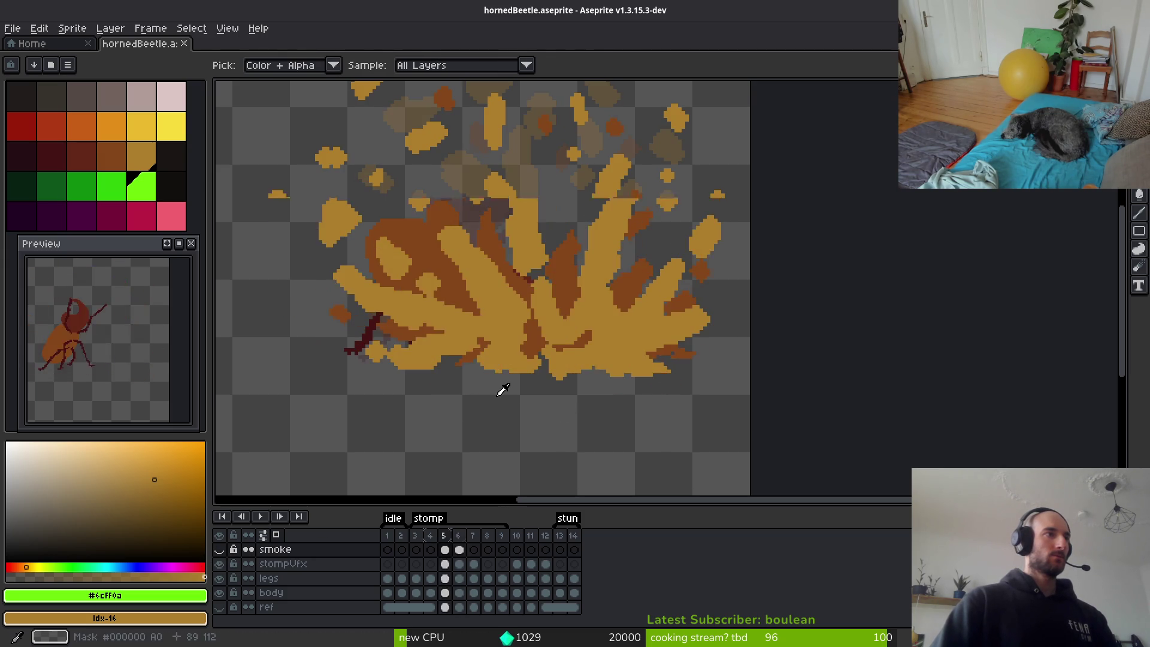
key("m")
left_click(219, 549)
scroll(564, 395, "down", 4)
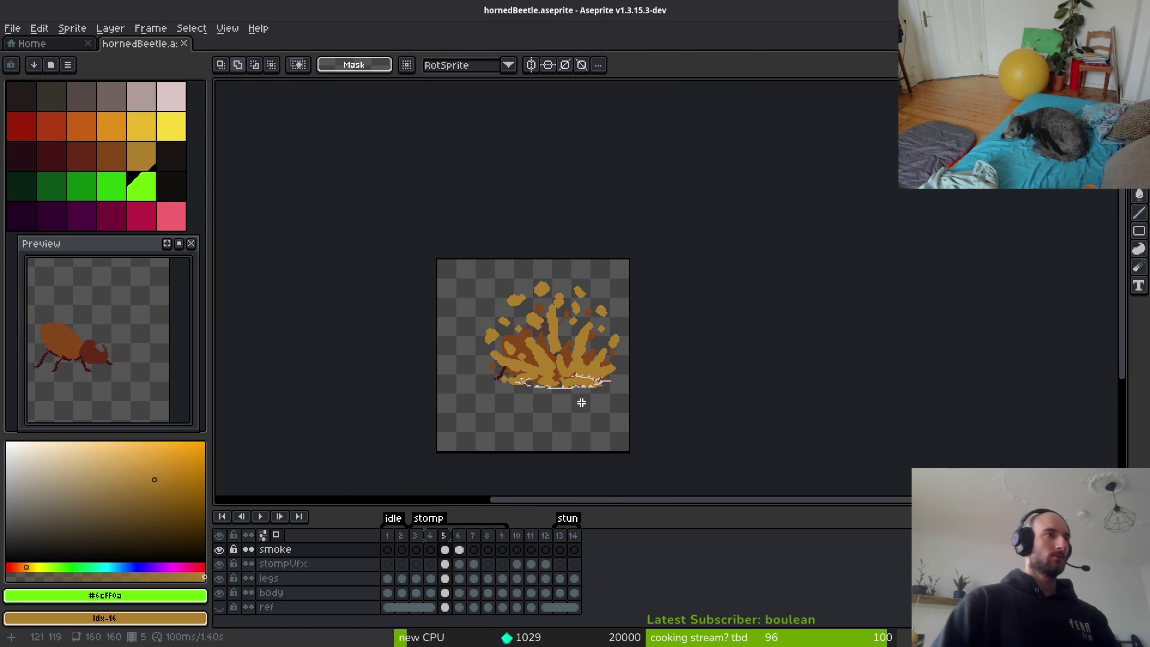
scroll(581, 402, "up", 2)
left_click_drag(352, 152, 764, 440)
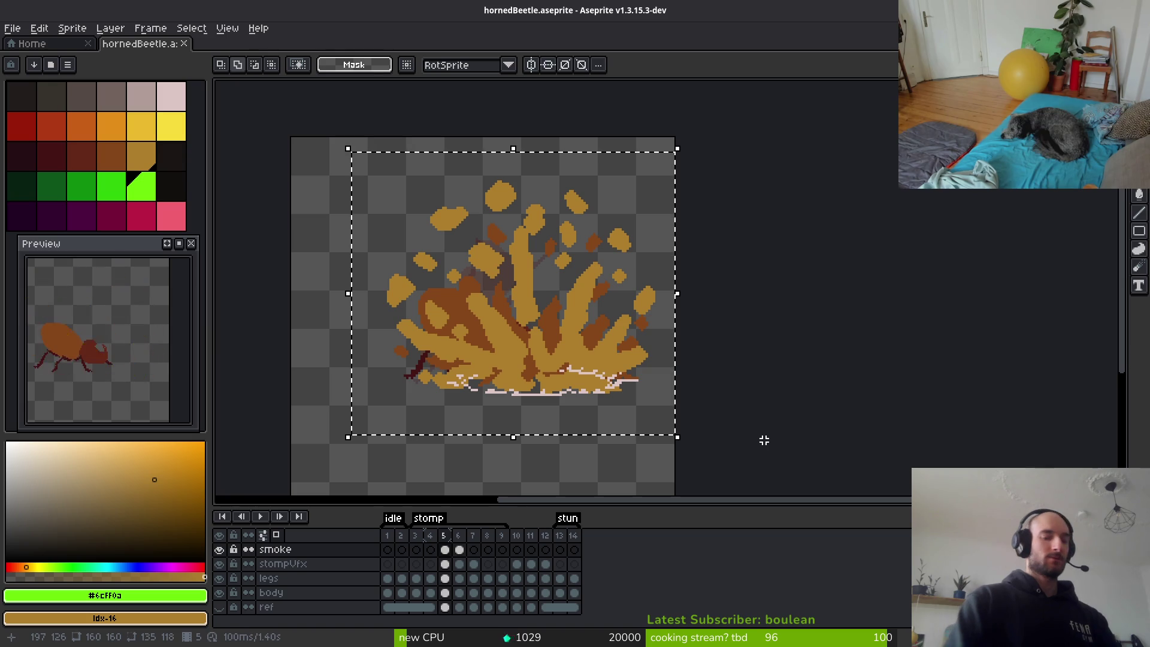
key("Right")
key("Right")
key("Escape")
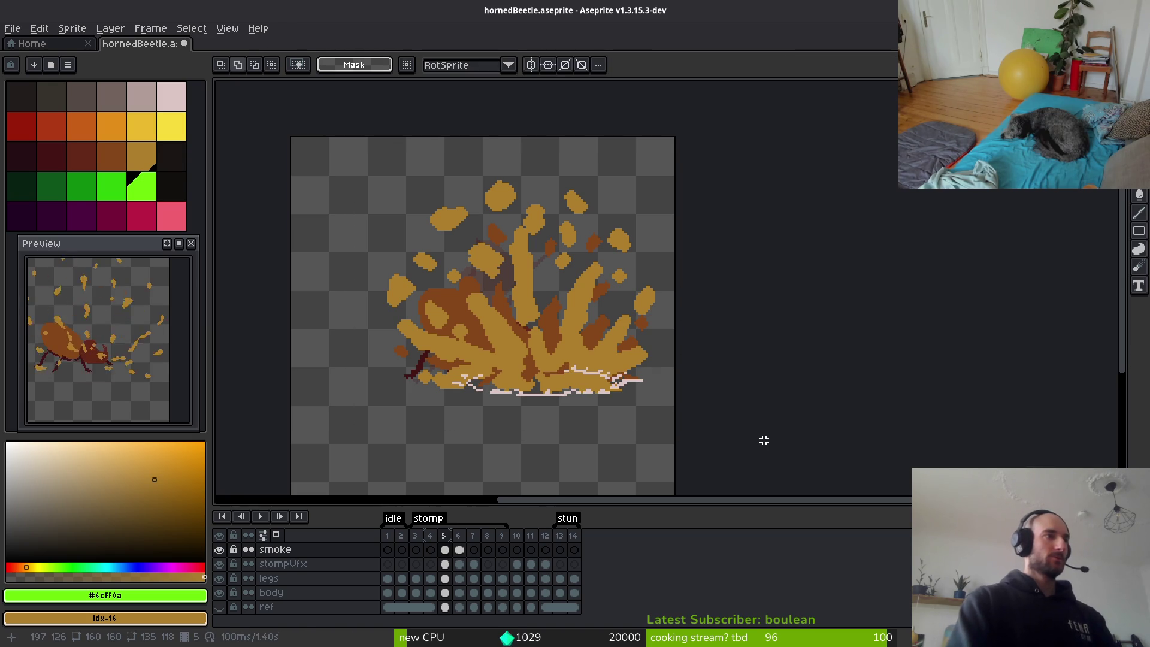
left_click(444, 564)
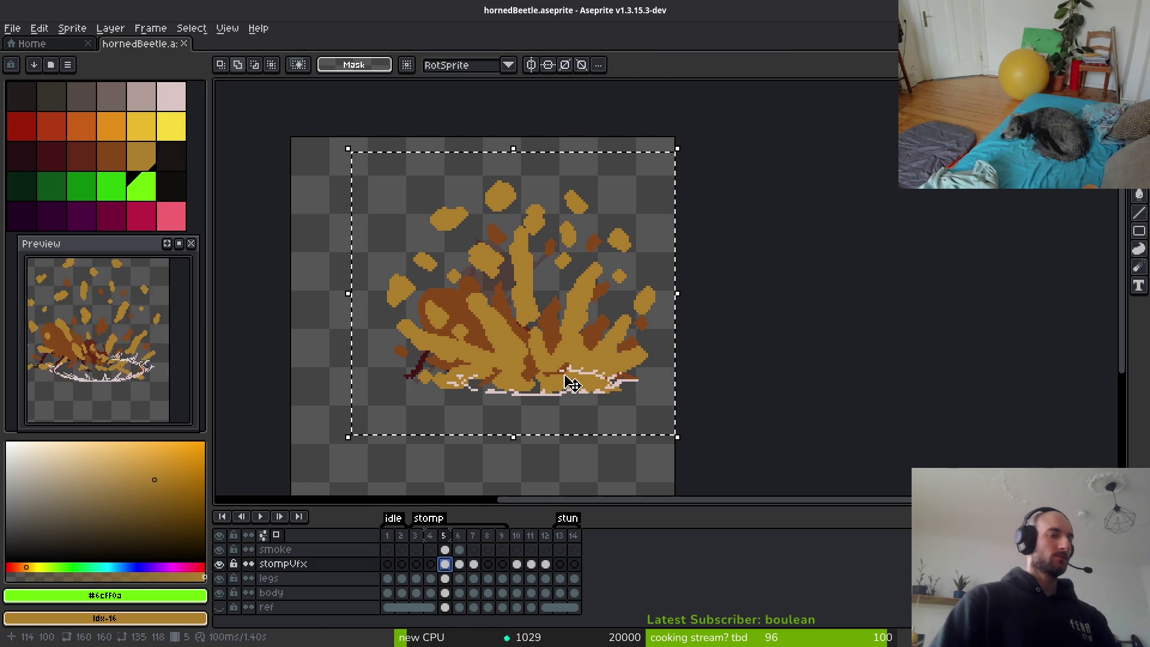
key("Right")
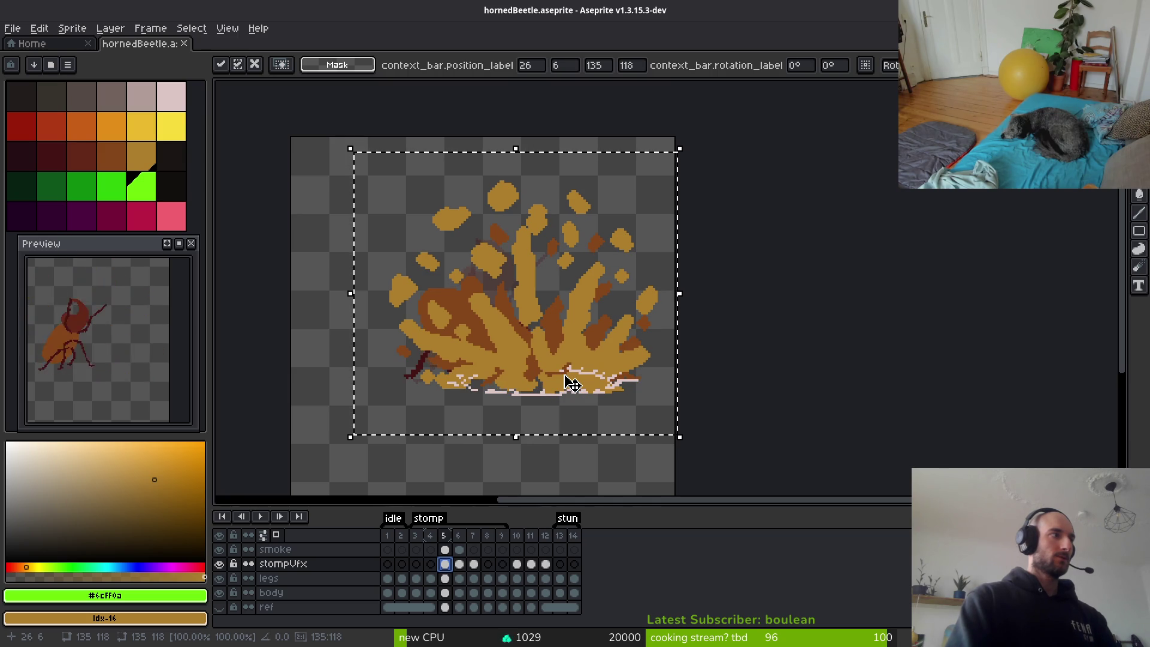
key("ctrl+d")
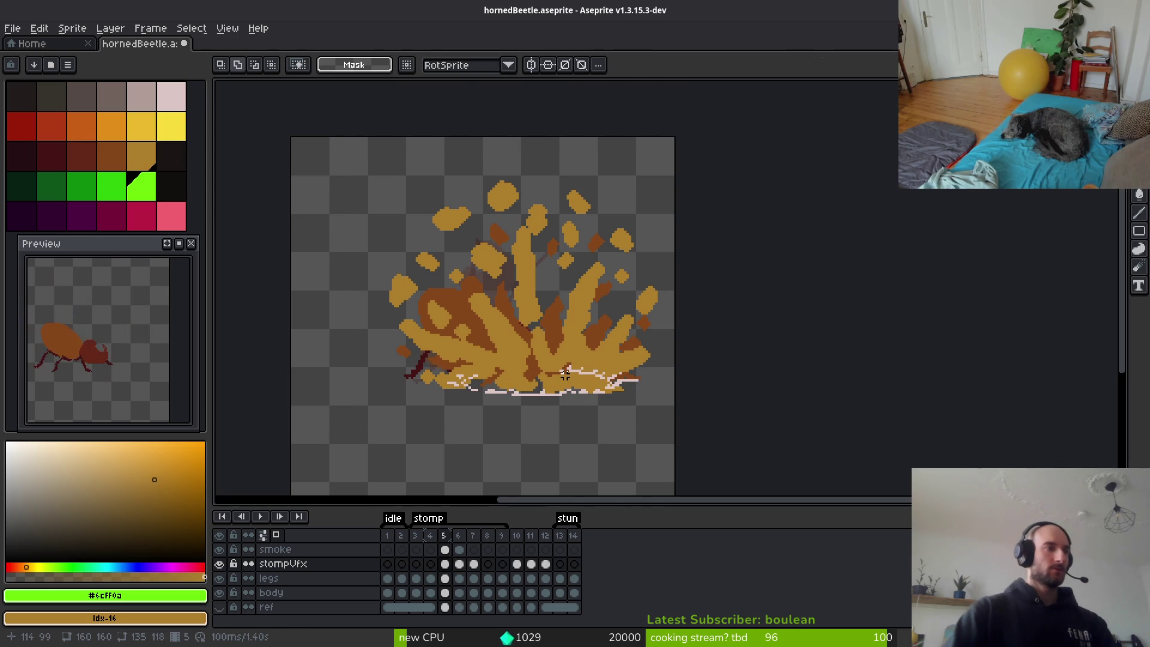
Move the frame 6 burst several pixels right, then step back to frame 4.
key("Right")
left_click_drag(312, 147, 762, 469)
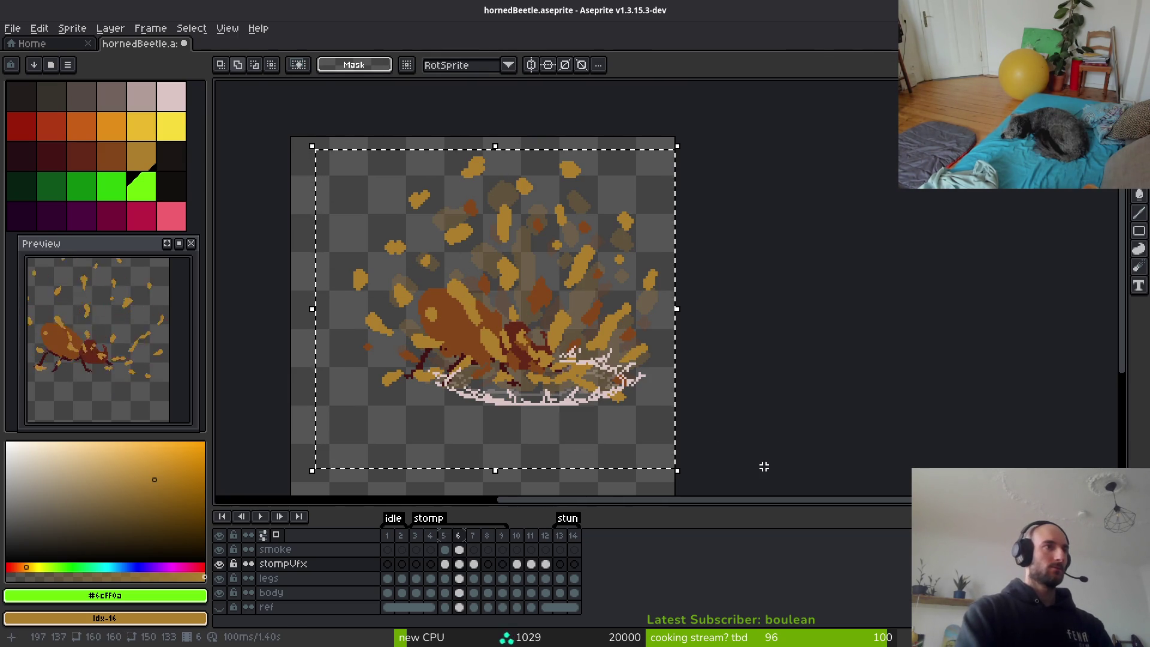
key("Right")
key("Right")
key("Right")
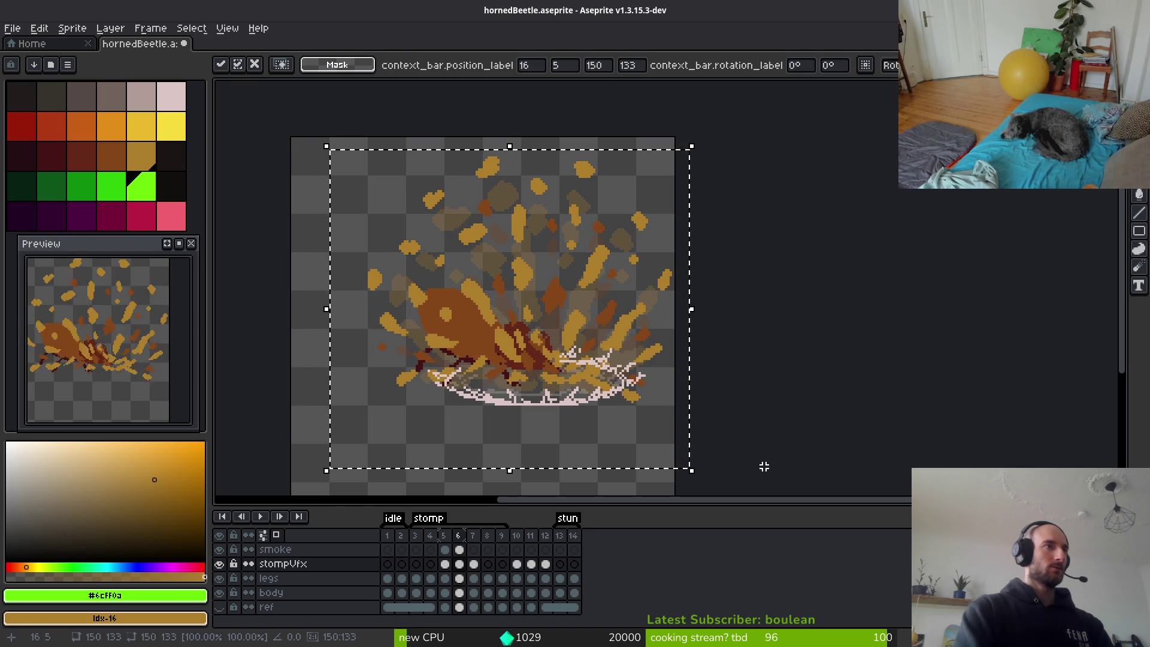
key("Right")
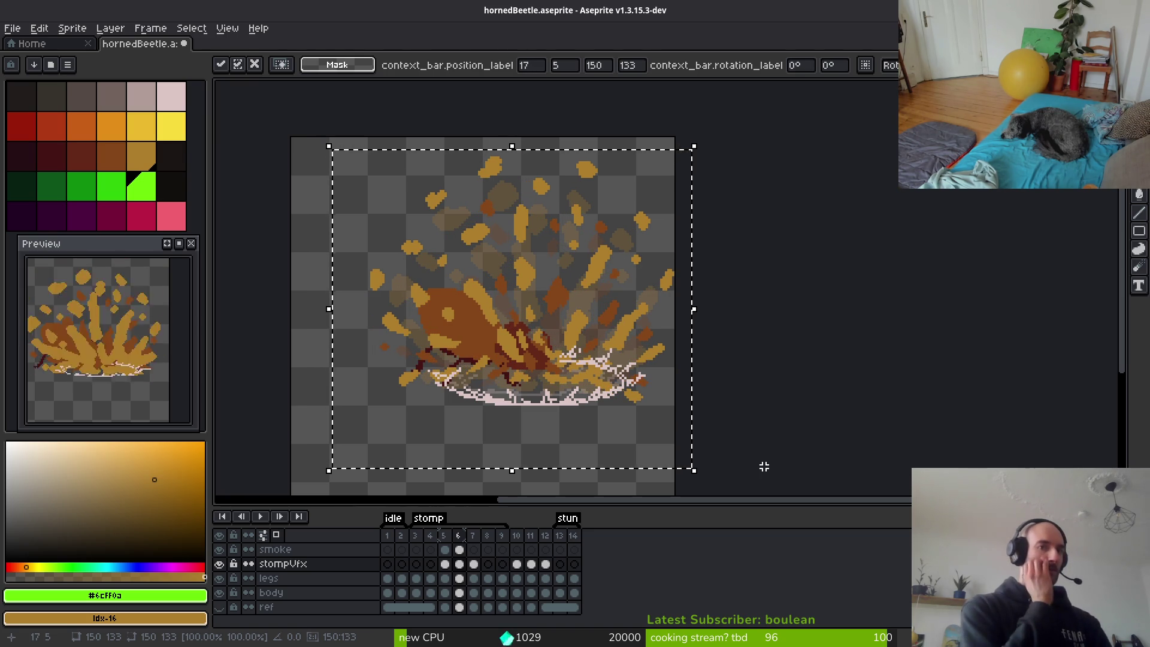
key("ctrl+d")
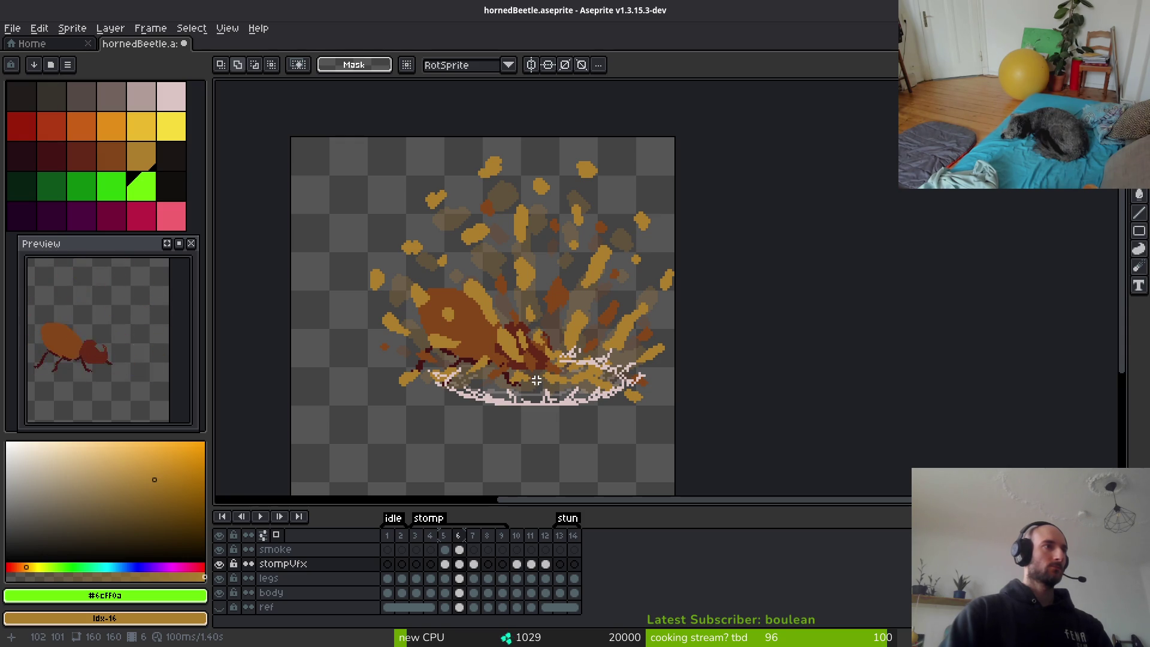
key("comma")
key("comma")
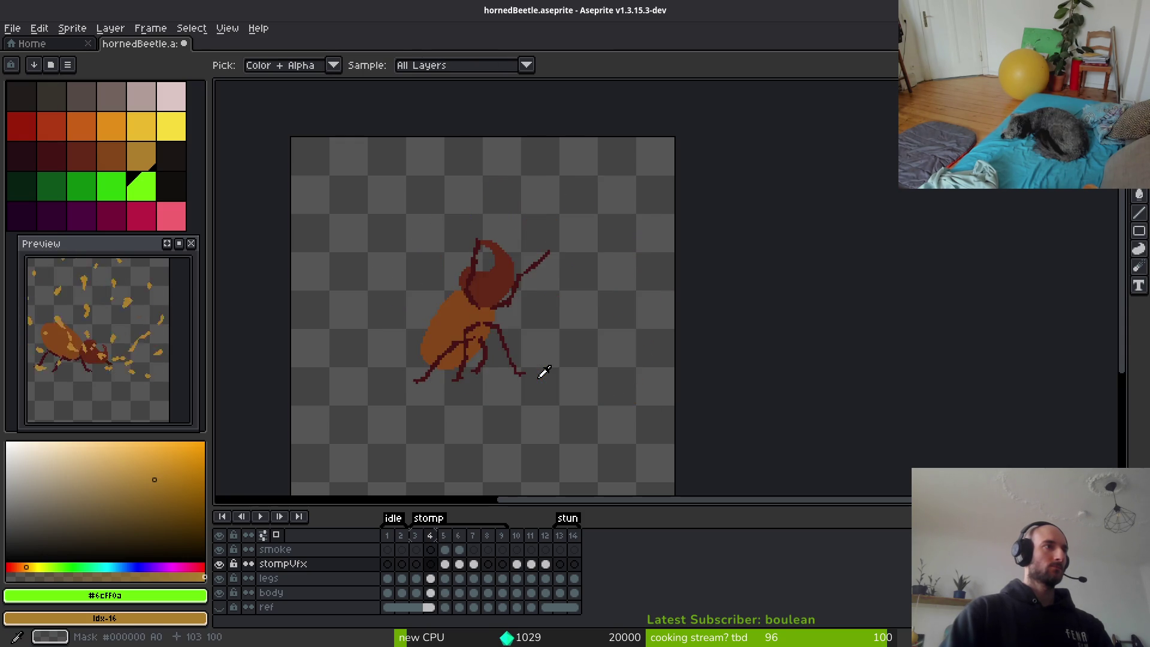
Play the stomp animation from frame 5 to review it, then pick a brown palette swatch.
key("period")
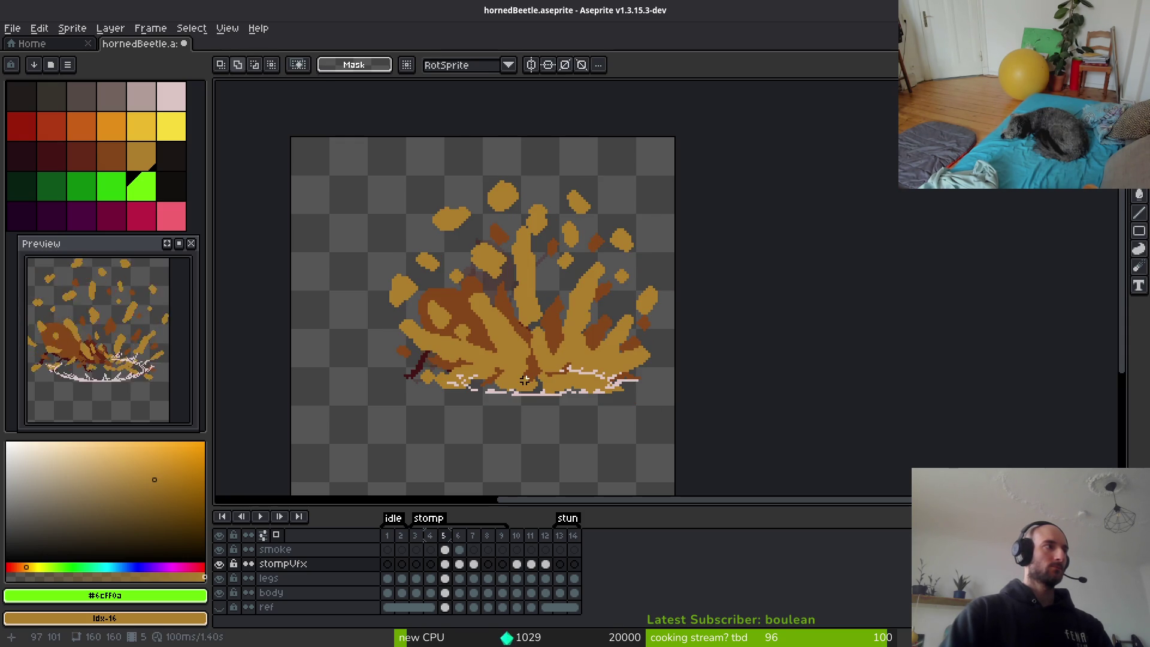
scroll(107, 362, "down", 2)
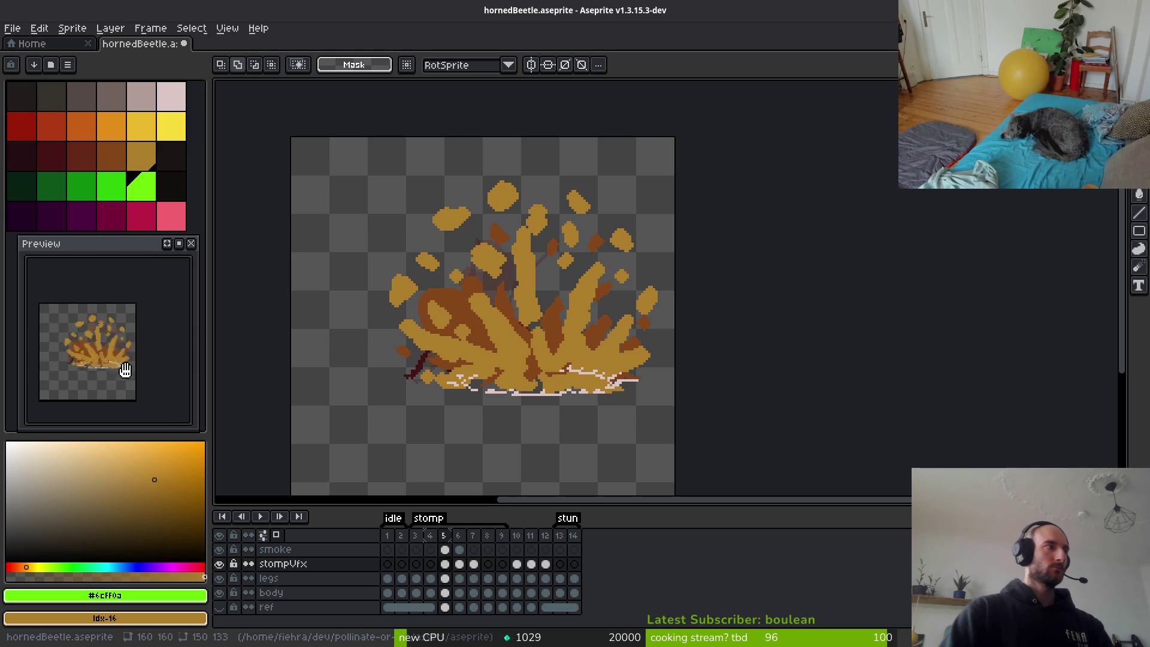
scroll(114, 378, "up", 2)
key("Return")
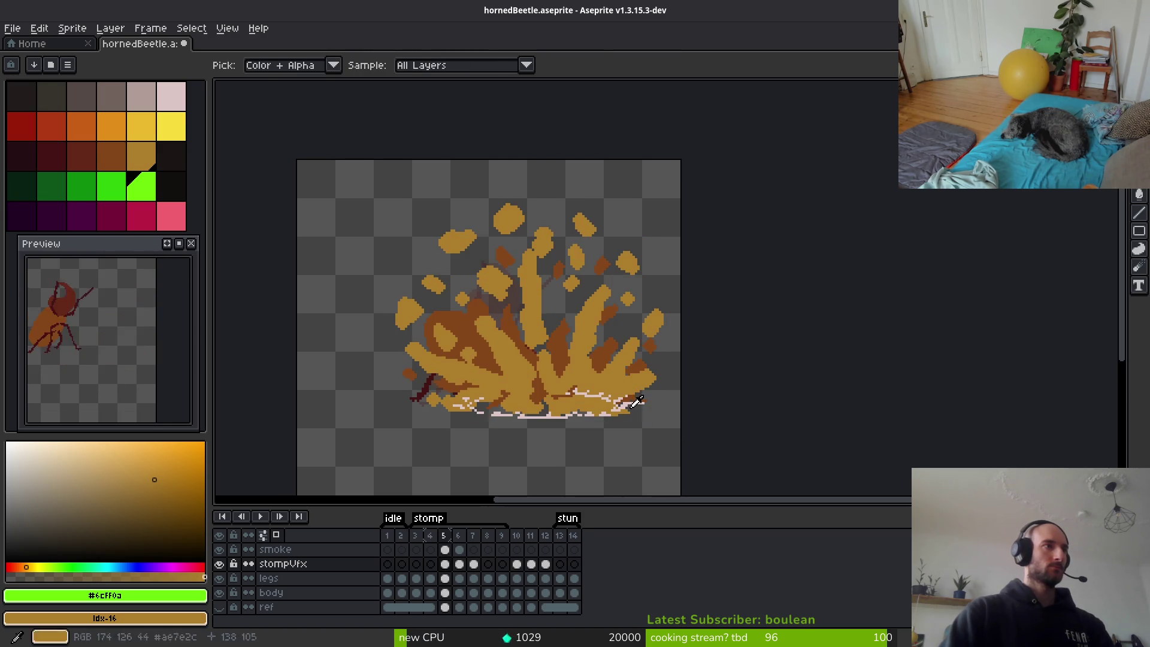
key("m")
key("alt")
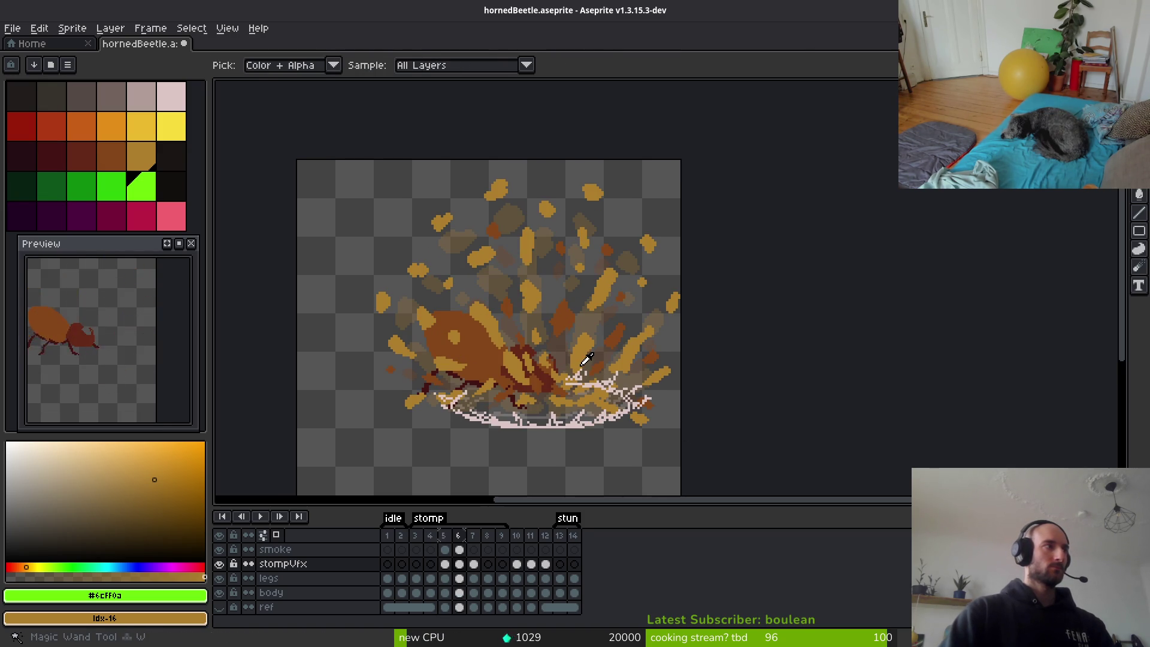
key("alt")
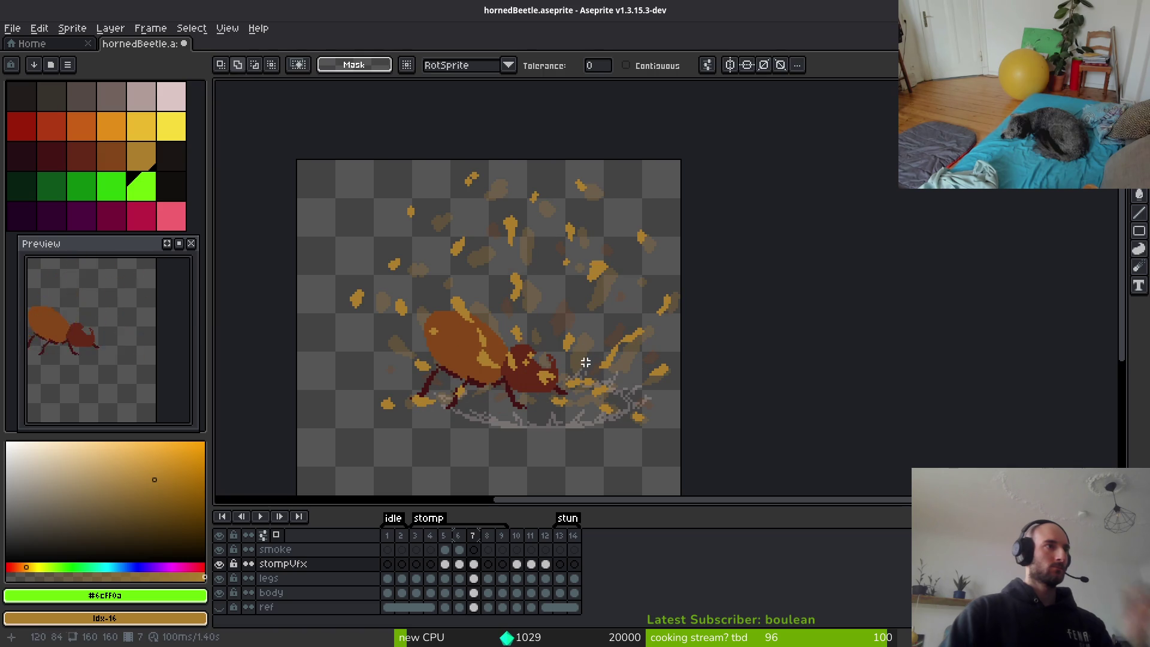
scroll(510, 295, "up", 4)
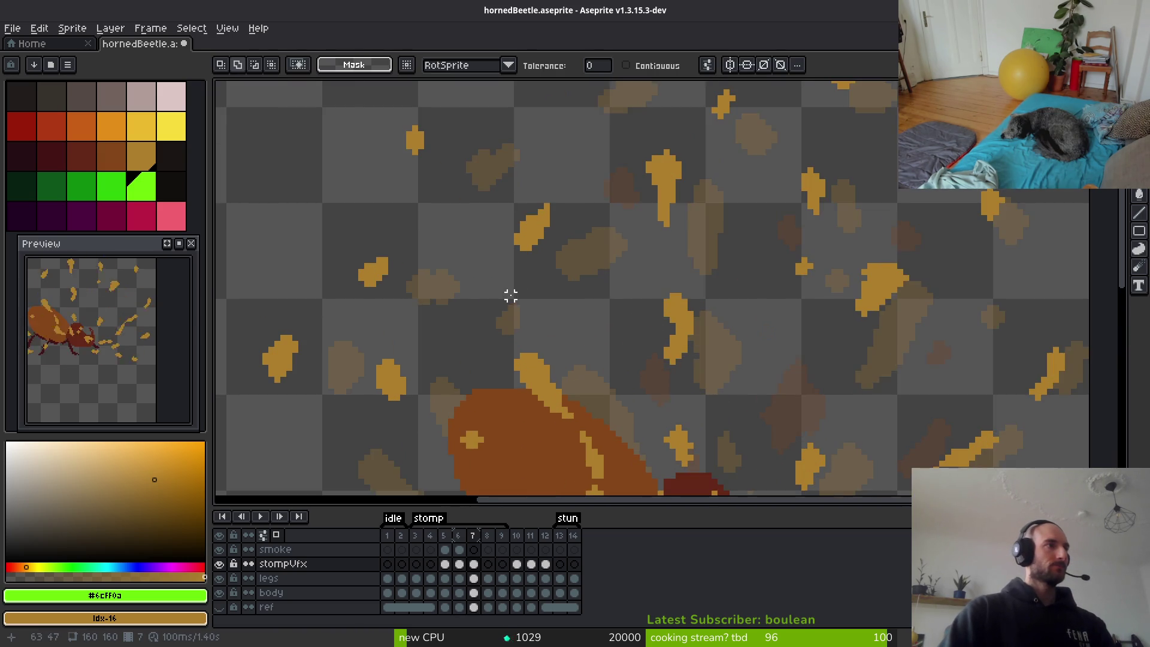
scroll(563, 312, "down", 2)
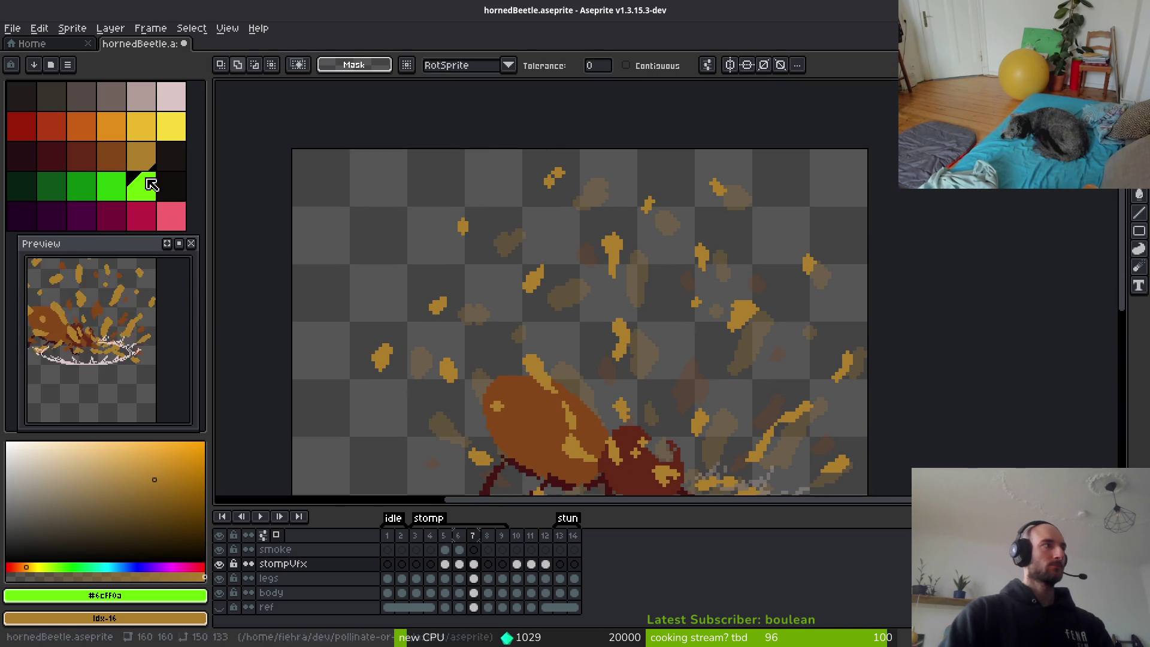
left_click(114, 158)
Sample #854619 from a debris speck, set a 1 px brush, and paint specks in the upper burst.
left_click(588, 244, "alt")
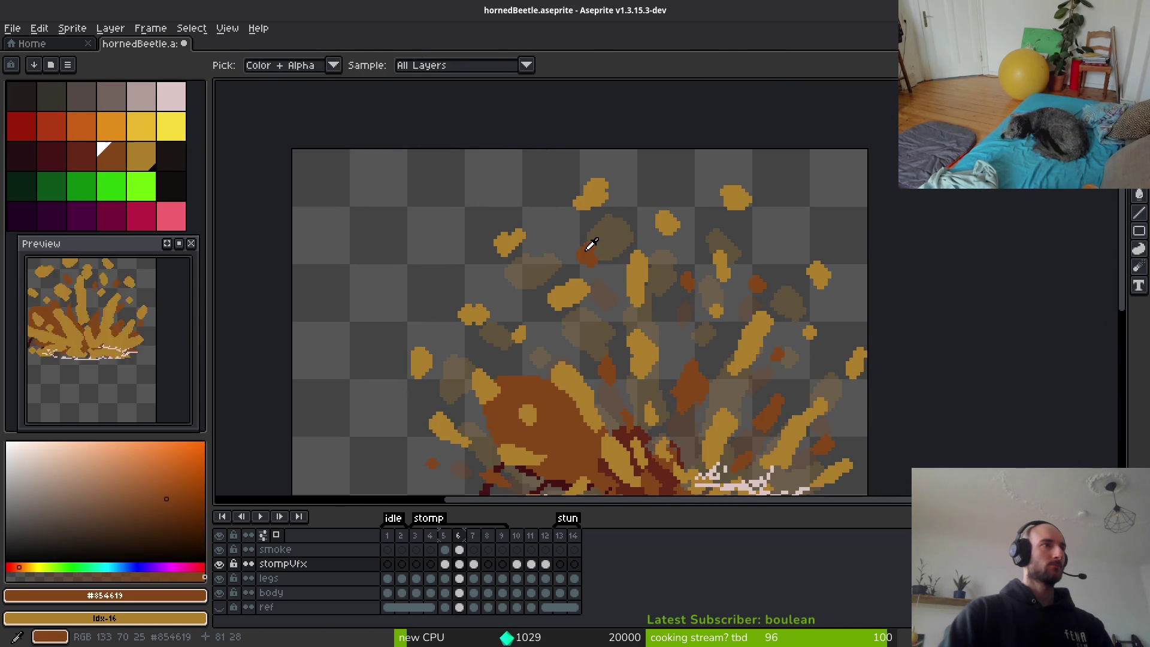
scroll(578, 240, "up", 3)
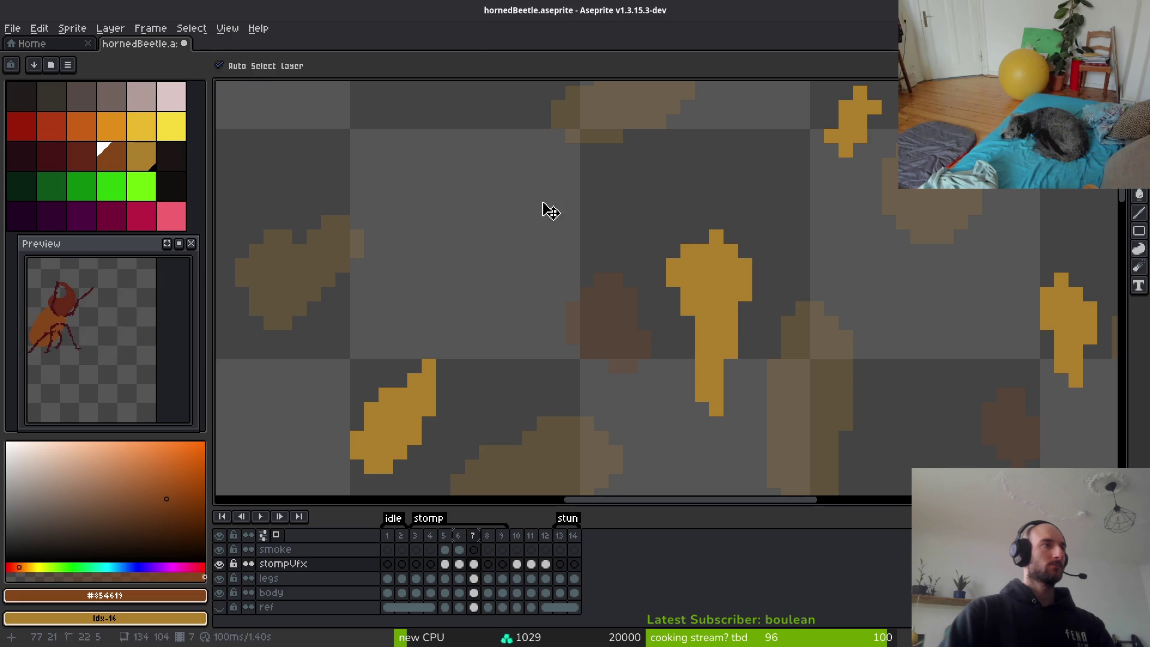
key("minus")
mouse_move(558, 180)
left_mouse_down()
mouse_move(537, 182)
mouse_move(528, 207)
mouse_move(573, 237)
left_mouse_up()
scroll(617, 209, "down", 4)
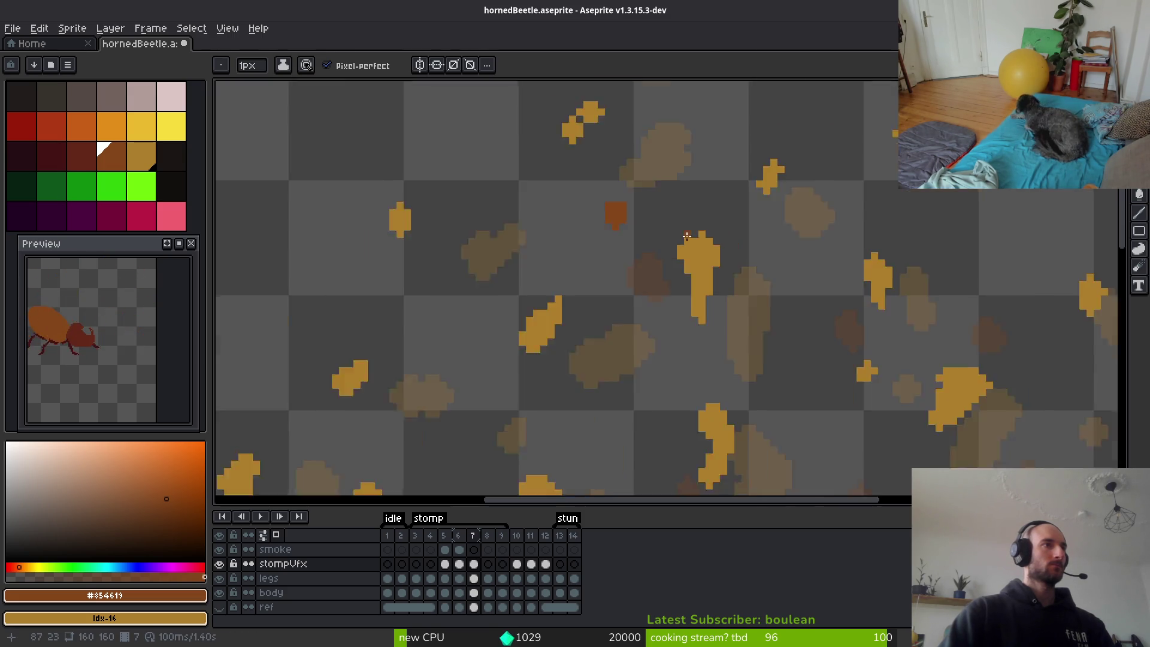
scroll(633, 219, "up", 2)
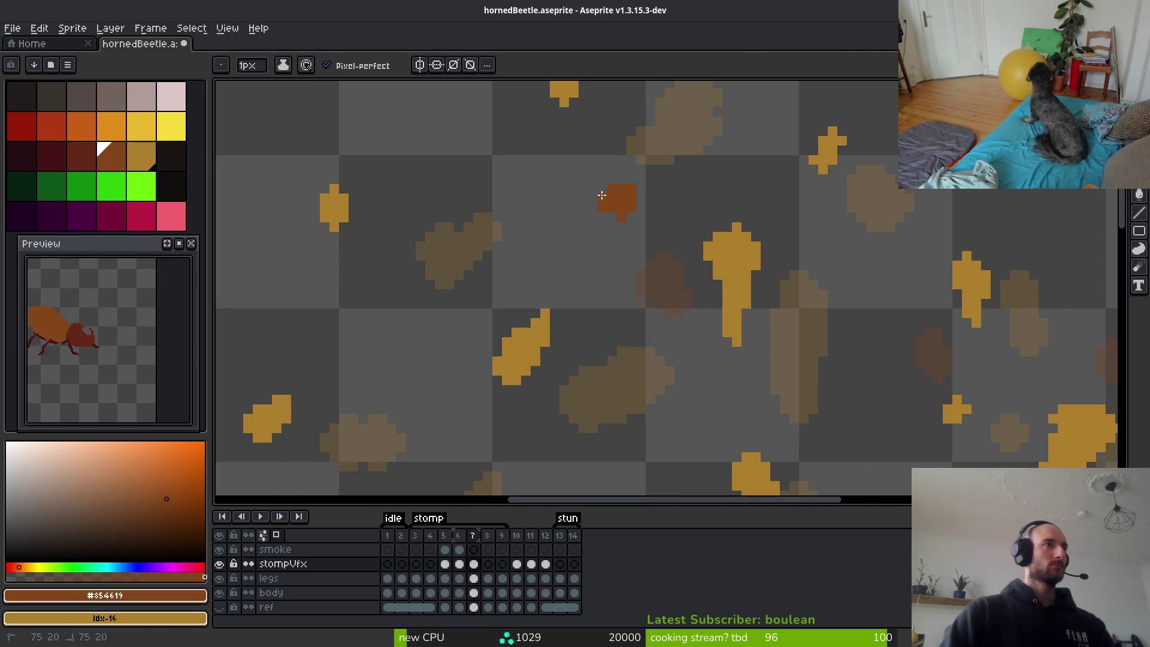
left_click_drag(603, 197, 612, 217)
scroll(611, 216, "up", 1)
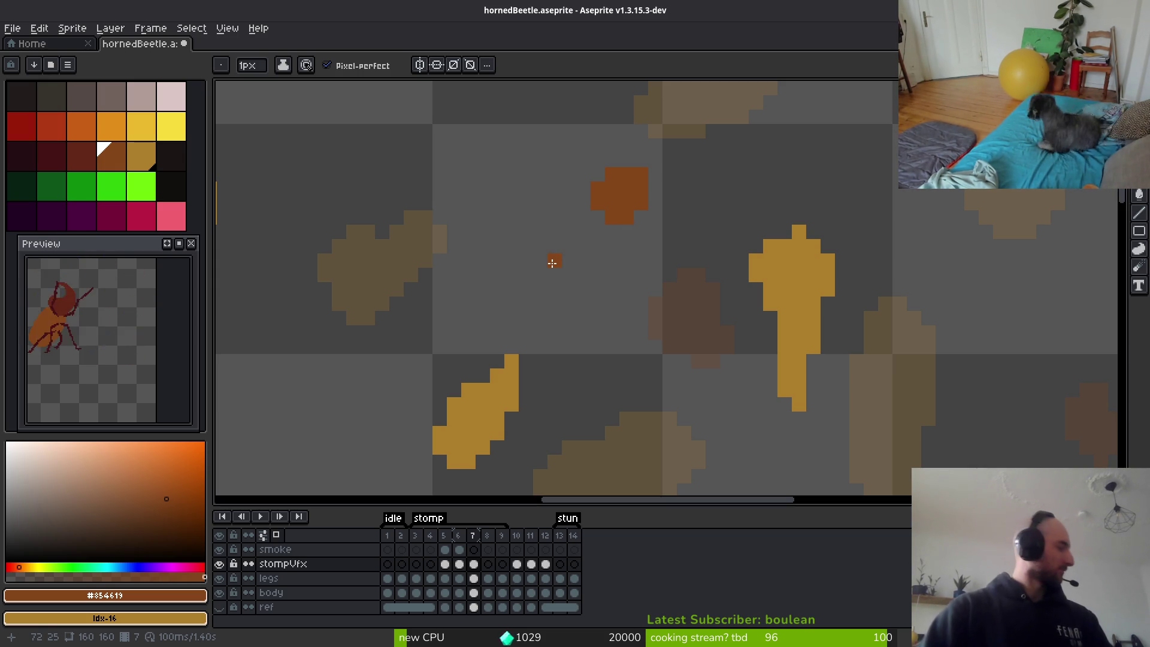
scroll(681, 325, "down", 3)
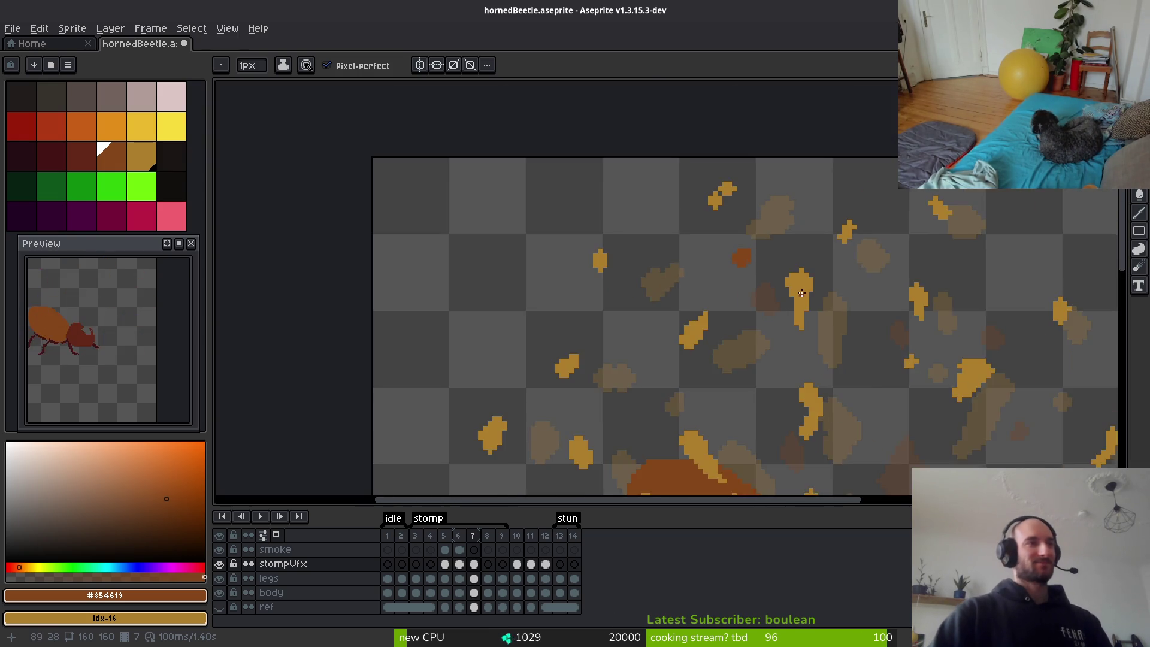
scroll(760, 336, "up", 3)
Paint more dark-orange debris specks around the lower-right and right edge of the frame 7 burst.
left_click_drag(769, 359, 788, 385)
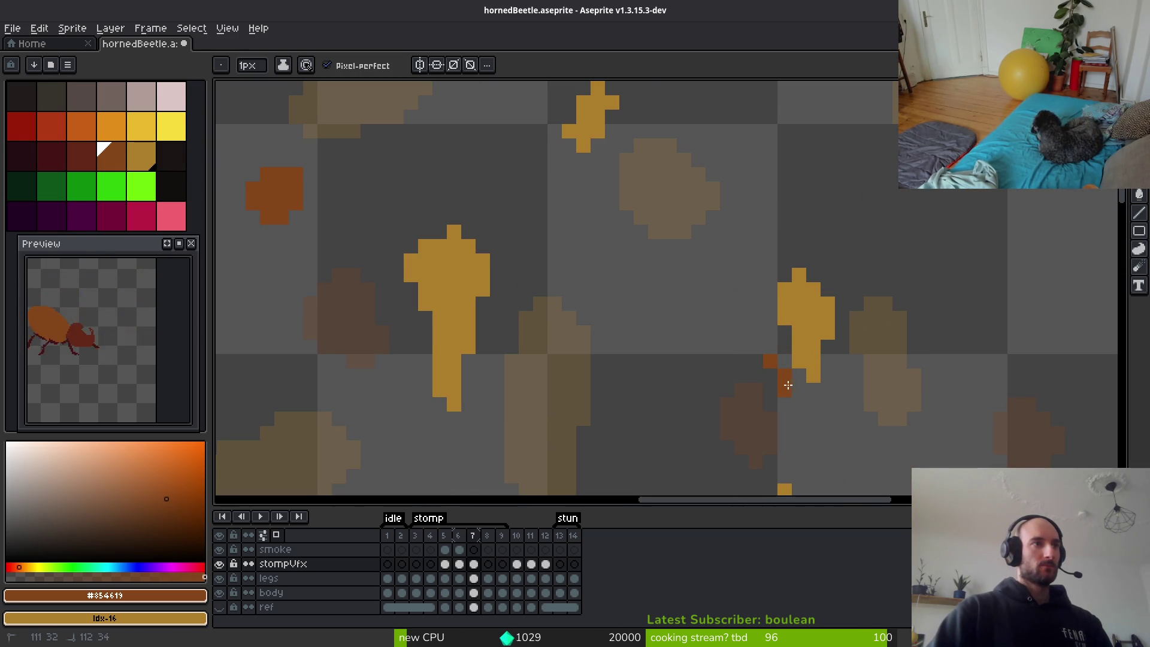
scroll(782, 398, "down", 3)
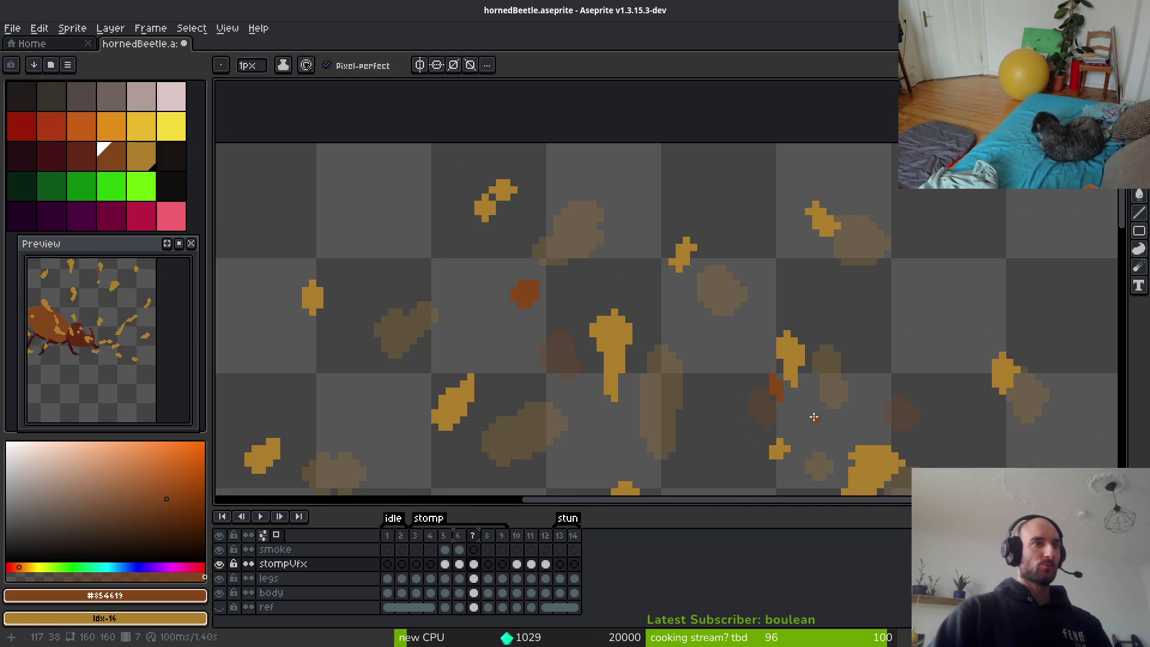
scroll(850, 390, "up", 4)
left_click_drag(749, 387, 754, 401)
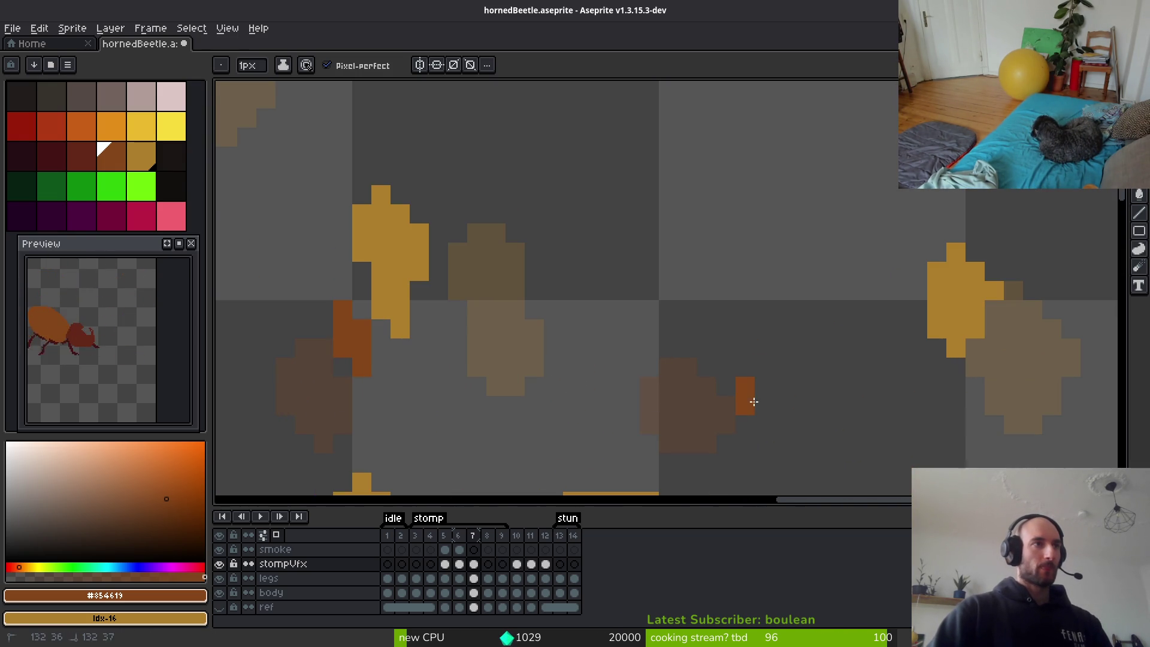
left_click(746, 367)
left_click(783, 386)
left_click(762, 405)
scroll(752, 397, "down", 3)
scroll(729, 379, "up", 2)
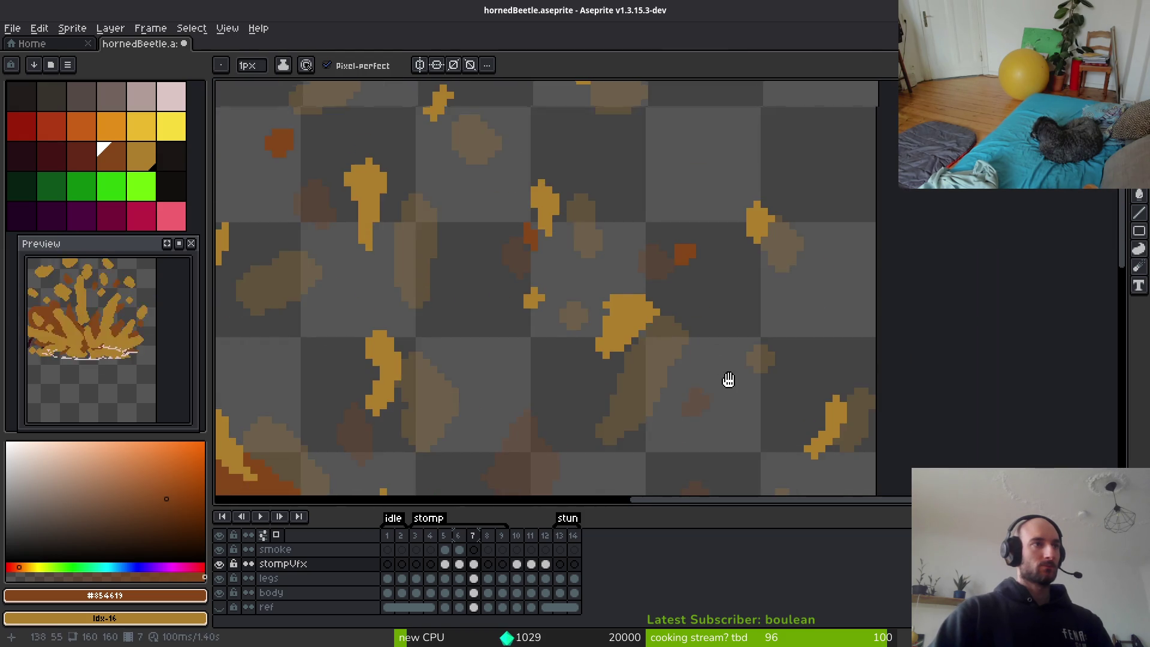
scroll(729, 380, "up", 1)
left_click_drag(728, 379, 744, 312)
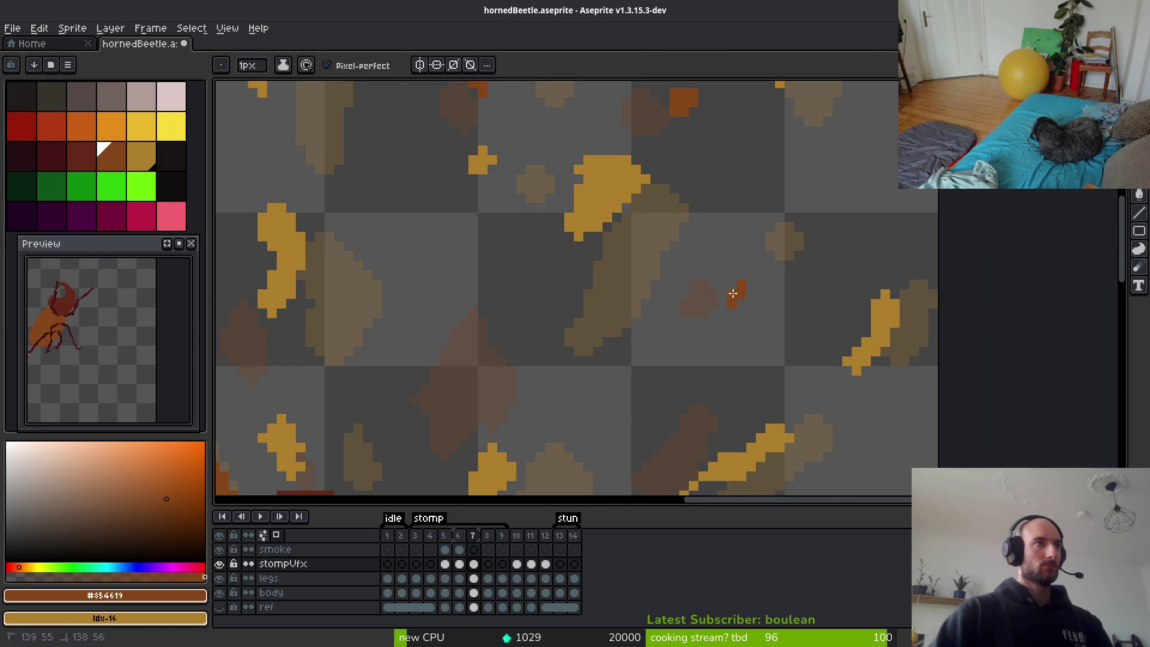
scroll(750, 324, "down", 3)
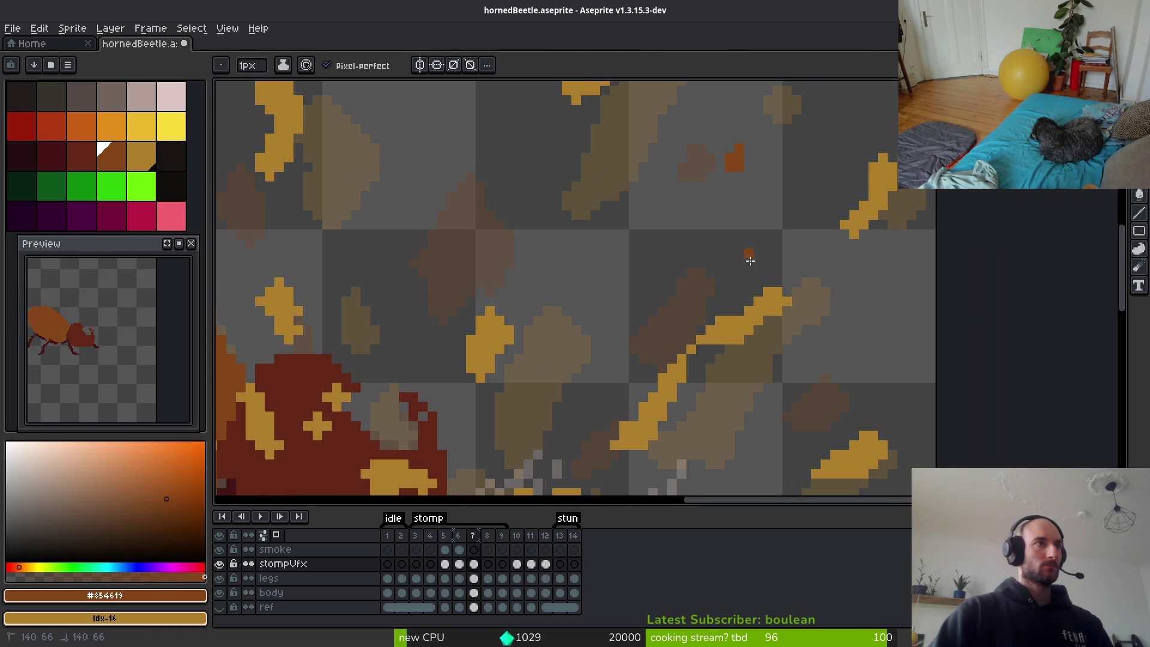
mouse_move(729, 252)
left_mouse_down()
mouse_move(752, 267)
mouse_move(745, 234)
left_mouse_up()
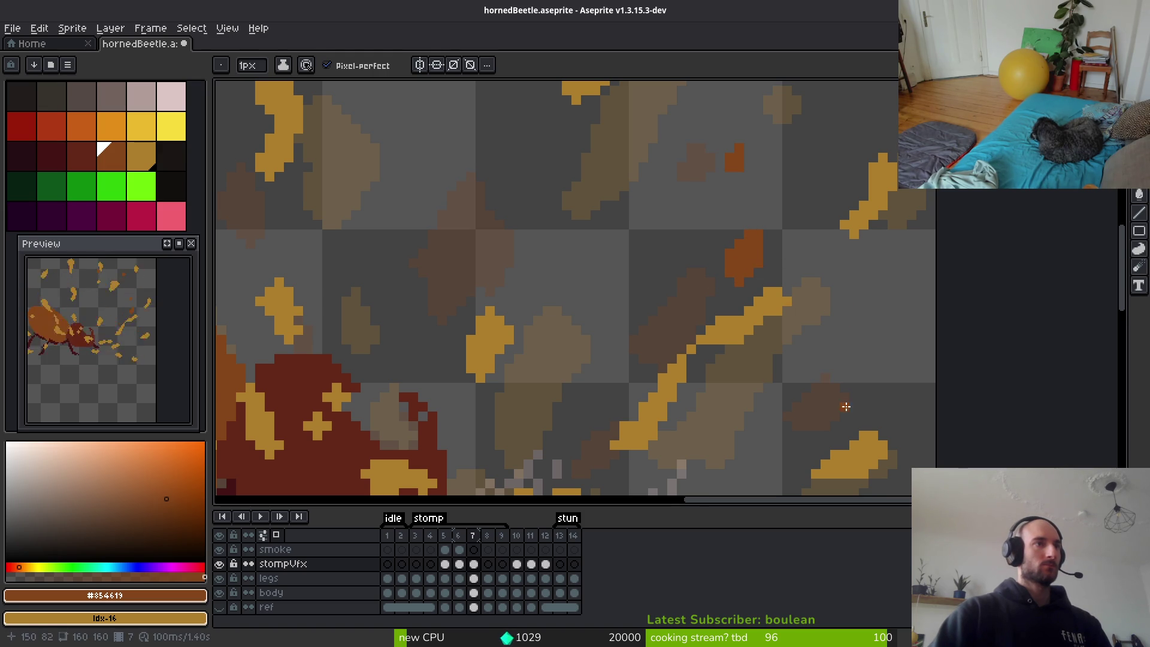
scroll(846, 406, "down", 3)
left_click_drag(835, 261, 843, 238)
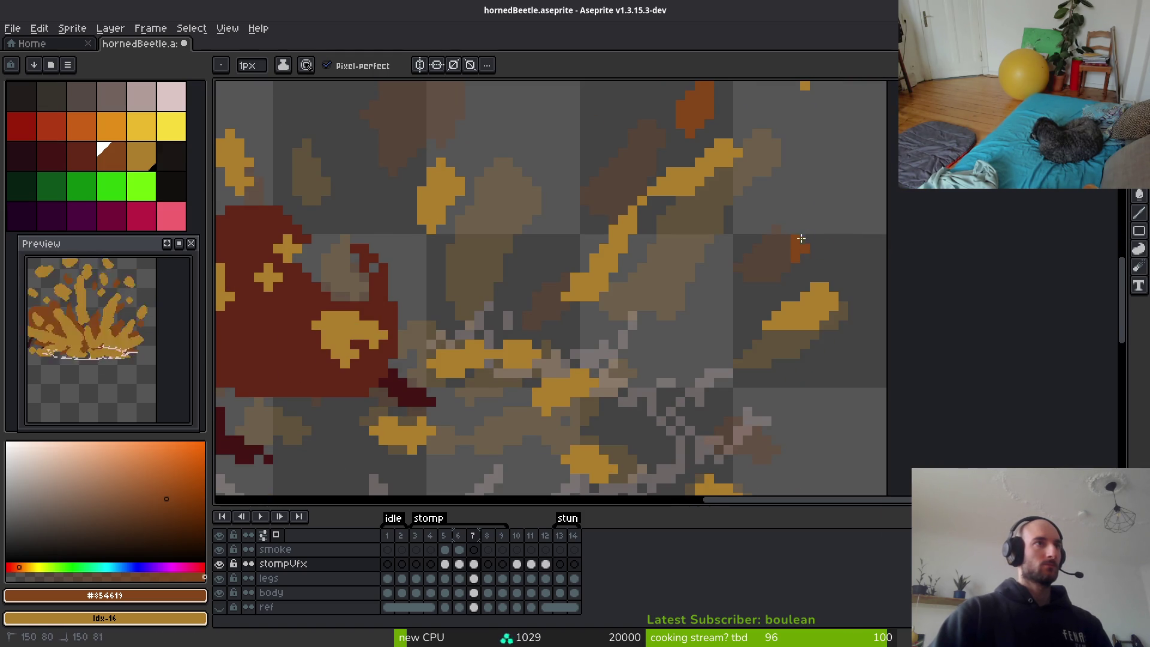
scroll(810, 258, "up", 3)
Nudge the dark-orange specks and orange blob a pixel or two into place, then save the sprite.
key("w")
left_click(732, 246)
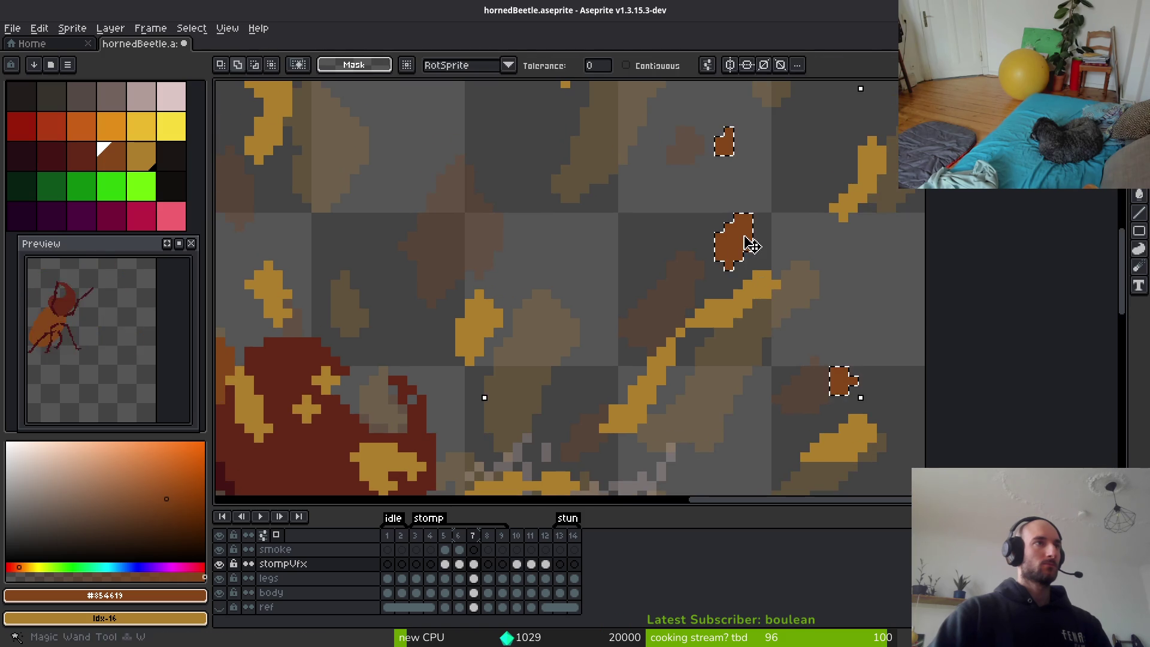
left_click_drag(747, 256, 745, 246)
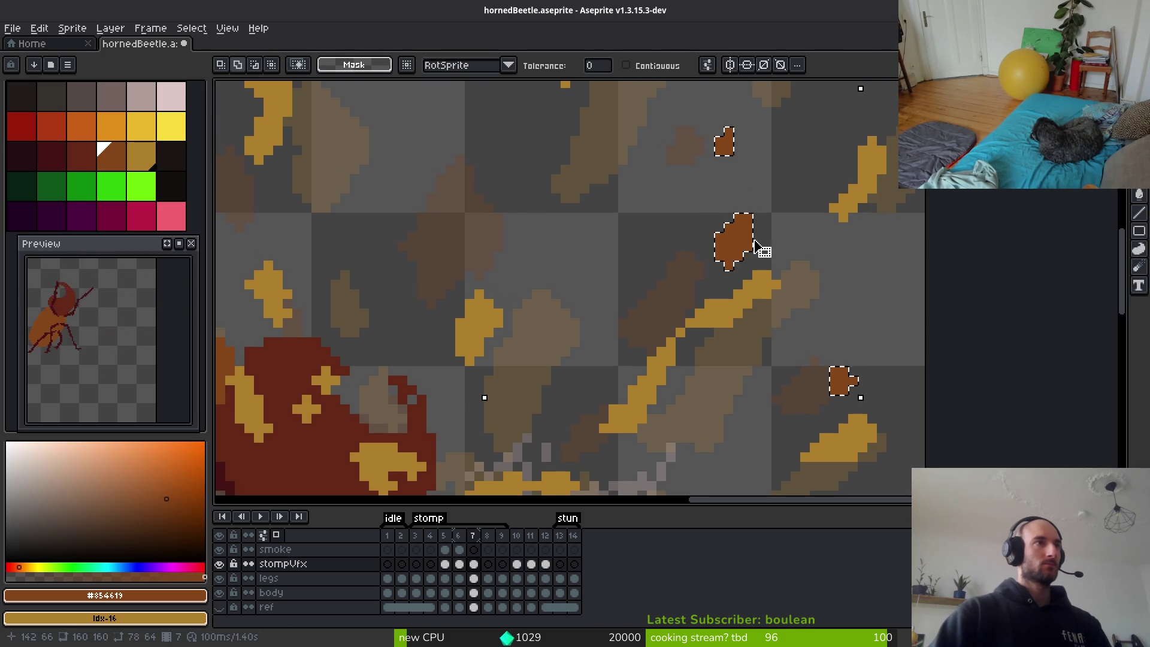
key("ctrl+d")
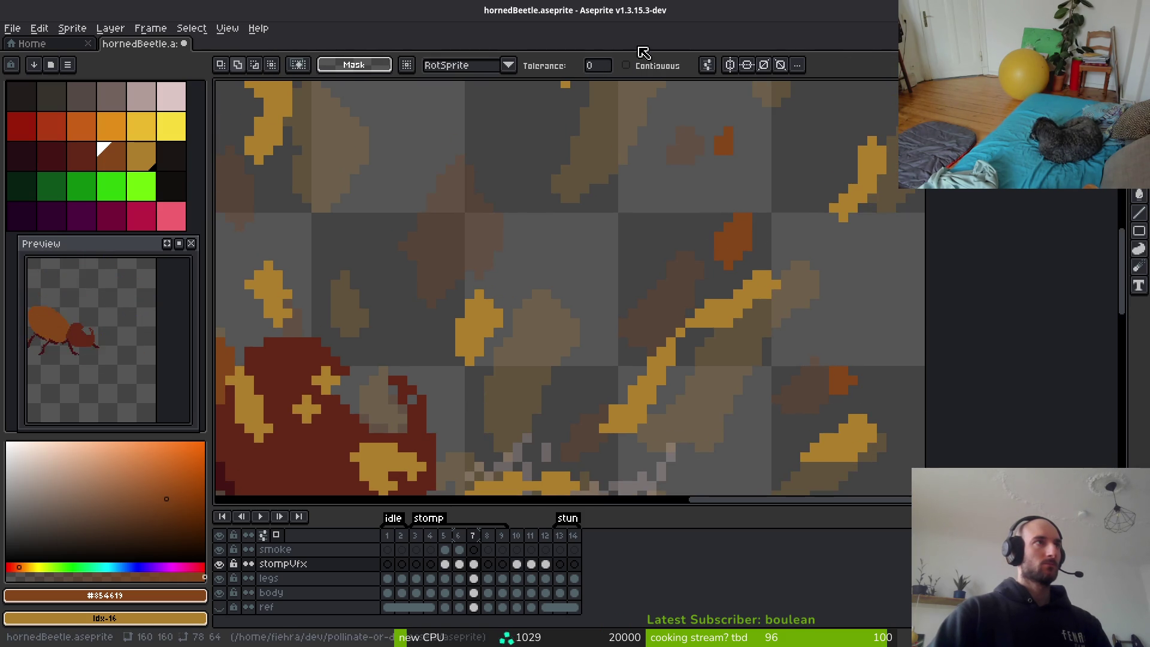
left_click(730, 243)
left_click_drag(742, 240, 727, 260)
key("ctrl+s")
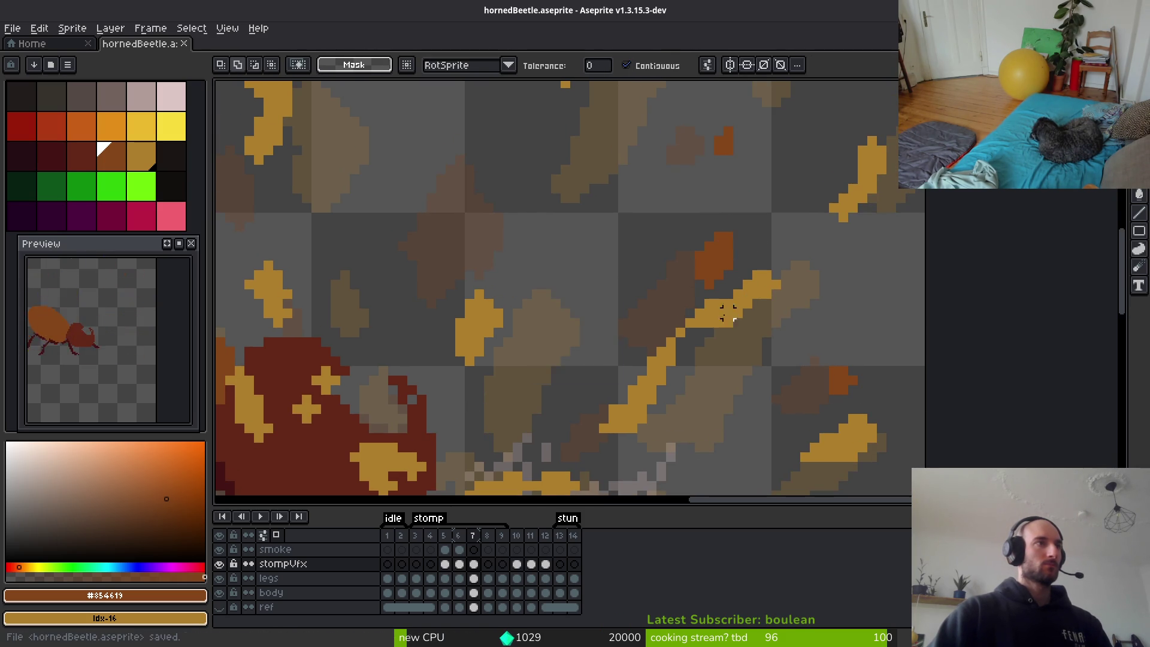
scroll(766, 313, "down", 3)
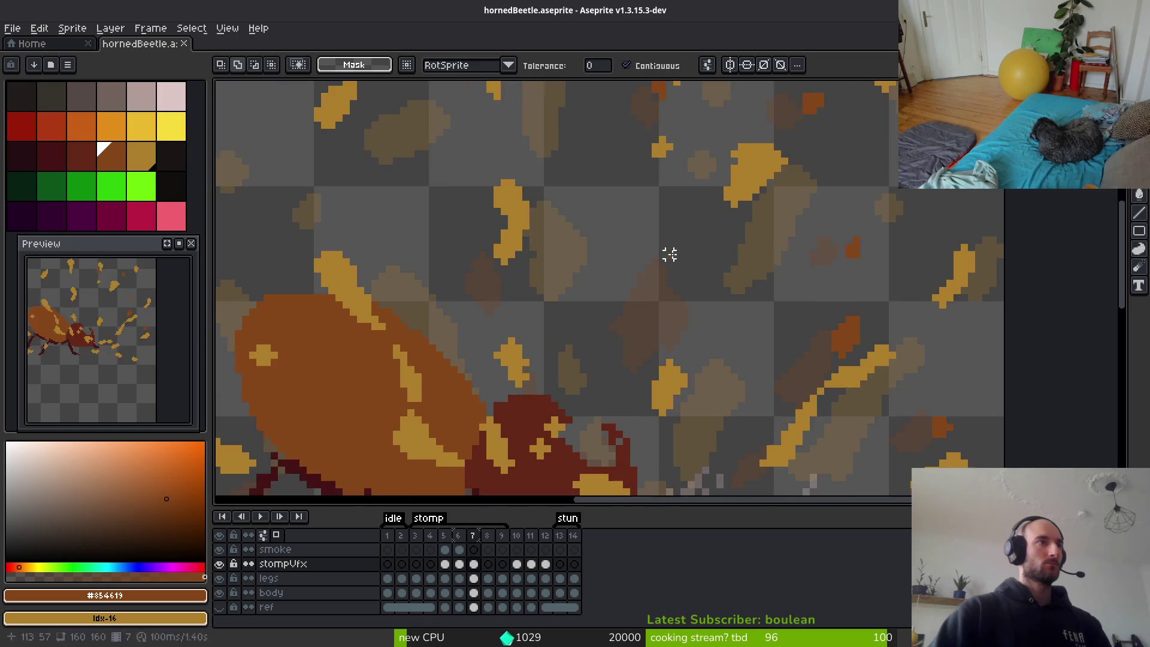
Draw a new dark-orange debris flake outline with the pencil and flood-fill it.
key("b")
scroll(665, 246, "up", 3)
left_click_drag(667, 193, 594, 256)
mouse_move(686, 286)
left_mouse_down()
mouse_move(699, 249)
mouse_move(677, 193)
left_mouse_up()
key("g")
left_click(674, 249)
Undo an unwanted extra fill and return to the pencil tool.
scroll(674, 249, "down", 3)
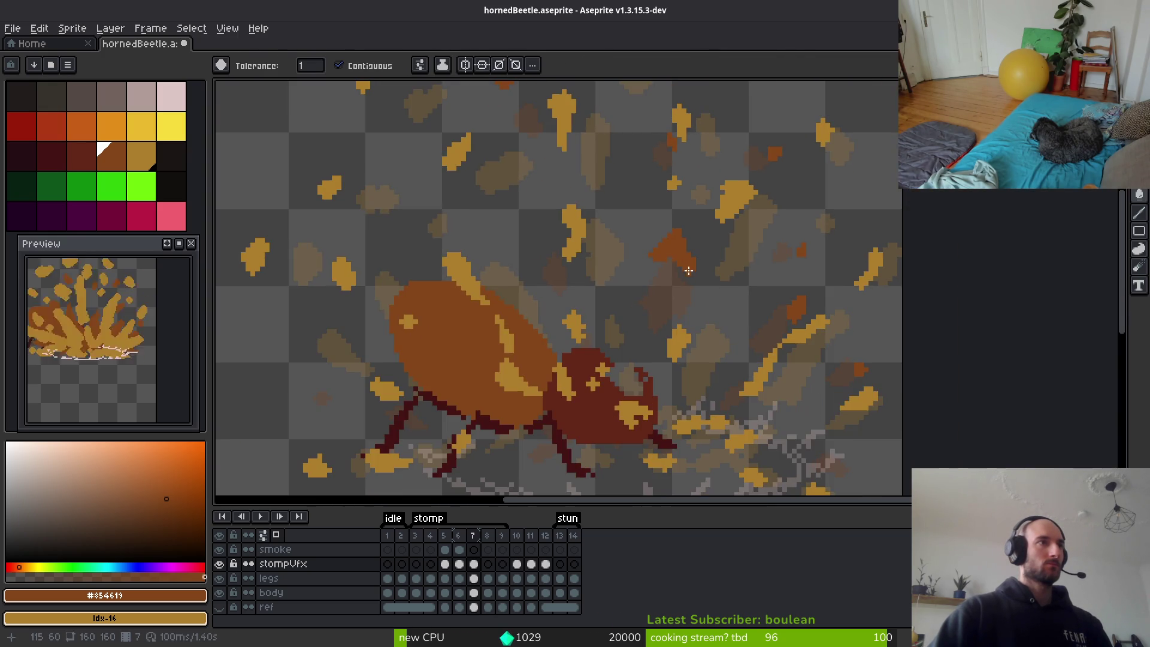
key("b")
scroll(620, 234, "up", 3)
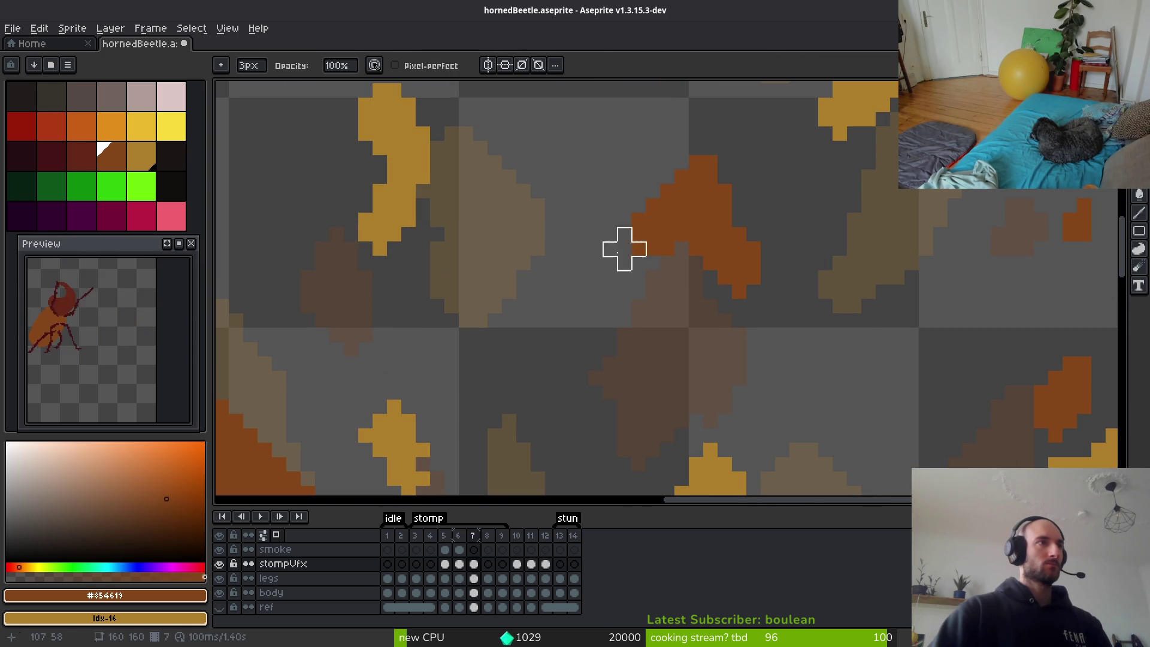
scroll(725, 335, "down", 3)
key("g")
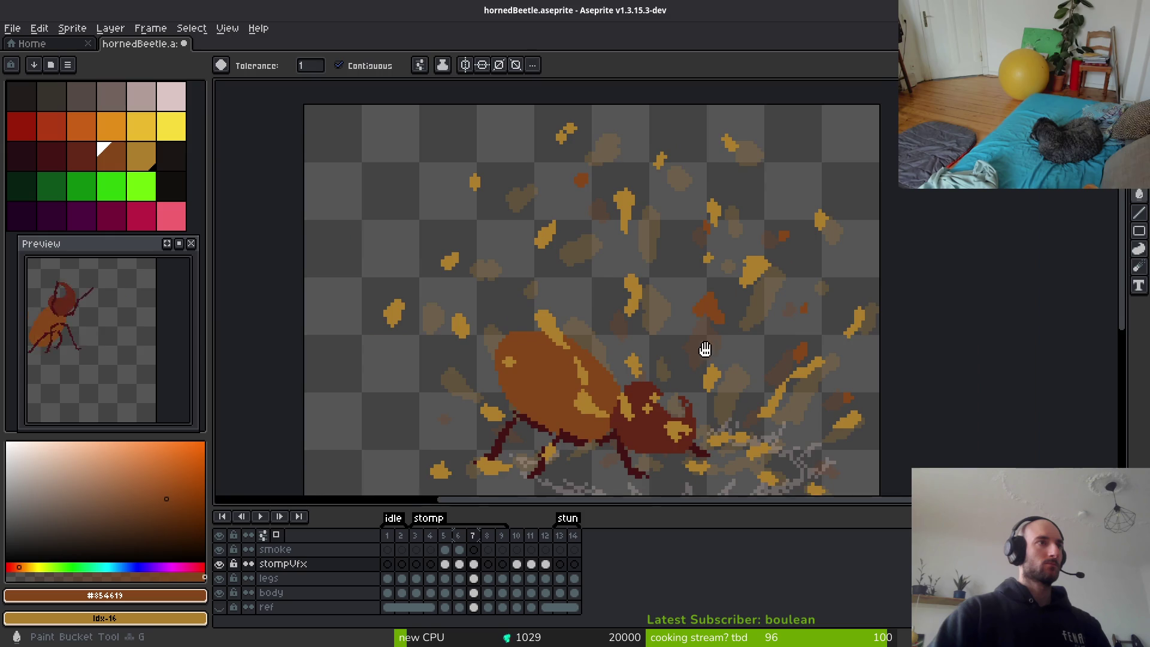
scroll(672, 257, "up", 4)
key("ctrl+z")
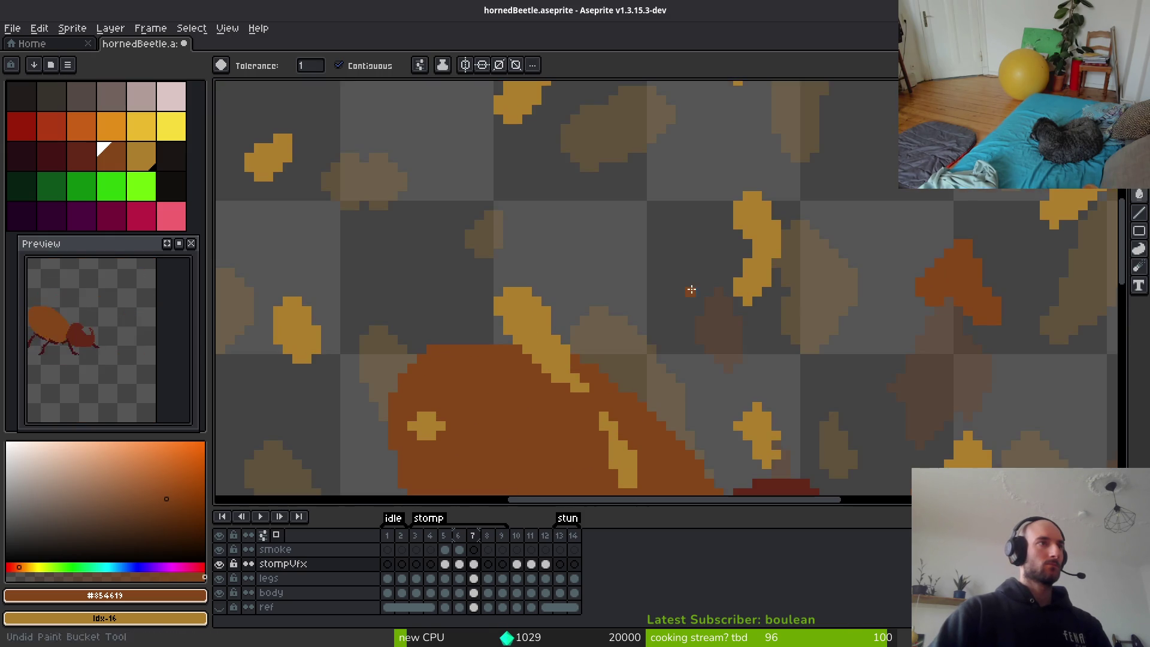
key("b")
scroll(688, 288, "up", 3)
Add dark-orange pixels to the new flake, extending it upward.
left_click_drag(707, 259, 726, 322)
left_click(735, 287)
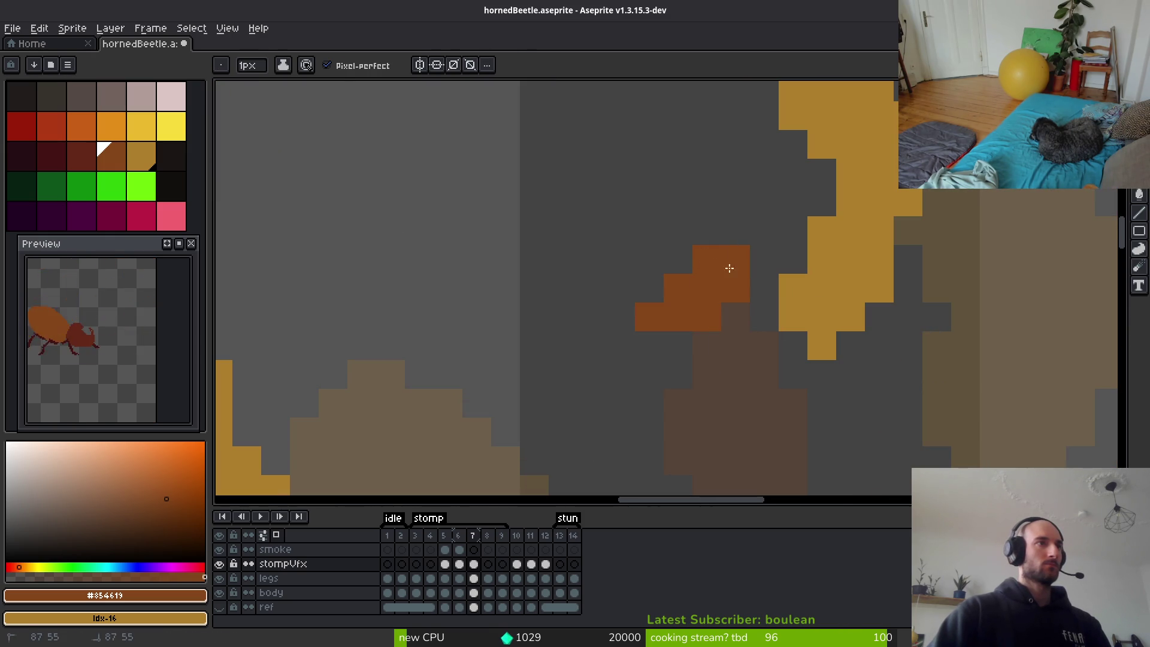
left_click_drag(729, 267, 673, 288)
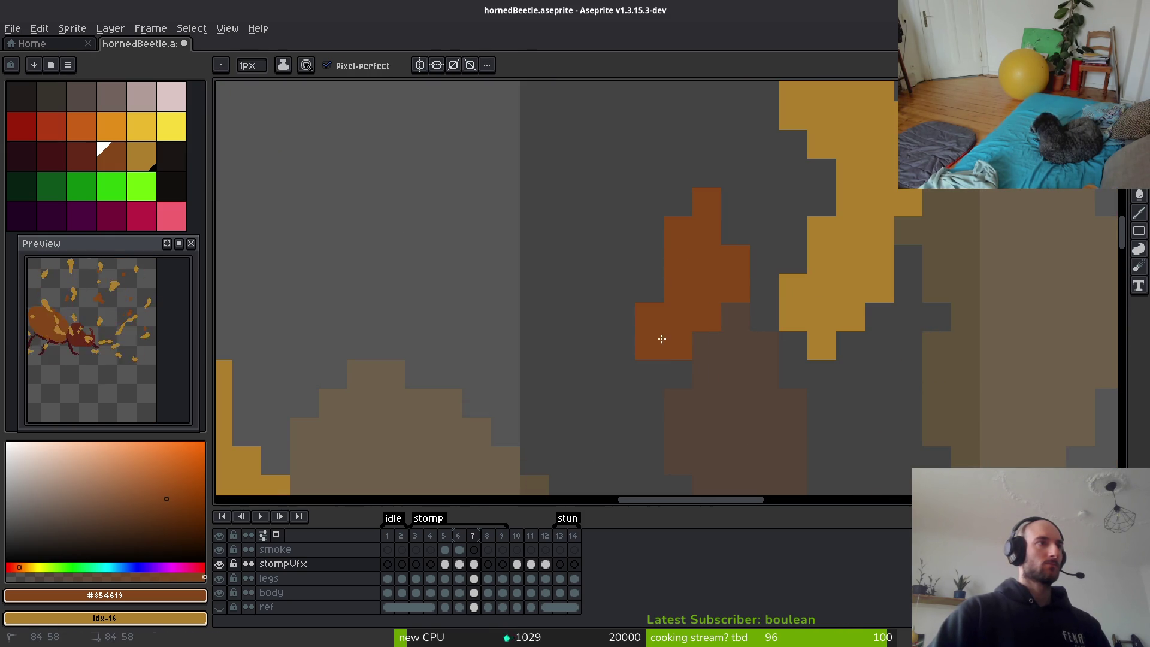
scroll(688, 347, "down", 4)
scroll(724, 308, "up", 4)
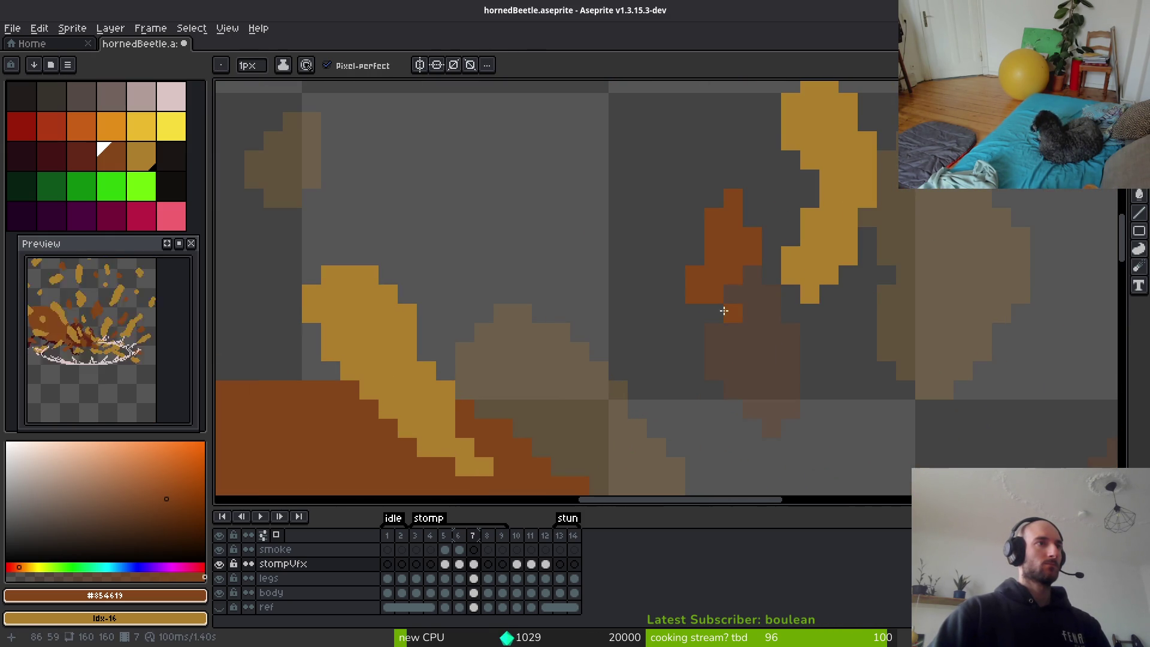
scroll(731, 315, "down", 5)
scroll(757, 352, "up", 4)
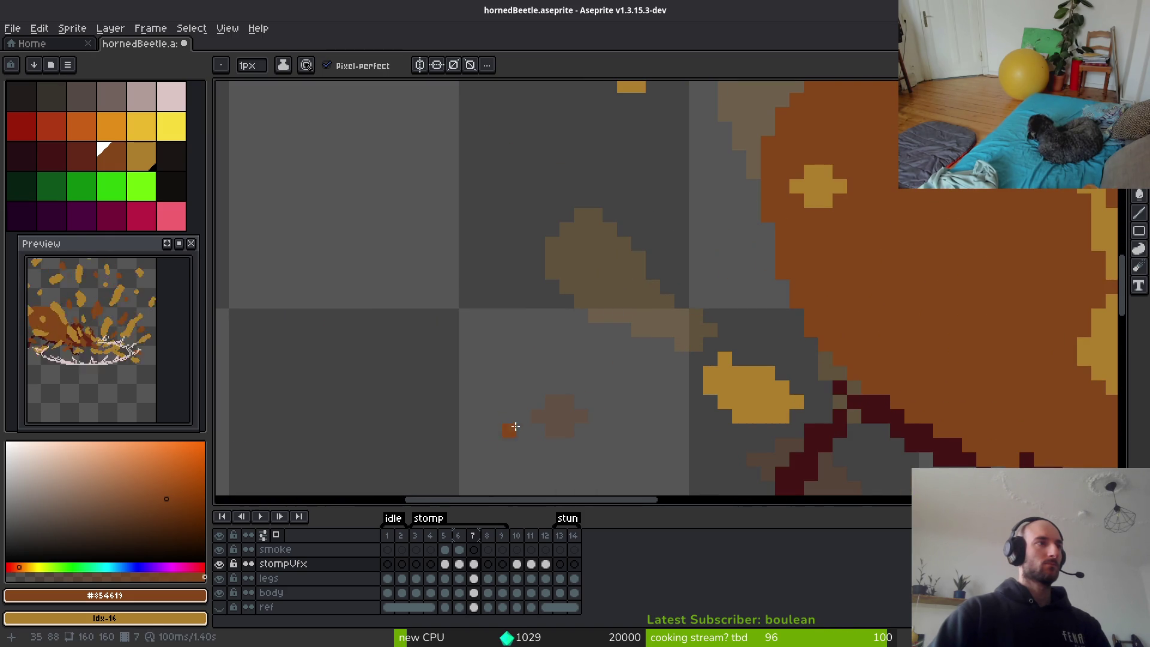
Add three dark-orange pixels to fill out a small speck lower left.
left_click(510, 416)
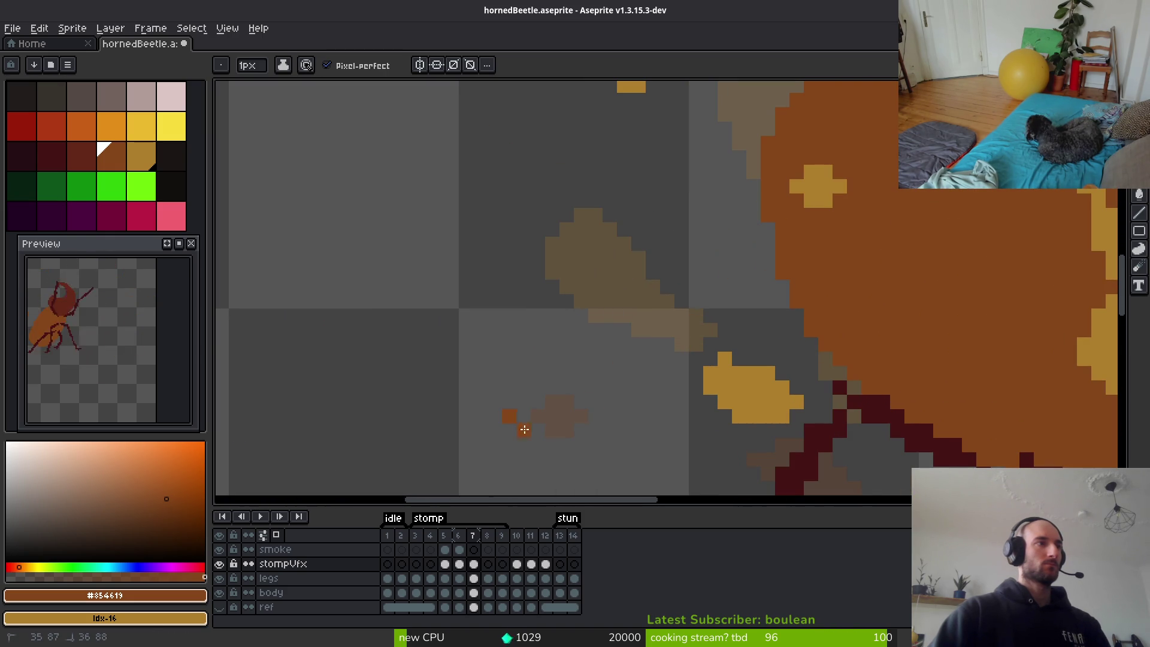
left_click(511, 429)
left_click(534, 429)
left_click_drag(627, 437, 611, 302)
scroll(611, 300, "down", 3)
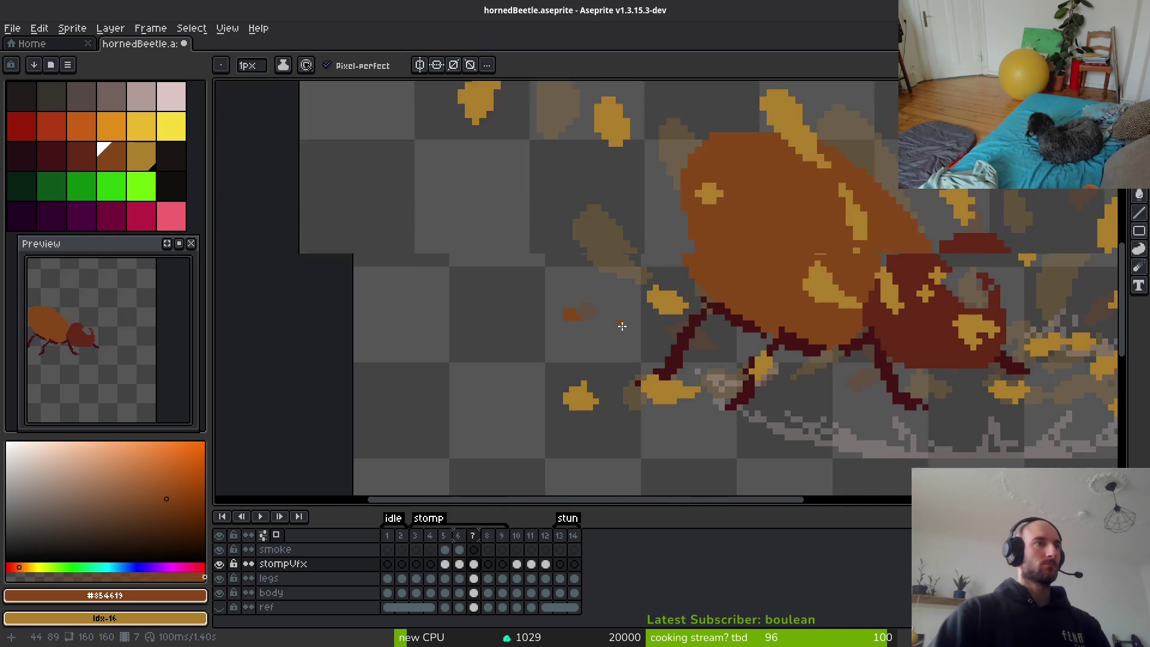
scroll(621, 326, "up", 4)
Enlarge the dark-orange speck near the beetle into a fuller blob, extending it down-left.
left_click(731, 299)
left_click_drag(711, 319, 750, 338)
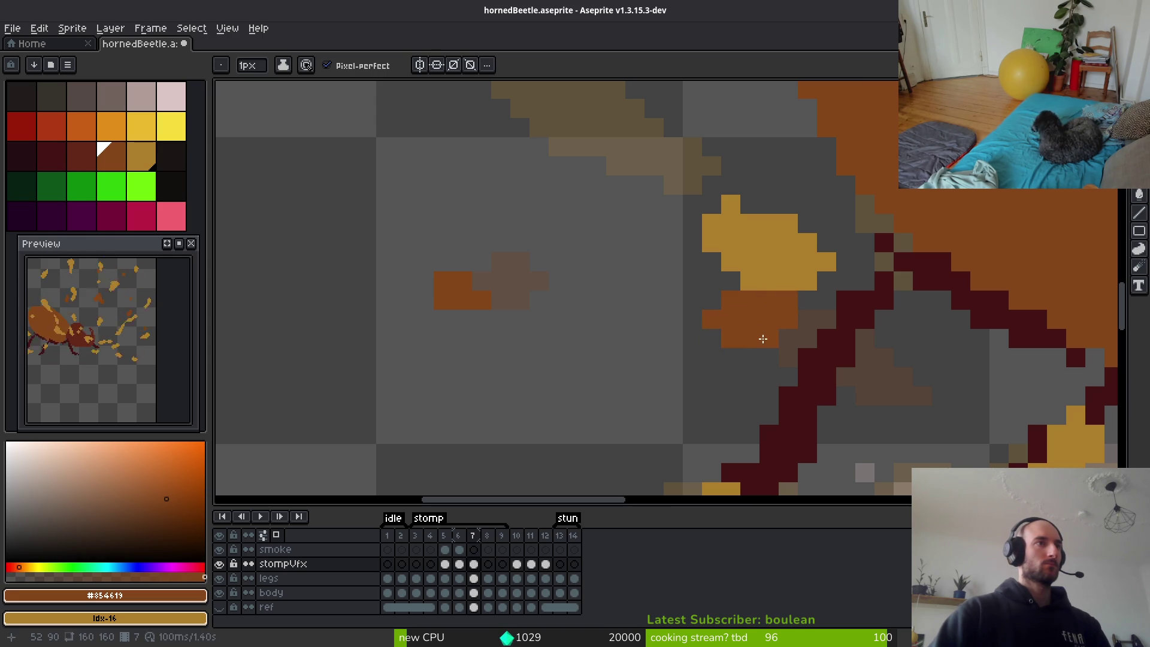
left_click(711, 339)
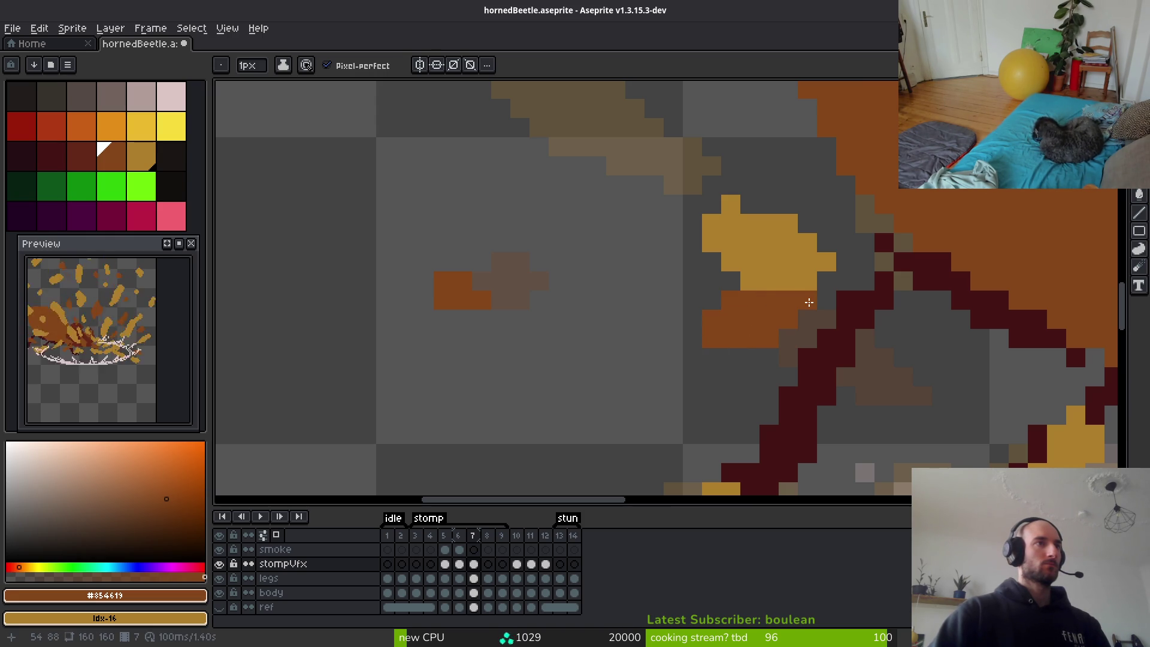
left_click(693, 339)
left_click(711, 357)
left_click(692, 357)
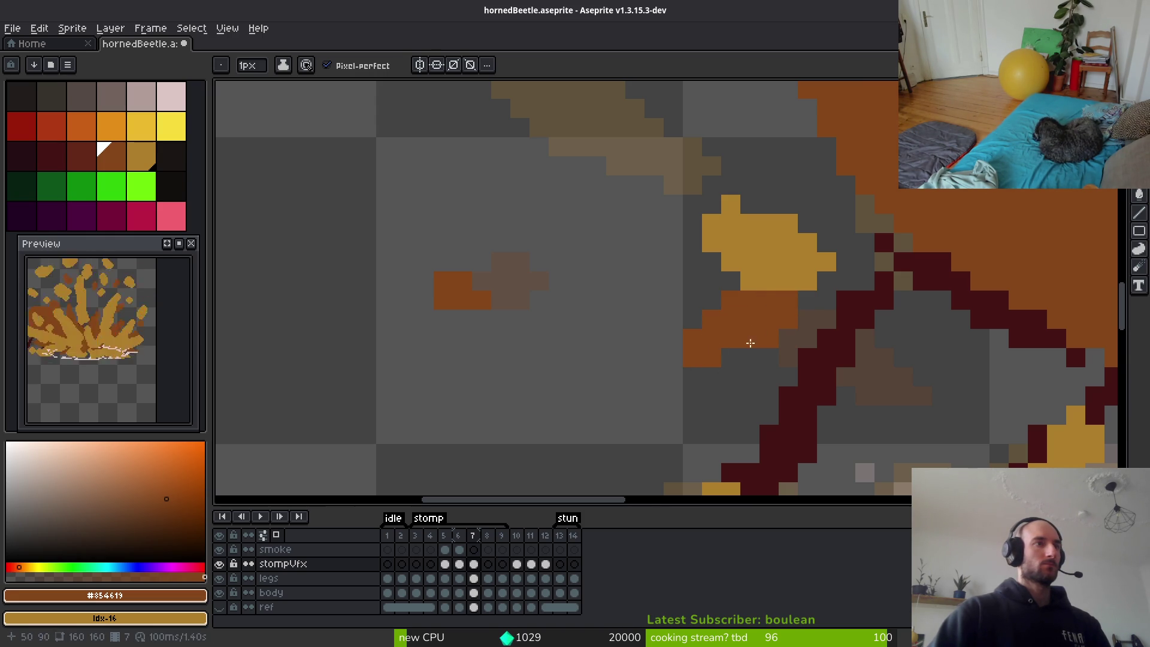
scroll(751, 343, "down", 2)
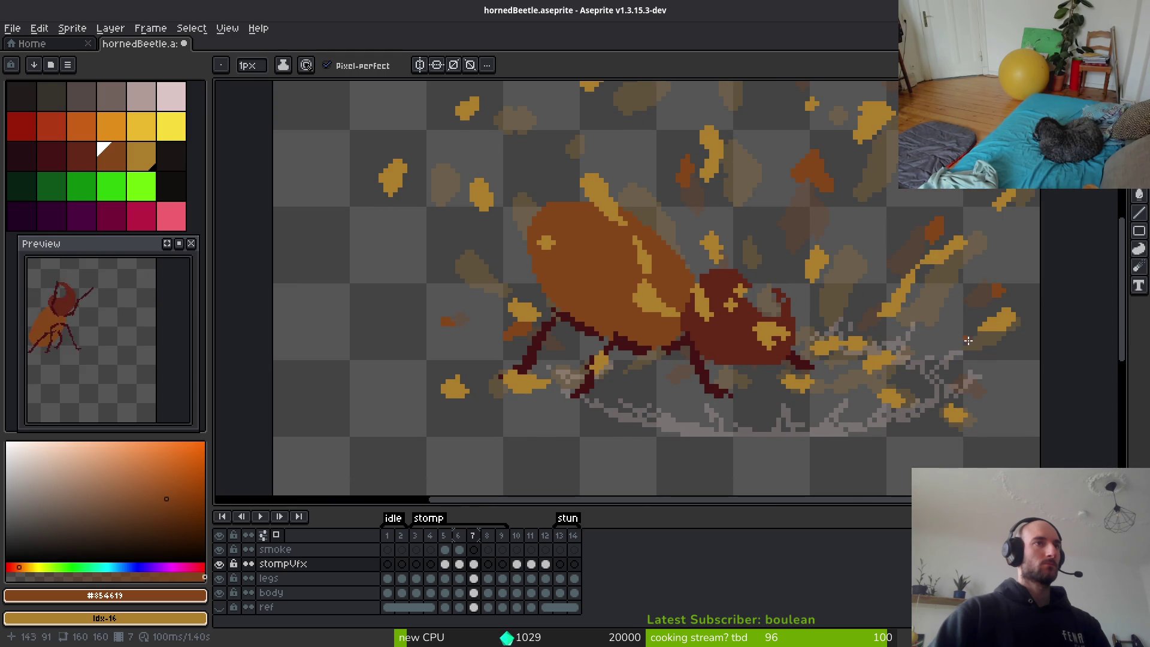
scroll(940, 249, "up", 3)
Paint a short dark-orange debris streak near the impact ring's right end.
mouse_move(806, 237)
left_mouse_down()
mouse_move(805, 264)
mouse_move(788, 261)
left_mouse_up()
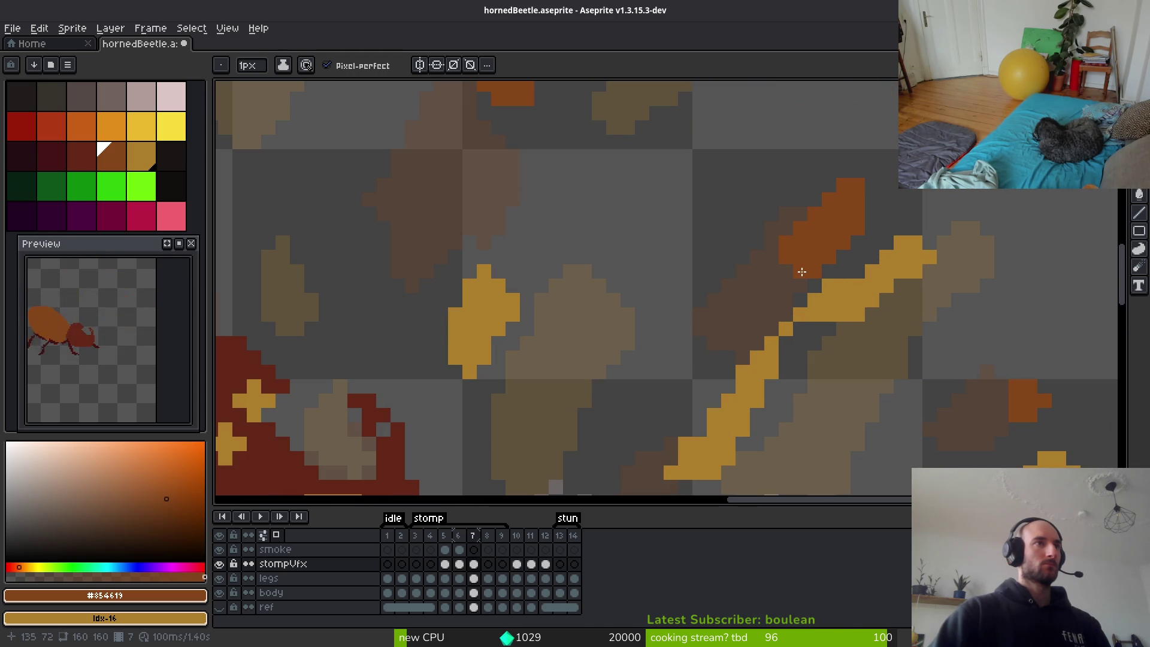
scroll(880, 303, "down", 3)
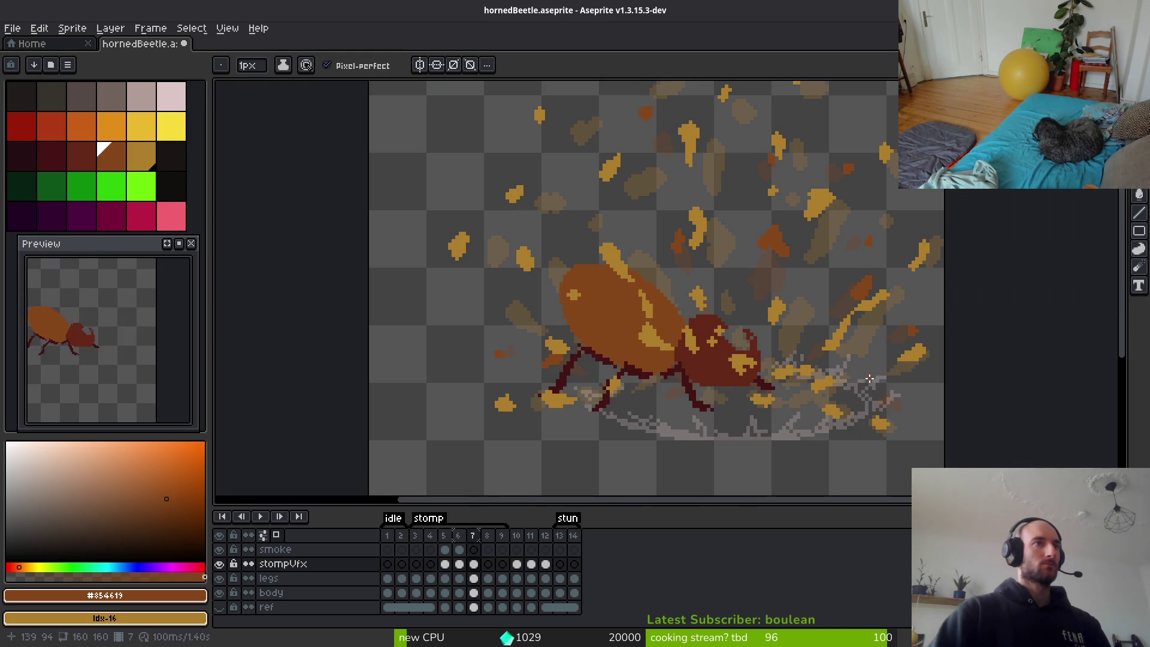
scroll(857, 398, "up", 3)
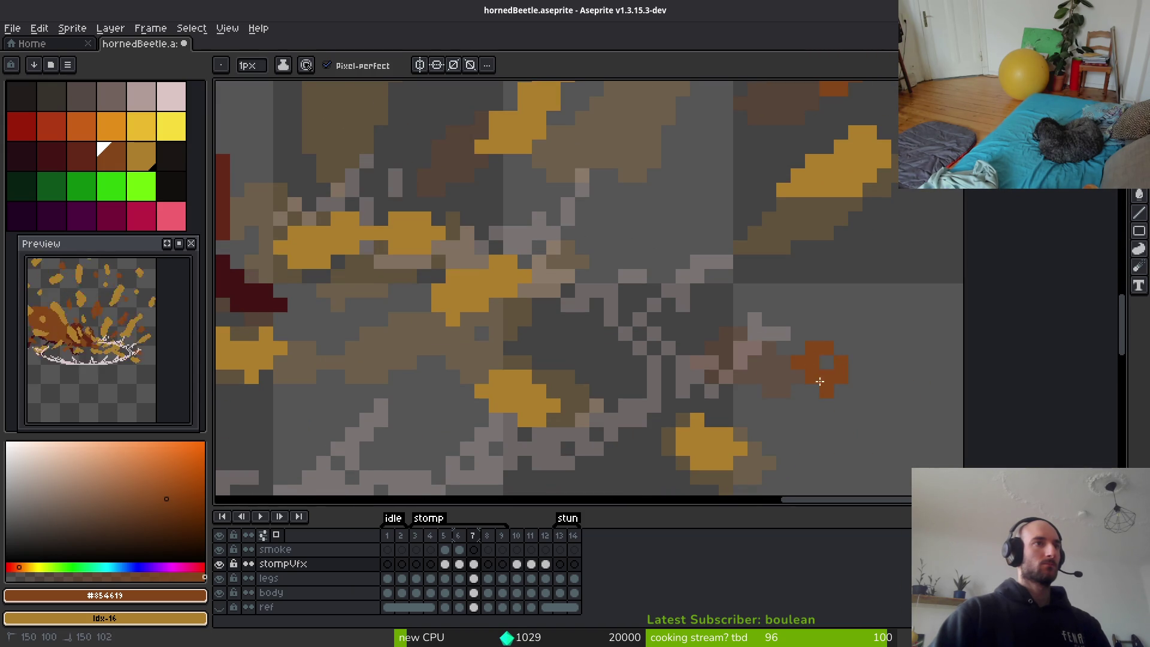
scroll(825, 382, "down", 3)
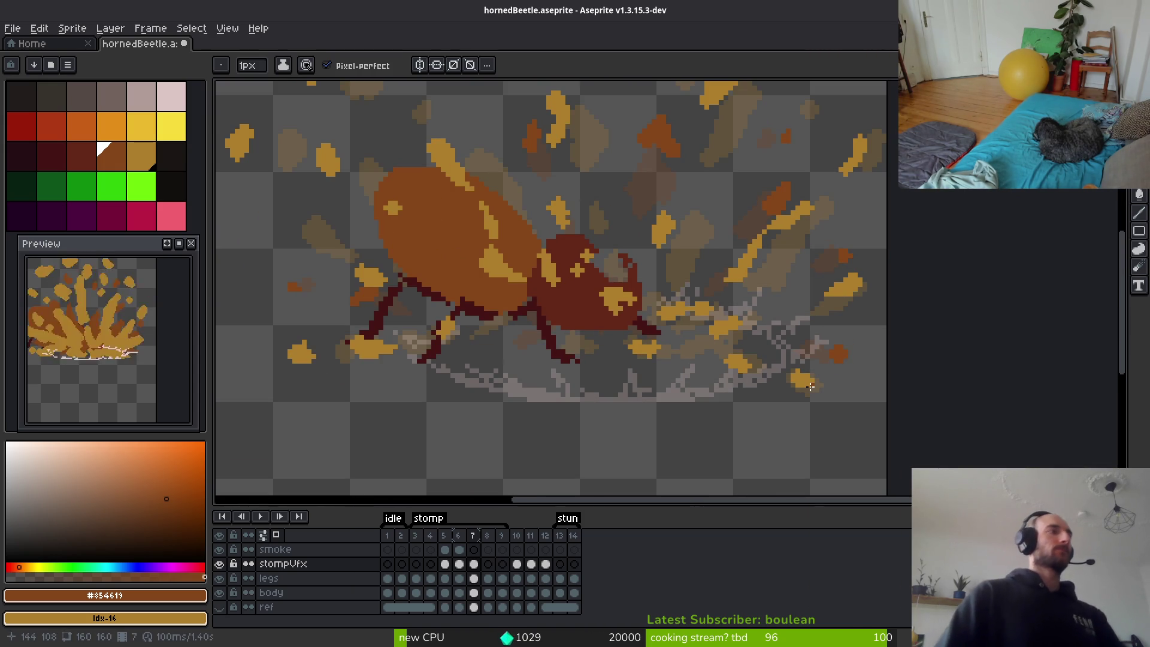
scroll(755, 346, "down", 3)
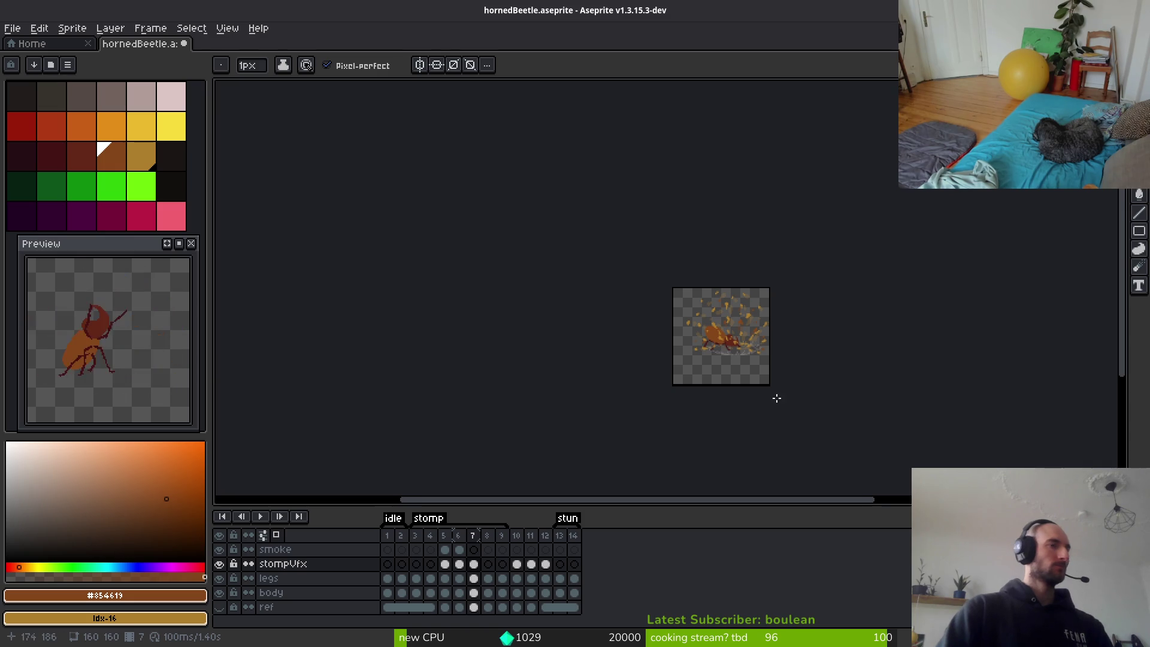
Flip between frames 6 and 7 to compare the stomp effect.
scroll(720, 396, "up", 3)
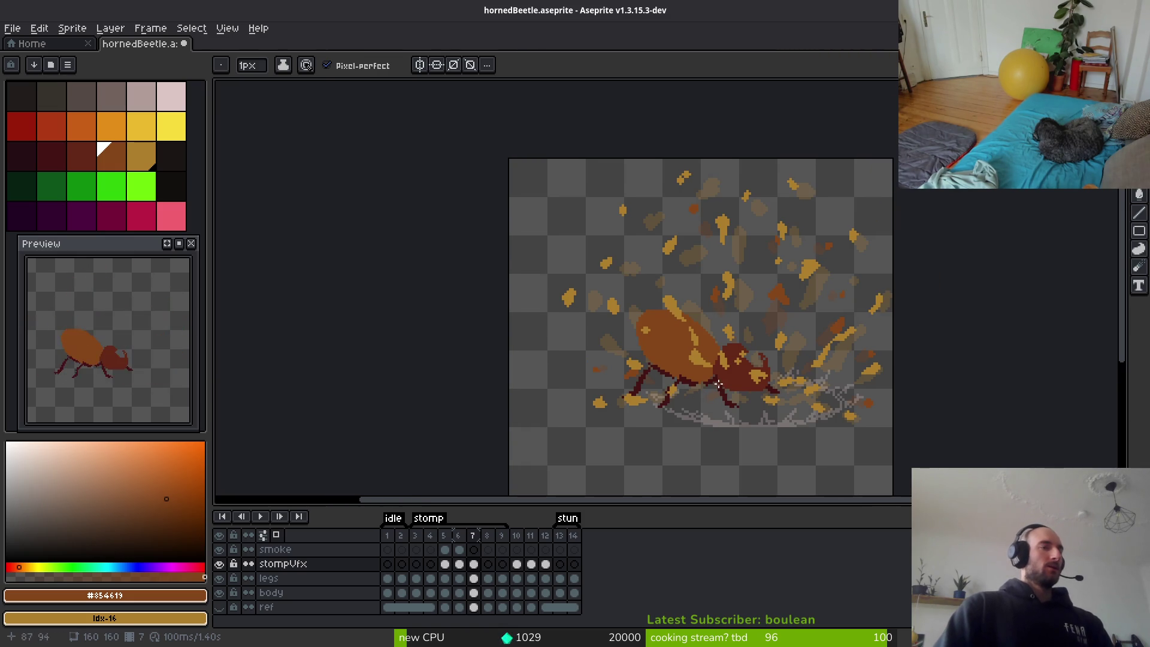
key("i")
key("Right")
key("Left")
key("Left")
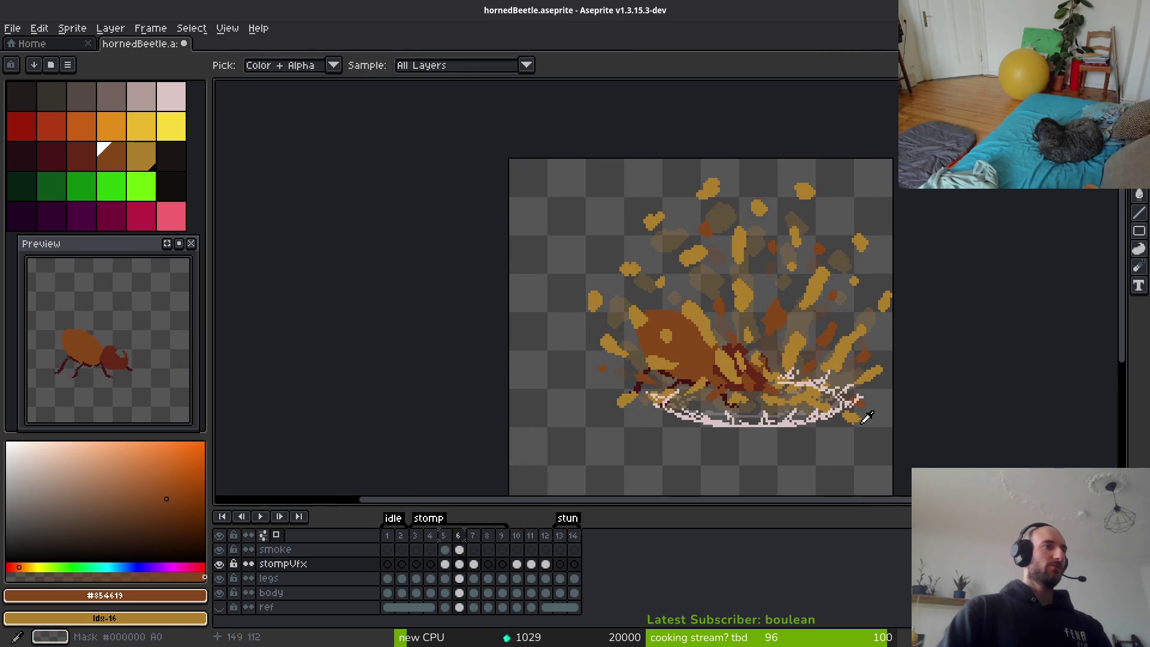
key("Return")
key("Return")
key("b")
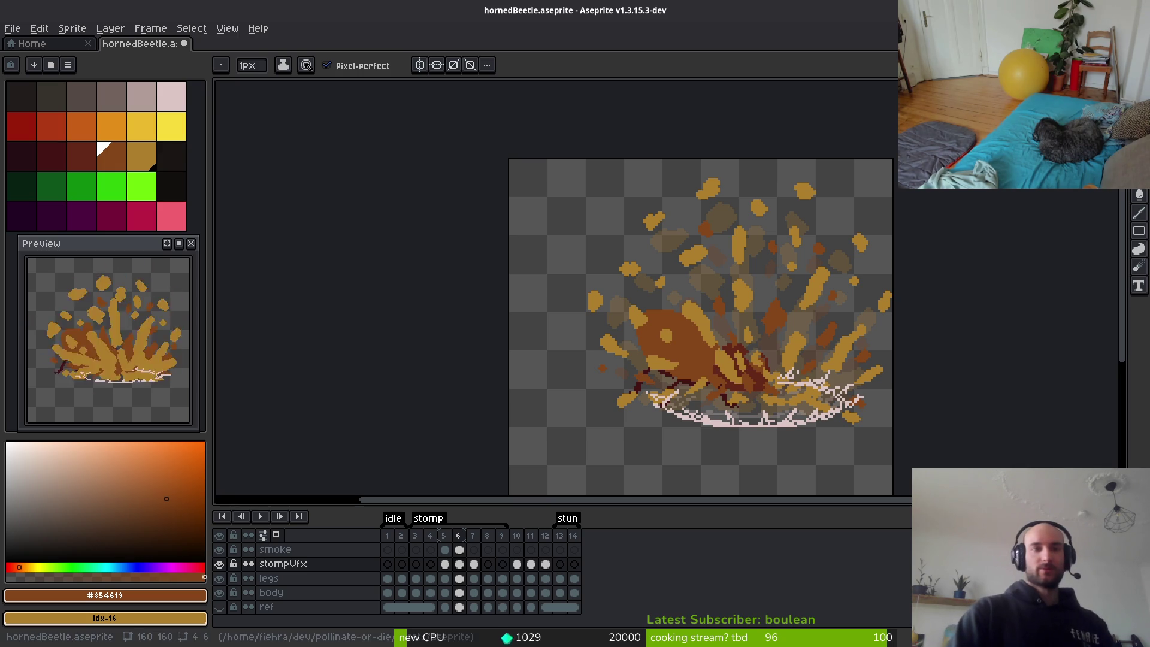
On frame 5's smoke layer, erase the stray pink pixels at the smoke's base with the 3px eraser.
key("Left")
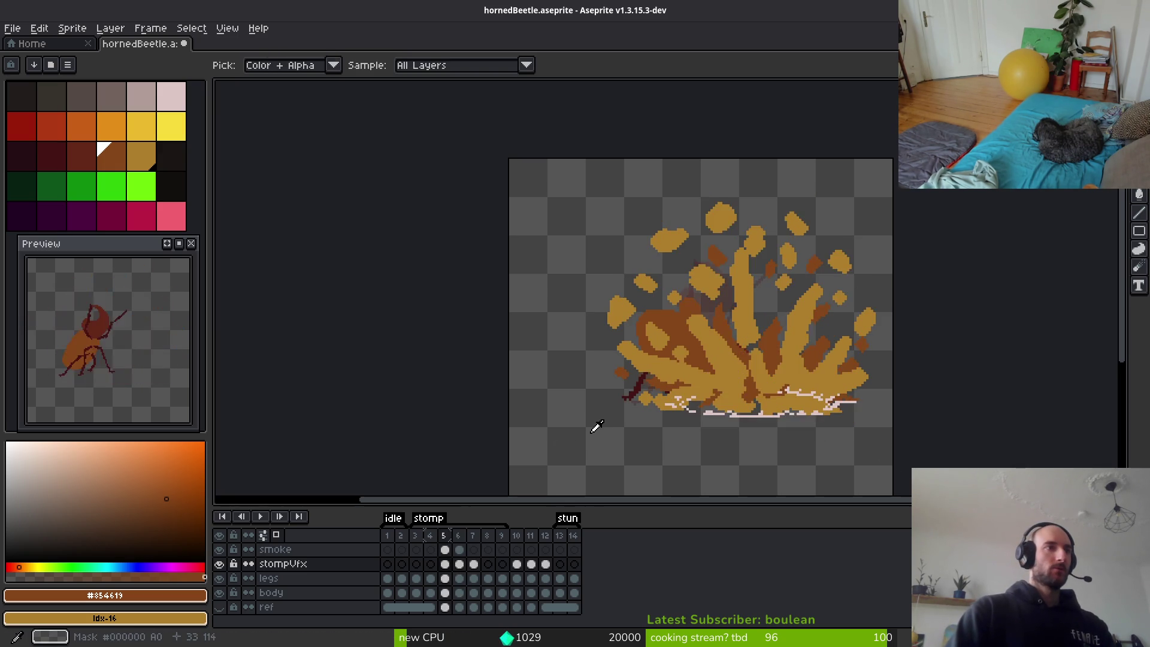
key("Right")
key("Left")
scroll(642, 424, "up", 4)
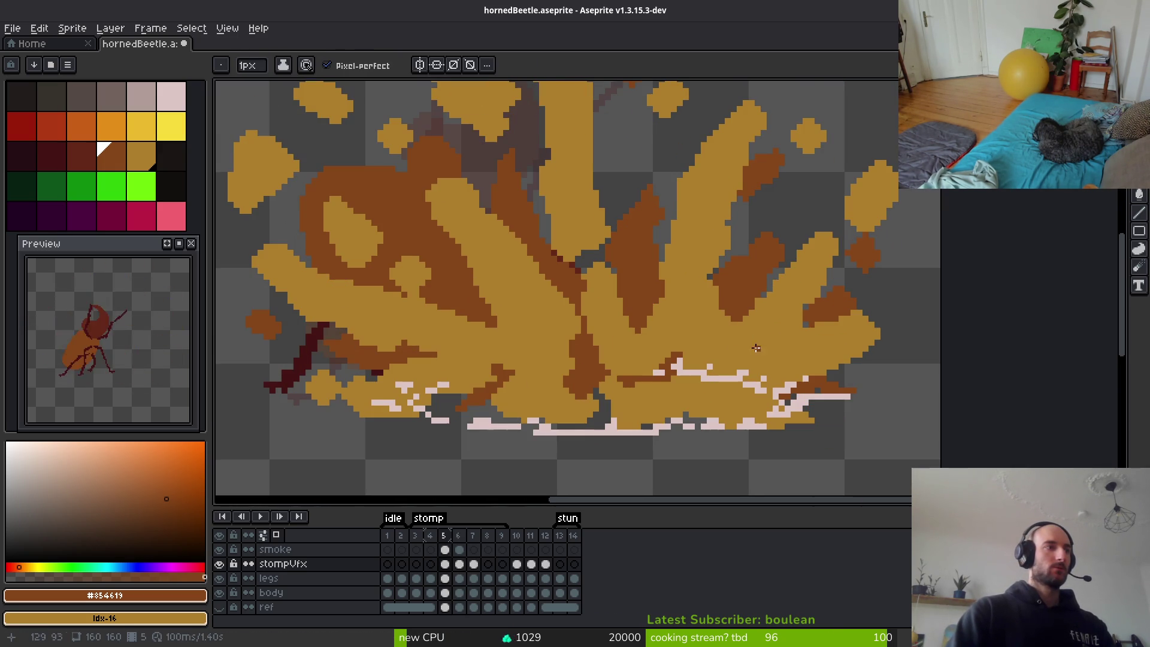
key("Up")
key("e")
left_click_drag(658, 370, 656, 373)
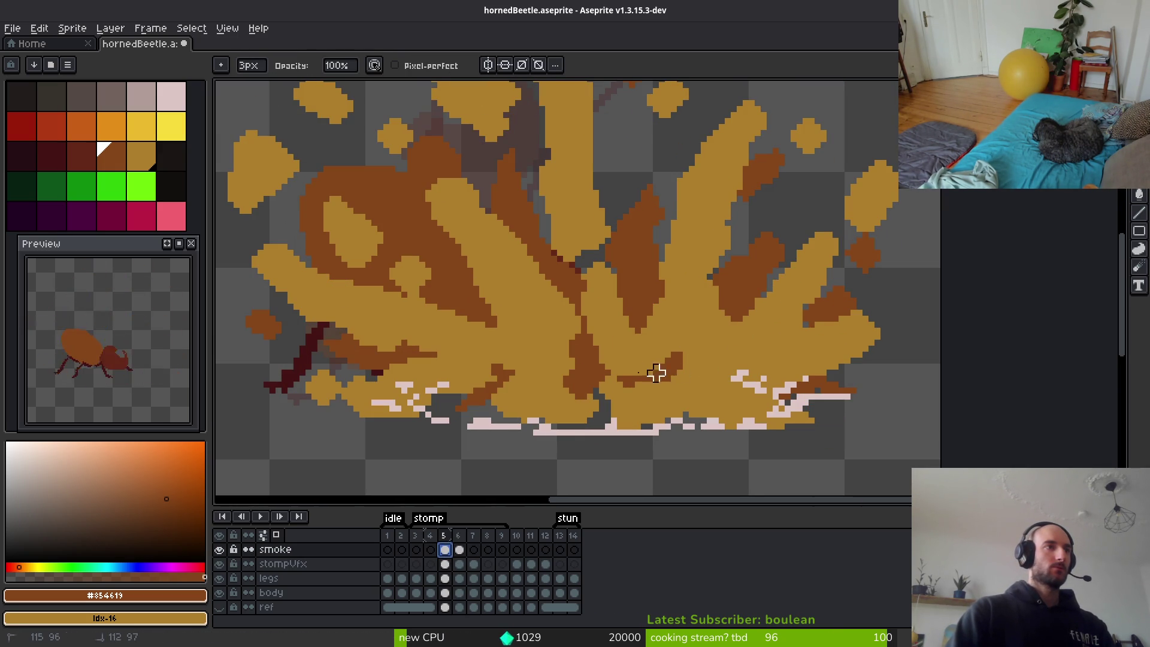
scroll(731, 371, "down", 7)
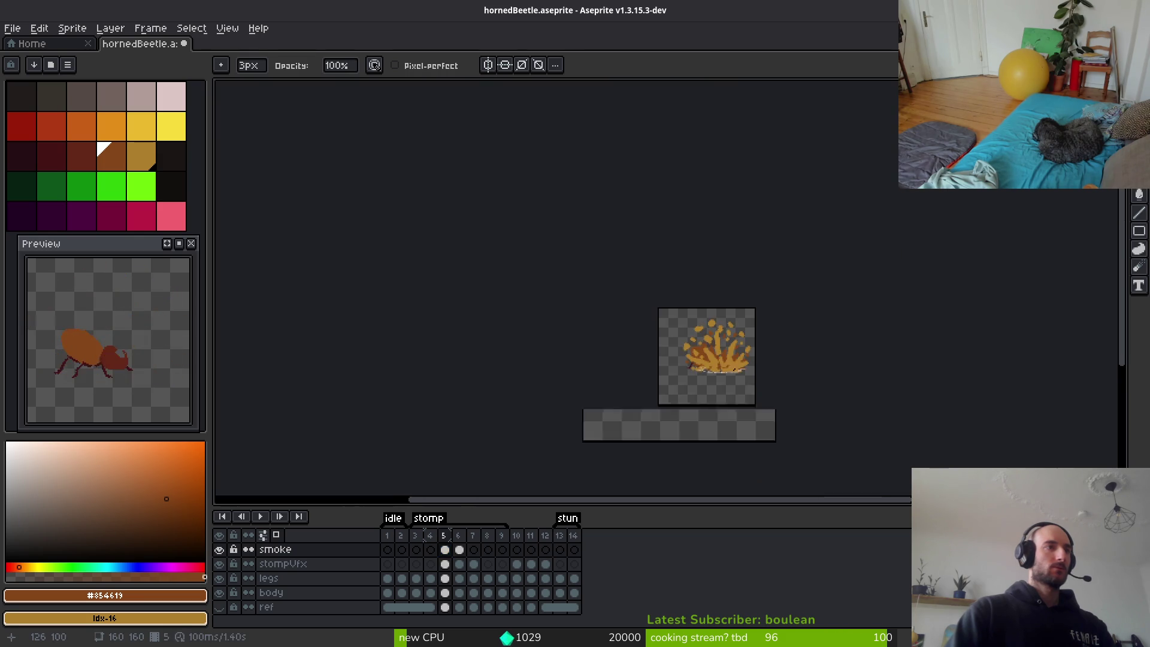
scroll(740, 369, "up", 3)
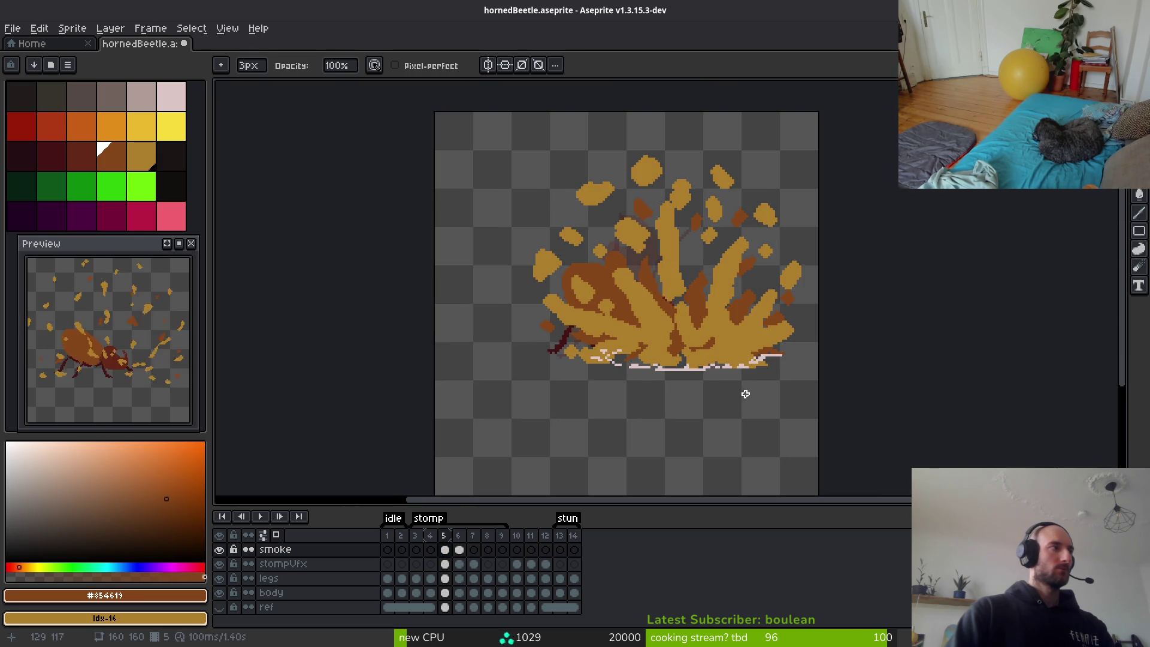
left_click_drag(748, 377, 726, 394)
Return to frame 7, sample colour Idx-5, then switch the pencil colour to Idx-4.
key("Left")
key("Right")
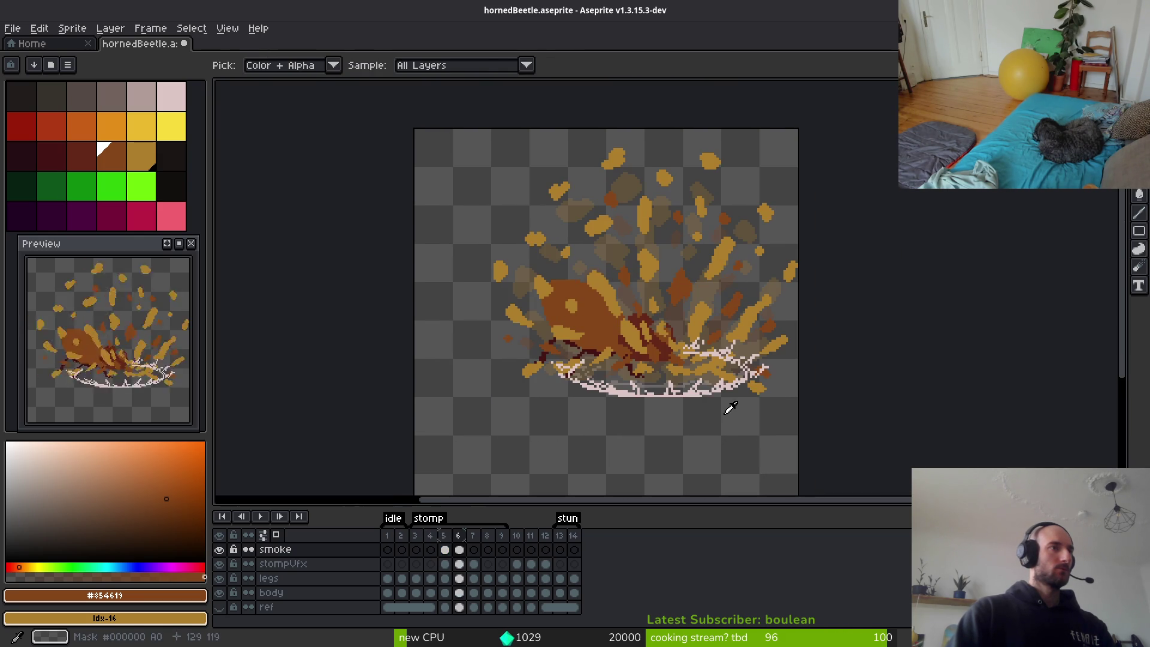
key("Right")
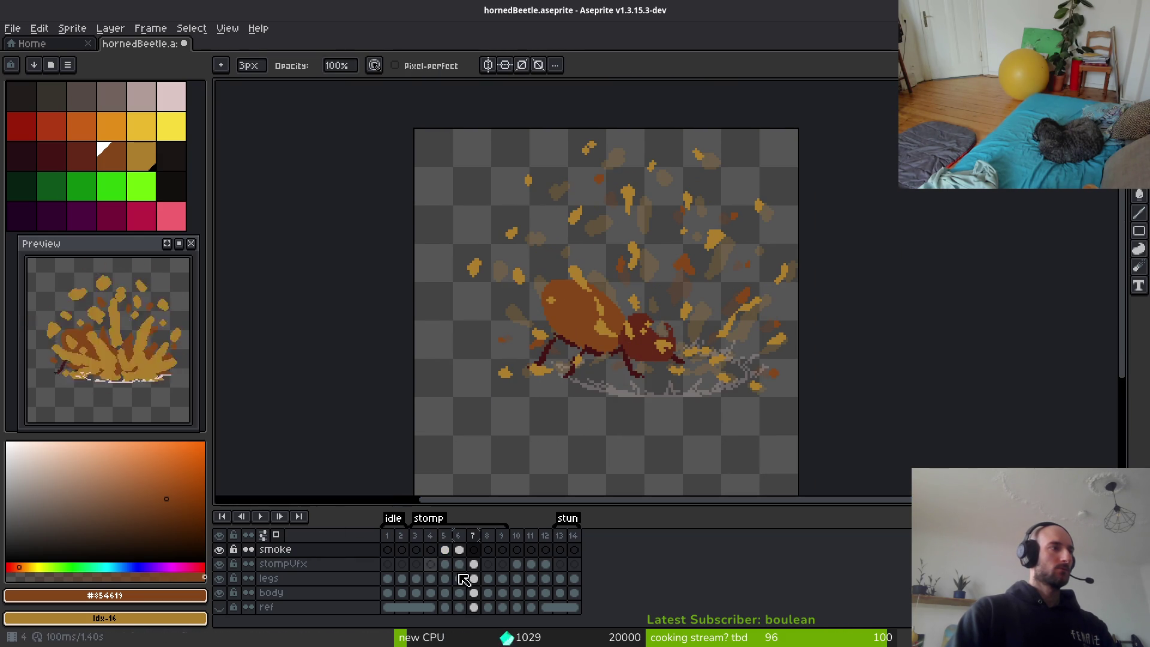
left_click(749, 354, "alt")
key("b")
scroll(723, 393, "up", 5)
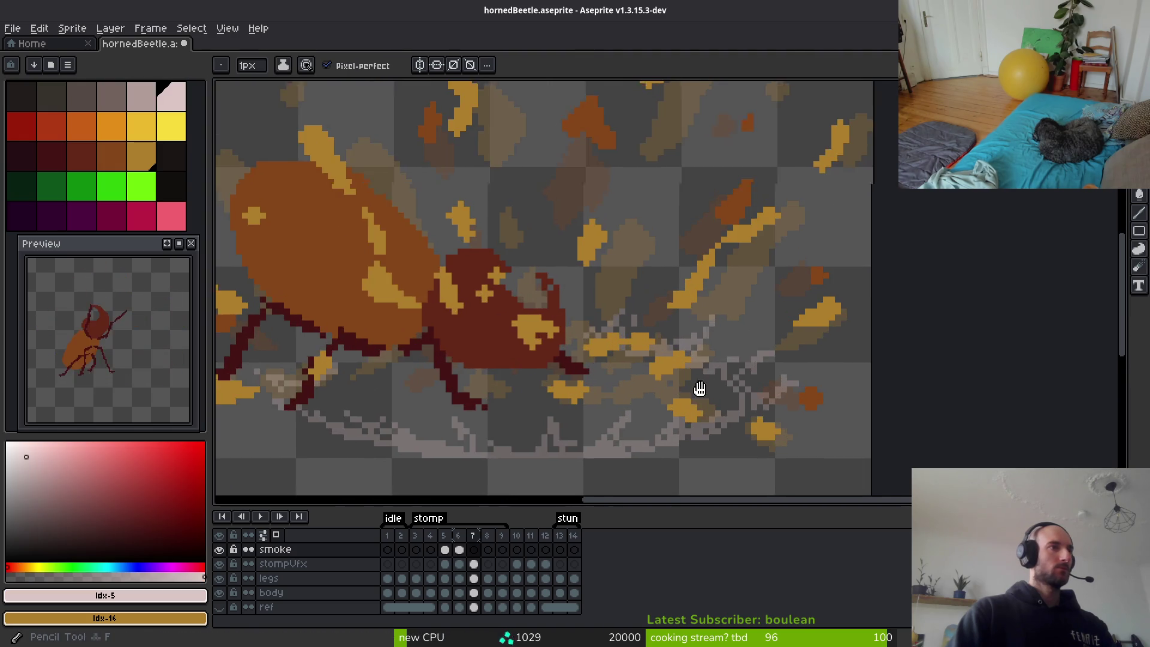
scroll(724, 392, "down", 2)
key("9")
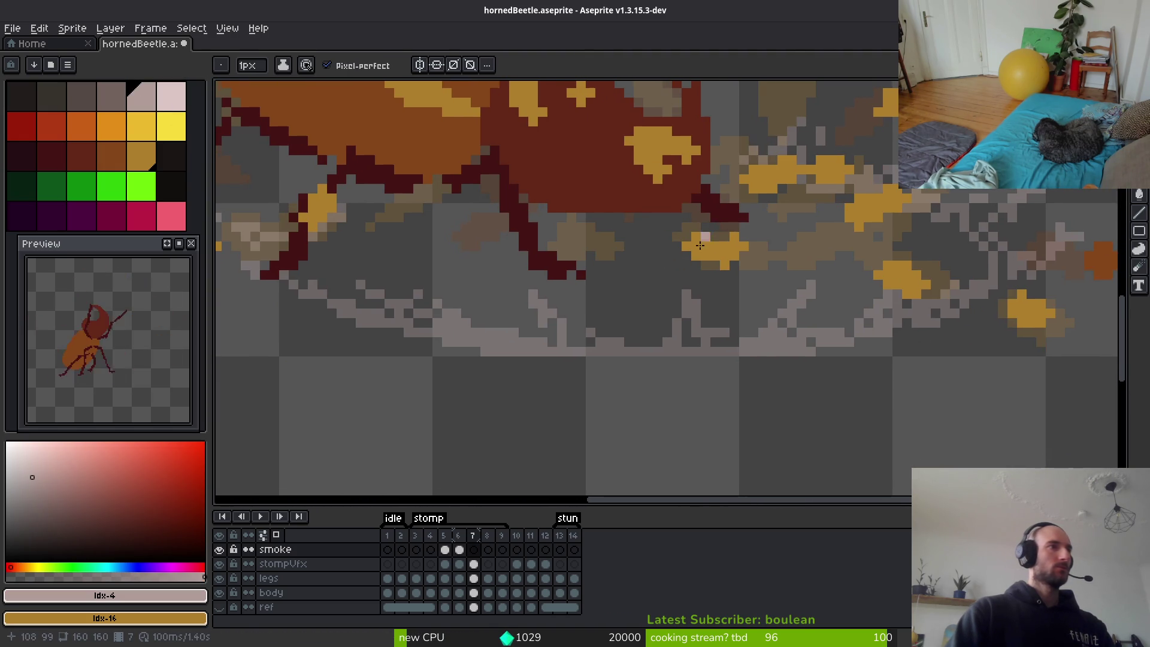
scroll(310, 348, "left", 3)
scroll(531, 365, "up", 1)
scroll(532, 365, "left", 2)
scroll(382, 343, "down", 3)
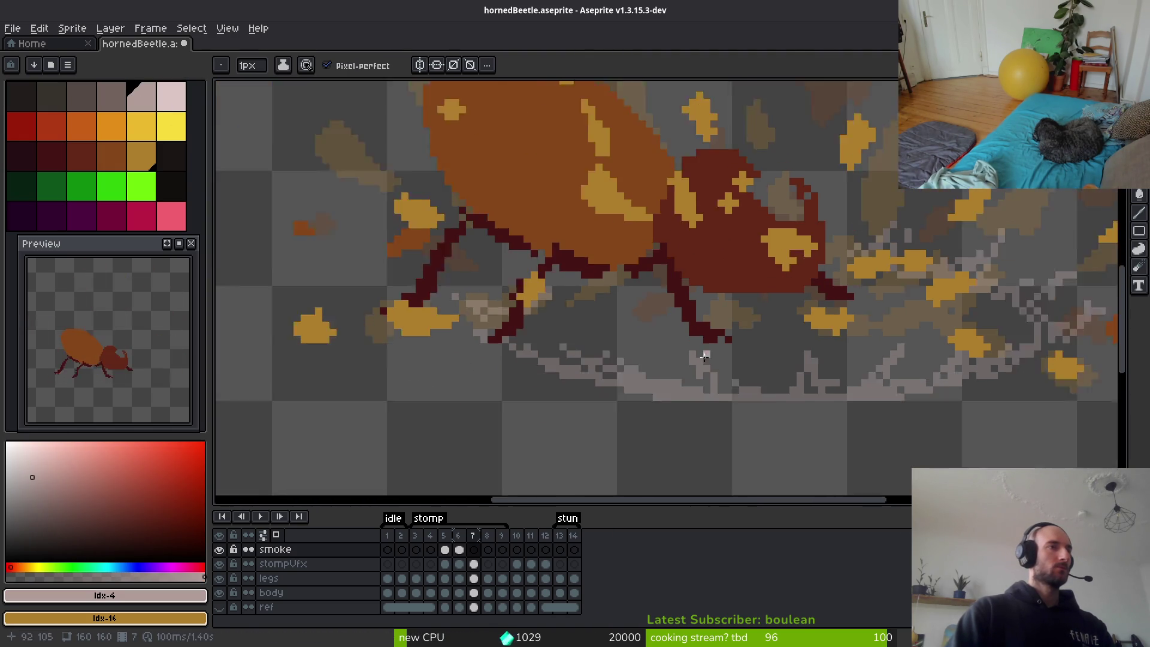
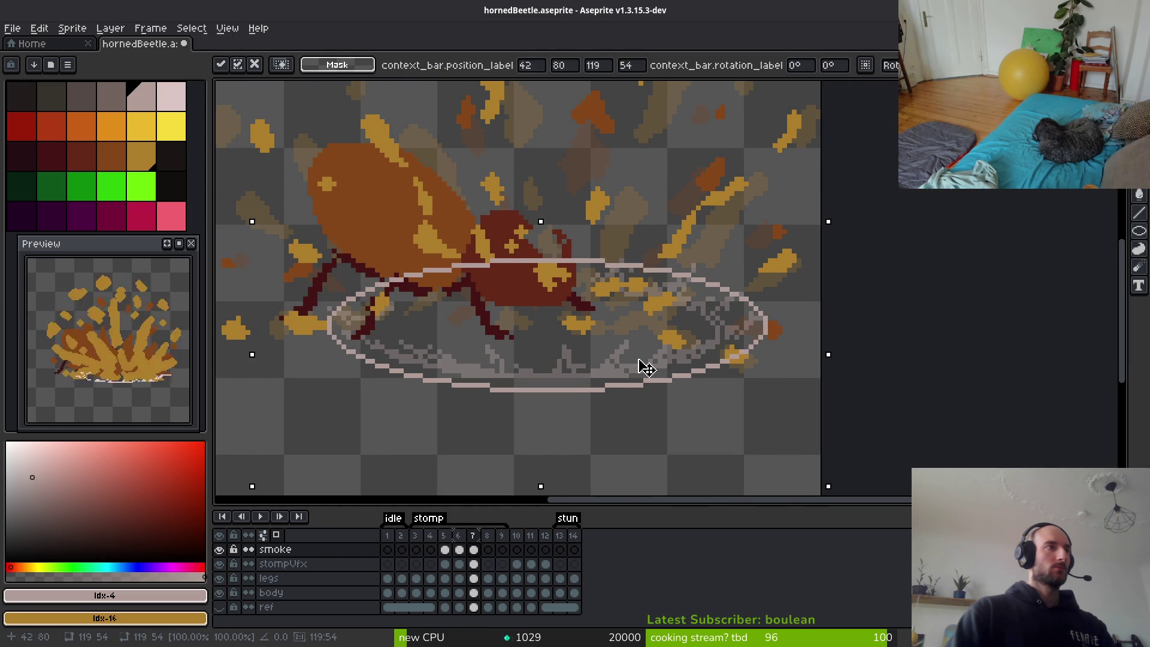
key("Down")
Nudge the pale pink shockwave ellipse slightly down and right and commit the move.
key("Return")
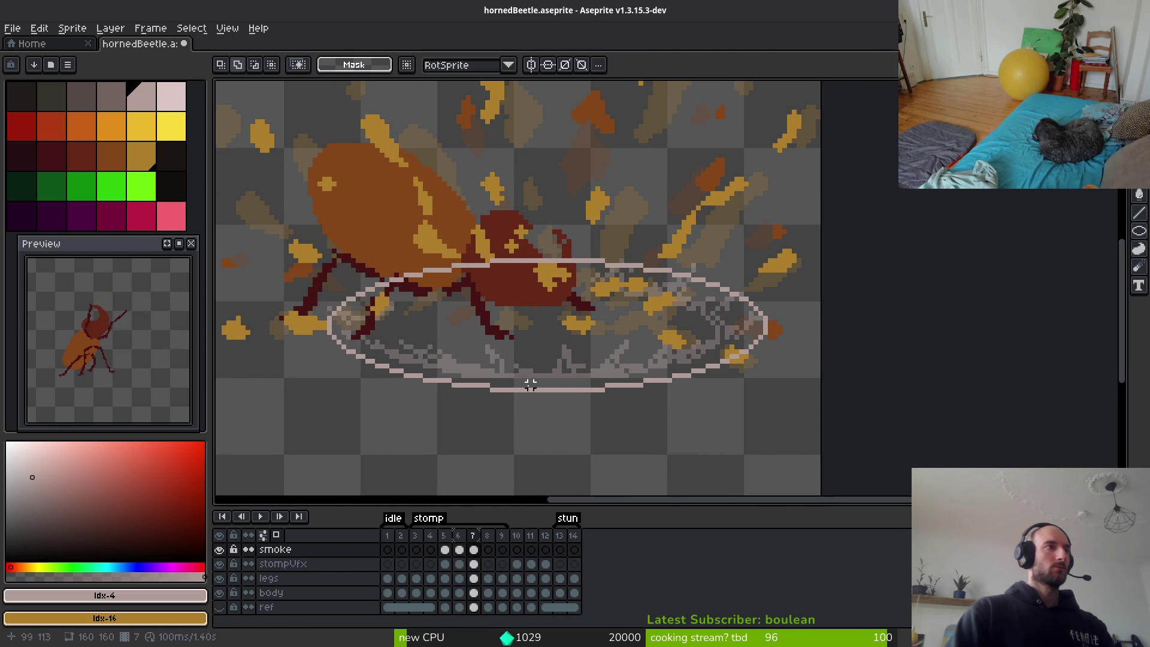
scroll(549, 376, "left", 1)
Repaint the ellipse's top-right arc and cut gaps into its bottom arc to make dashes.
key("b")
scroll(549, 376, "up", 1)
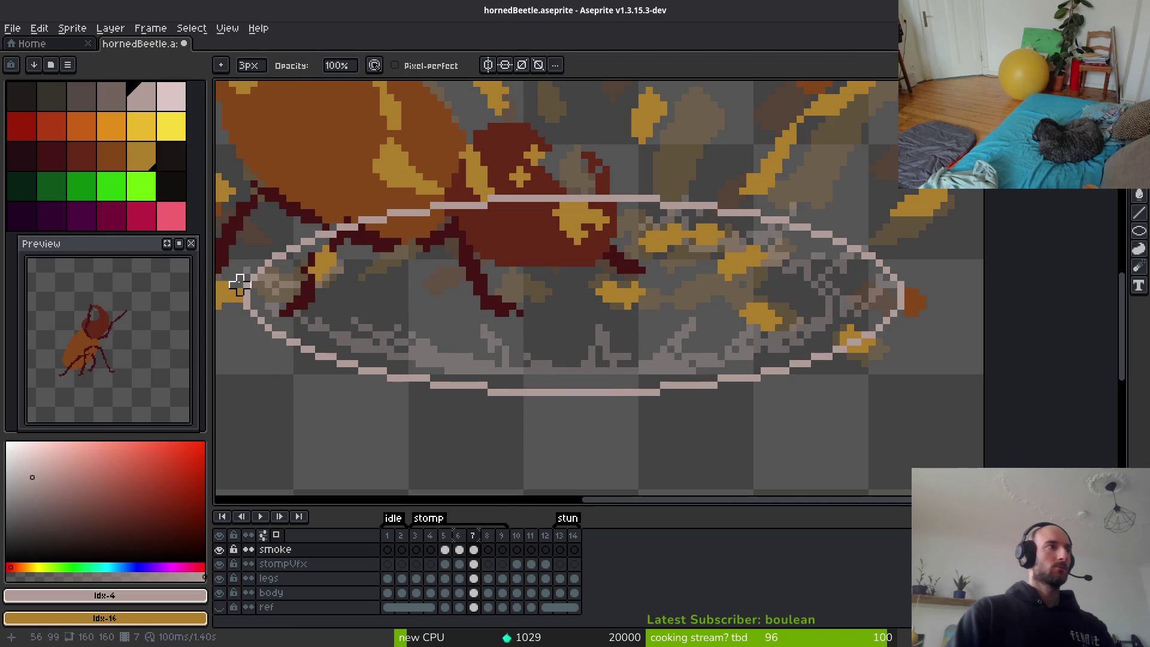
mouse_move(658, 207)
left_mouse_down()
mouse_move(796, 231)
mouse_move(881, 290)
mouse_move(834, 347)
left_mouse_up()
key("ctrl+z")
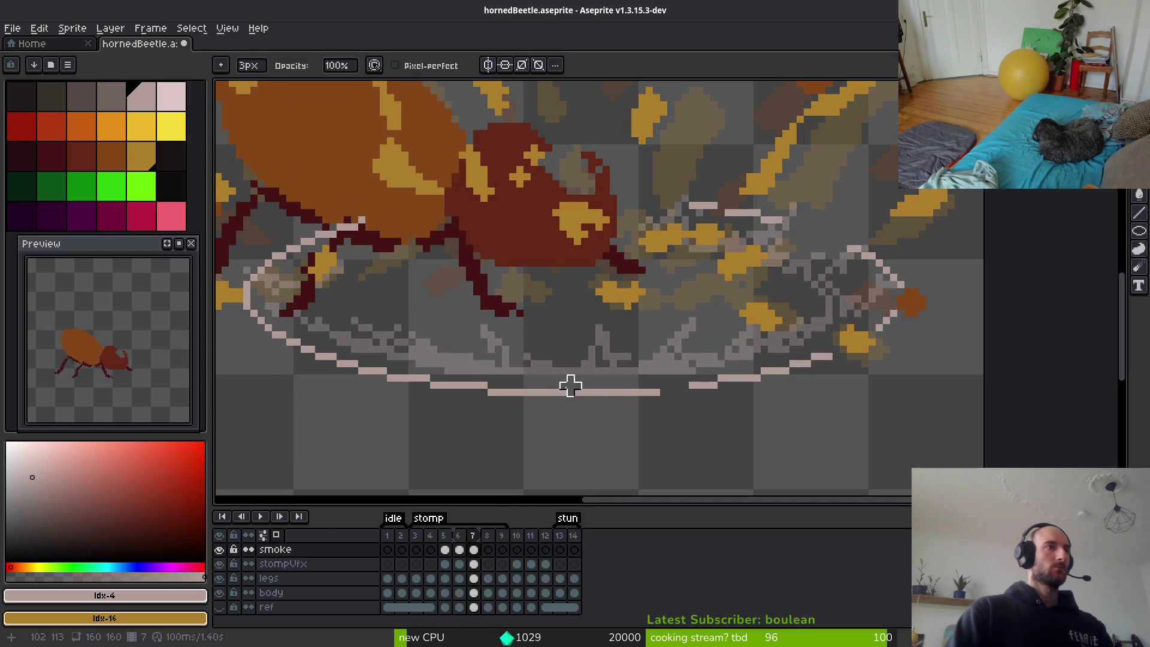
key("ctrl+z")
key("ctrl+z")
key("ctrl+z")
key("ctrl+z")
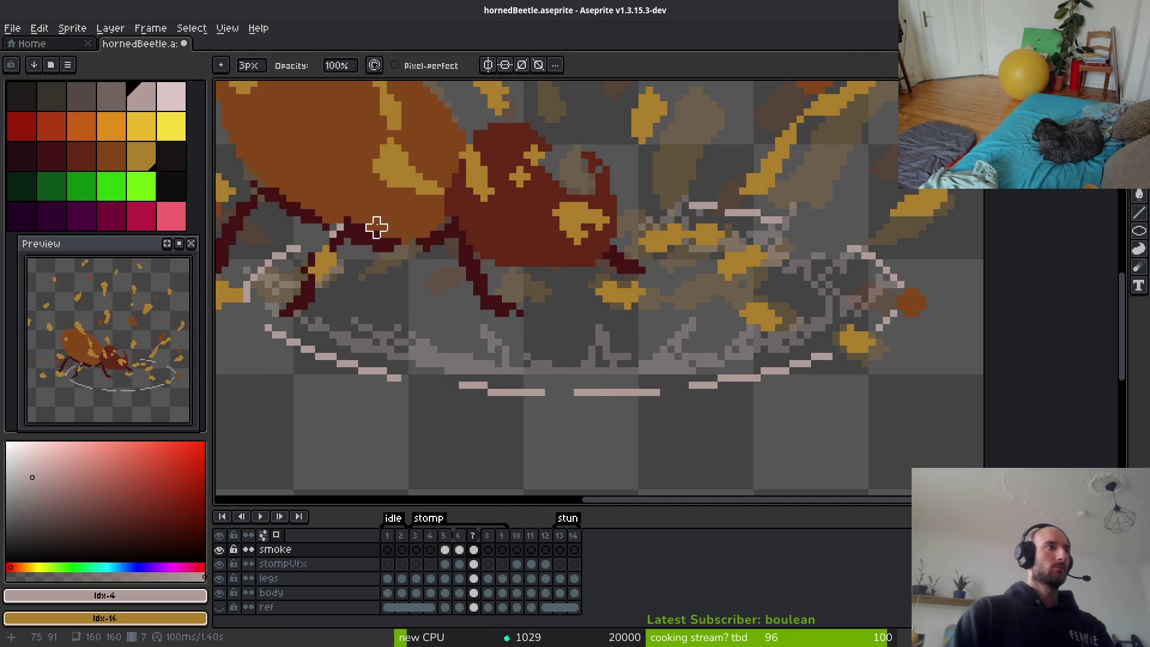
scroll(455, 307, "down", 2)
With a 1px pixel-perfect pencil, draw a diagonal pink smoke wisp and strokes below the beetle's legs.
key("b")
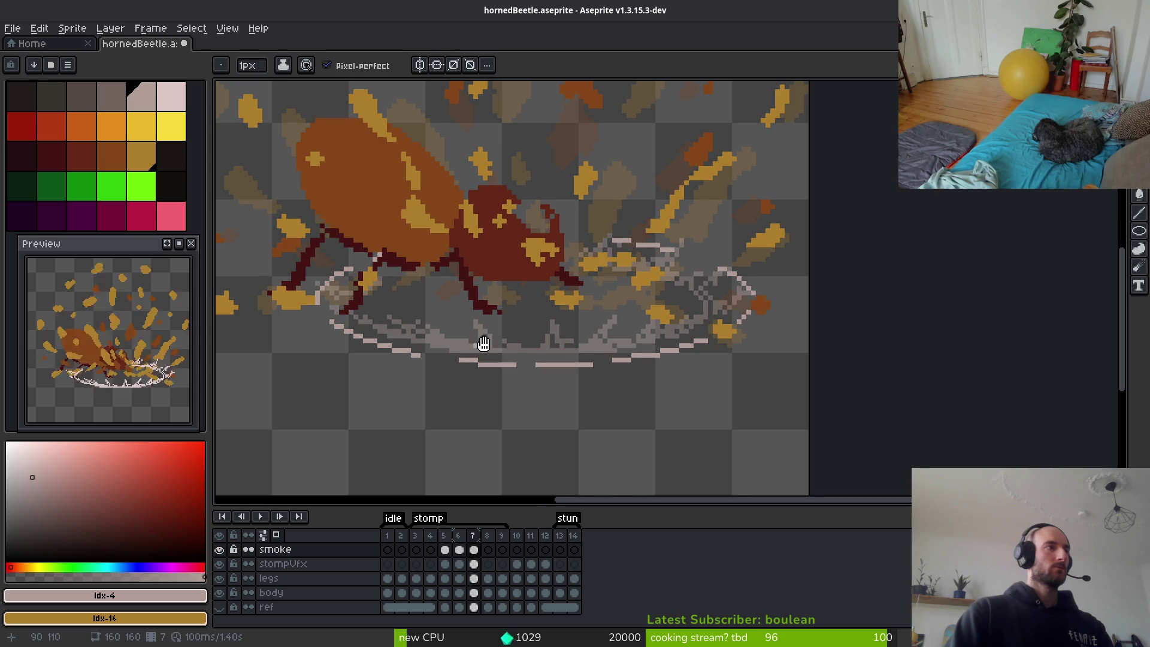
scroll(479, 339, "up", 3)
scroll(491, 342, "up", 3)
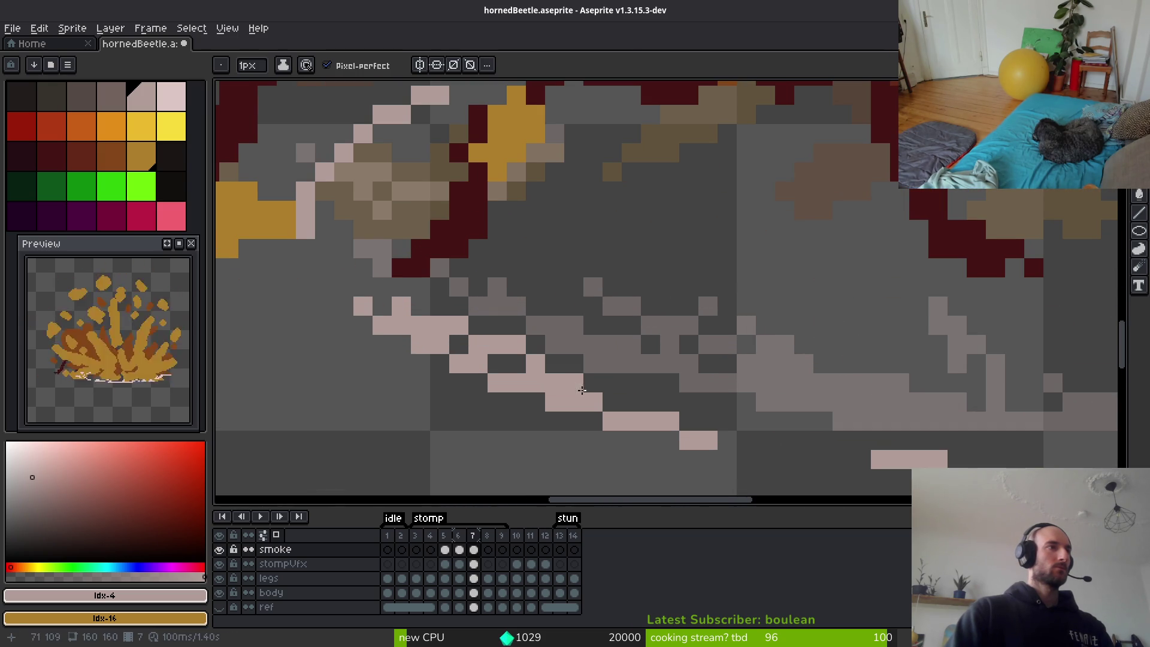
mouse_move(512, 336)
left_mouse_down()
mouse_move(401, 287)
mouse_move(478, 257)
mouse_move(647, 397)
mouse_move(665, 390)
left_mouse_up()
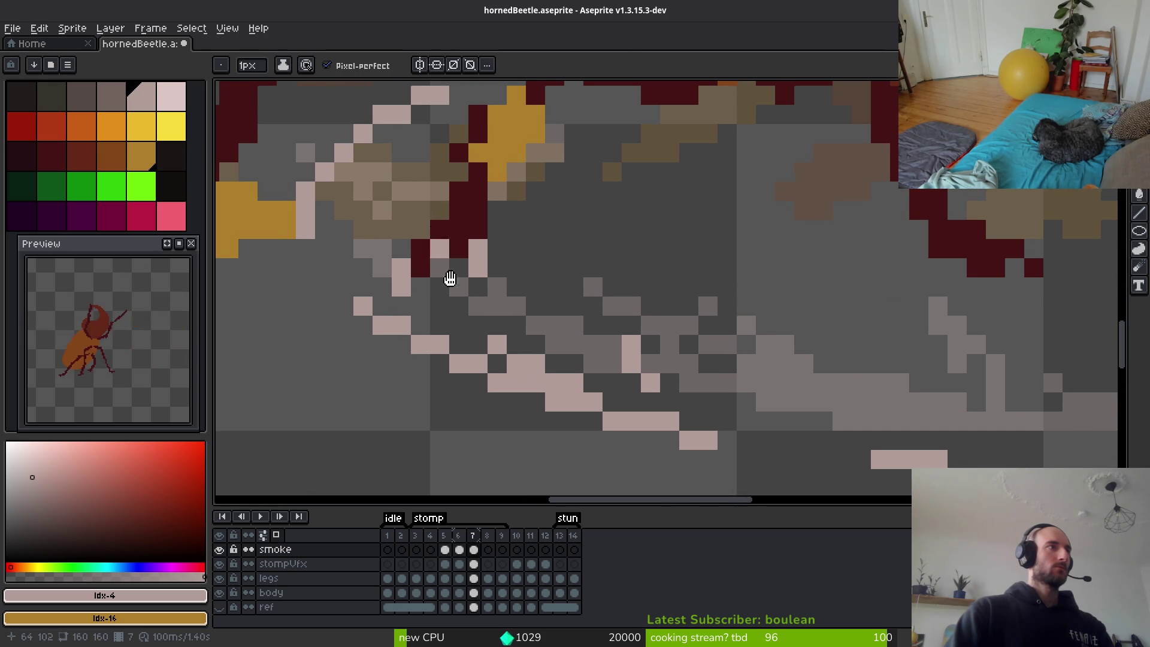
scroll(431, 281, "up", 4)
scroll(431, 281, "left", 1)
left_click_drag(347, 303, 362, 243)
left_click(434, 173)
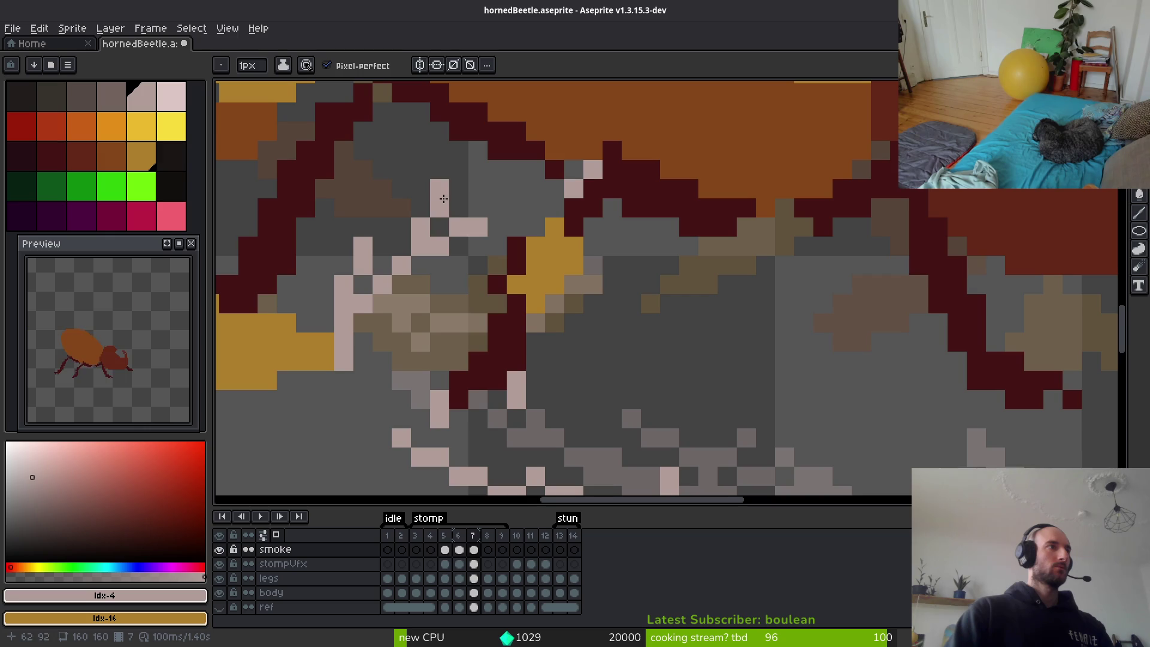
scroll(539, 287, "down", 4)
scroll(679, 363, "up", 3)
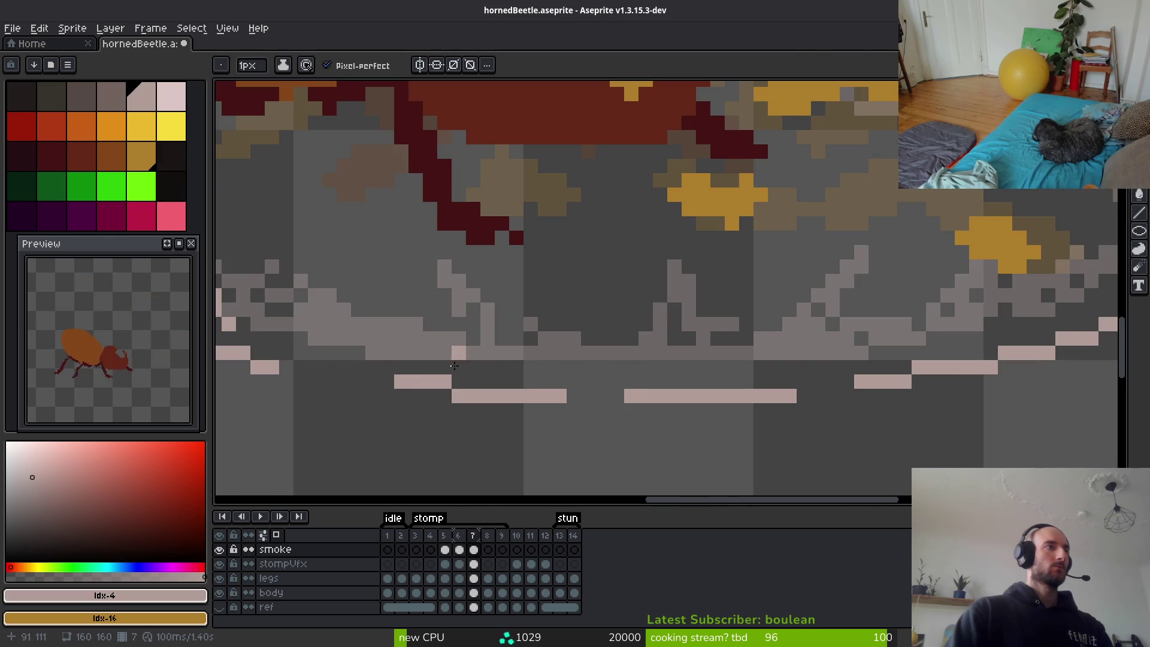
Add a short stepped pink wisp and scattered single pink pixels in the smoke.
left_click(429, 352)
left_click_drag(487, 387, 459, 332)
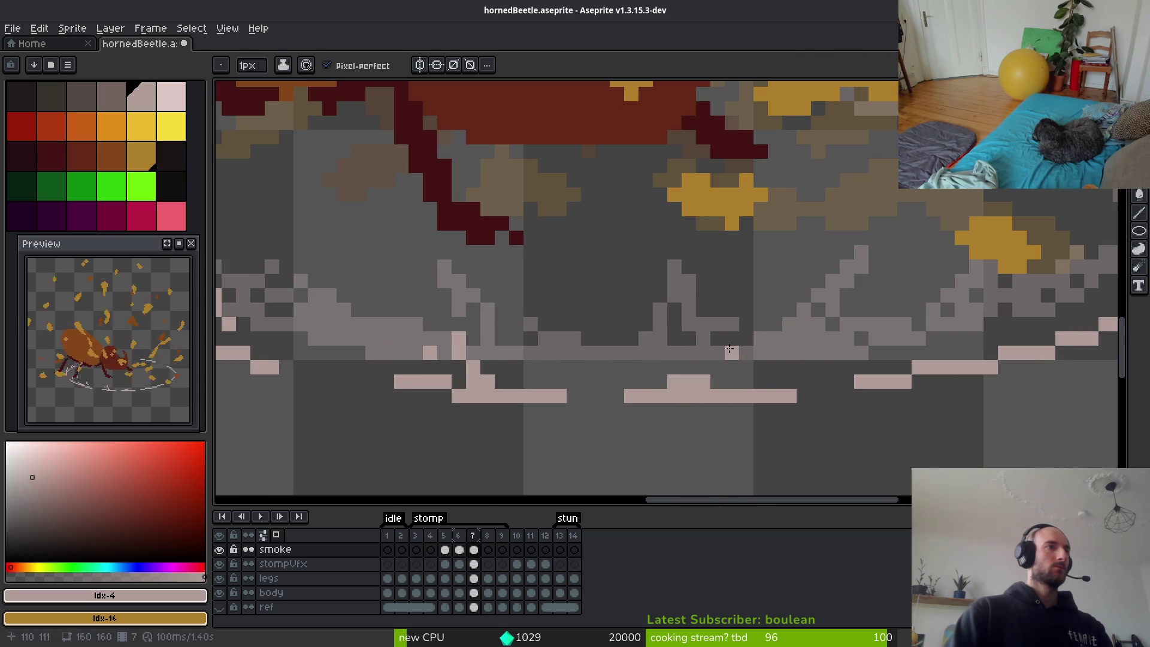
left_click(674, 309)
left_click(645, 360)
left_click(717, 359)
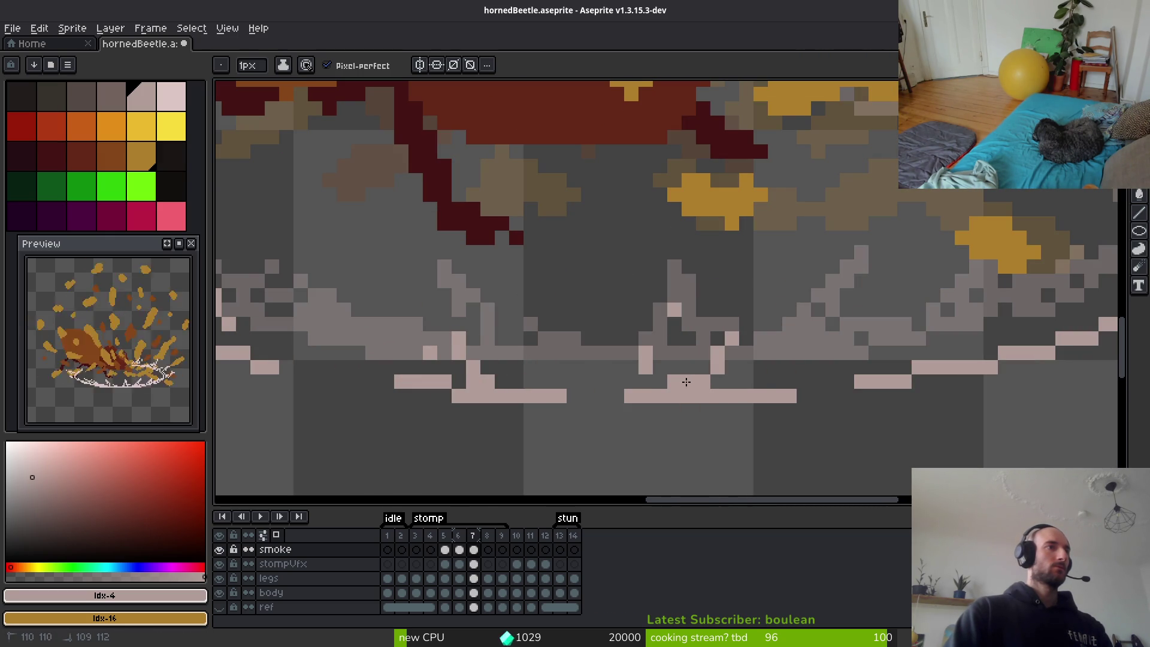
scroll(771, 367, "up", 2)
Add pink pixels on the ring's right side and redraw a short vertical wisp there.
left_click(779, 363)
left_click(793, 349)
left_click(852, 378)
left_click(894, 334)
mouse_move(865, 371)
left_mouse_down()
mouse_move(866, 285)
mouse_move(827, 367)
left_mouse_up()
key("ctrl+z")
key("ctrl+z")
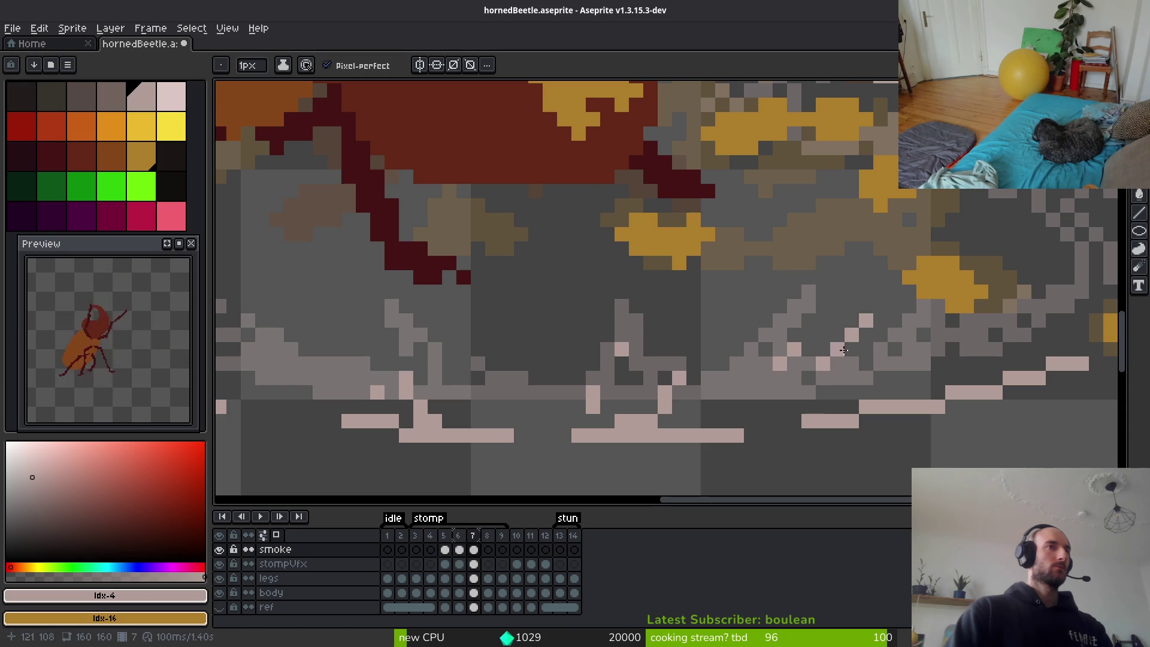
key("ctrl+z")
left_click_drag(851, 327, 837, 378)
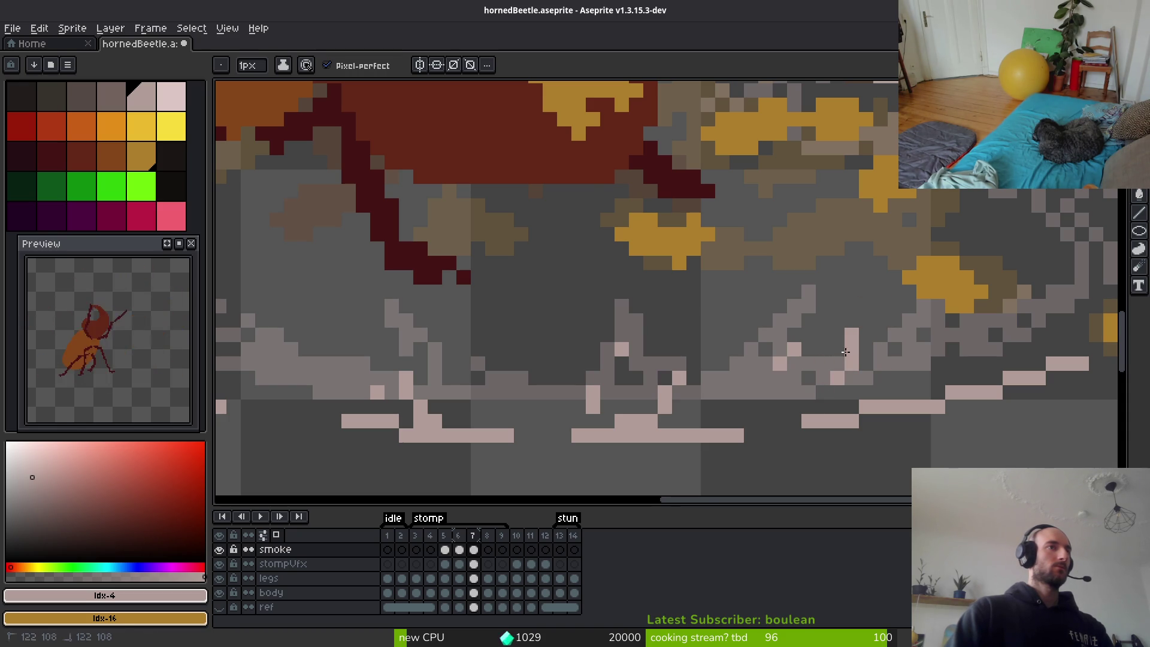
scroll(906, 339, "up", 2)
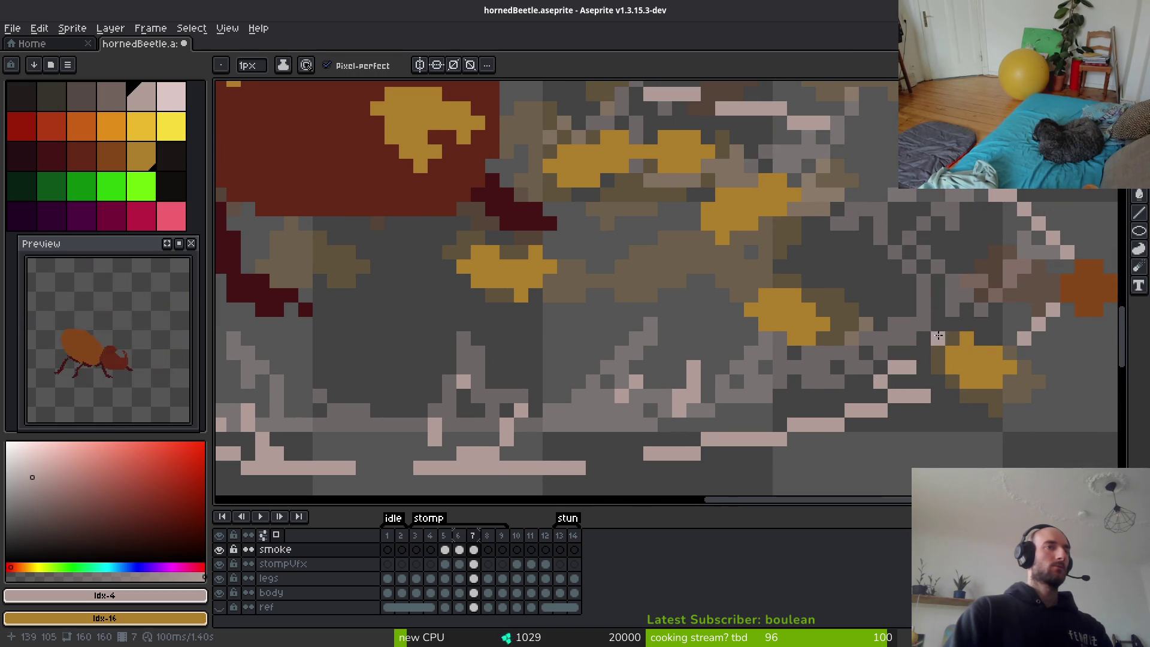
scroll(985, 338, "up", 2)
scroll(985, 338, "up", 1)
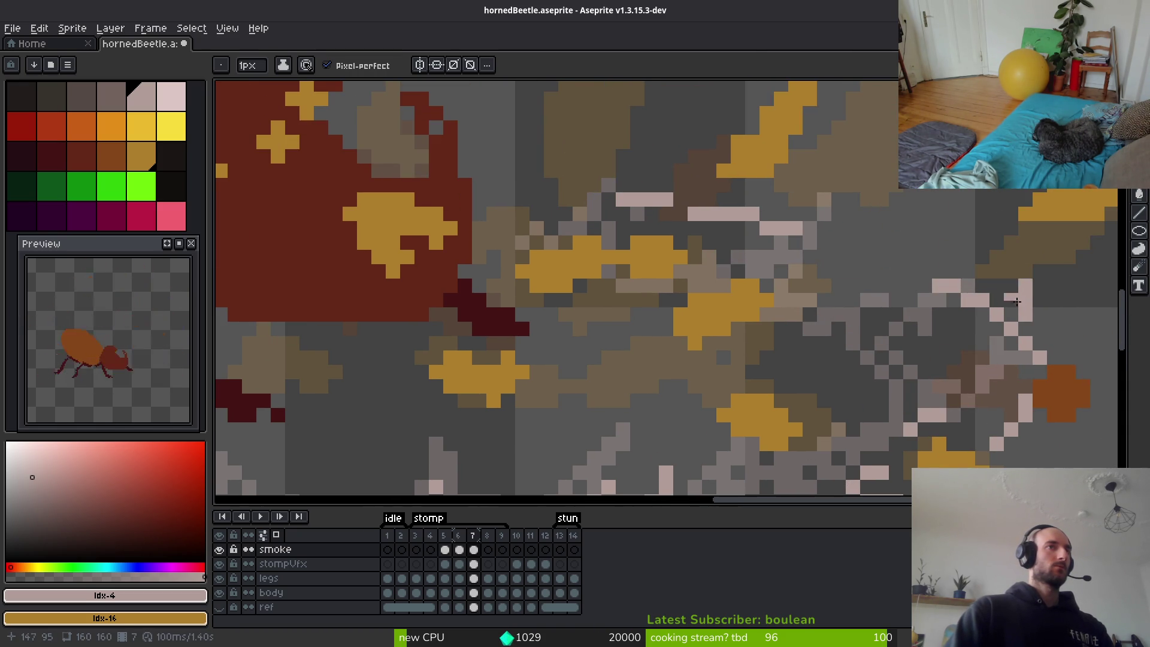
scroll(1024, 329, "up", 2)
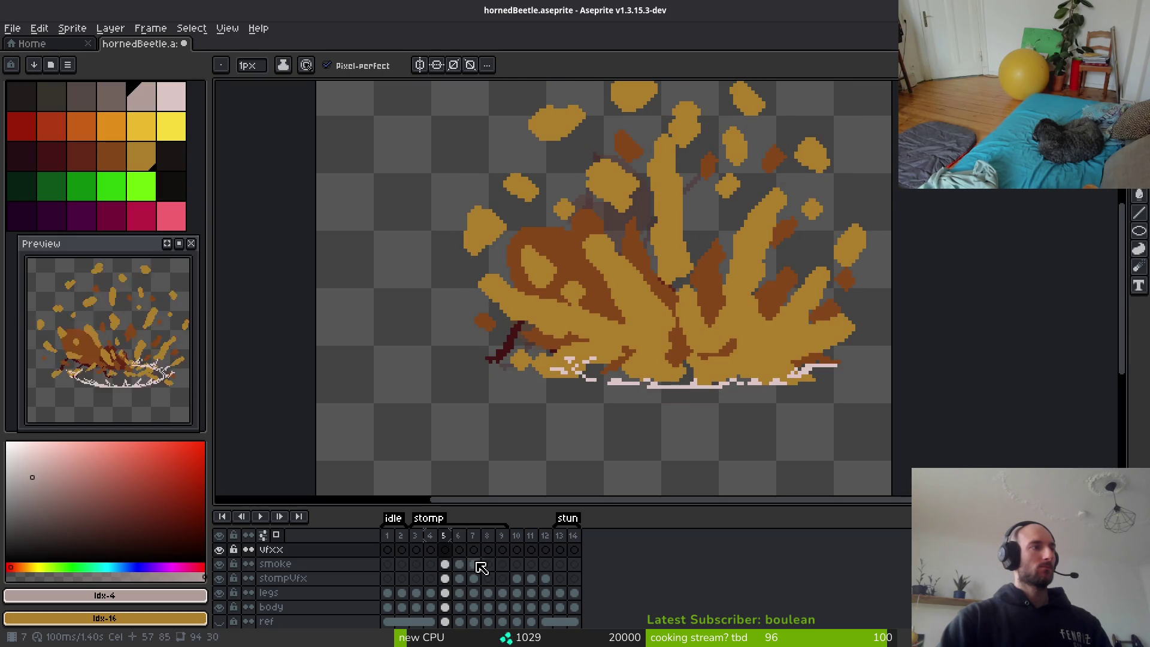
Erase the white debris pixels at the base of the frame 5 smoke splash.
left_click(445, 564)
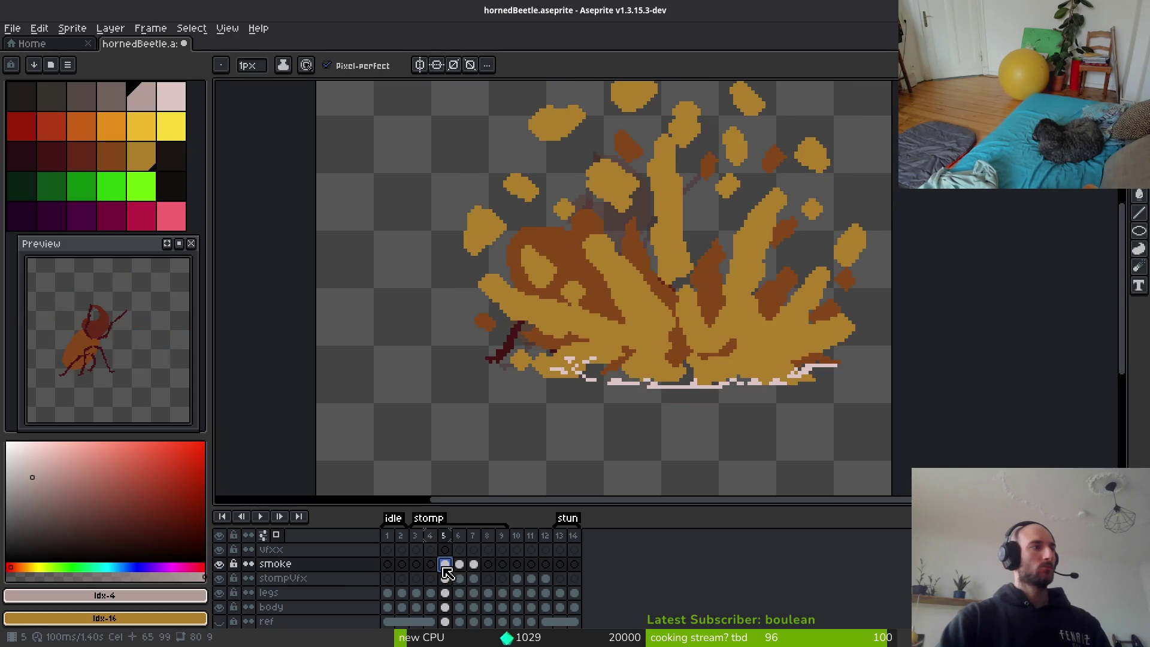
left_click(302, 566)
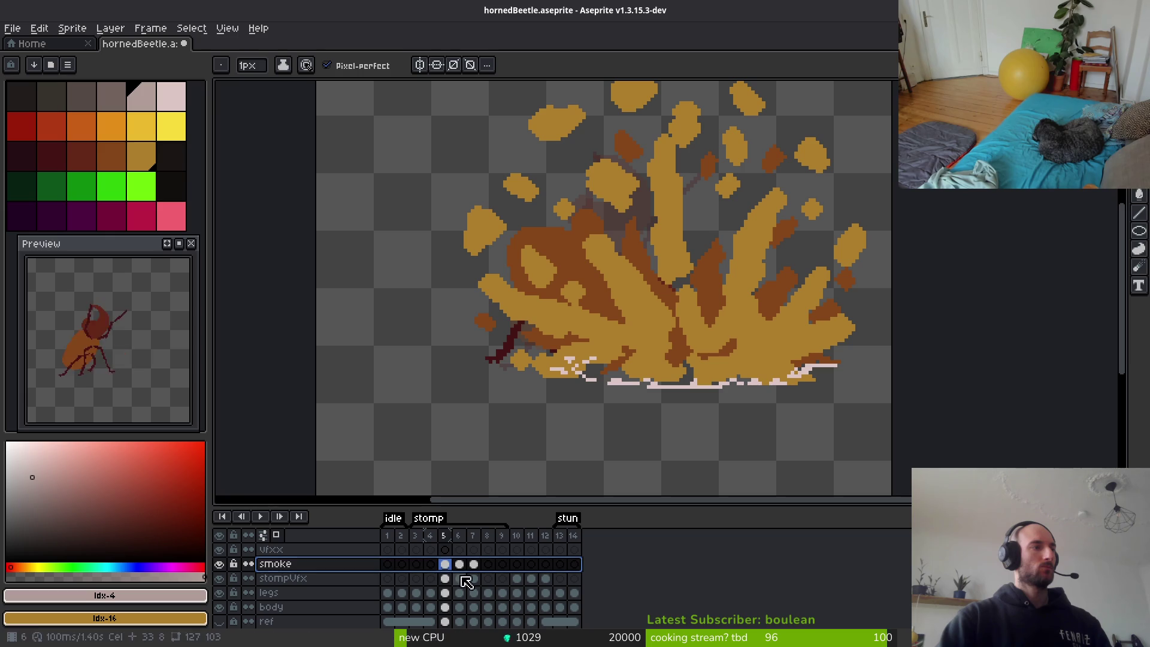
scroll(576, 352, "up", 2)
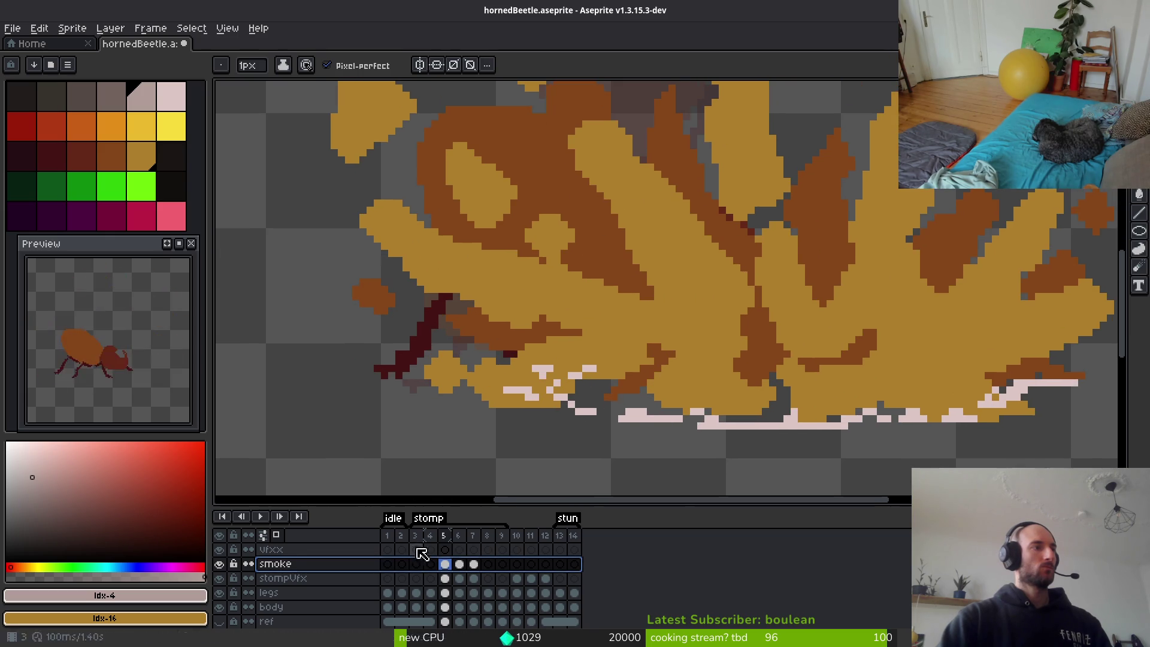
key("e")
left_click_drag(585, 367, 543, 361)
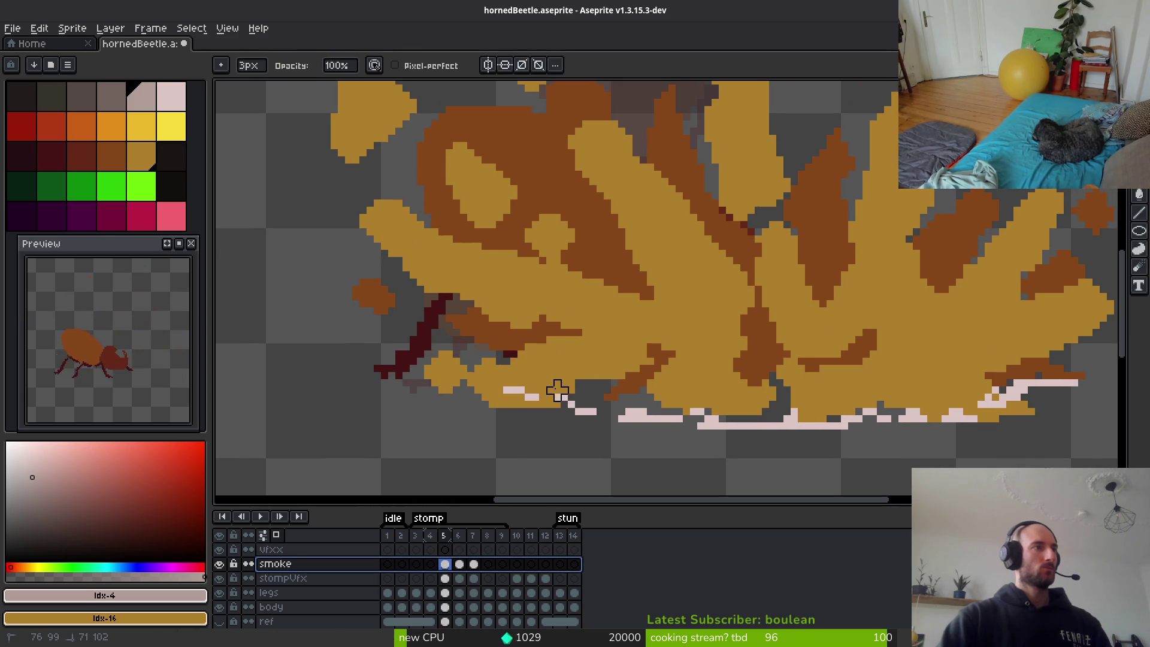
key("Escape")
scroll(543, 390, "down", 3)
scroll(958, 419, "up", 4)
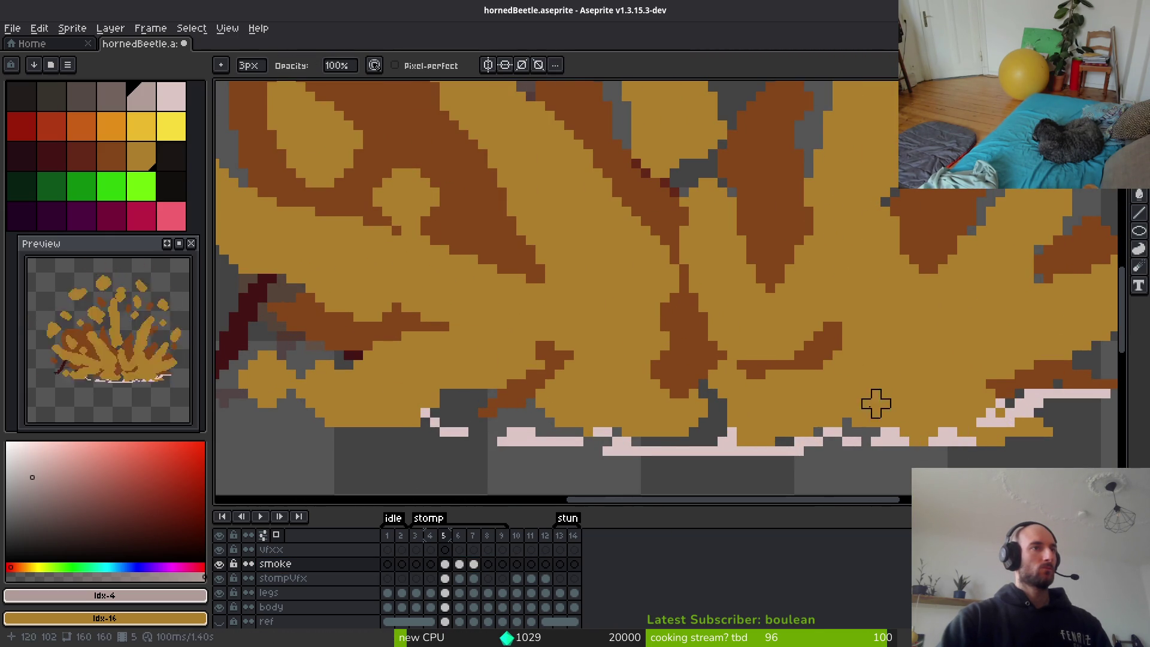
scroll(864, 386, "down", 2)
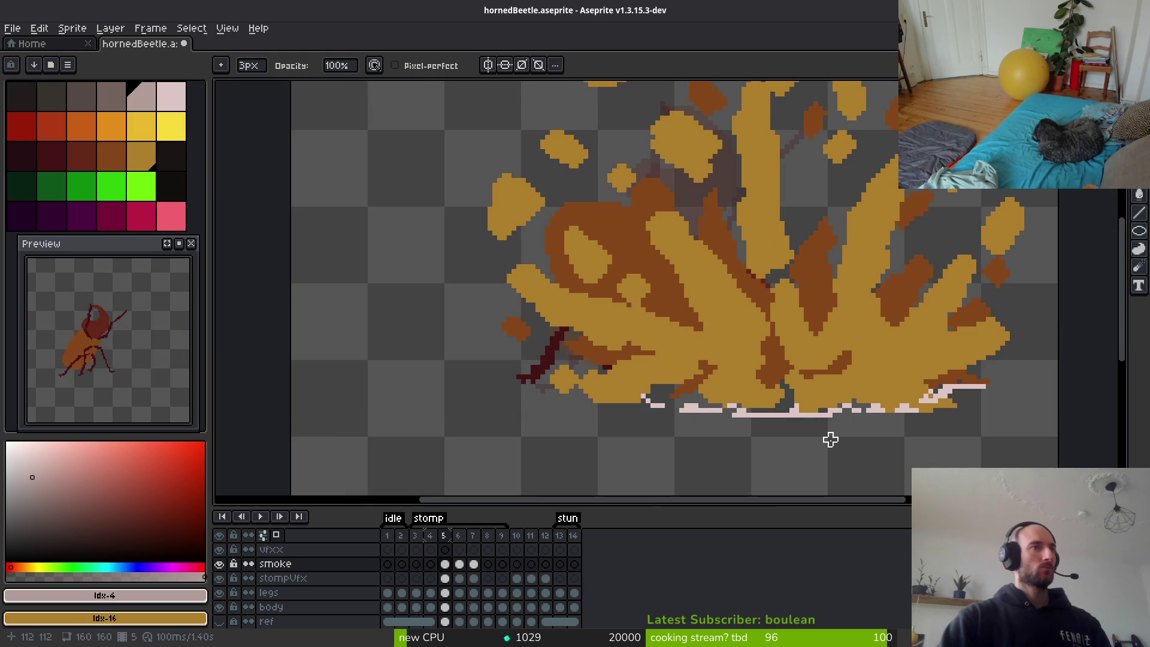
Step through frames 6 and 7 to frame 8 with the pencil active.
key("i")
key("Left")
key("Right")
key("Right")
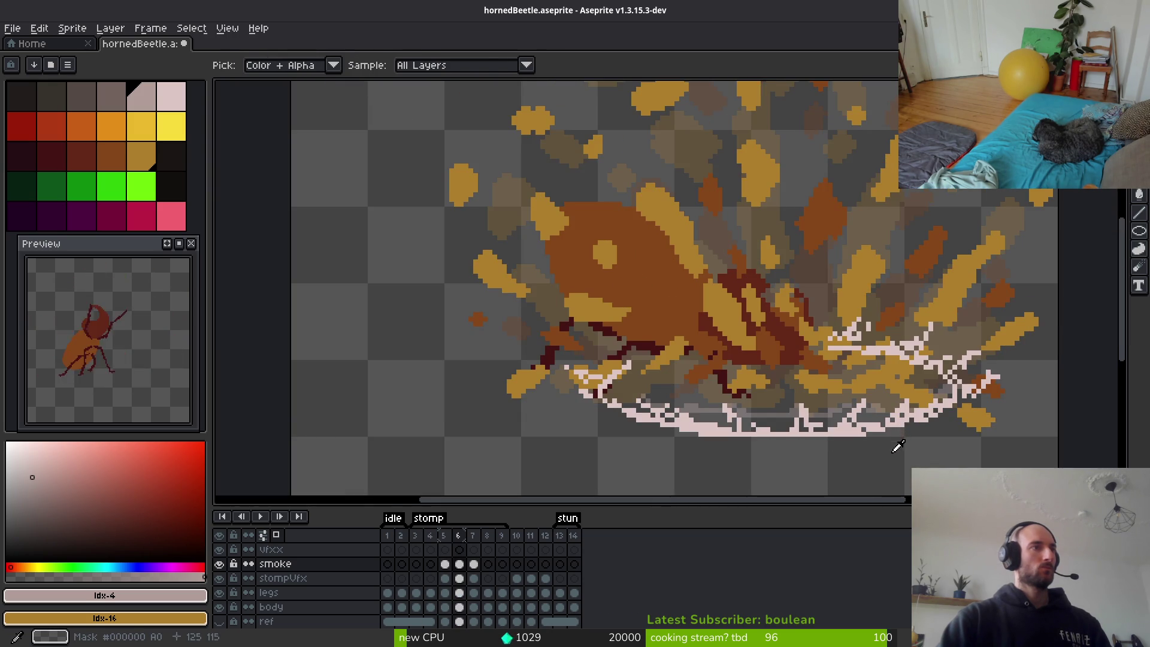
scroll(749, 415, "down", 2)
key("Right")
key("b")
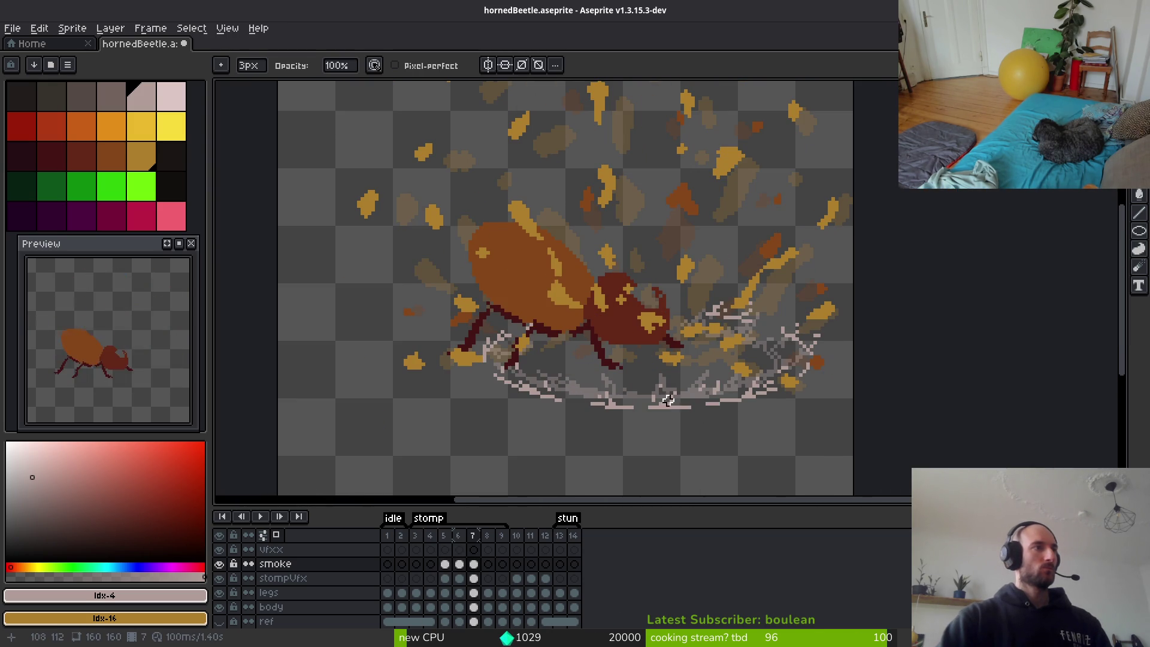
key("Right")
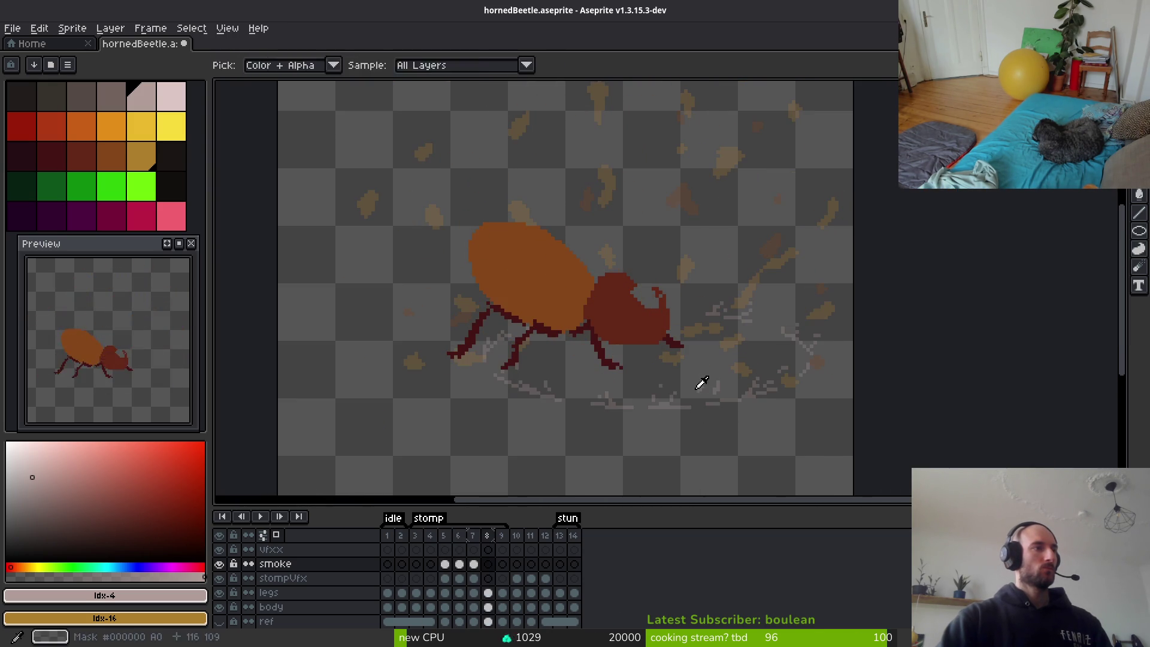
Pick a pale grey-brown colour and redraw the faint smoke strip under the legs.
key("b")
left_click(111, 102)
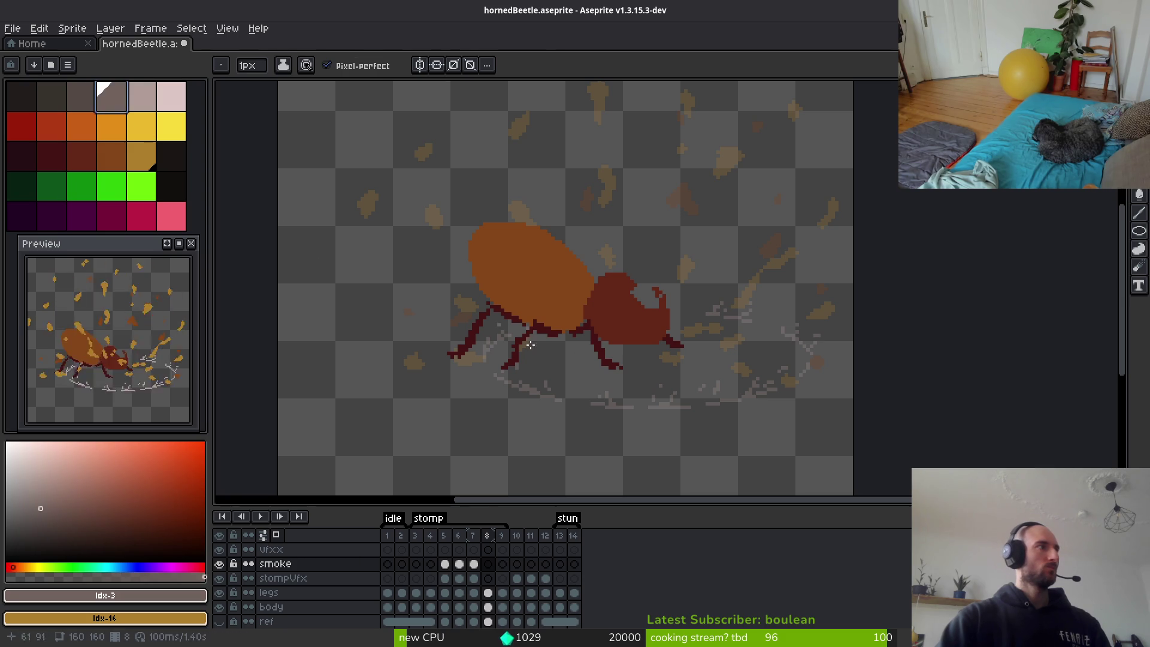
scroll(587, 370, "up", 3)
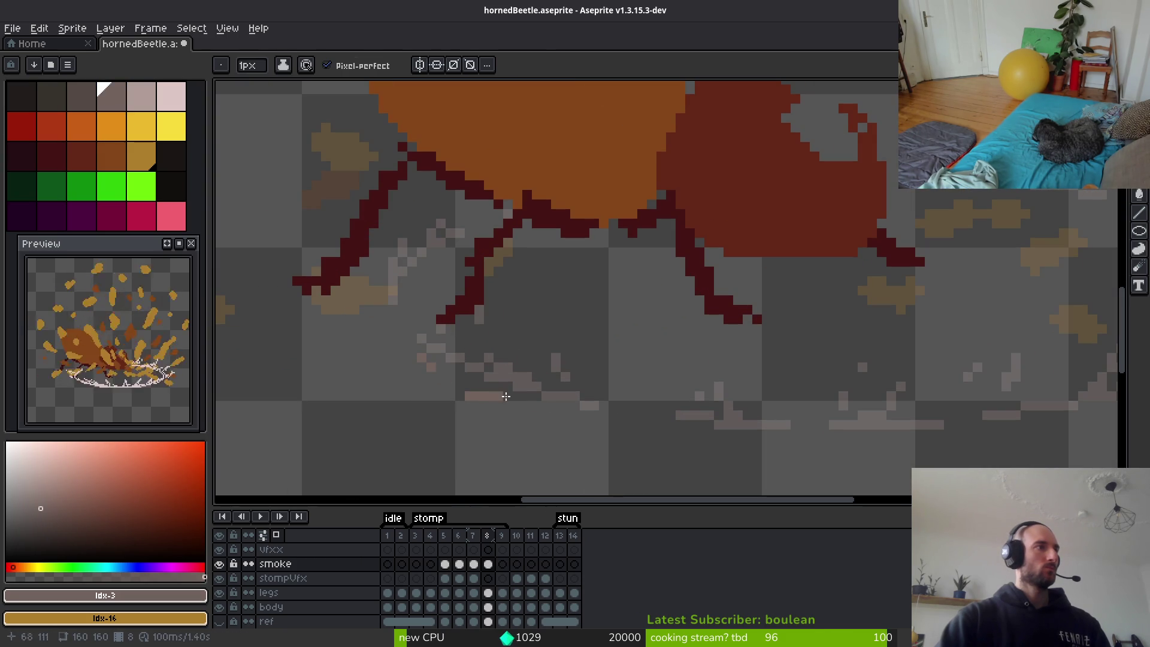
mouse_move(547, 407)
left_mouse_down()
mouse_move(495, 387)
mouse_move(548, 407)
left_mouse_up()
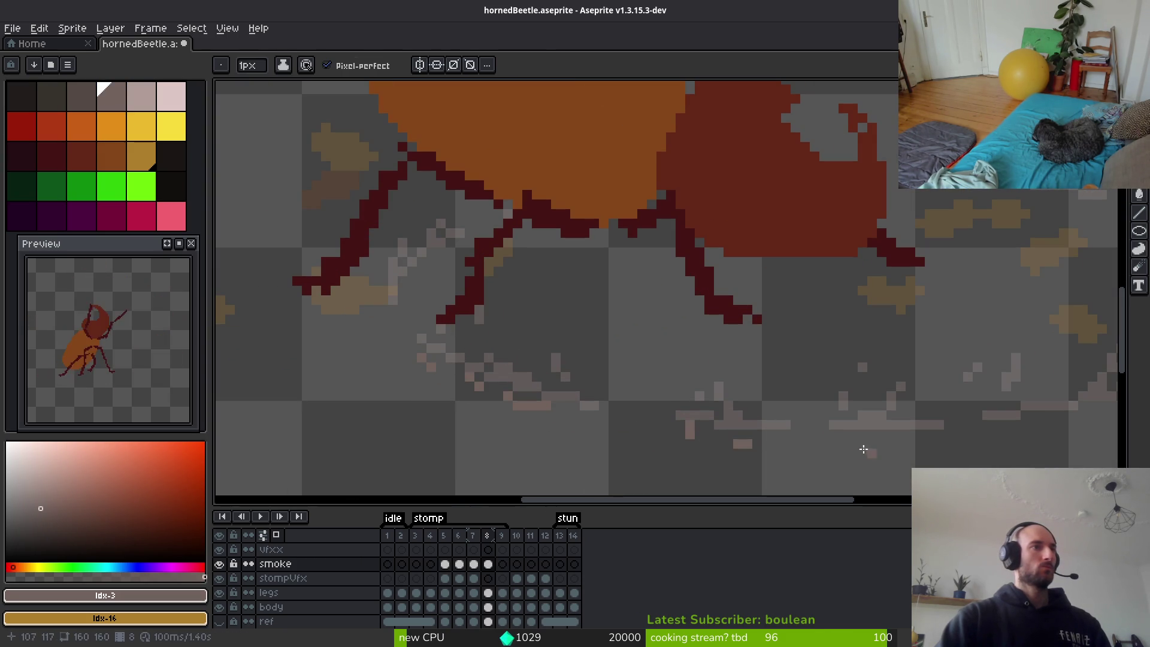
left_click_drag(689, 424, 698, 434)
Draw a diagonal line of pale smoke pixels across the magnified smoke area.
scroll(706, 432, "right", 3)
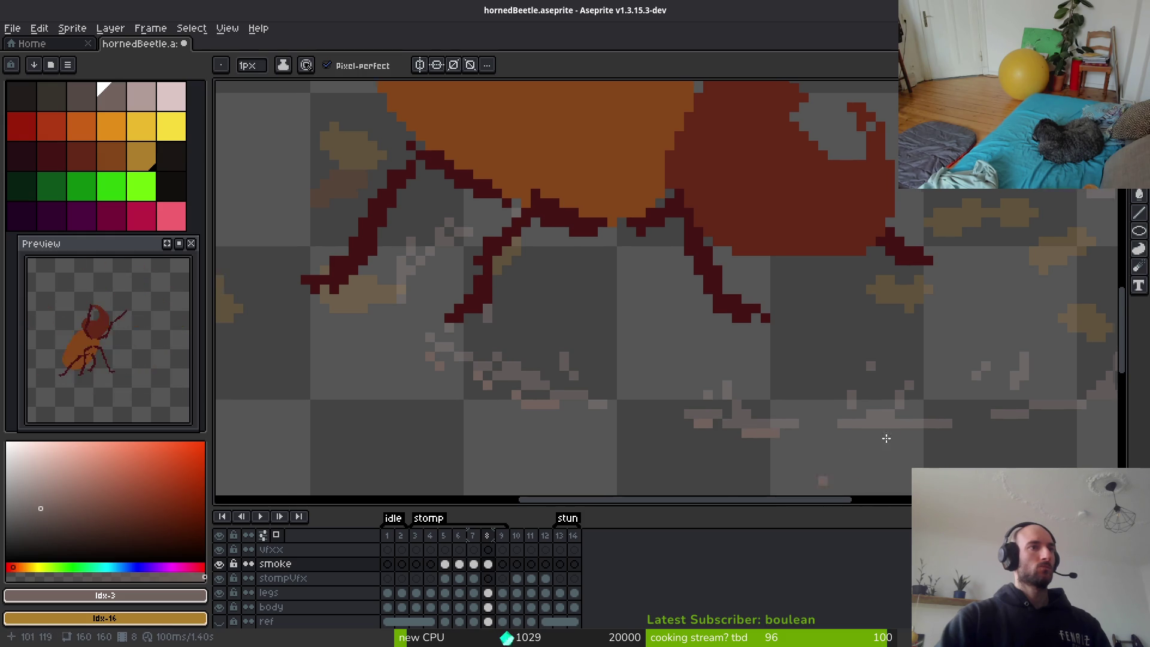
left_click_drag(813, 497, 807, 496)
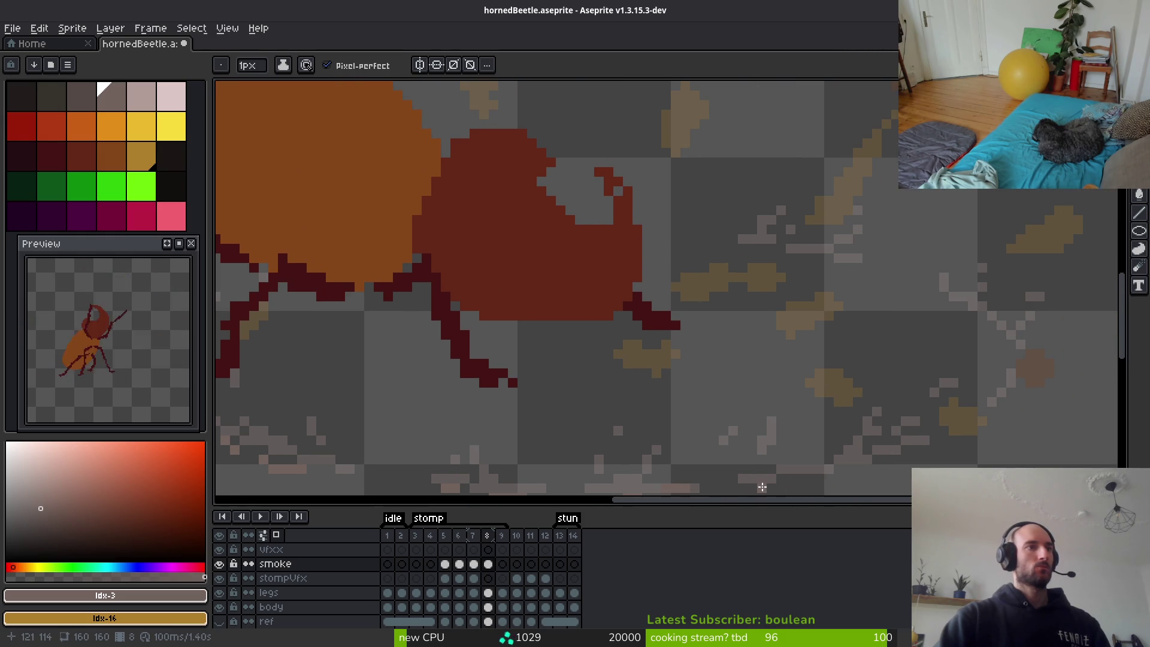
scroll(806, 477, "up", 6)
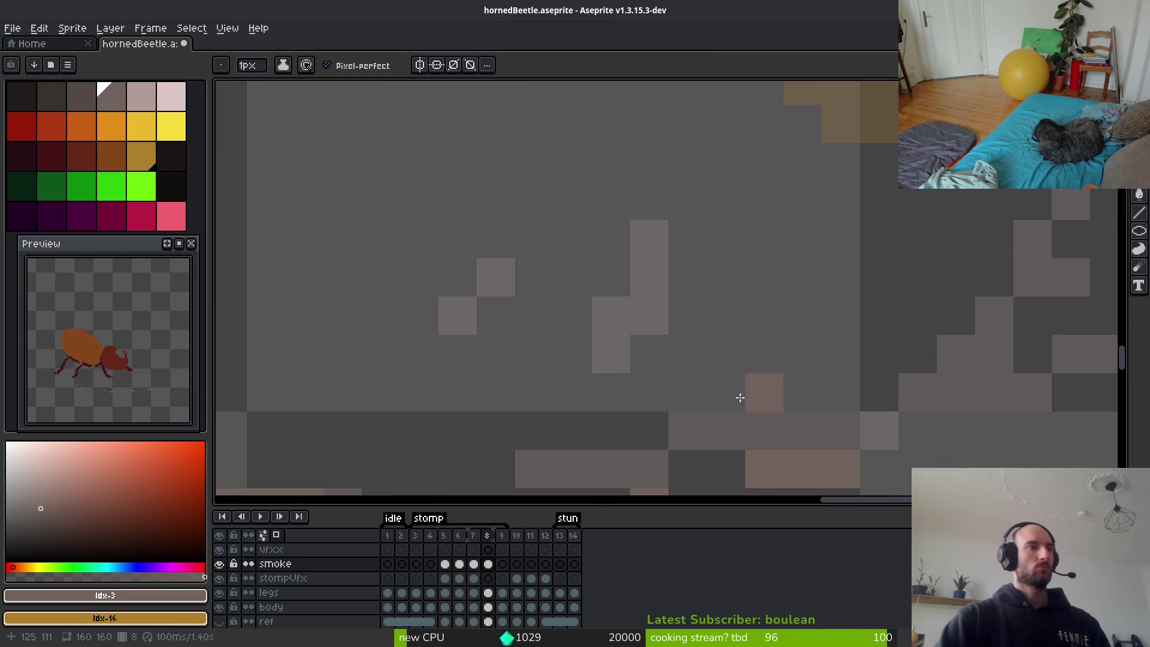
left_click_drag(655, 406, 706, 377)
left_click_drag(942, 377, 712, 363)
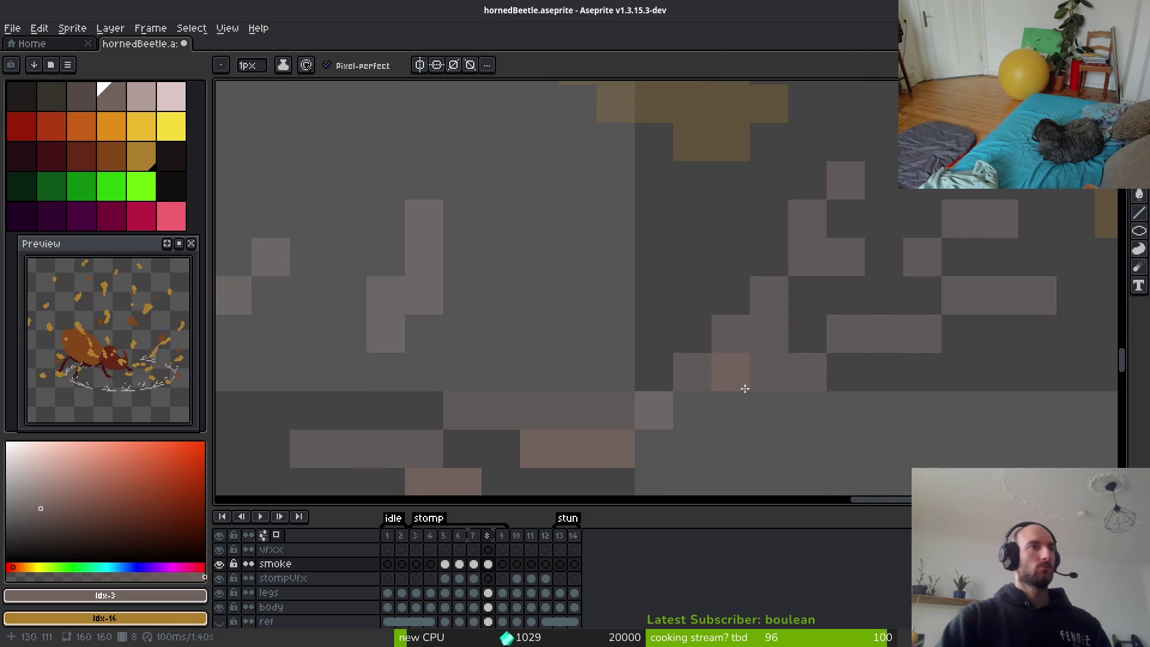
mouse_move(1017, 303)
left_mouse_down()
mouse_move(713, 405)
mouse_move(807, 411)
left_mouse_up()
key("e")
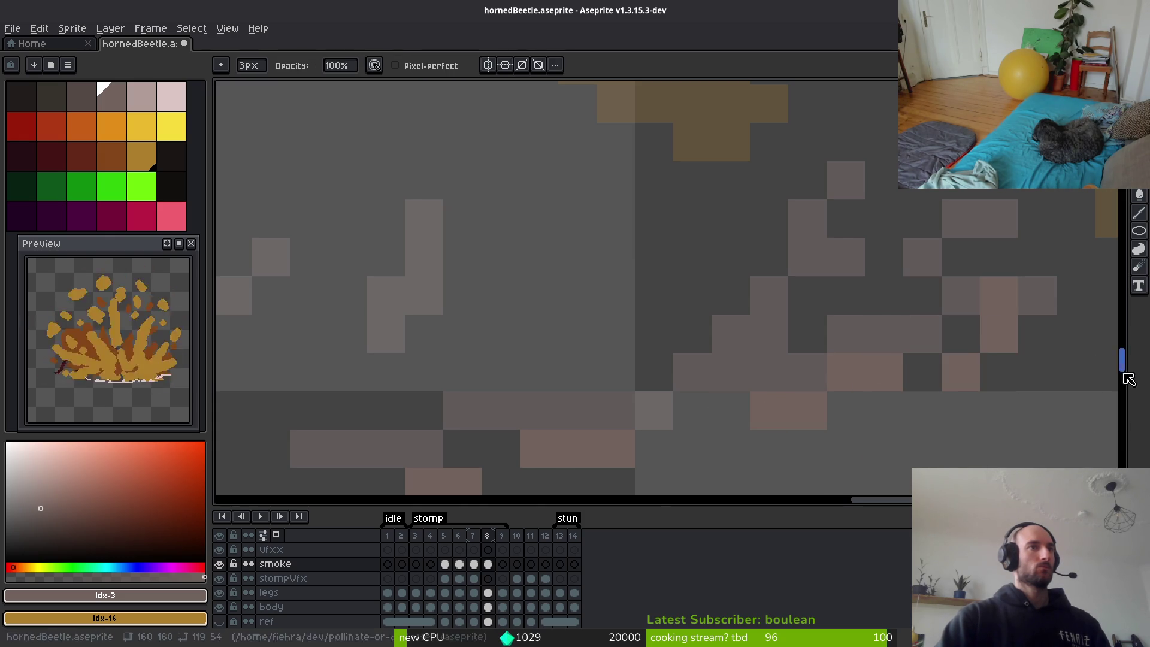
scroll(849, 436, "down", 3)
key("b")
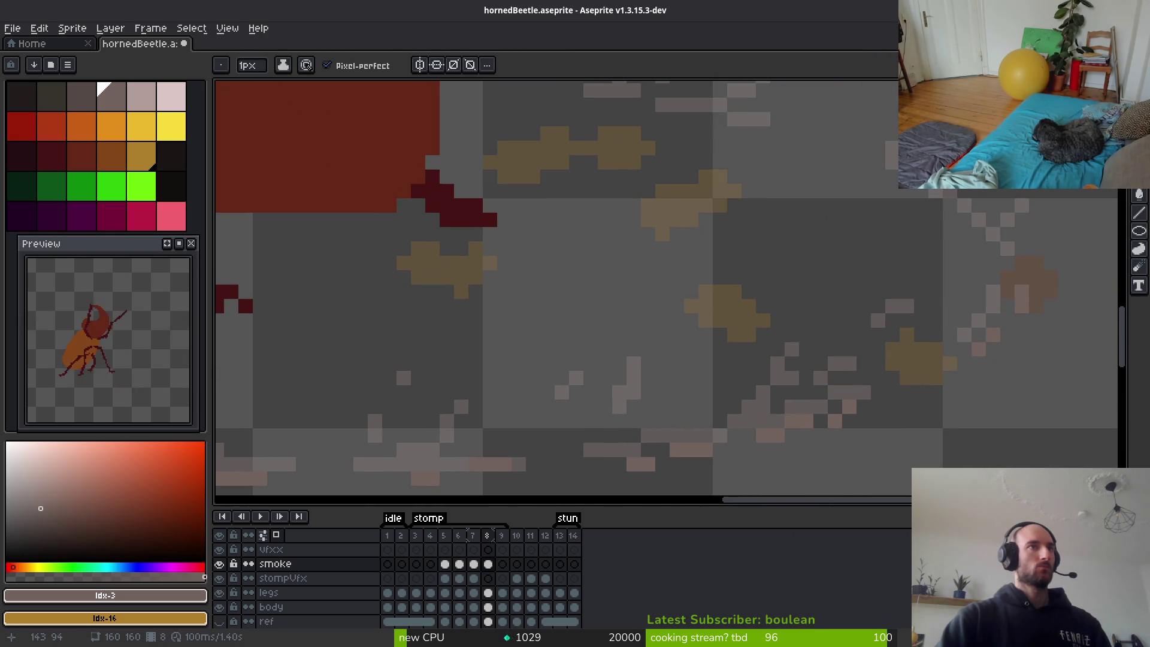
Add more pale smoke pixels to the trail near the beetle's head.
left_click_drag(978, 252, 1066, 327)
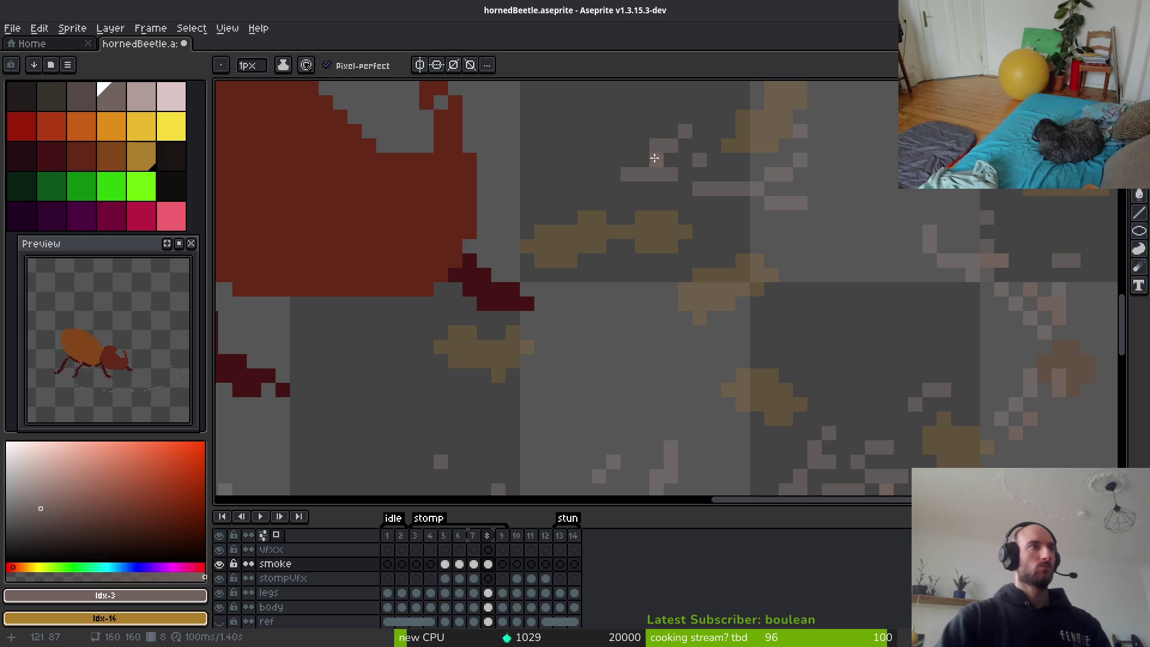
left_click_drag(715, 169, 782, 189)
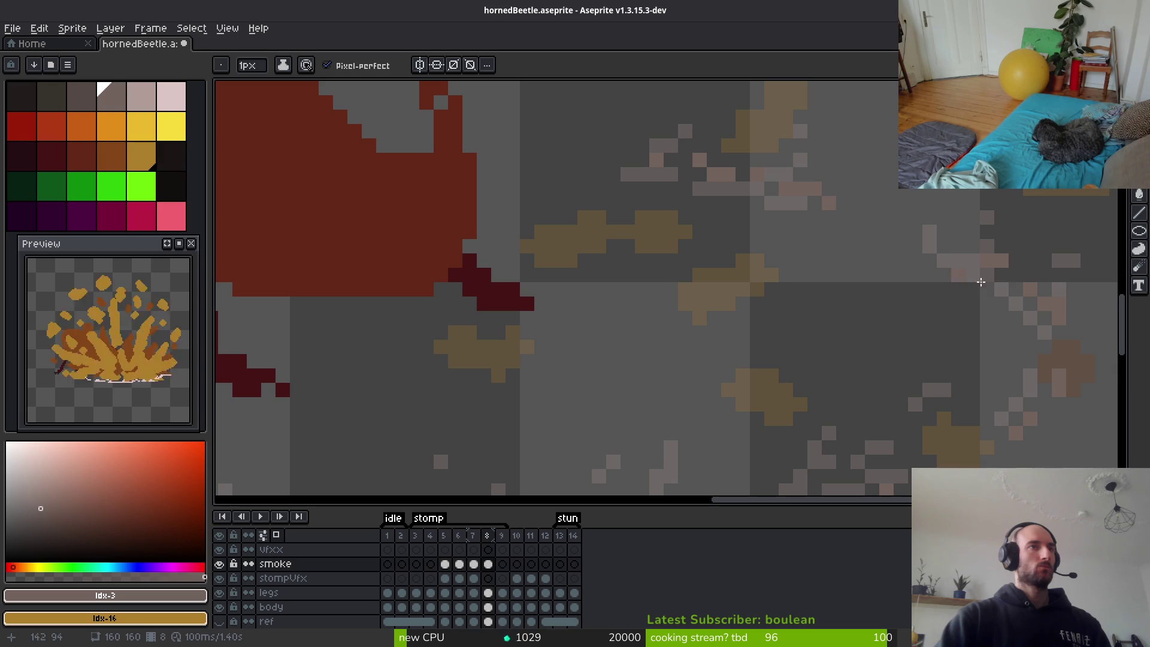
scroll(846, 244, "right", 3)
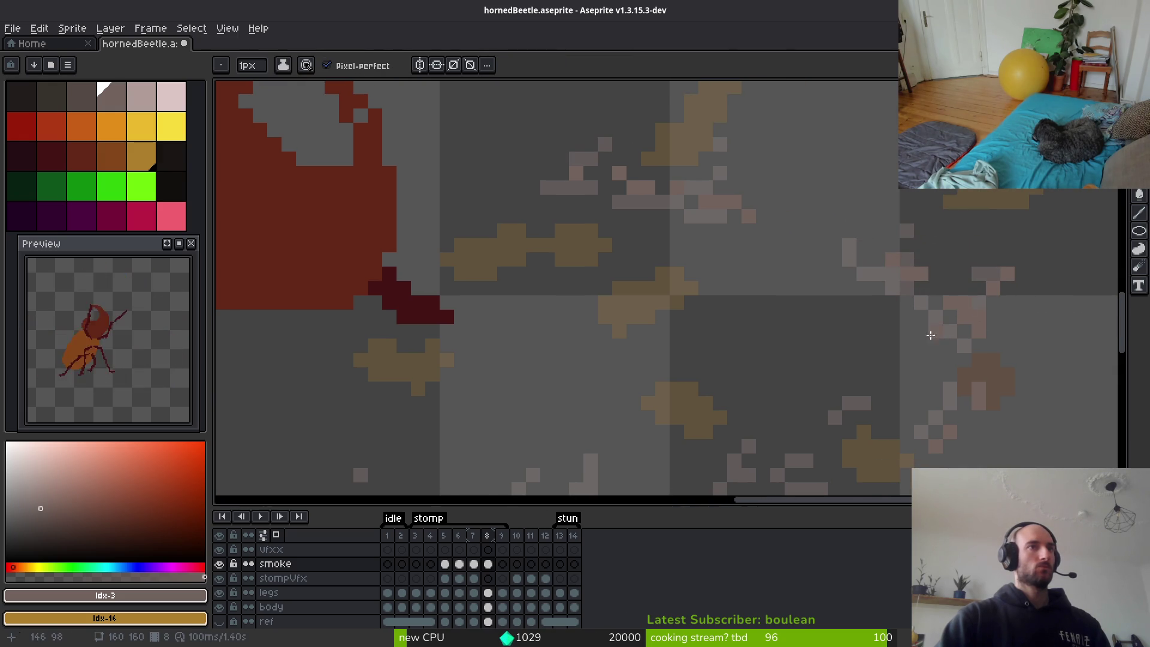
scroll(930, 335, "down", 3)
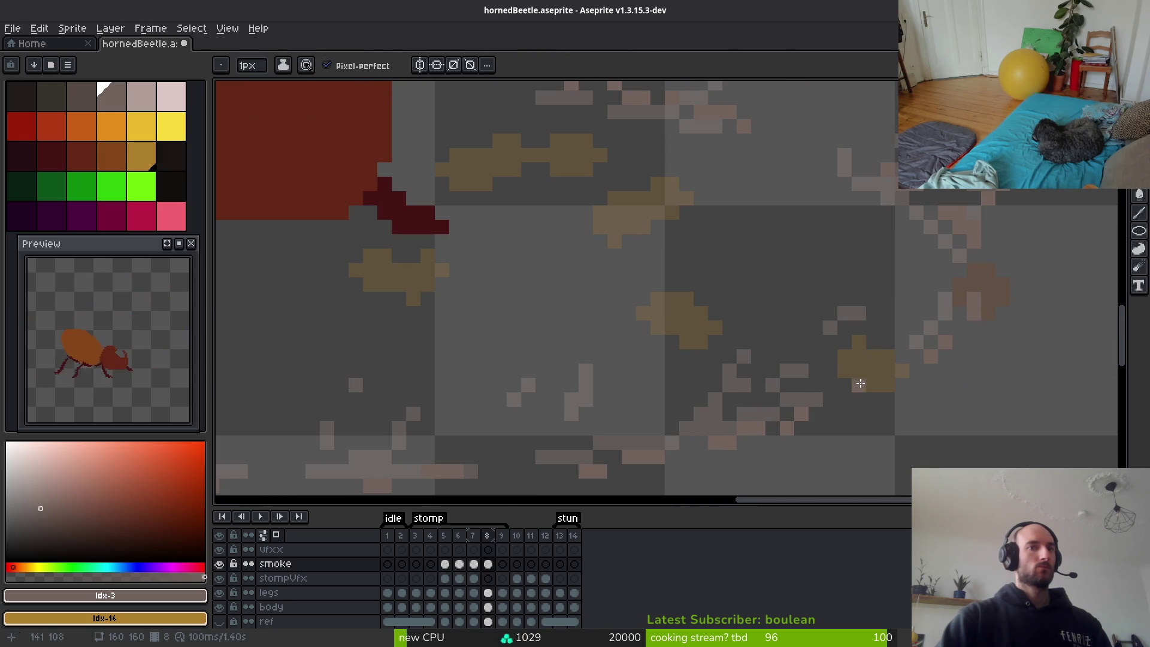
scroll(860, 383, "left", 2)
scroll(860, 384, "down", 1)
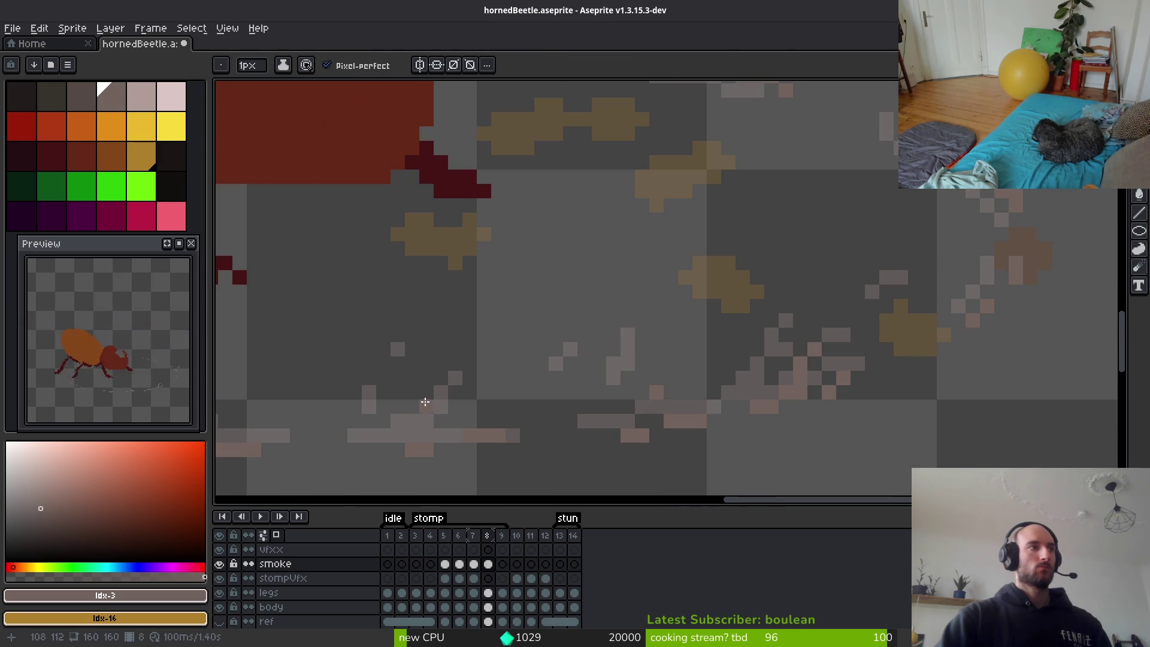
scroll(539, 396, "left", 4)
scroll(689, 329, "left", 3)
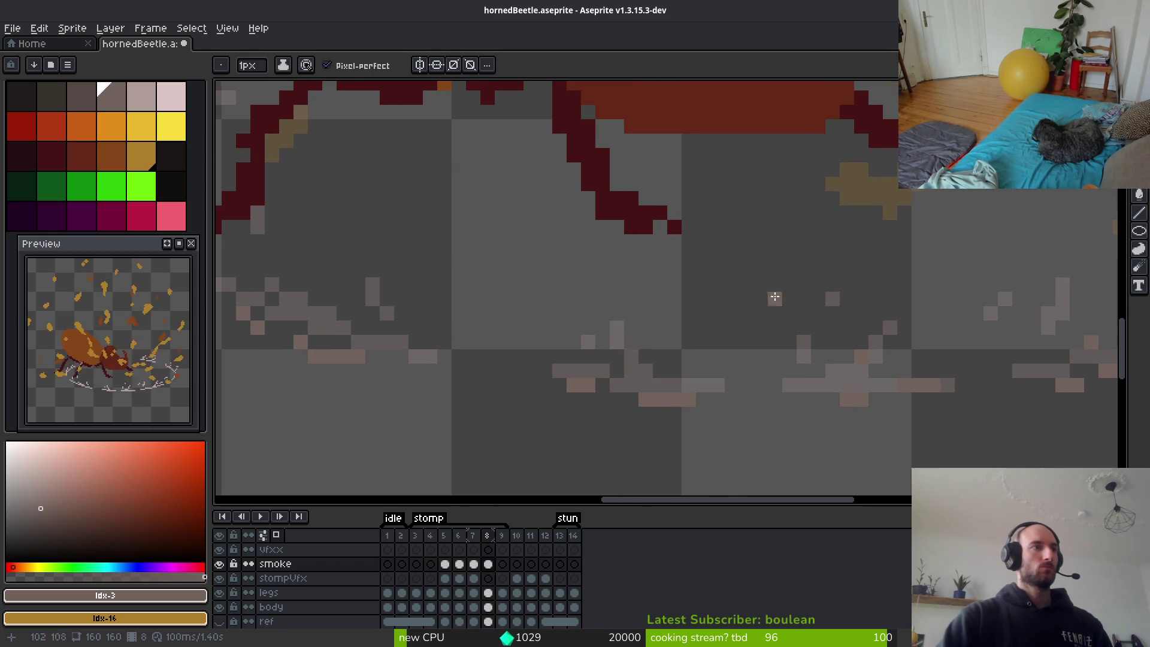
scroll(563, 324, "left", 4)
scroll(563, 324, "up", 1)
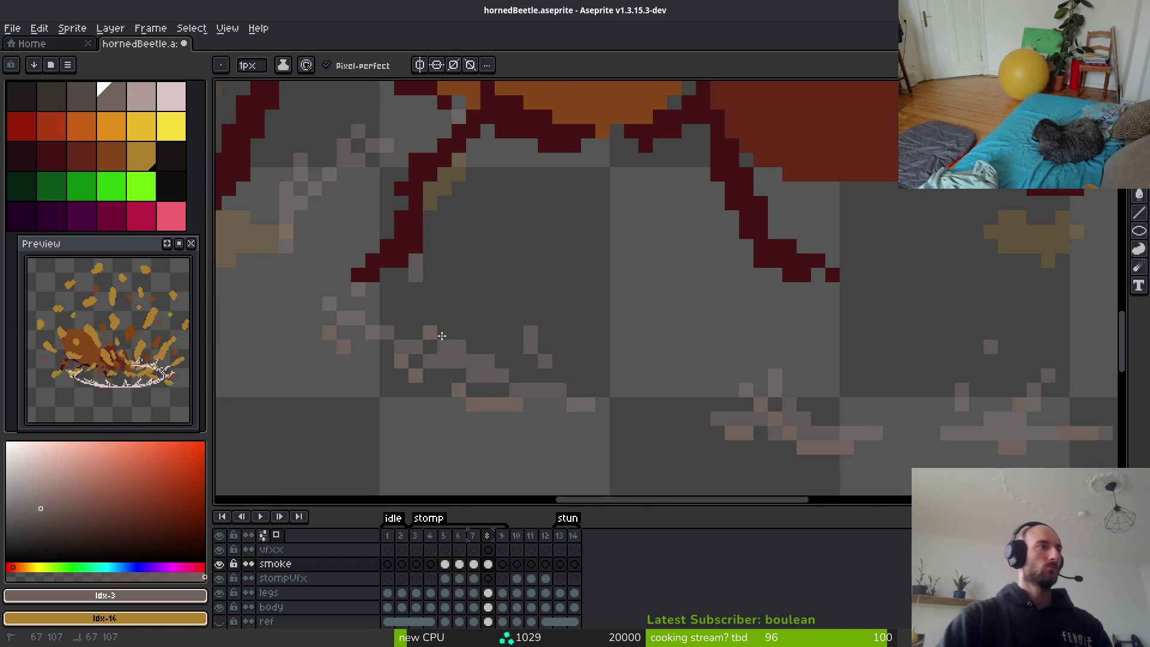
Draw pale pinkish smoke pixels below the beetle's legs.
left_click_drag(319, 303, 437, 351)
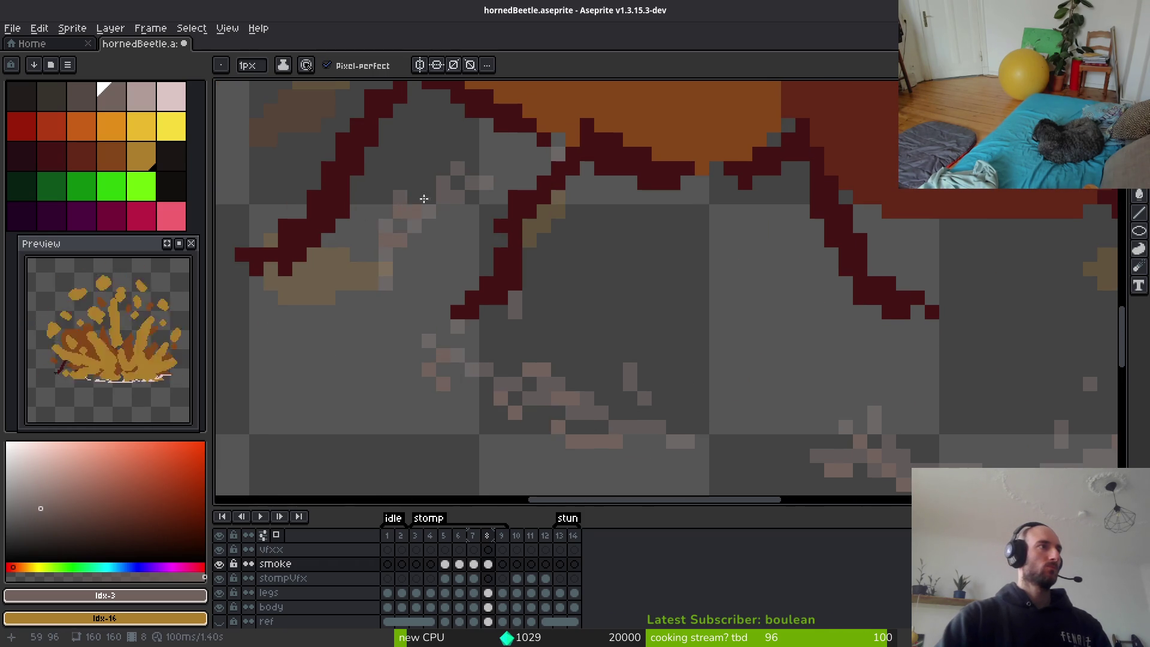
mouse_move(441, 180)
left_mouse_down()
mouse_move(464, 168)
mouse_move(425, 152)
left_mouse_up()
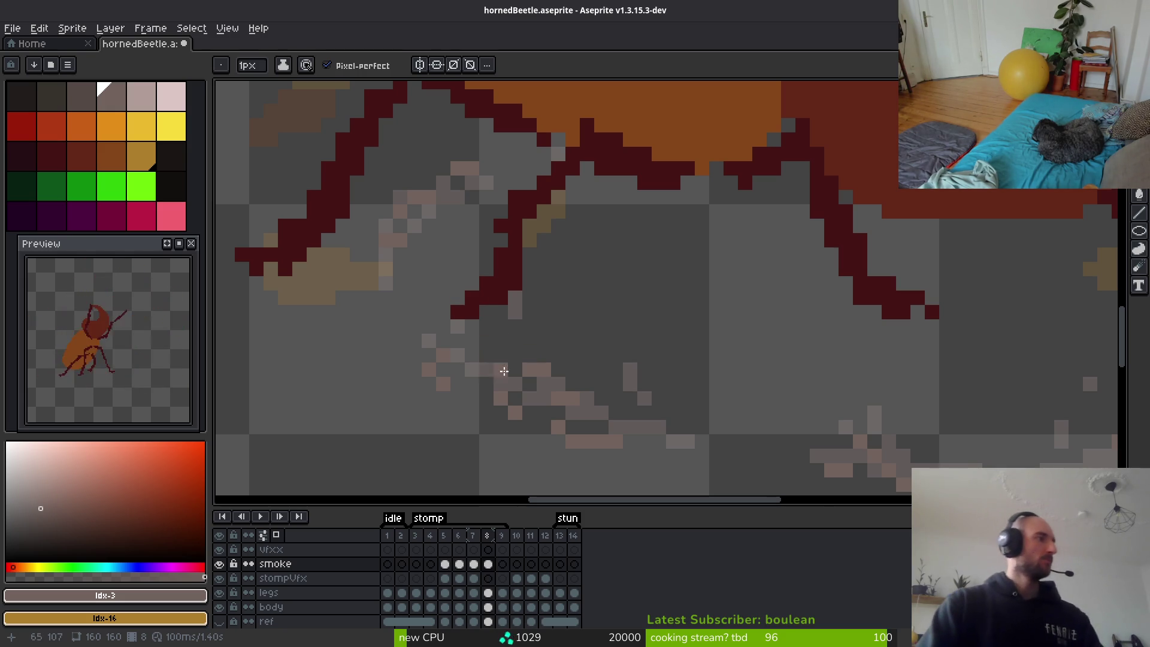
scroll(504, 371, "down", 3)
scroll(671, 383, "down", 1)
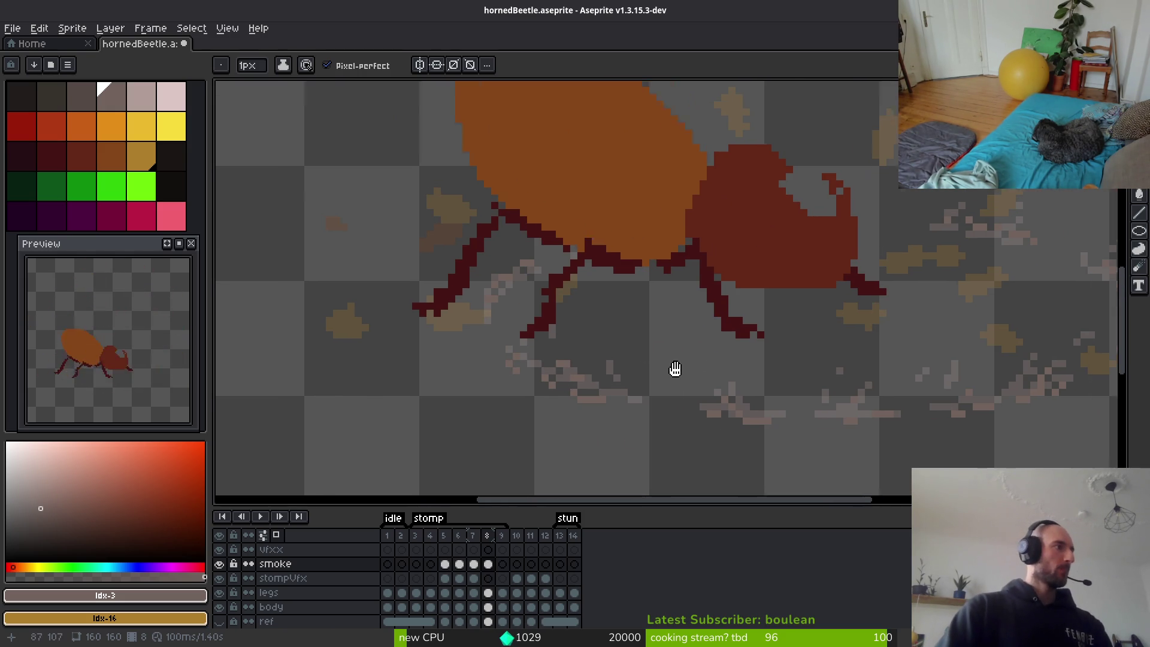
scroll(719, 359, "down", 1)
left_click_drag(737, 363, 714, 363)
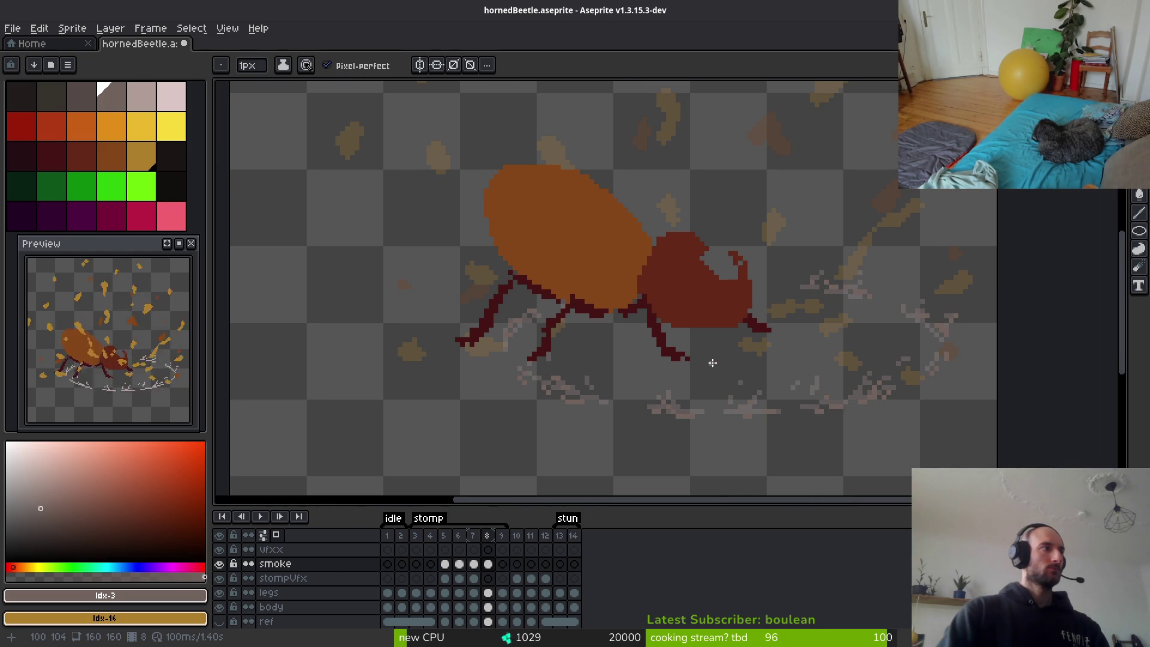
Save the beetle animation file with Ctrl+S.
key("ctrl+s")
left_click_drag(708, 362, 635, 351)
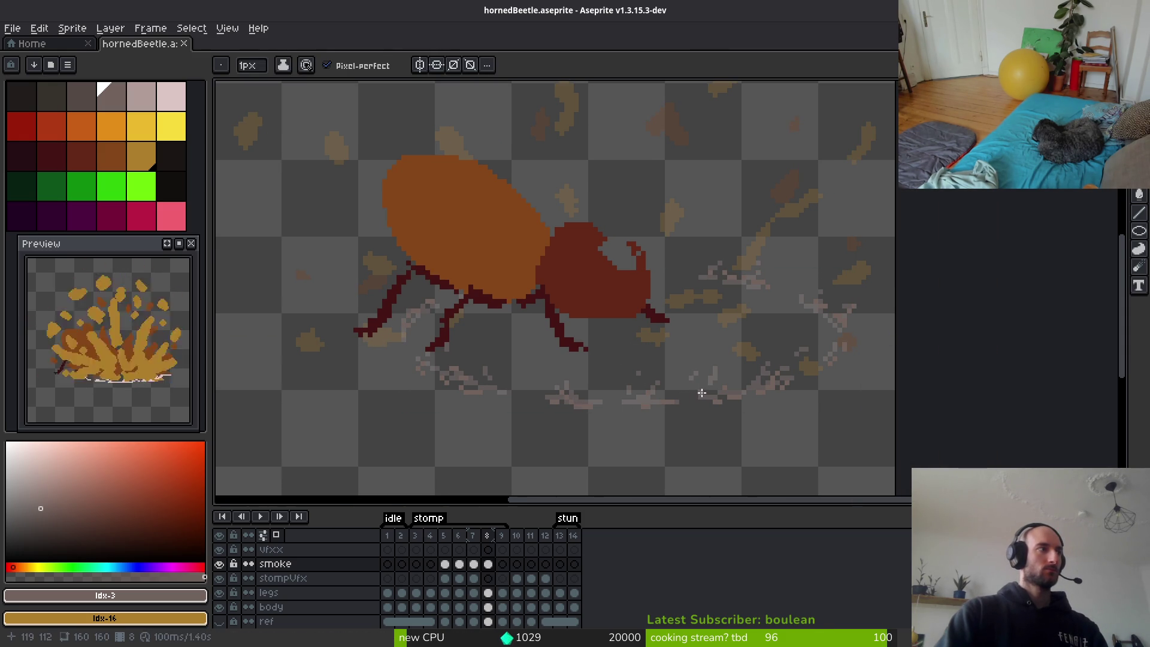
left_click_drag(699, 394, 630, 352)
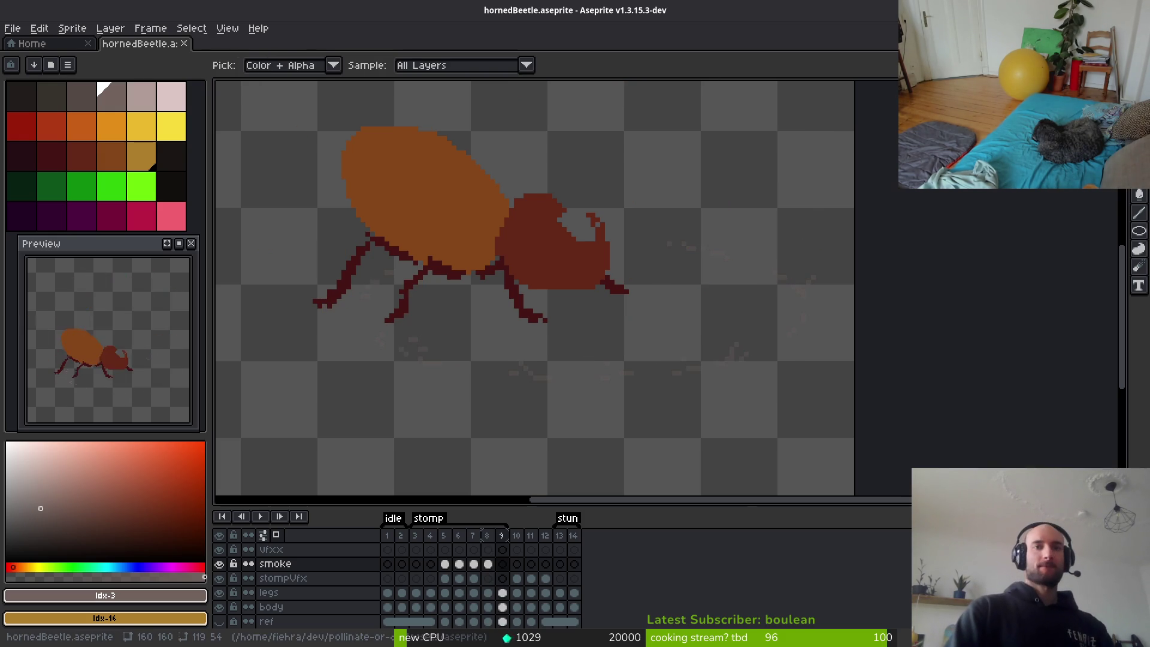
left_click_drag(608, 275, 629, 281)
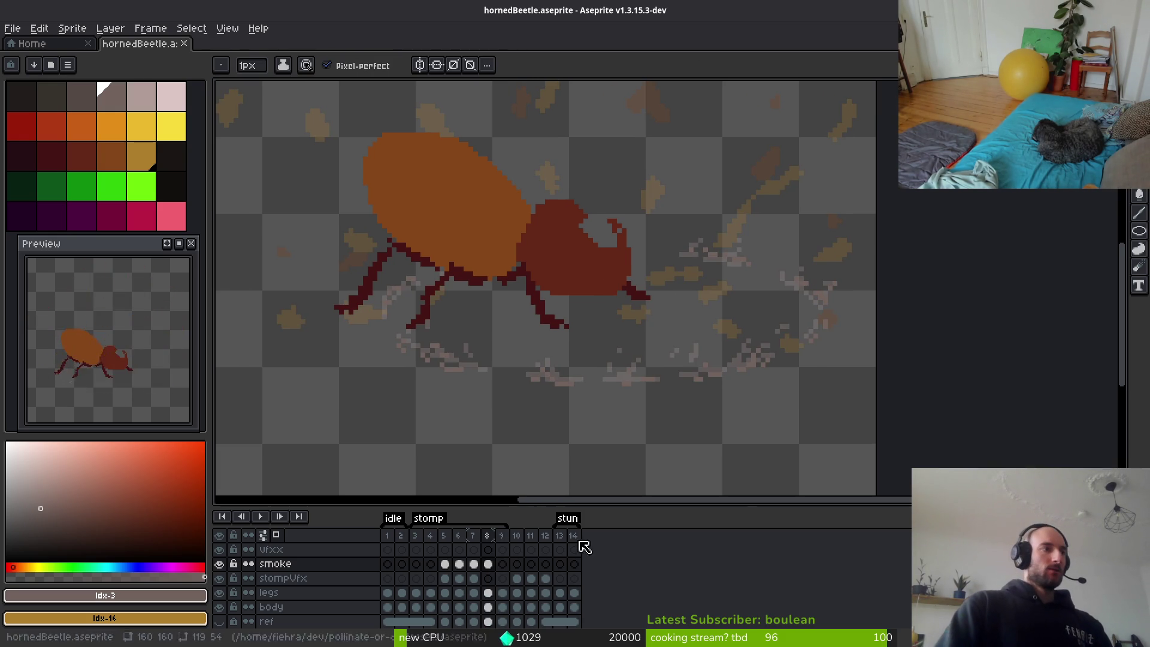
Show frame 5 and move the vfxx layer below stompVfx.
left_click(444, 550)
left_click_drag(427, 249, 427, 282)
left_click_drag(555, 287, 559, 357)
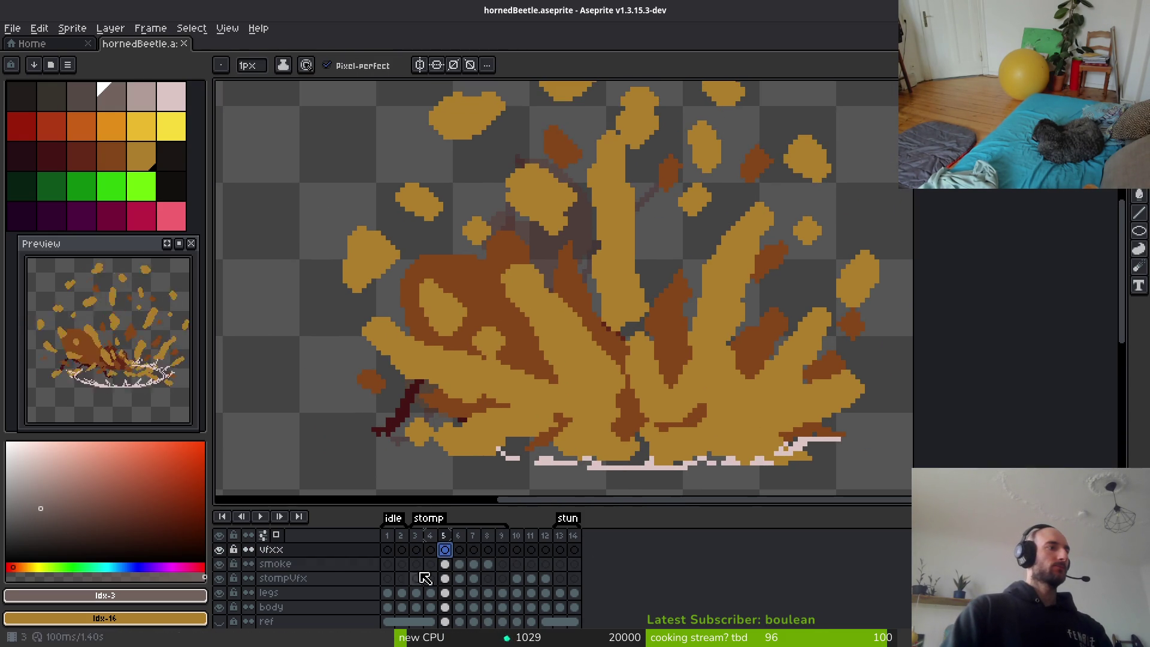
left_click(312, 549)
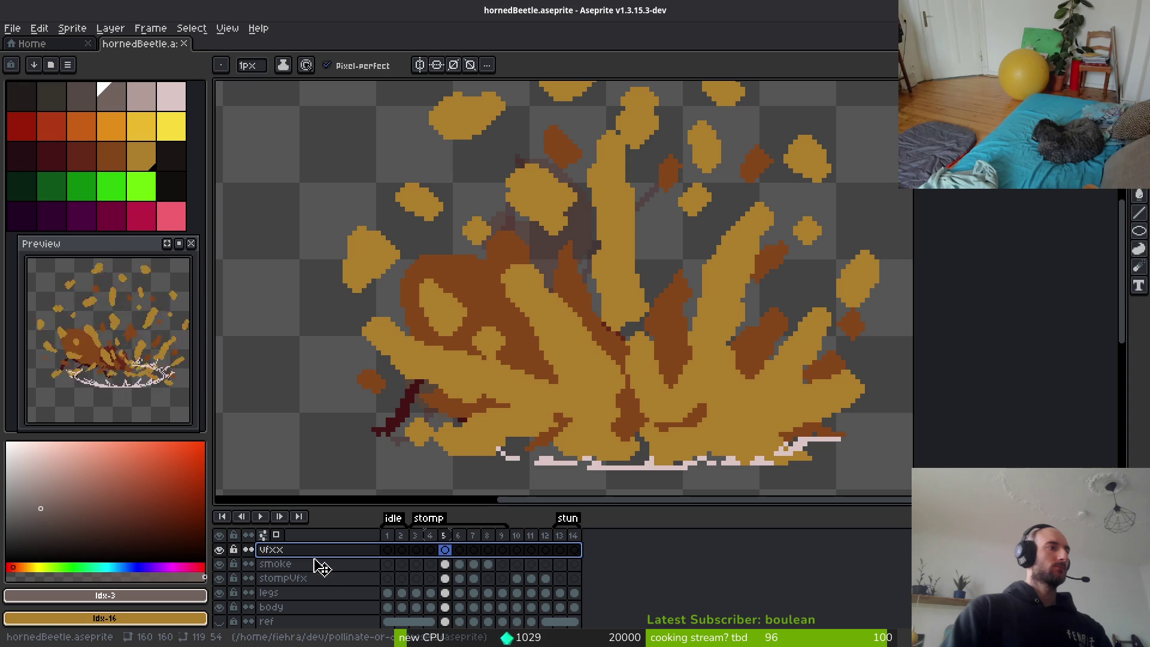
left_click_drag(322, 568, 321, 588)
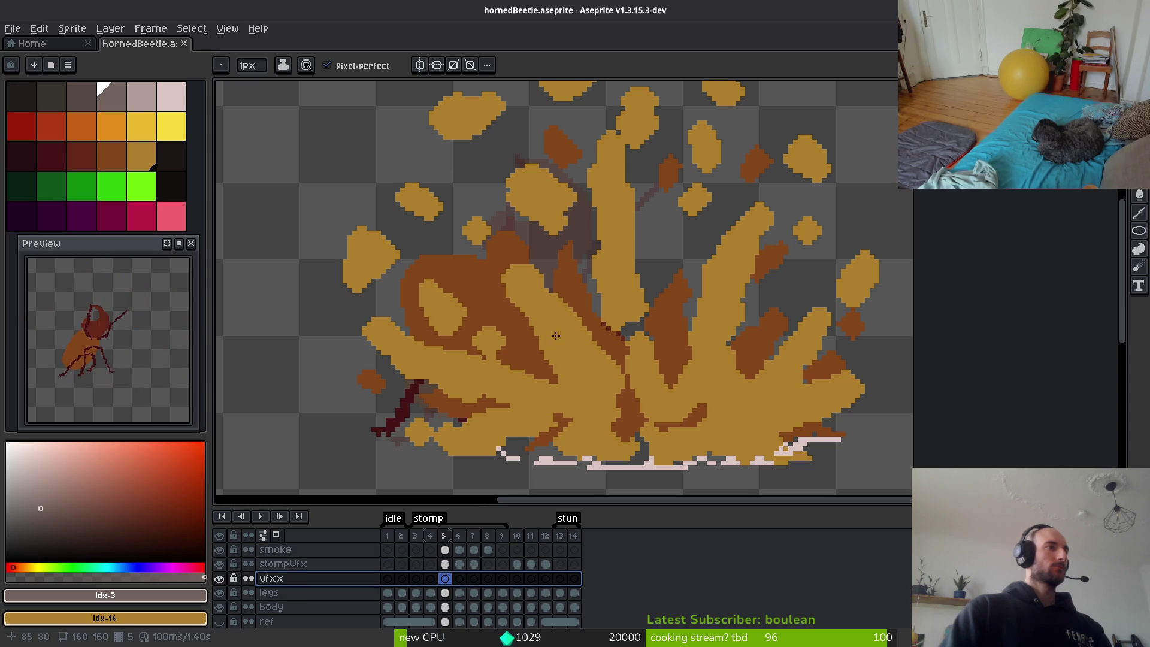
left_click_drag(556, 336, 547, 330)
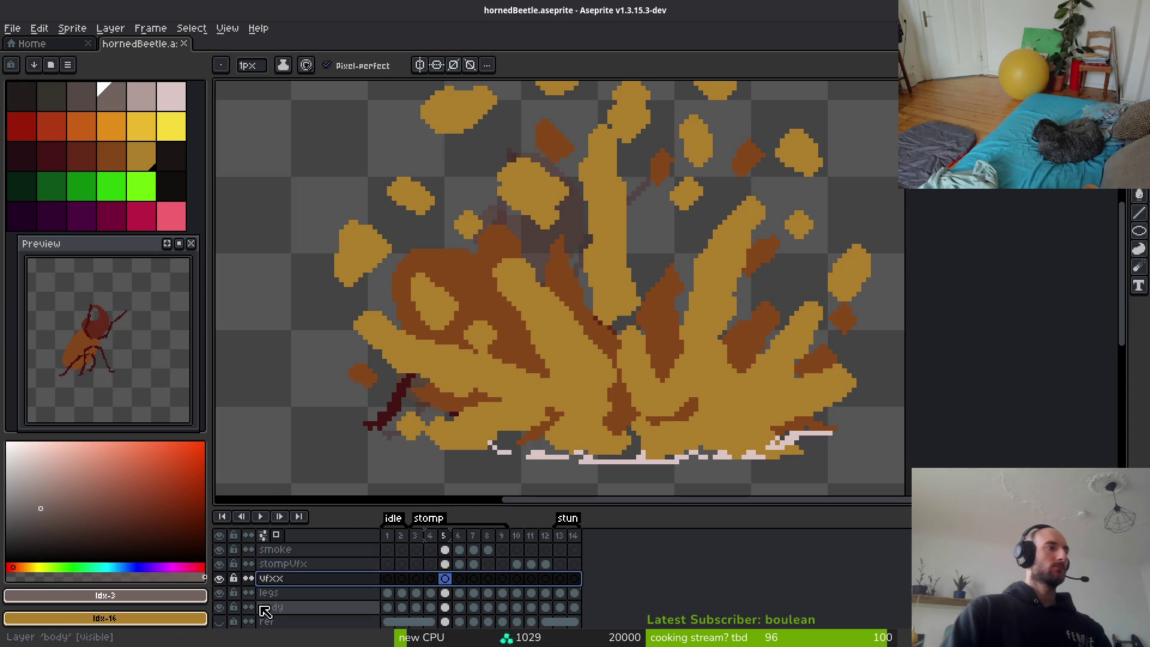
Hide the beetle body layer and Magic Wand-select the frame's empty area.
left_click(220, 607)
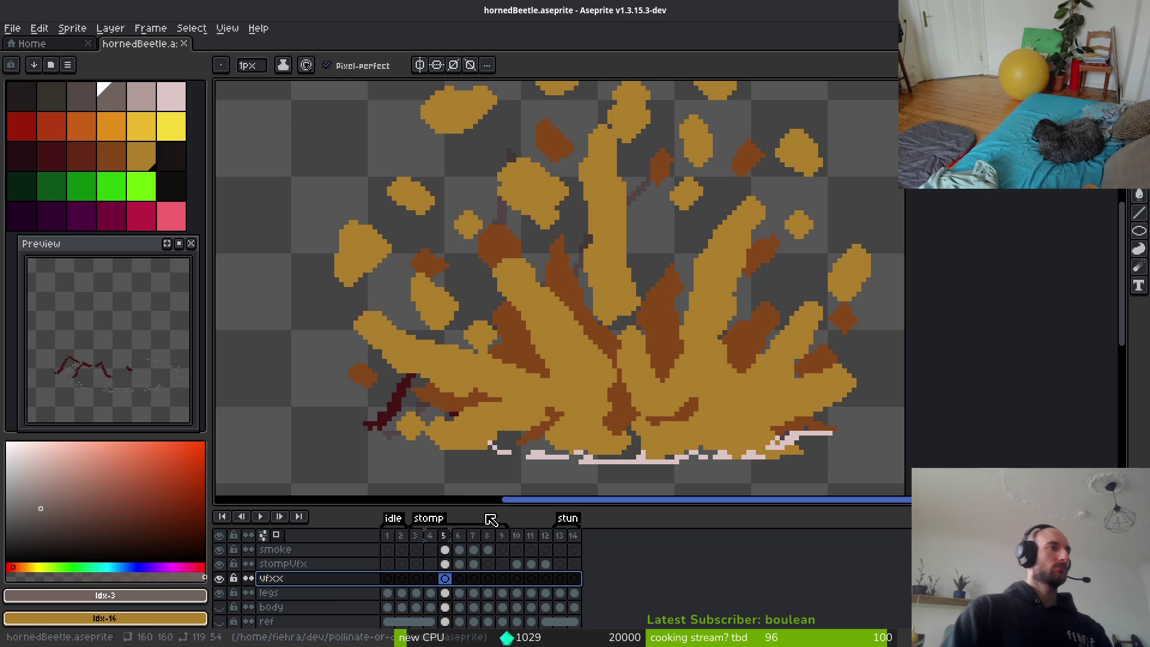
key("w")
left_click(657, 341)
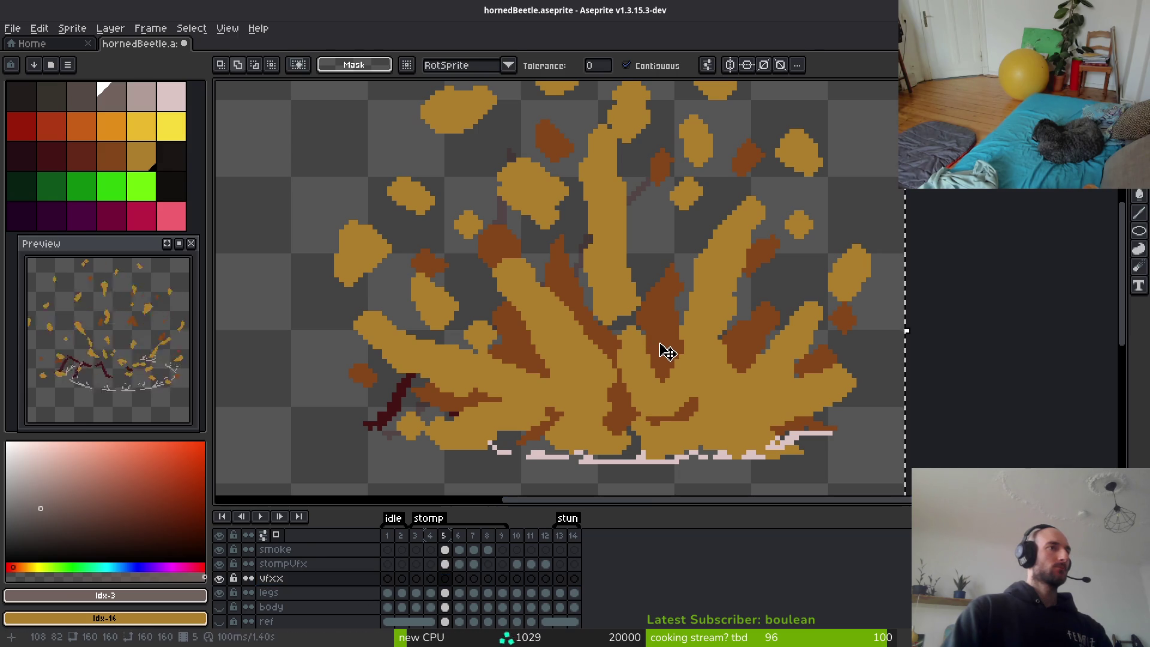
scroll(594, 308, "down", 2)
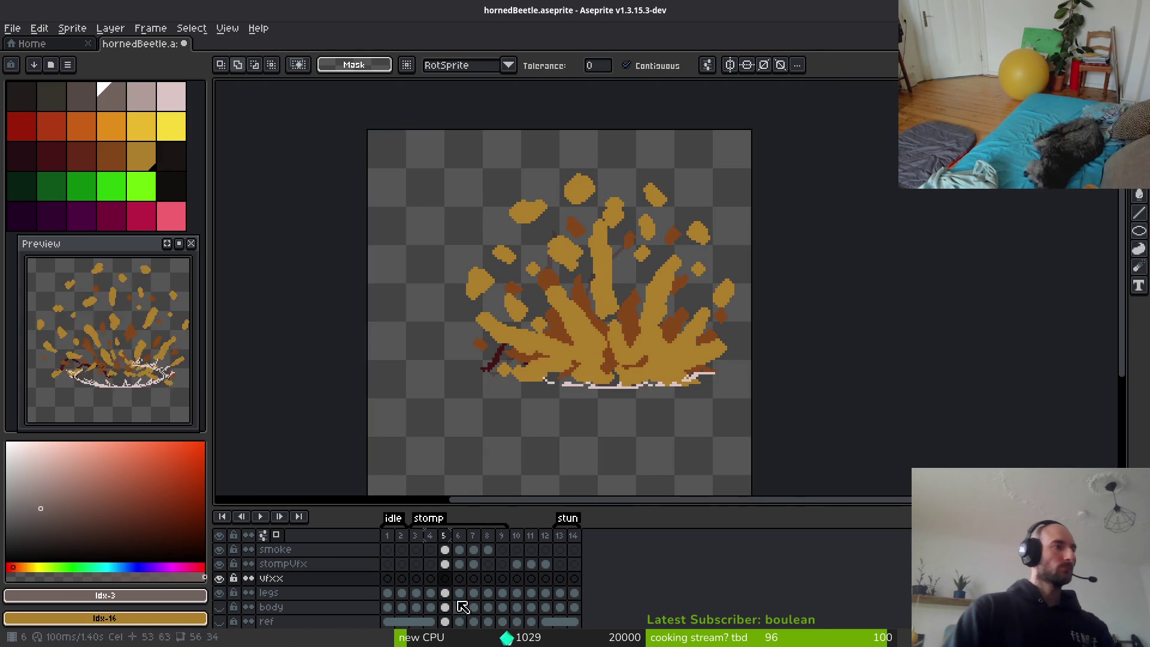
Select all brown patches of the frame 5 explosion on stompVfx and remove them.
left_click(445, 564)
left_click(634, 321)
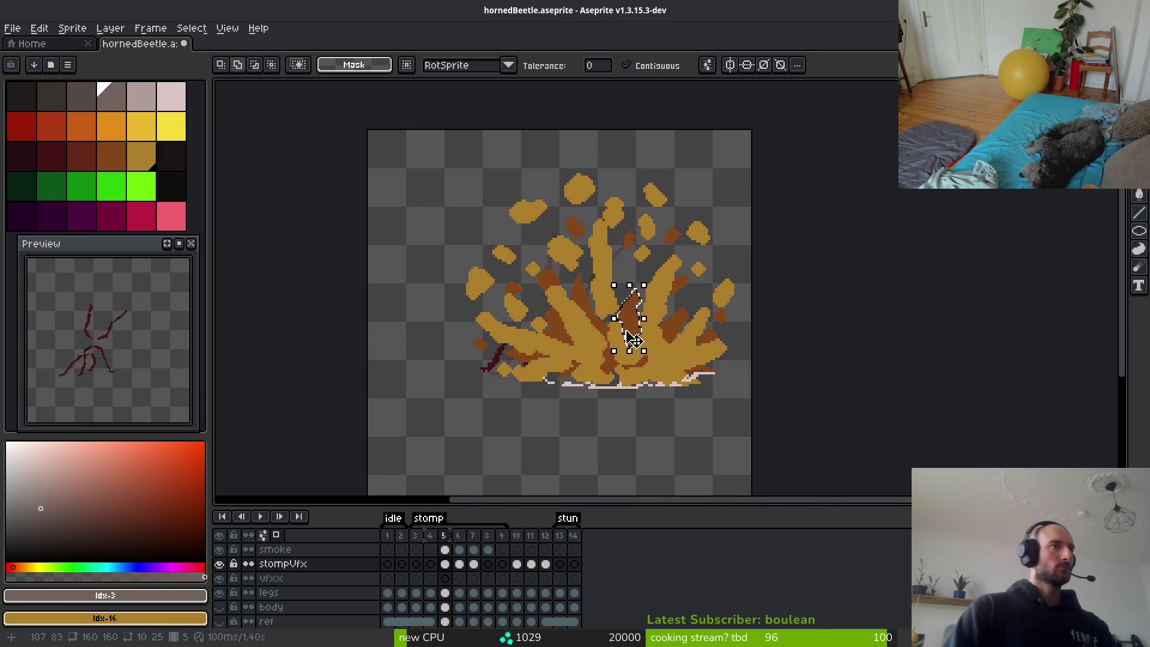
left_click(627, 66)
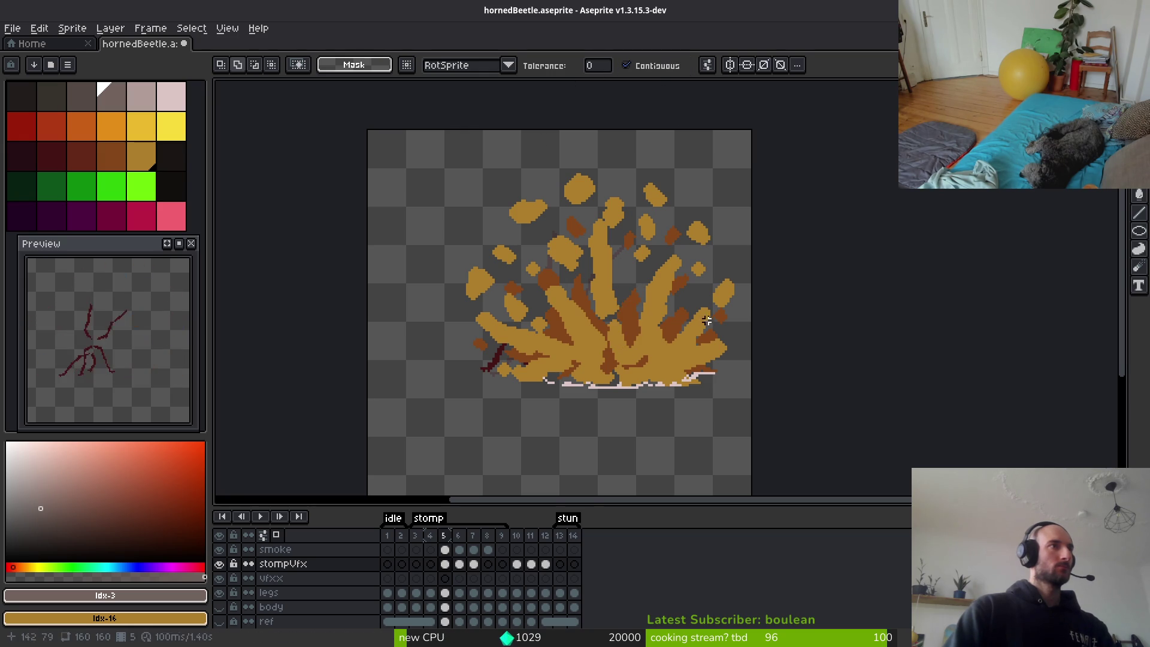
key("plus")
key("plus")
key("plus")
left_click(562, 359)
key("minus")
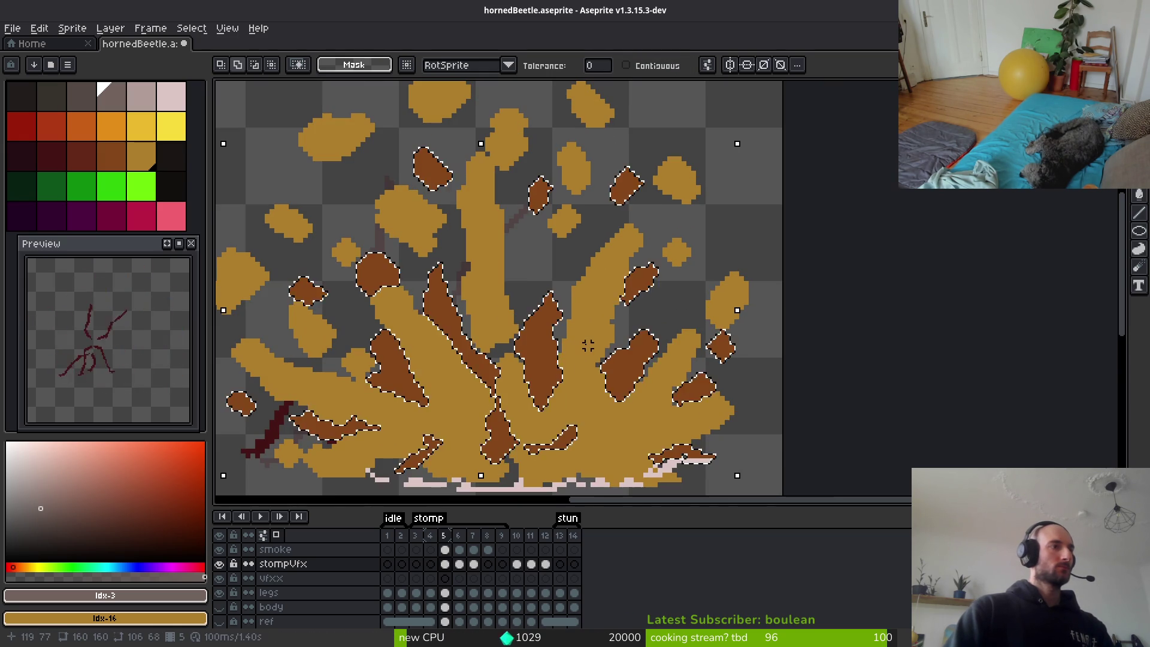
key("Delete")
Paste the brown shapes onto a new layer named 'sstompVfxBackground' placed below stompVfx.
left_click(307, 565)
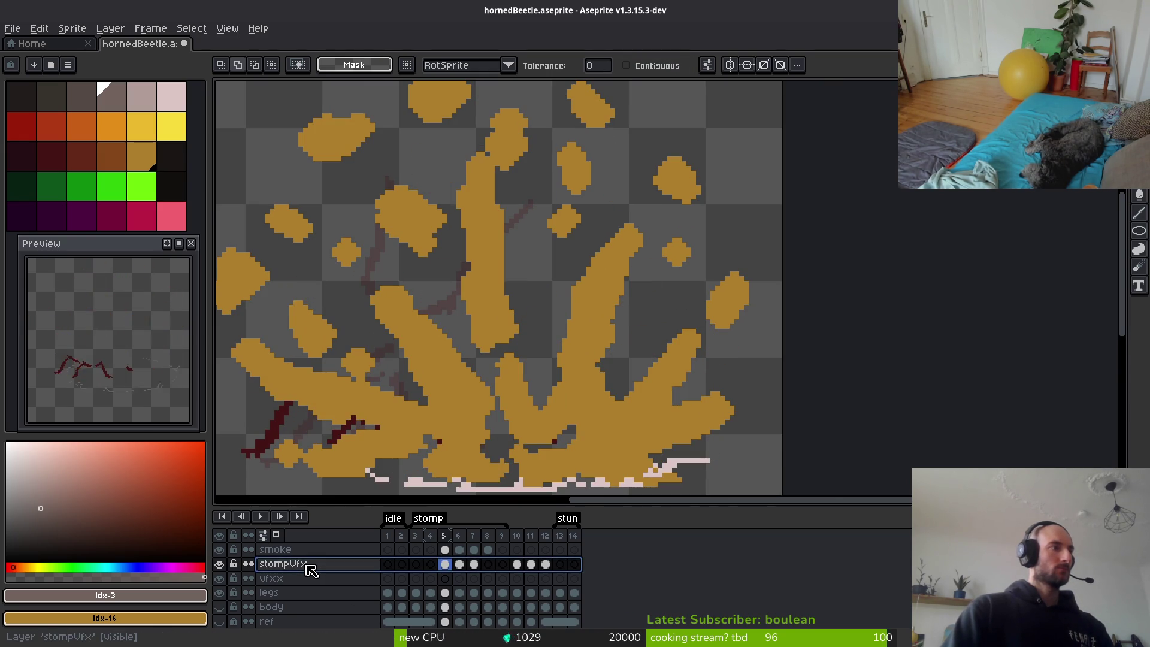
key("shift+n")
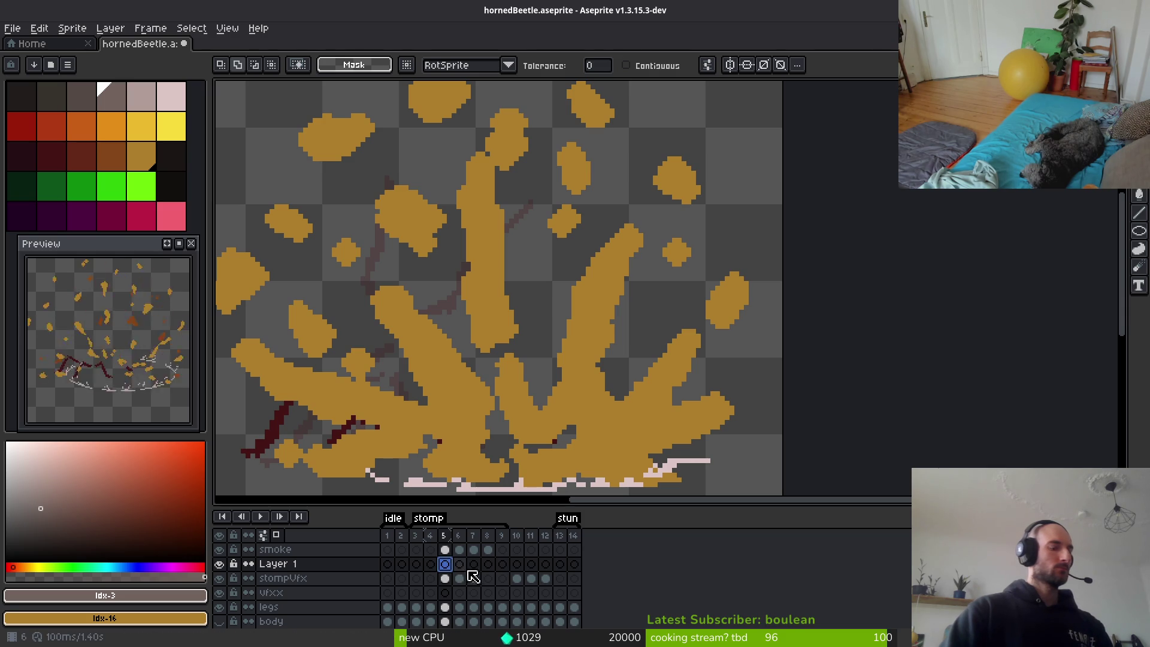
key("ctrl+v")
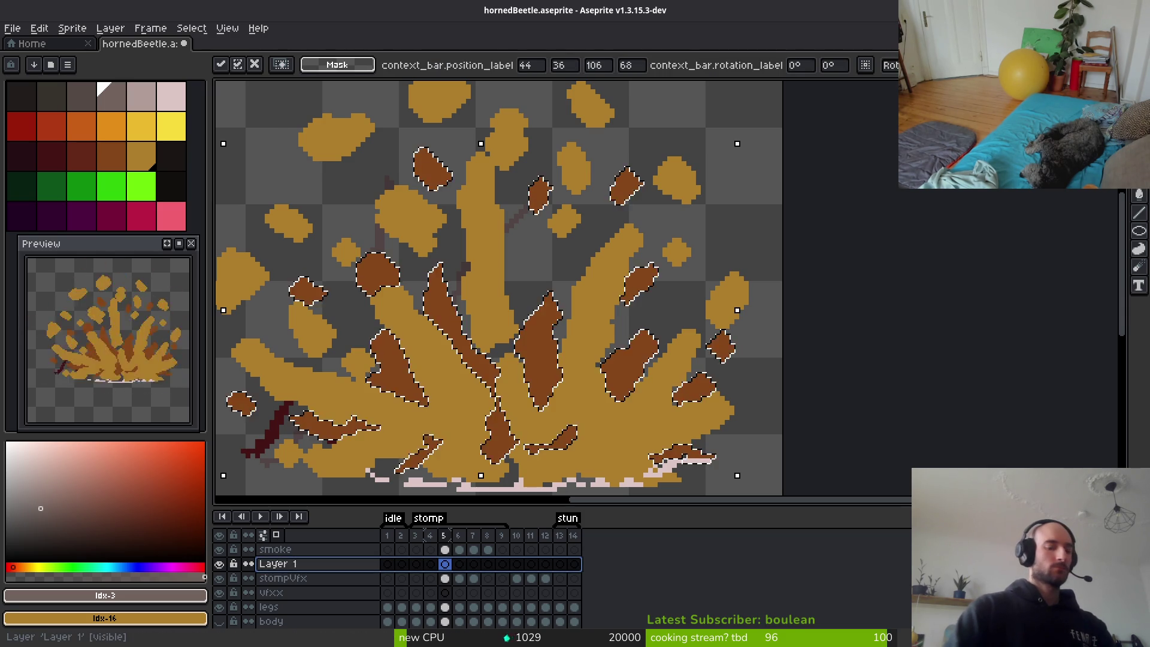
double_click(278, 563)
type("sstomp")
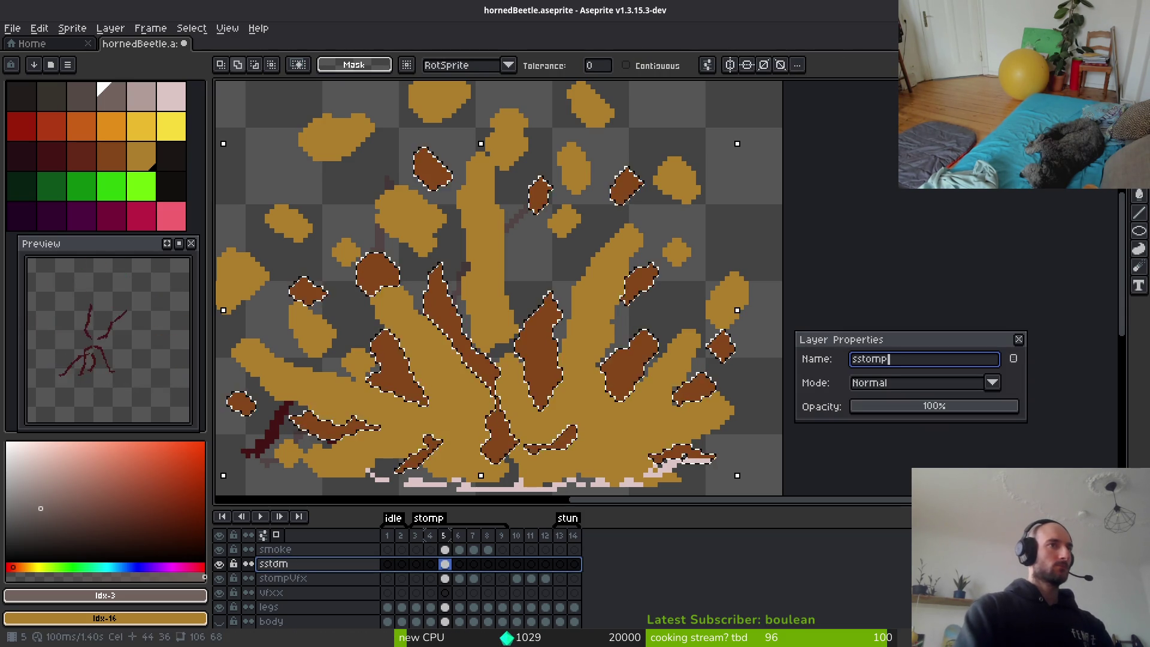
type("VfxBackground")
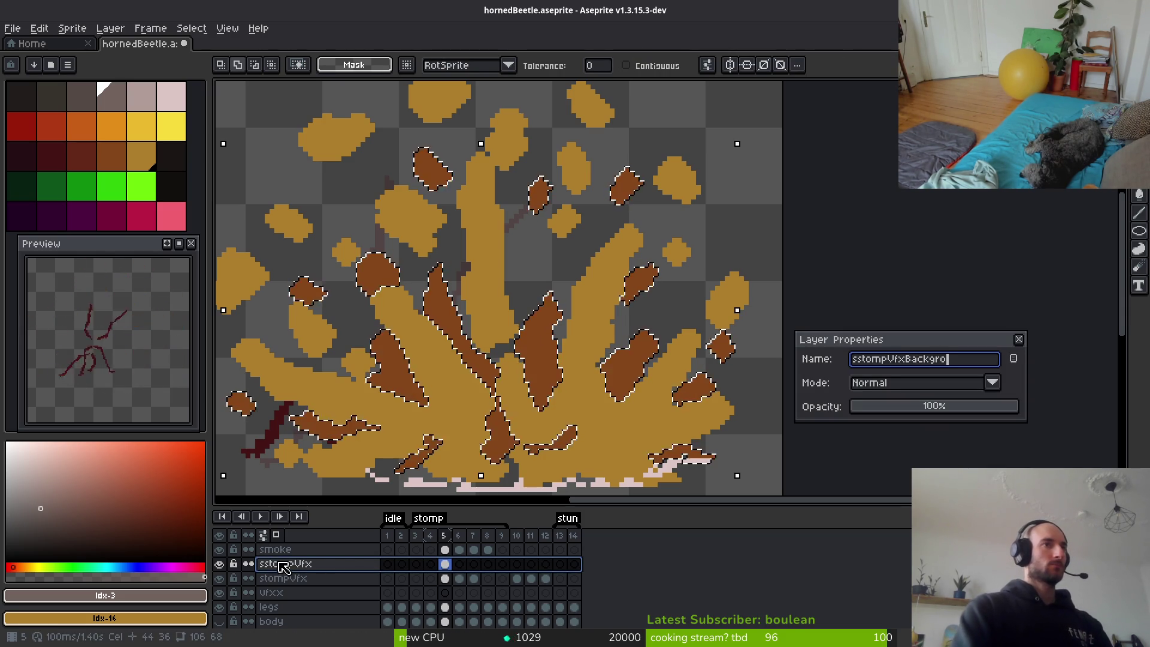
key("Return")
left_click_drag(284, 568, 328, 587)
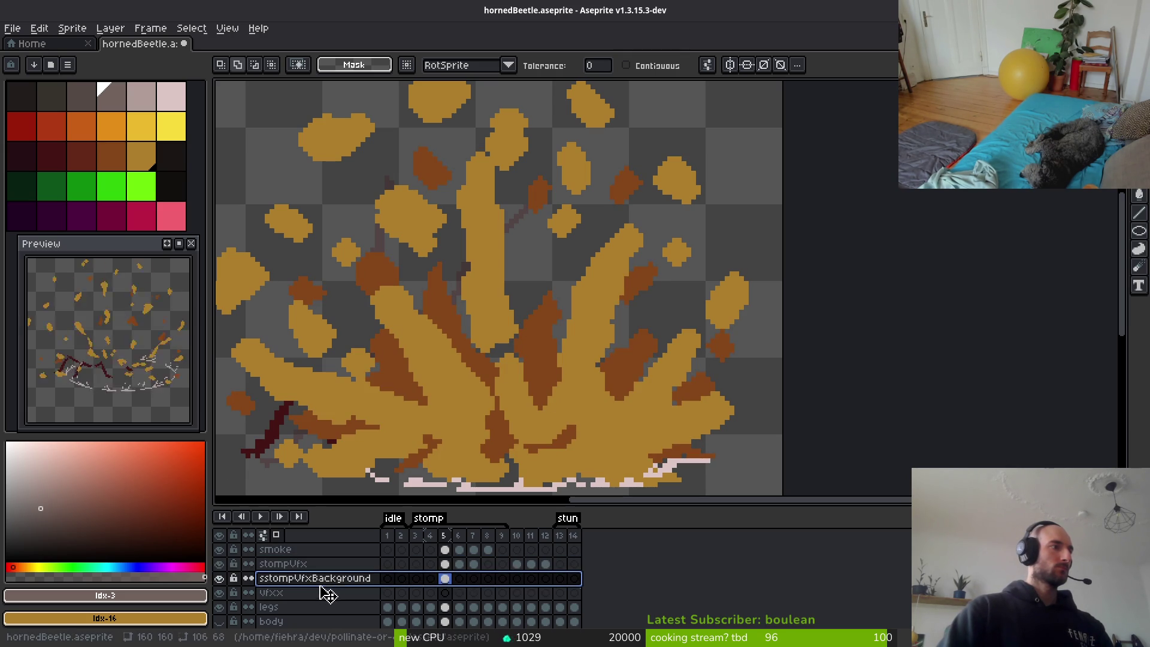
scroll(318, 568, "down", 1)
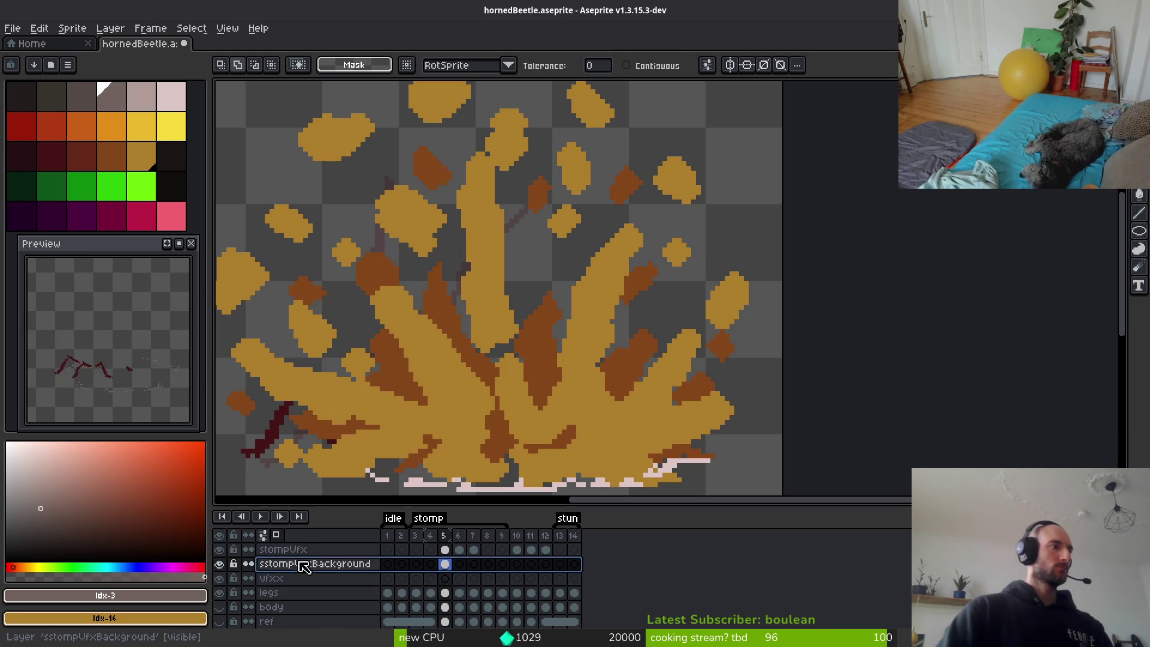
Correct the layer name to 'stompVfxBackground' by removing the extra s.
double_click(268, 566)
right_click(268, 566)
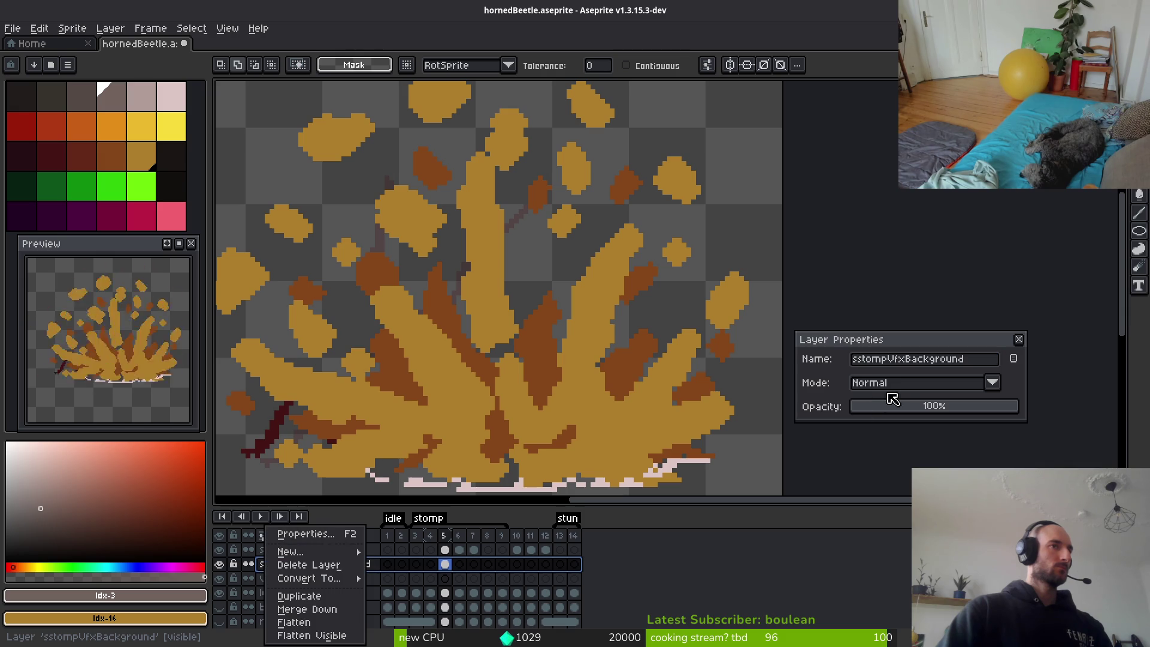
left_click(865, 363)
key("BackSpace")
key("Return")
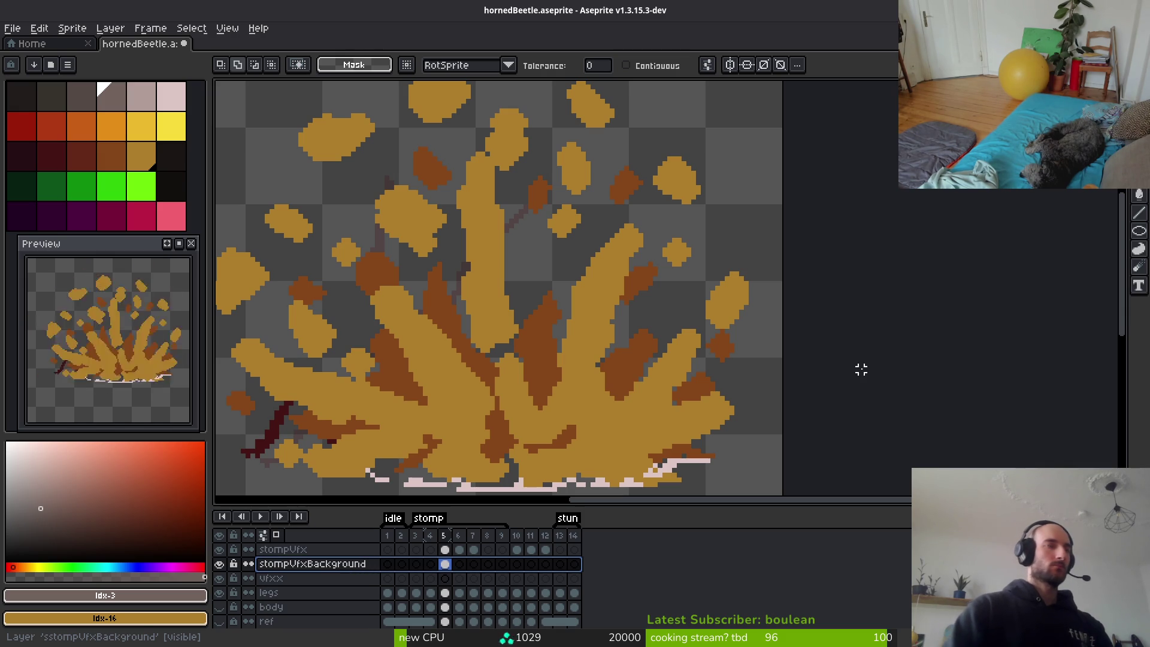
Move the vfxx layer above stompVfxBackground and pick yellow as the colour.
left_click(308, 580)
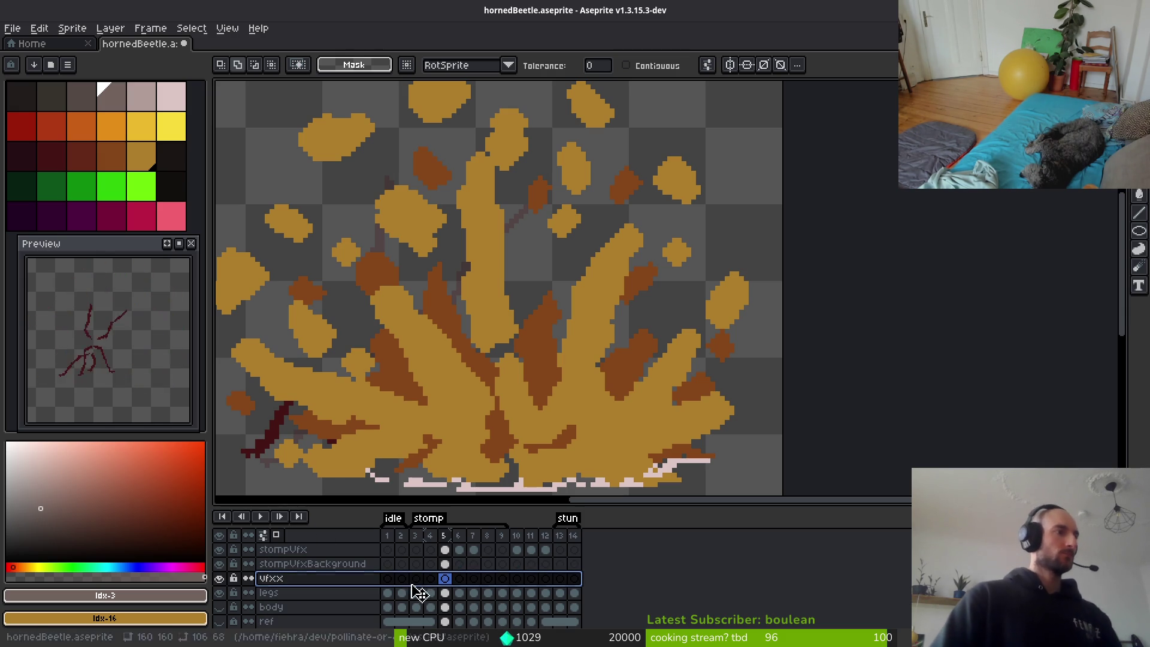
left_click_drag(338, 579, 347, 567)
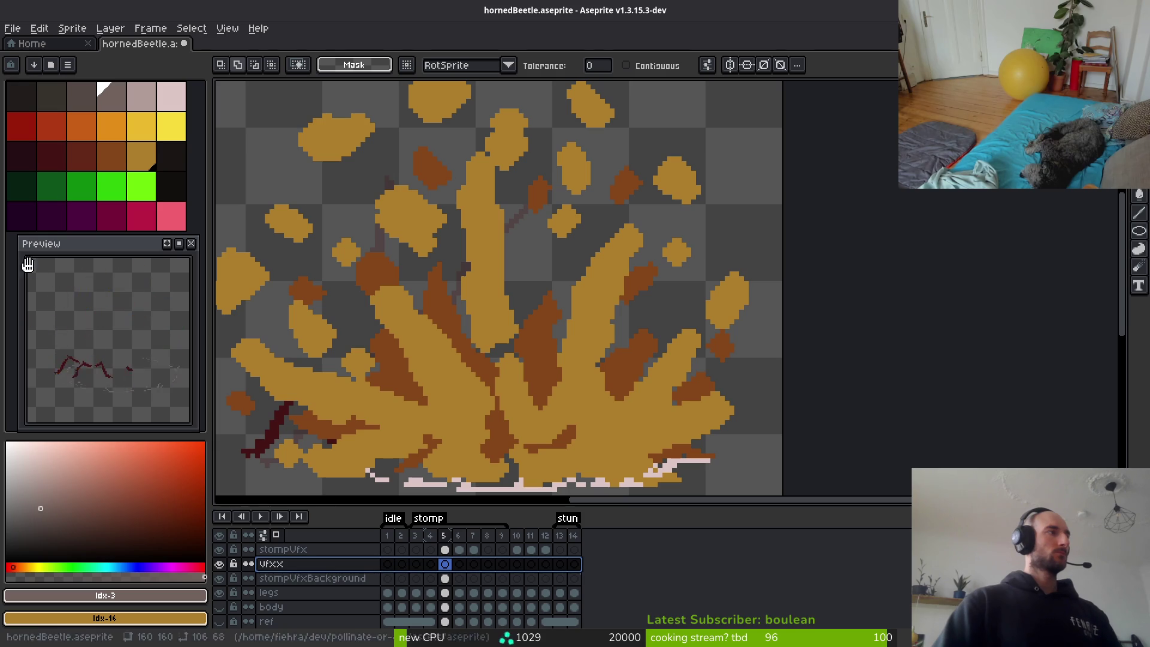
left_click(172, 126)
Draw a yellow circle outline over the splash with the Ellipse tool (Shift+R).
key("shift+r")
left_click_drag(565, 370, 726, 342)
scroll(727, 342, "down", 3)
scroll(617, 291, "up", 3)
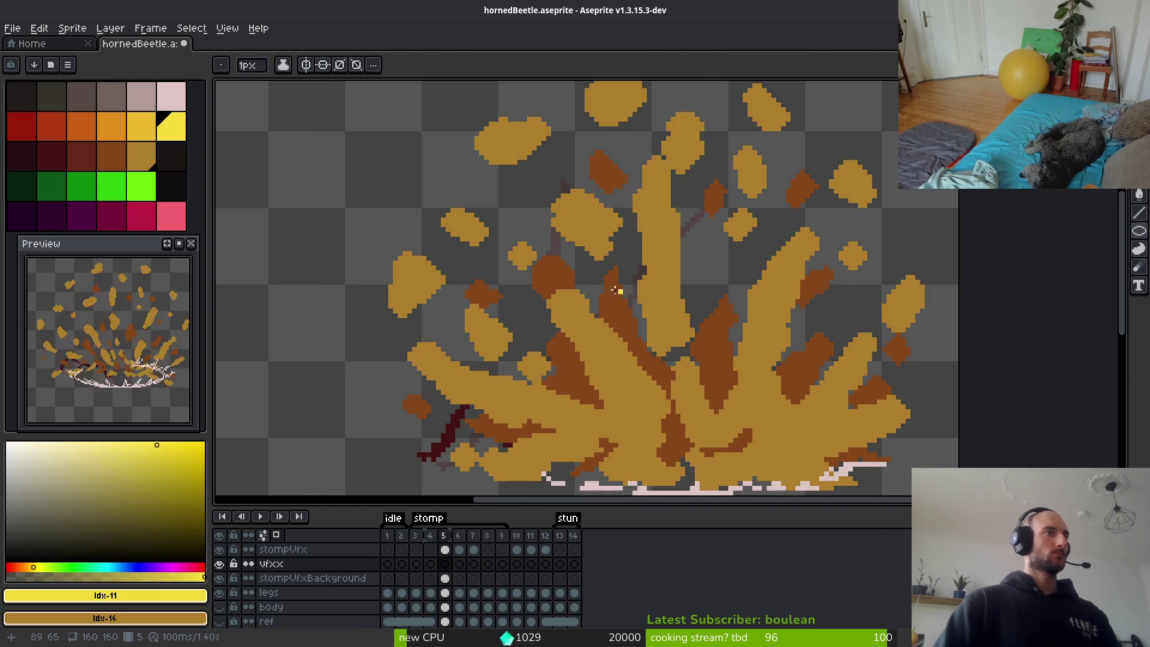
mouse_move(446, 127)
left_mouse_down()
mouse_move(824, 485)
mouse_move(856, 288)
mouse_move(807, 213)
left_mouse_up()
scroll(824, 485, "down", 1)
scroll(808, 213, "down", 3)
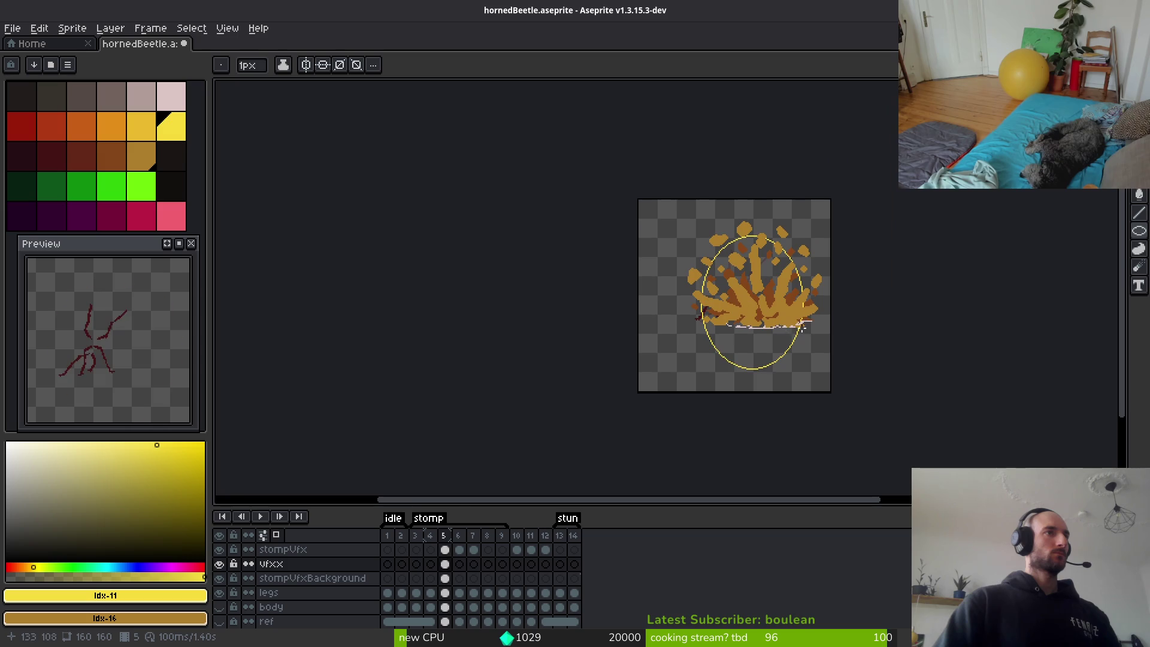
key("Escape")
scroll(539, 323, "up", 2)
left_click_drag(551, 363, 611, 280)
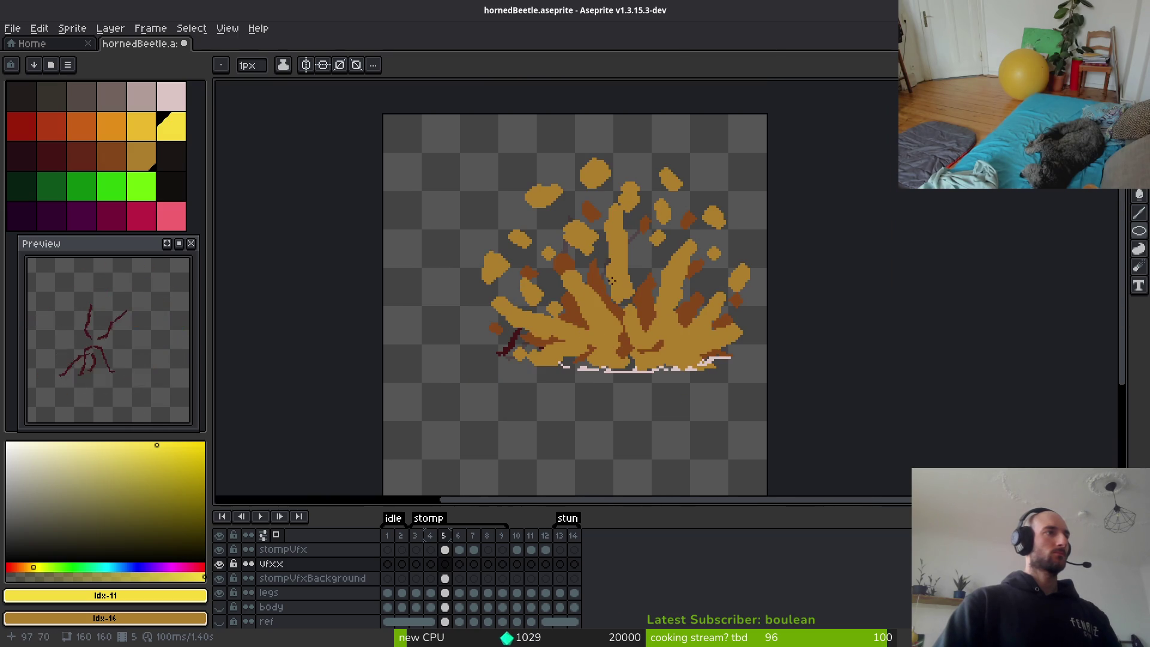
mouse_move(488, 177)
left_mouse_down()
mouse_move(686, 389)
mouse_move(711, 398)
mouse_move(681, 384)
left_mouse_up()
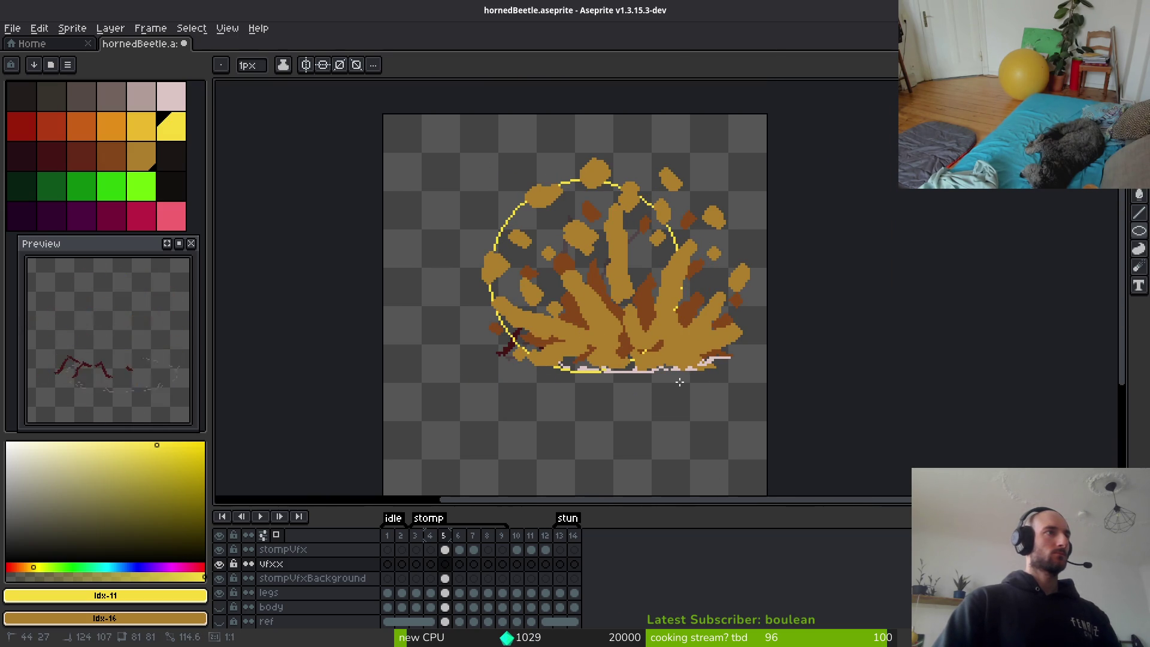
Select the circle, enlarge it to enclose the splash, and centre it.
key("m")
mouse_move(419, 137)
left_mouse_down()
mouse_move(659, 392)
mouse_move(772, 492)
left_mouse_up()
mouse_move(573, 344)
left_mouse_down()
mouse_move(603, 339)
mouse_move(607, 358)
mouse_move(599, 348)
left_mouse_up()
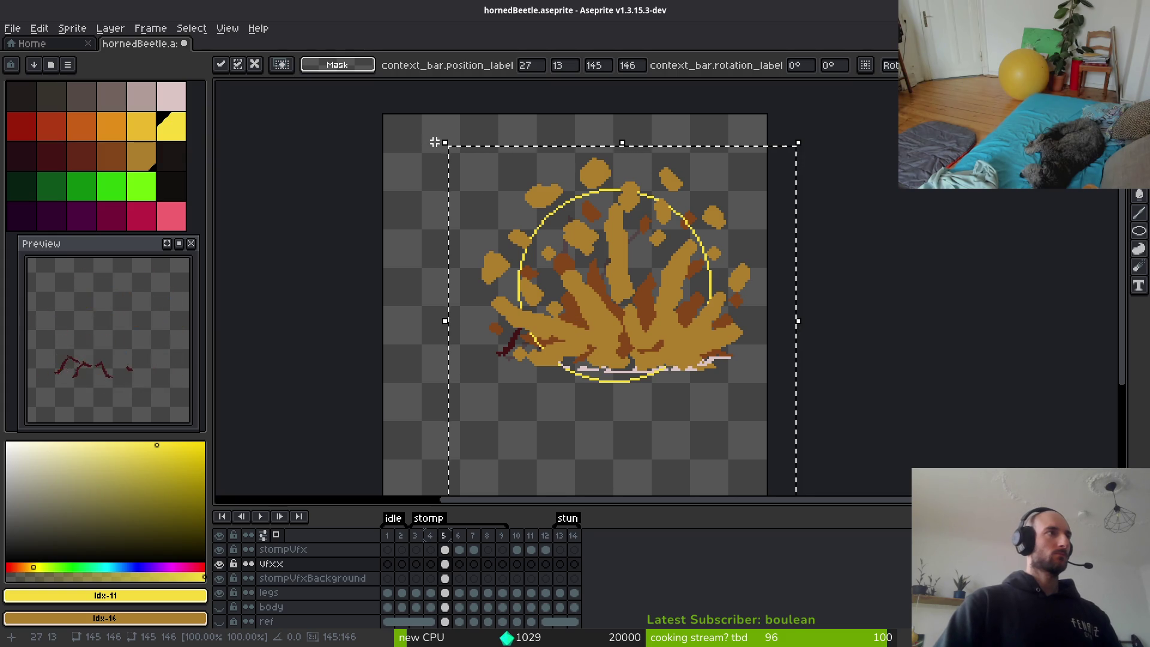
left_click_drag(435, 142, 399, 106)
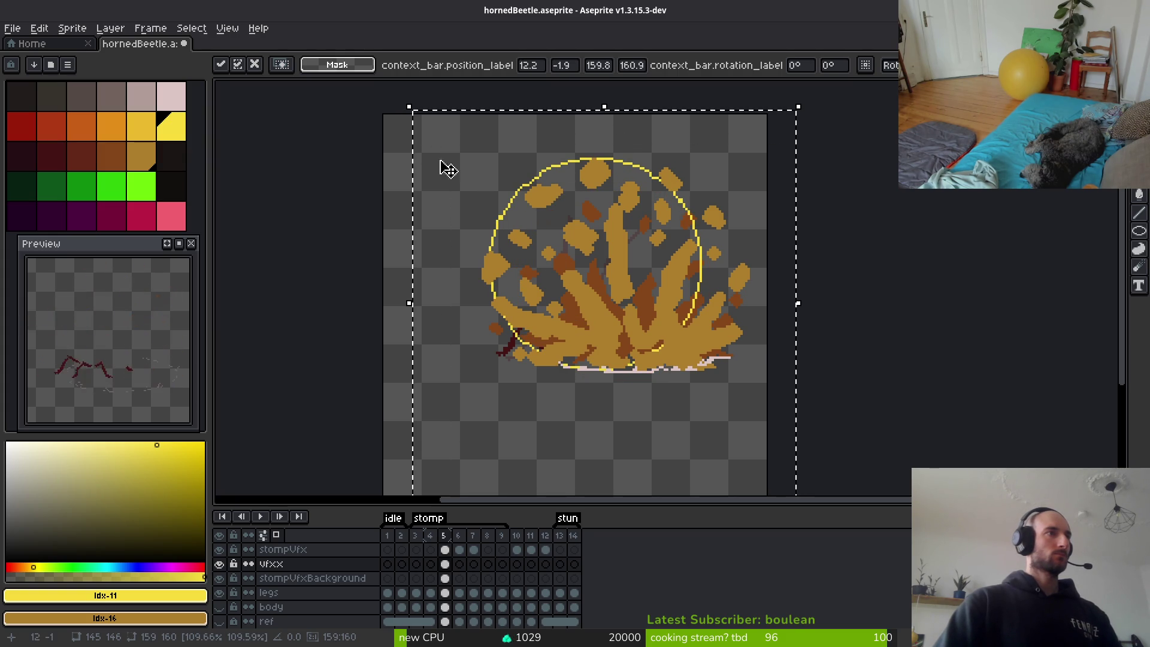
left_click_drag(593, 296, 617, 312)
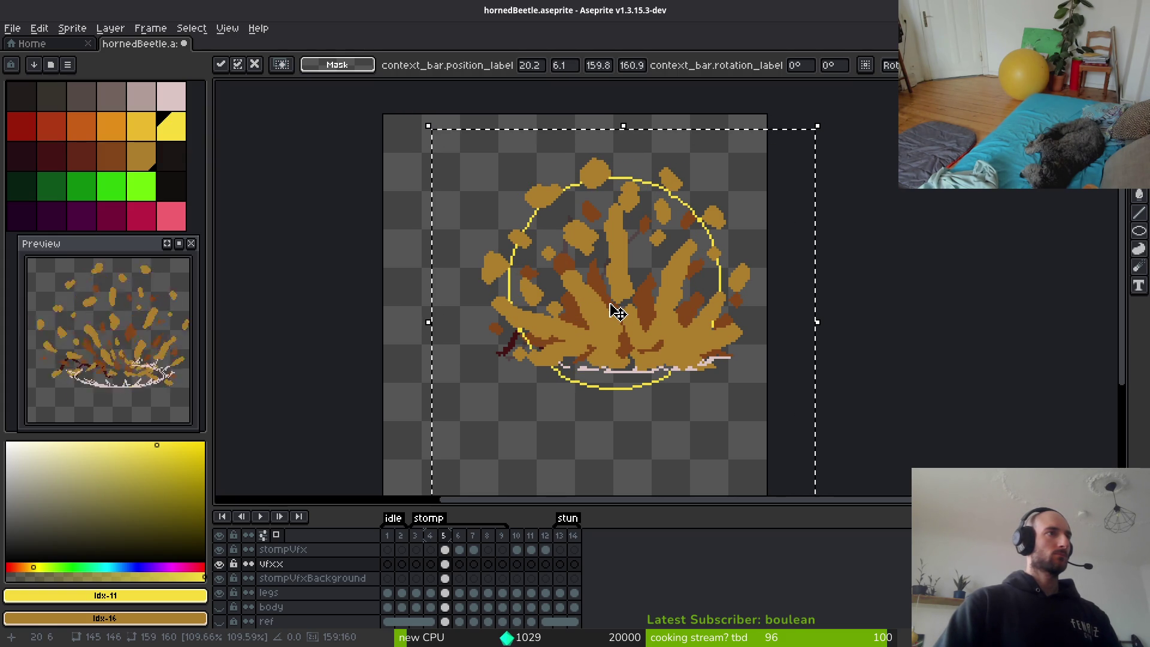
Fill the circle solid yellow, try scaling it up, then undo both the scale and the fill.
key("g")
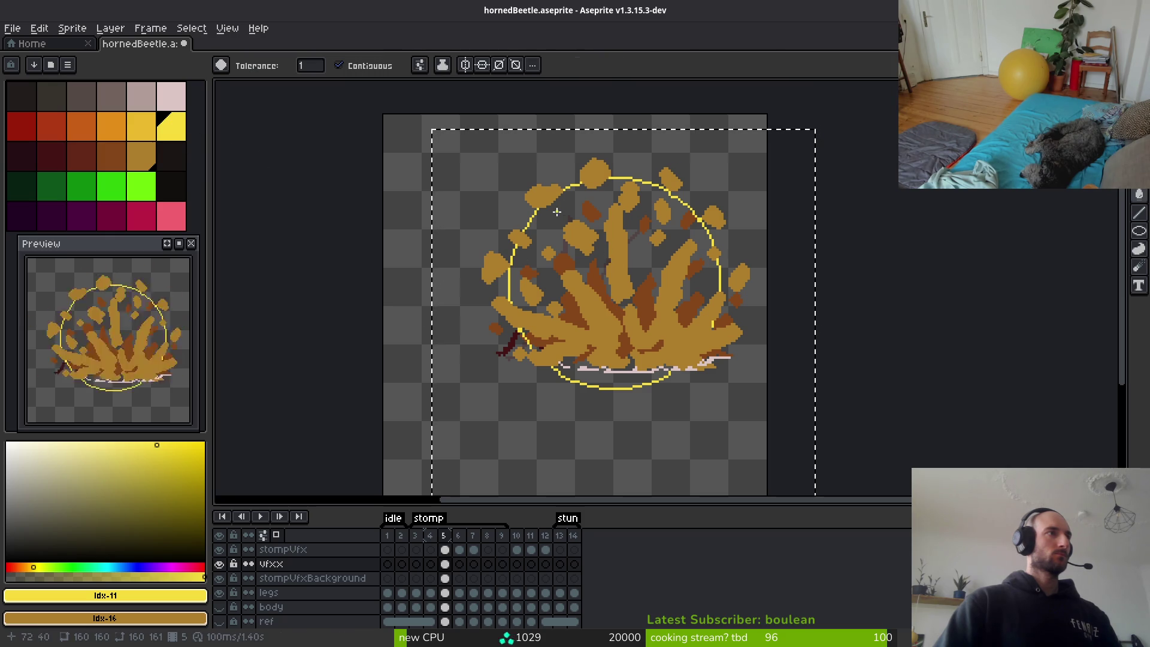
left_click(605, 384)
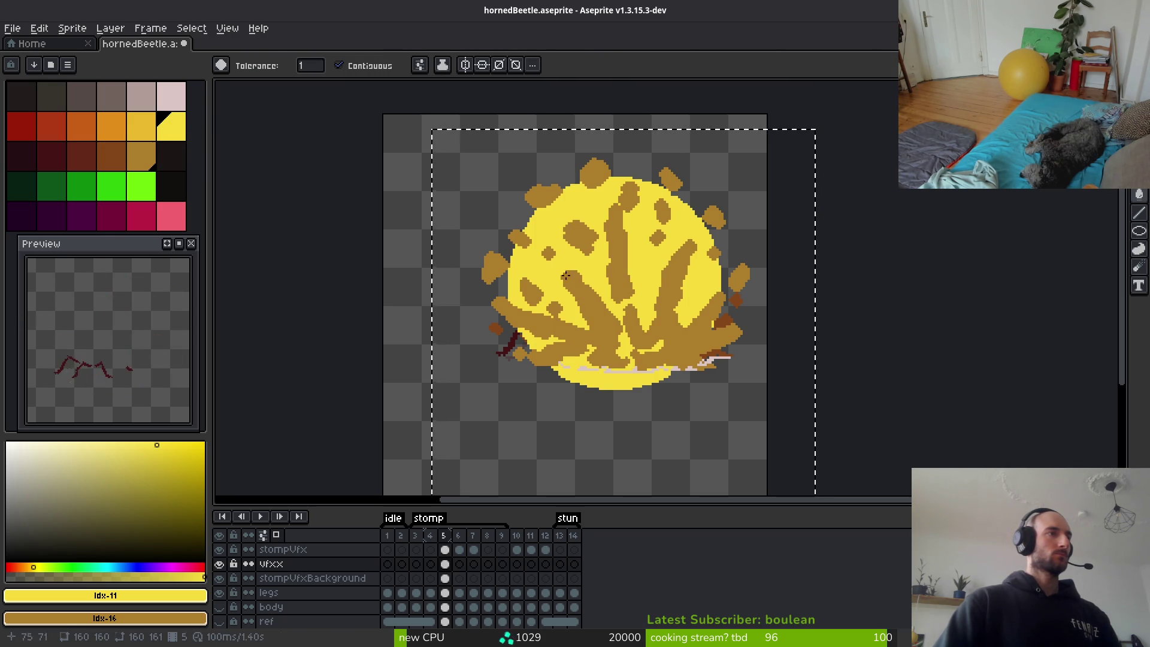
key("v")
key("ctrl+d")
key("w")
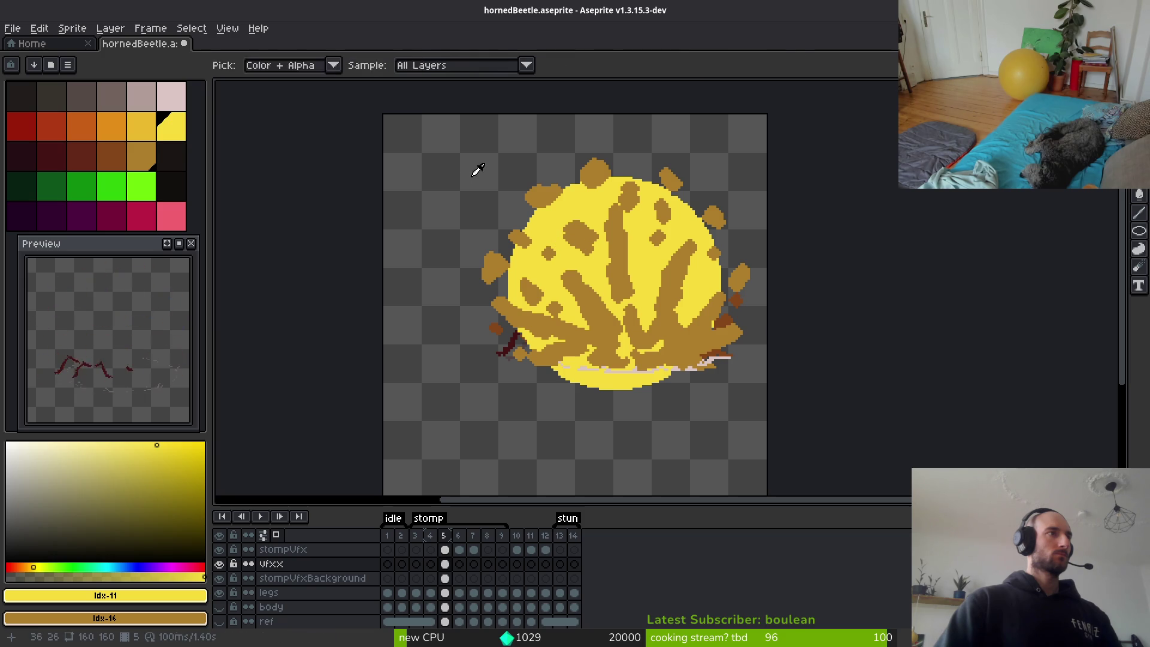
key("m")
left_click_drag(469, 161, 769, 442)
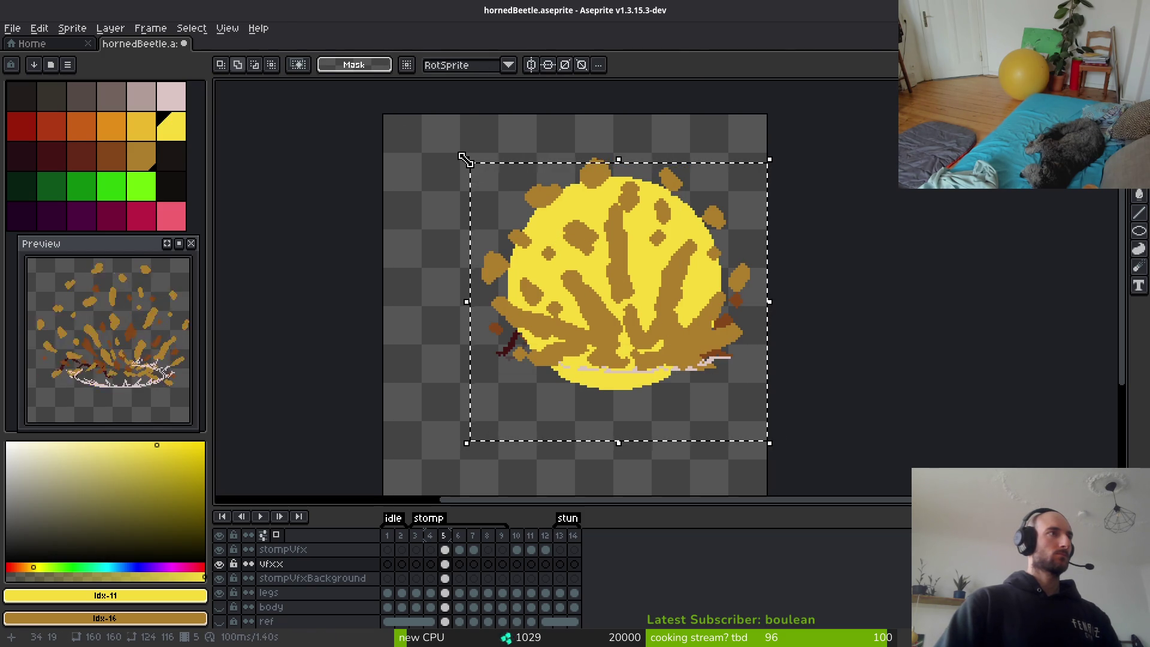
mouse_move(466, 160)
left_mouse_down()
mouse_move(449, 128)
mouse_move(401, 104)
left_mouse_up()
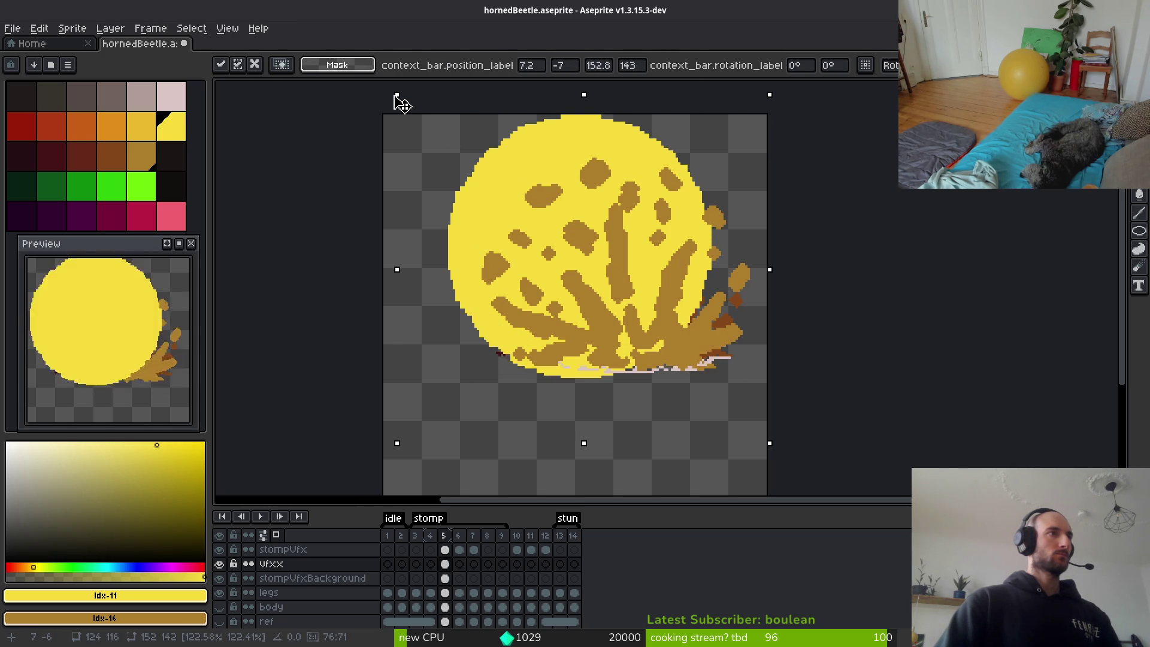
key("ctrl+z")
key("ctrl+z")
key("ctrl+z")
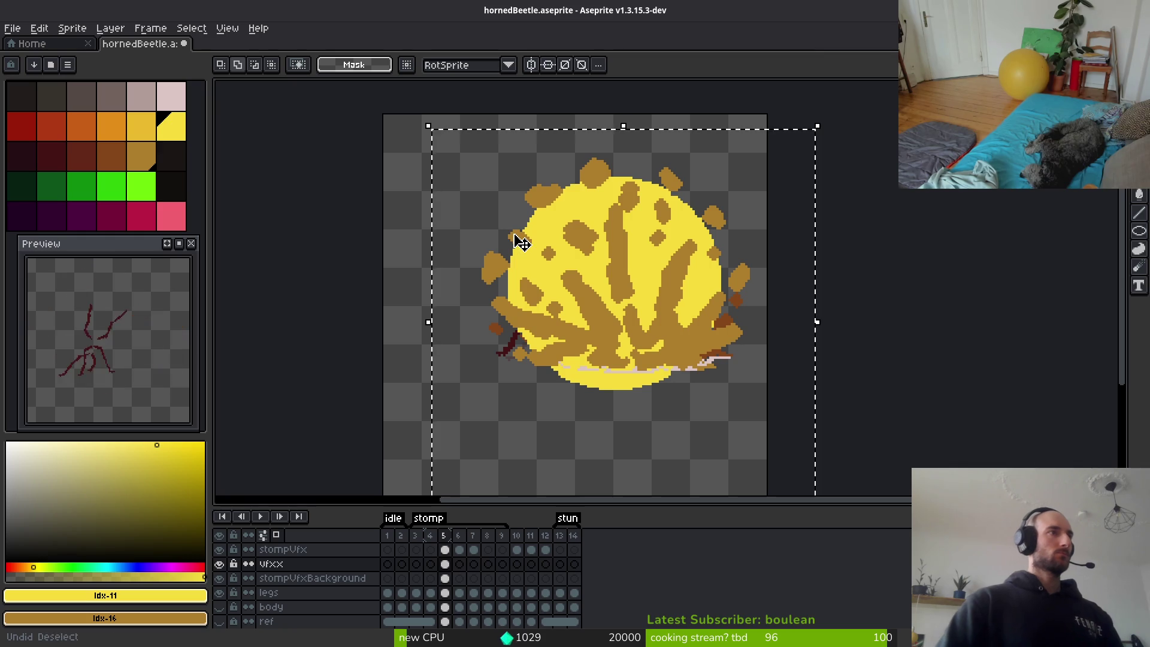
key("ctrl+z")
key("ctrl+z")
key("ctrl+z")
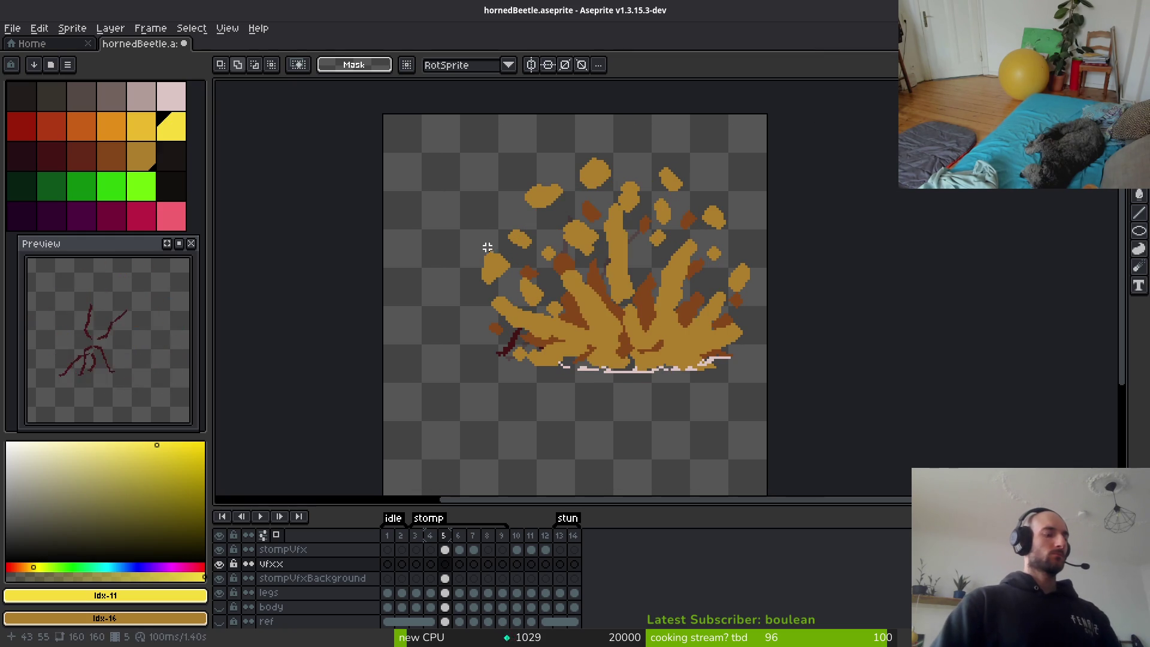
Draw a larger yellow ellipse around the splash, shift it down-right, then discard it.
key("u")
mouse_move(441, 121)
left_mouse_down()
mouse_move(739, 398)
mouse_move(751, 446)
mouse_move(727, 420)
left_mouse_up()
key("v")
key("ctrl+a")
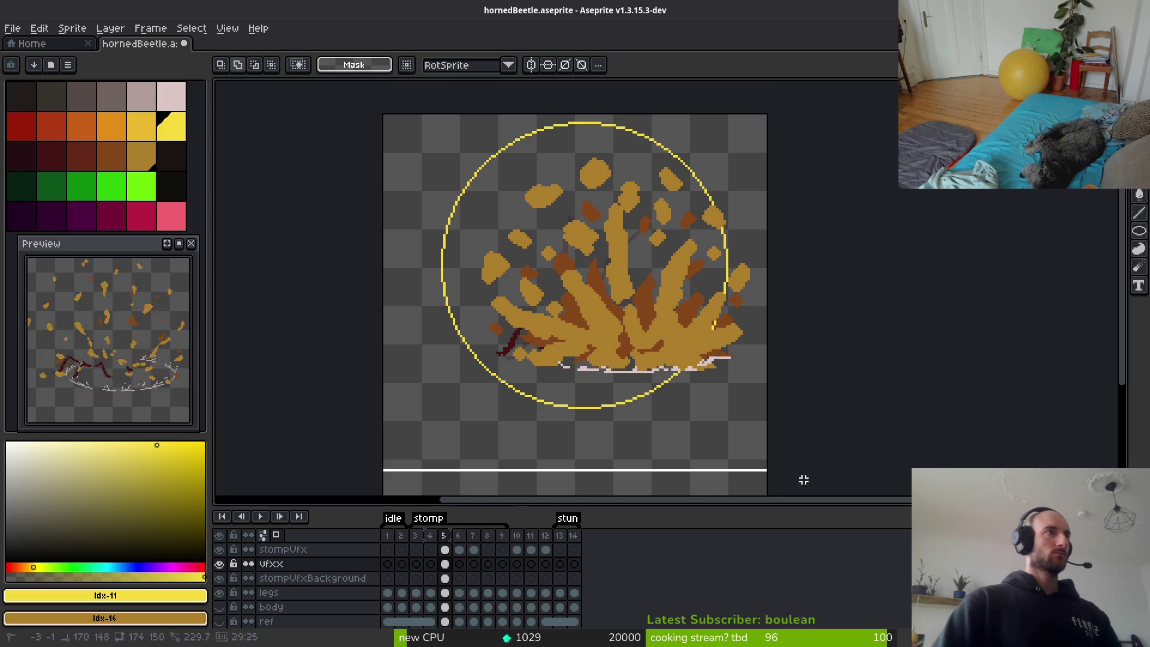
left_click_drag(623, 330, 657, 368)
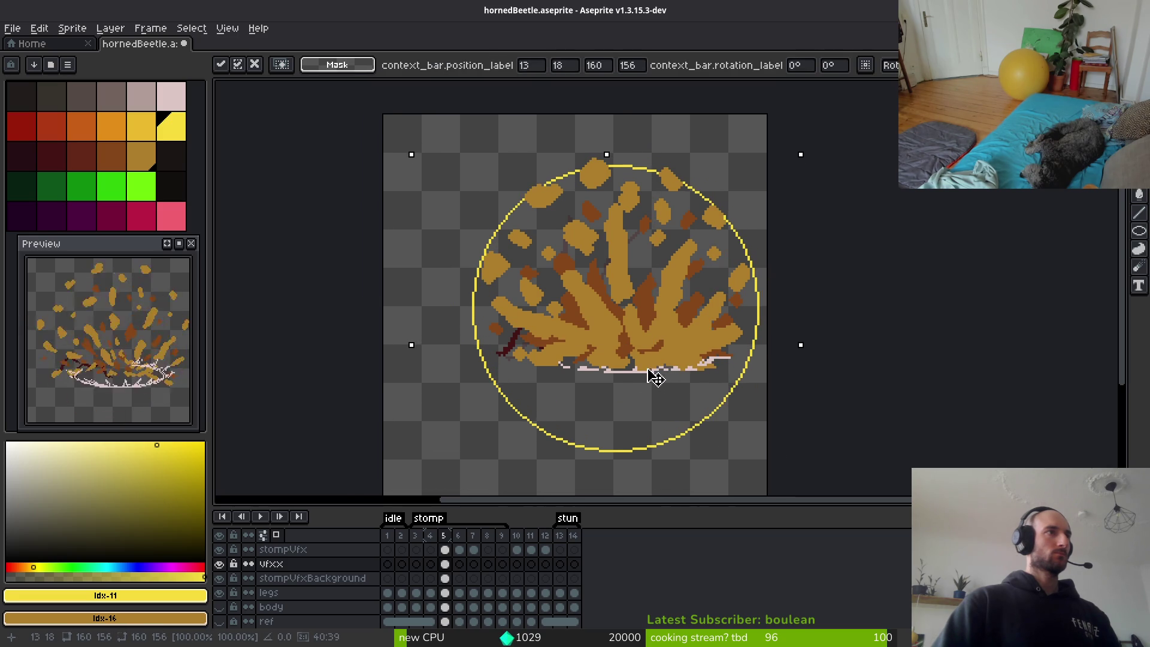
key("Left")
key("Return")
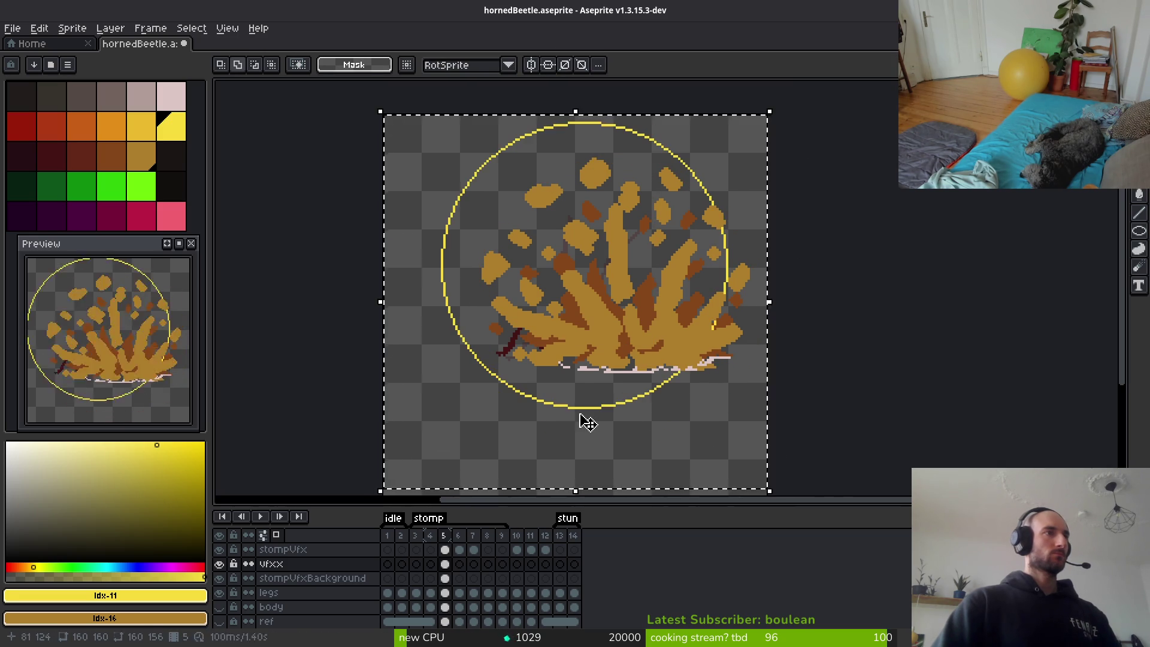
scroll(595, 406, "down", 3)
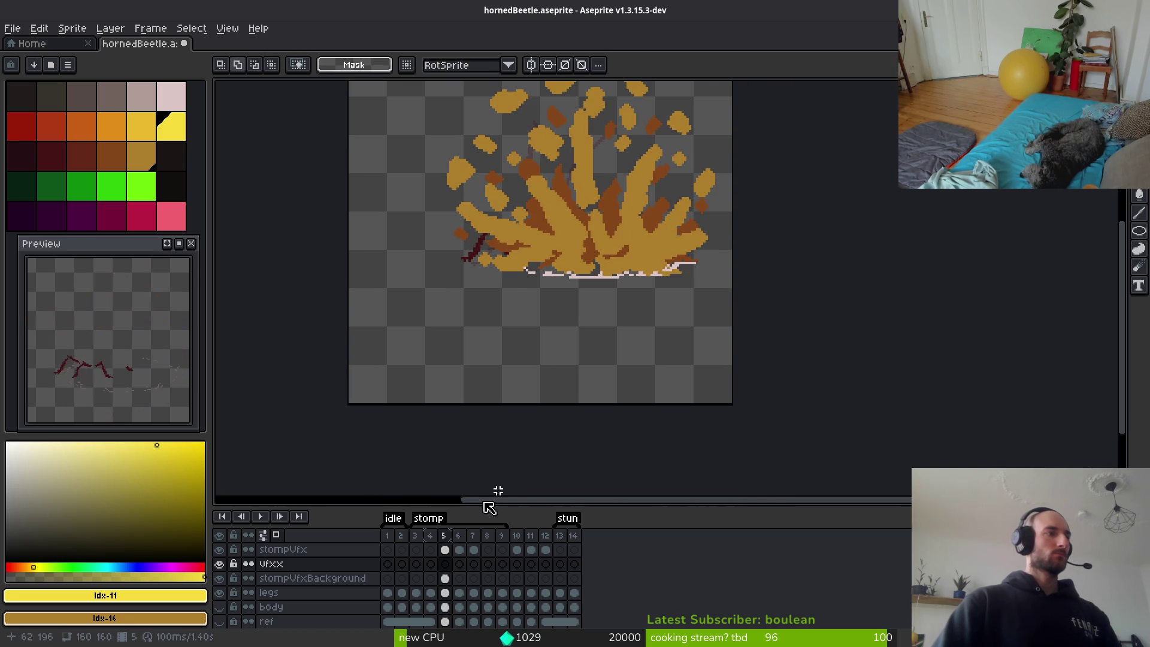
Show the ref layer and magic-wand select the green circle on its frame 5 to copy it.
left_click(219, 621)
scroll(549, 371, "up", 1)
scroll(549, 371, "up", 2)
key("i")
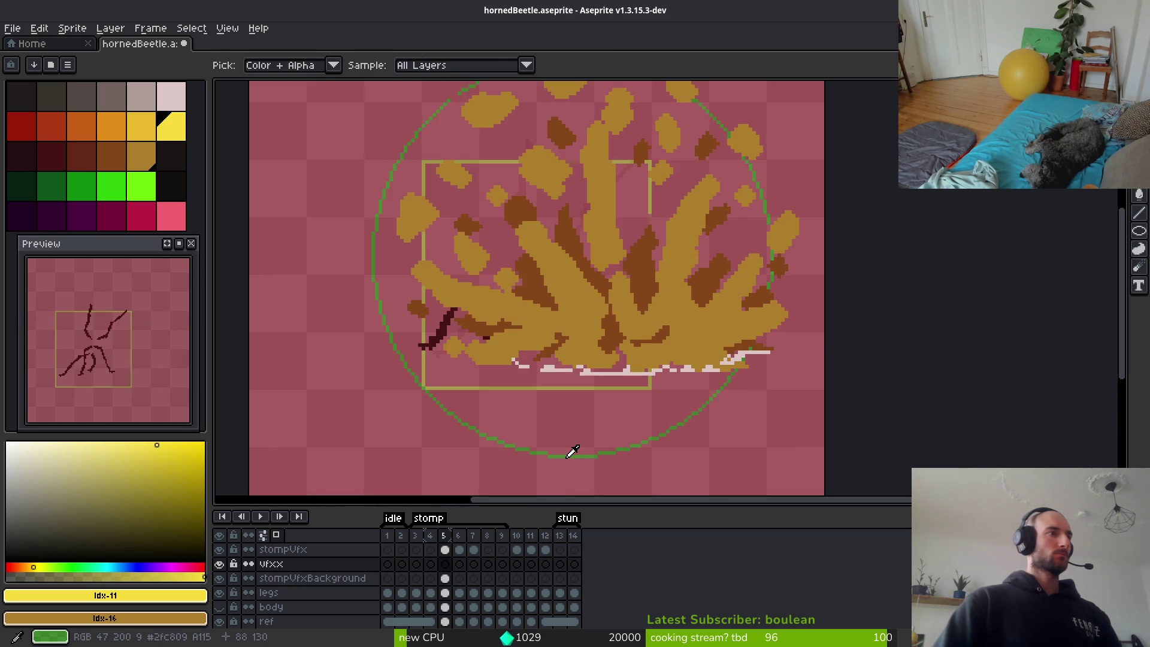
key("m")
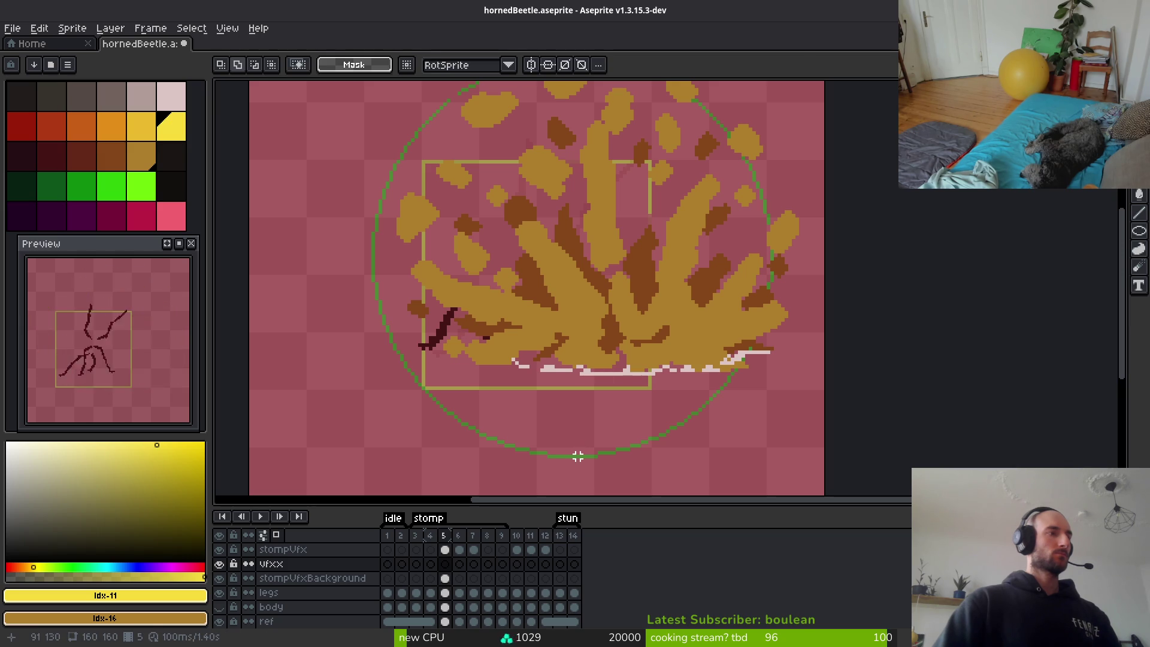
key("w")
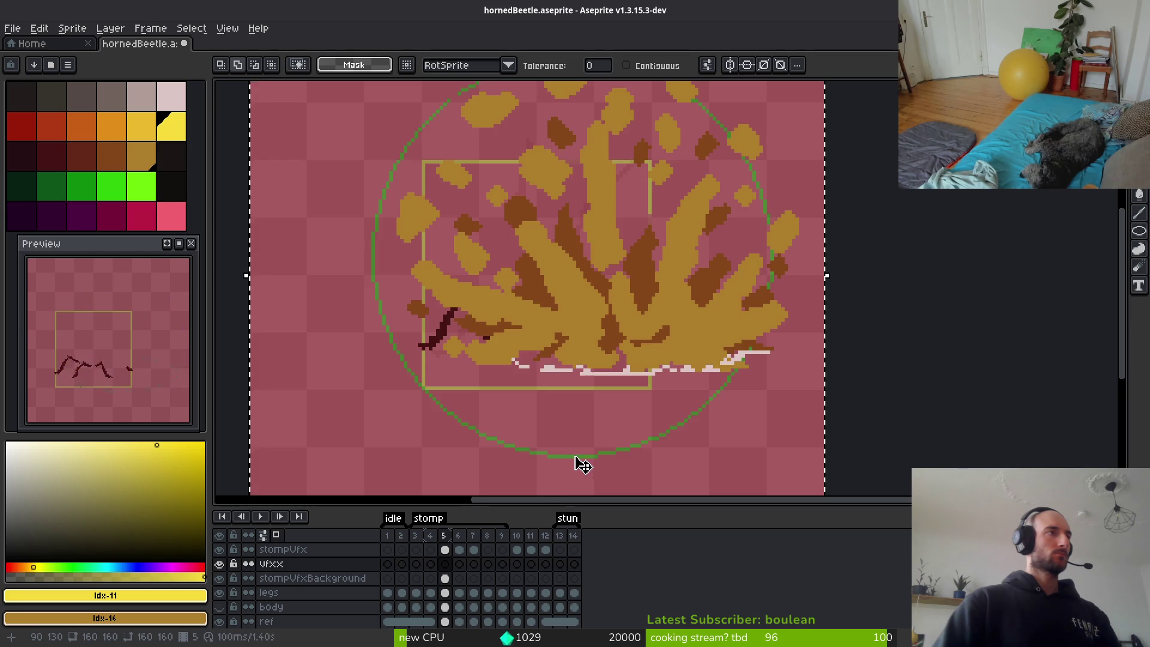
scroll(577, 459, "down", 1)
left_click(444, 621)
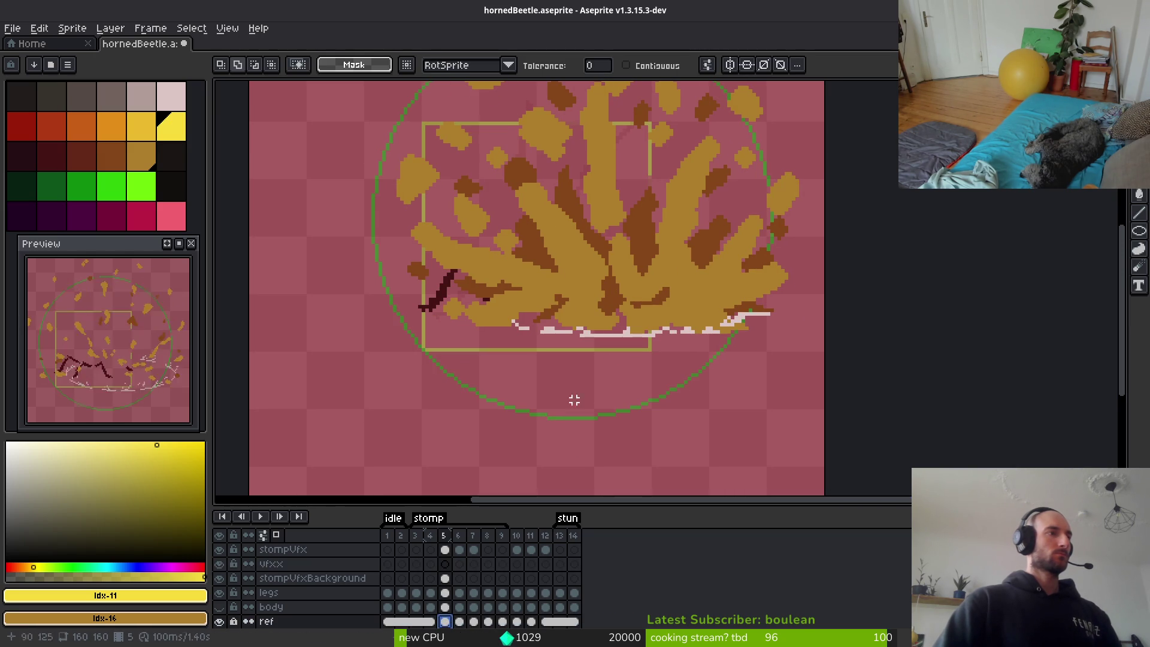
scroll(584, 458, "up", 4)
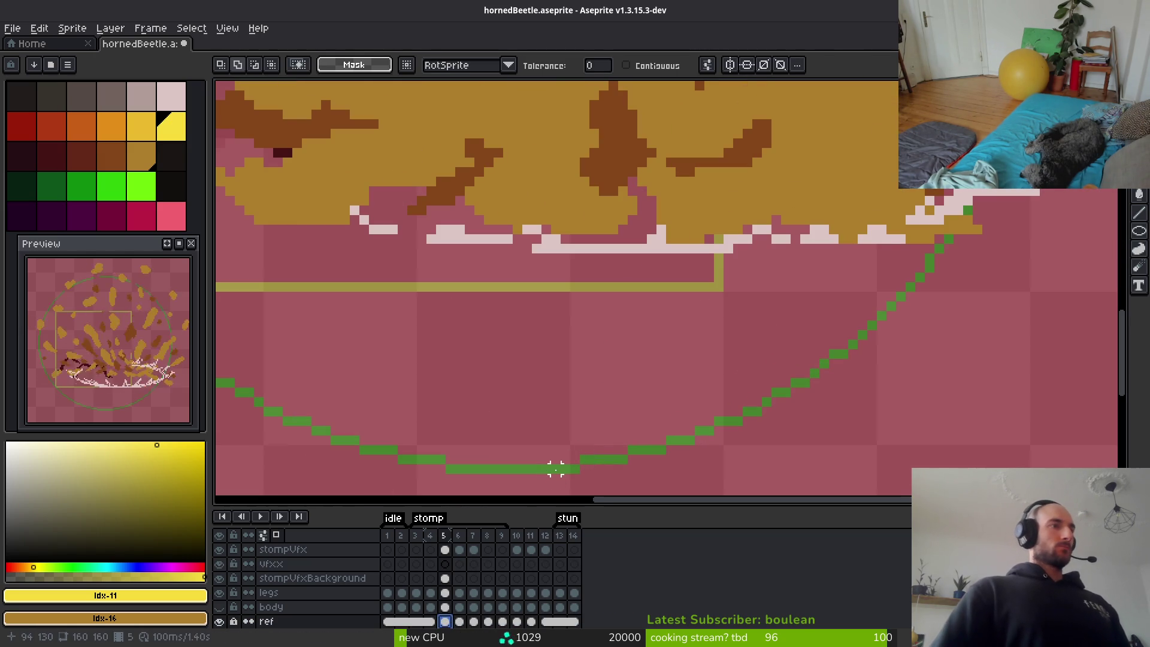
scroll(453, 624, "down", 1)
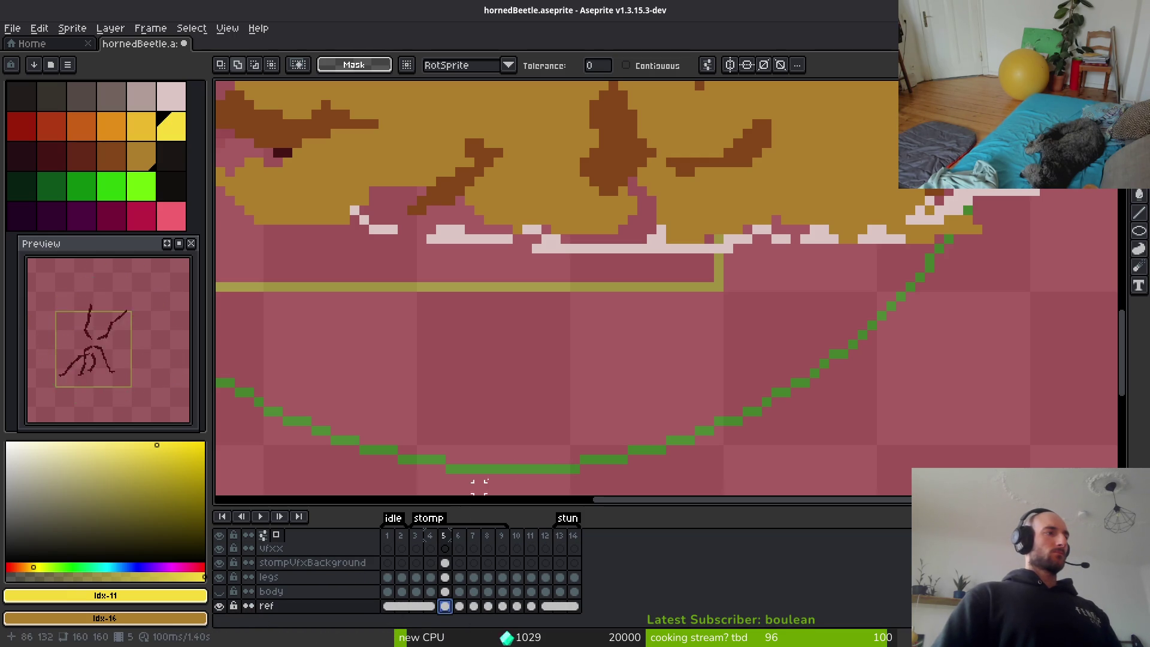
left_click(508, 469)
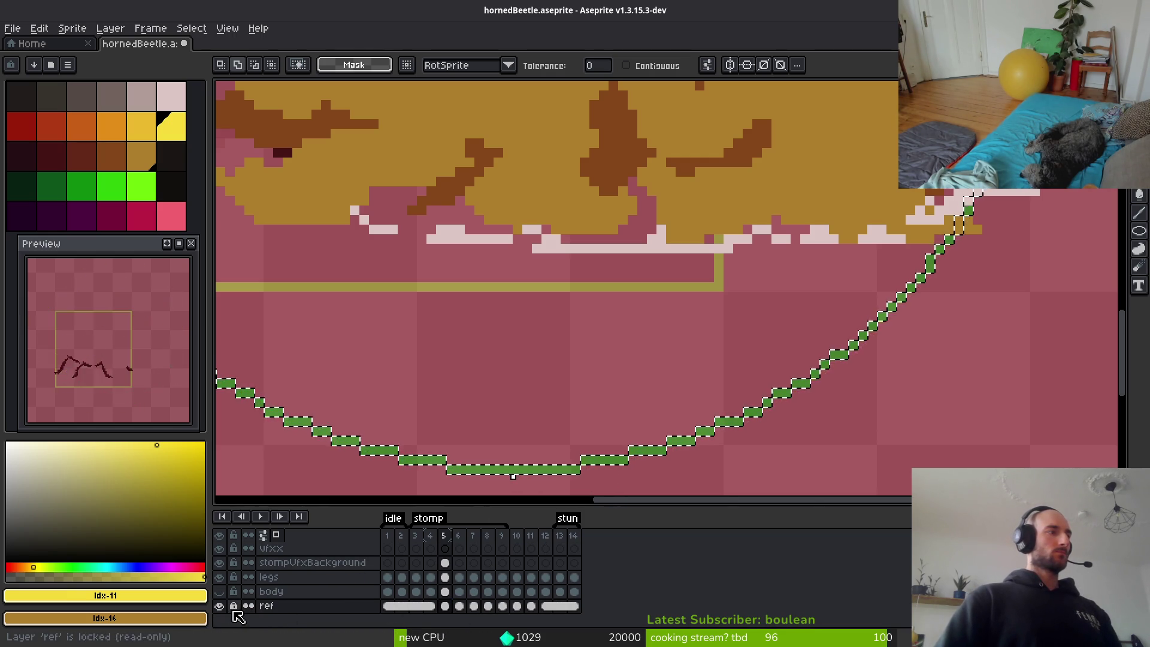
key("ctrl+d")
Hide ref and paste the green circle onto vfxx frame 5, moved up-right around the burst.
left_click(445, 548)
scroll(252, 584, "up", 2)
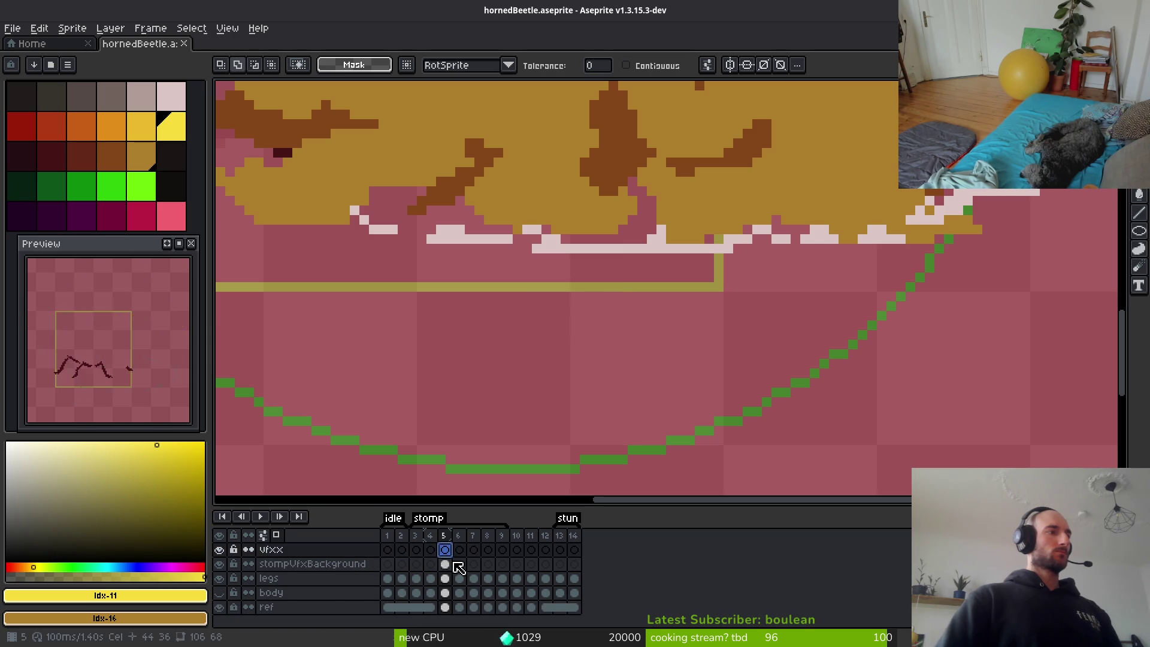
scroll(242, 593, "down", 2)
left_click(220, 606)
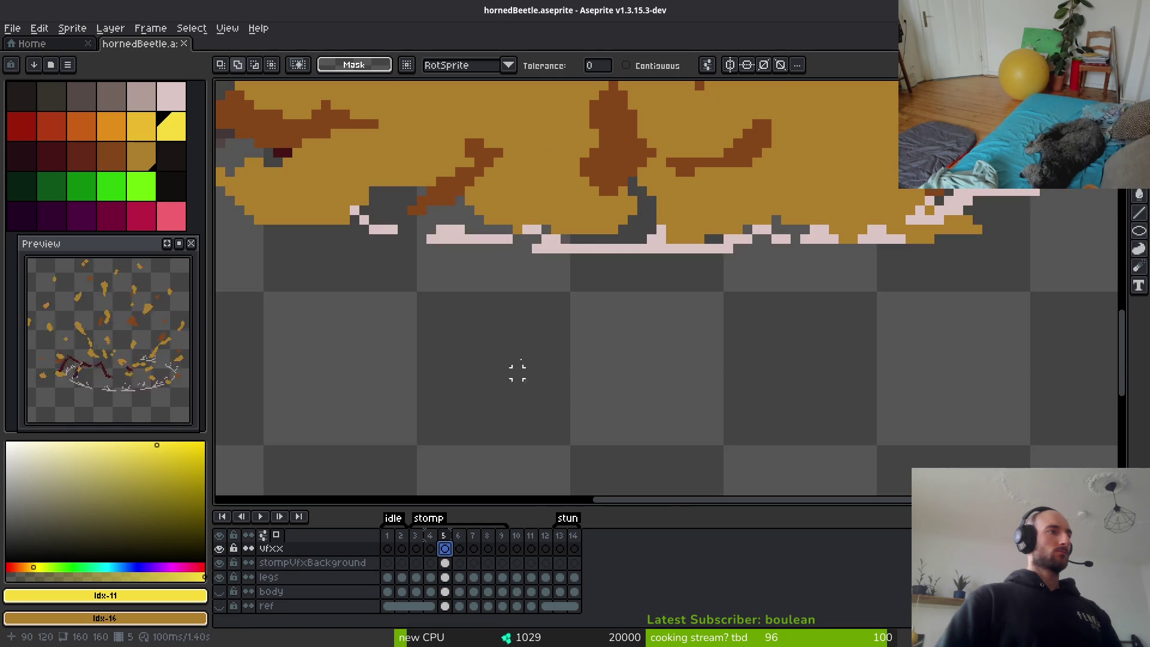
scroll(554, 358, "down", 1)
key("ctrl+t")
scroll(551, 328, "down", 3)
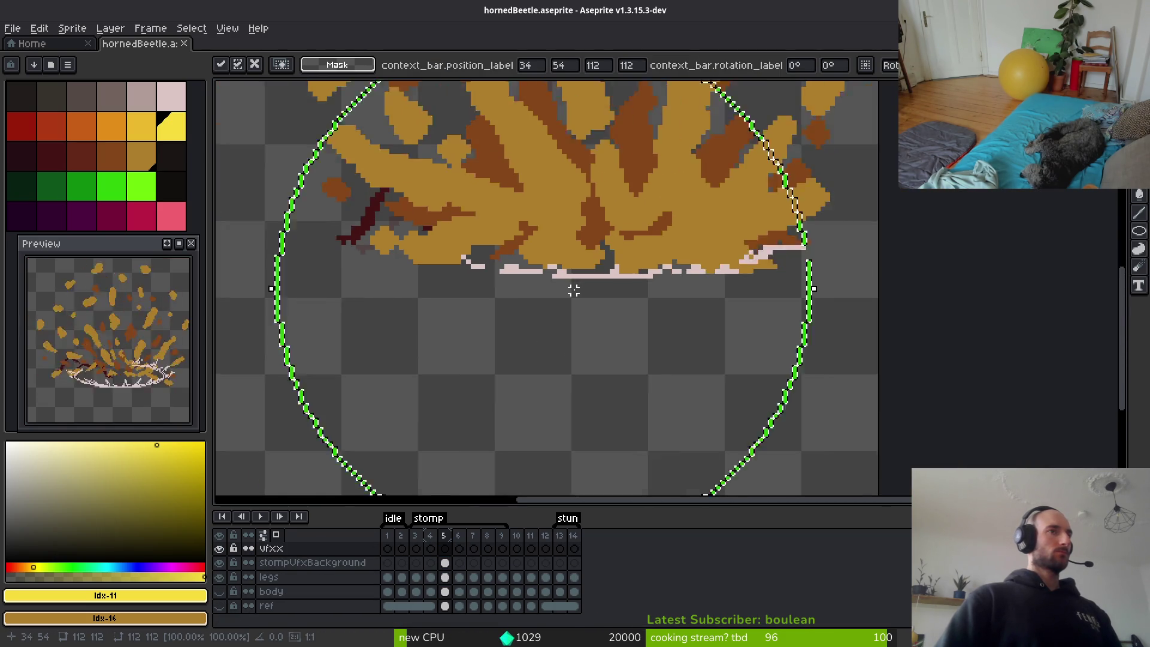
left_click_drag(563, 348, 569, 360)
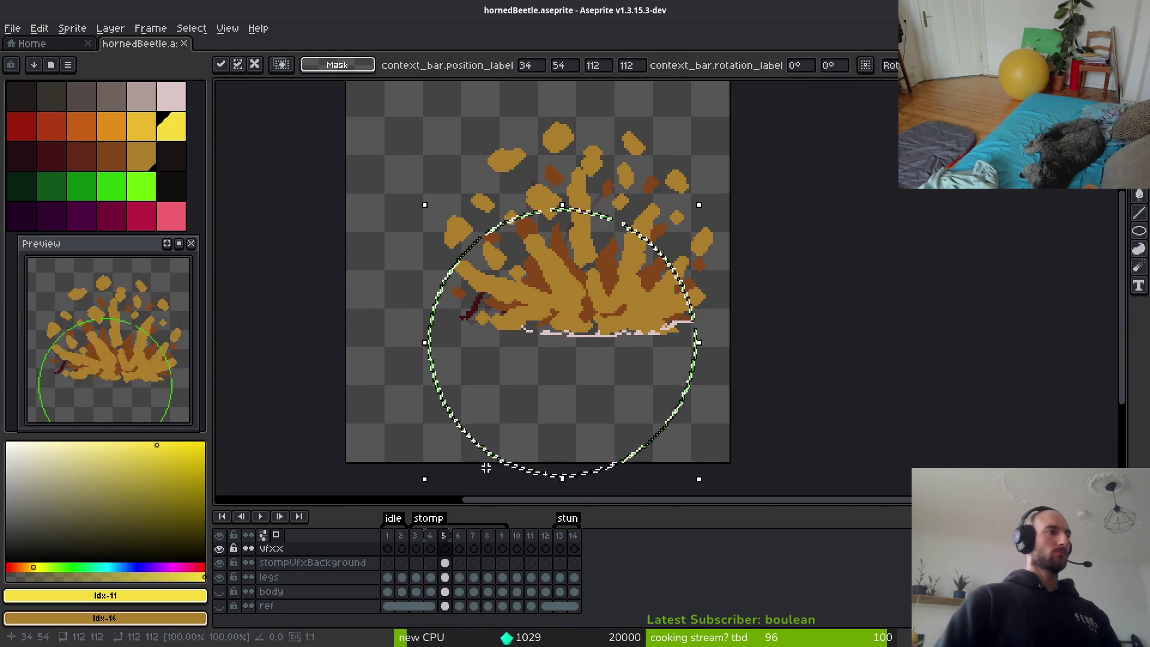
mouse_move(477, 446)
left_mouse_down()
mouse_move(477, 392)
mouse_move(495, 357)
left_mouse_up()
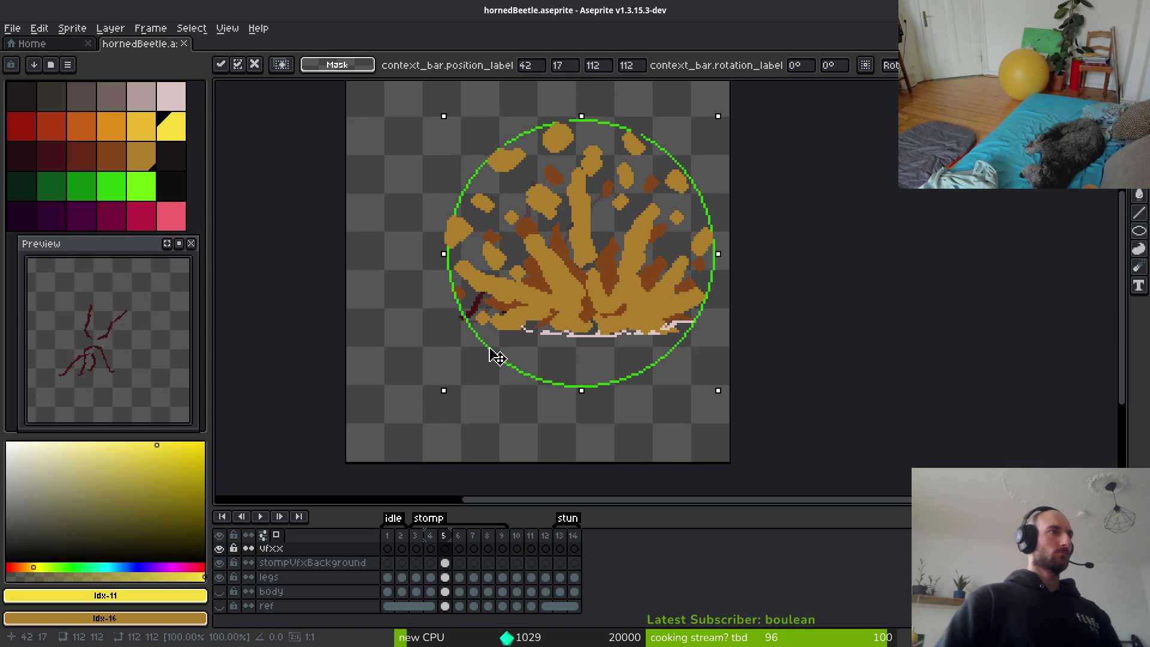
key("Return")
scroll(567, 375, "up", 2)
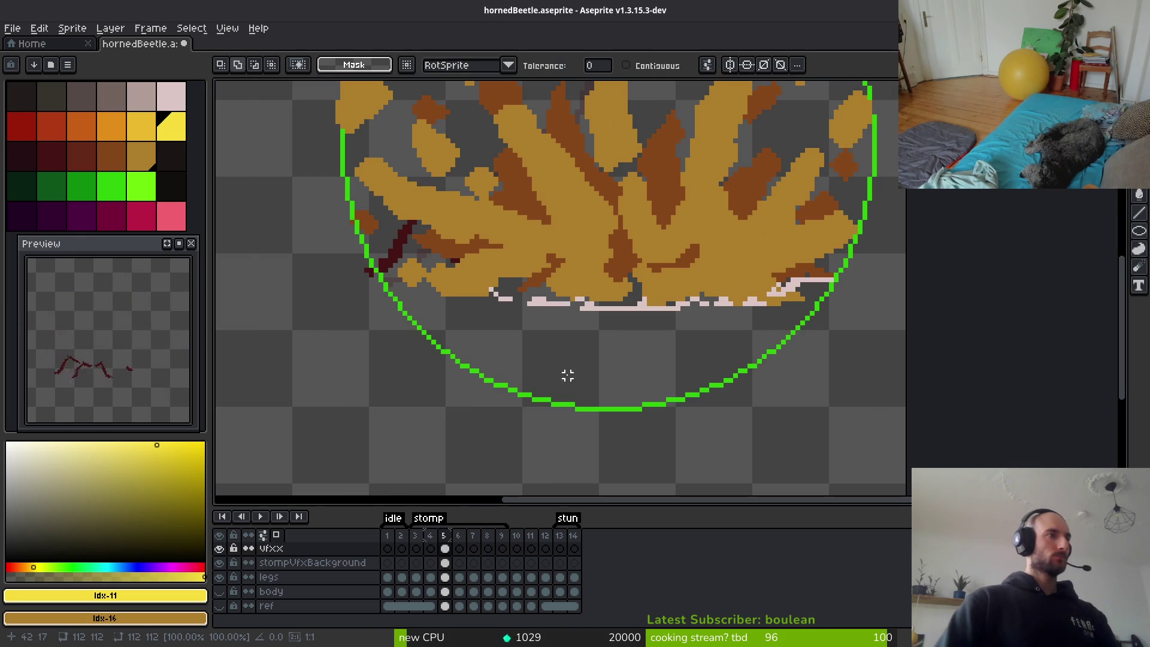
scroll(562, 349, "down", 2)
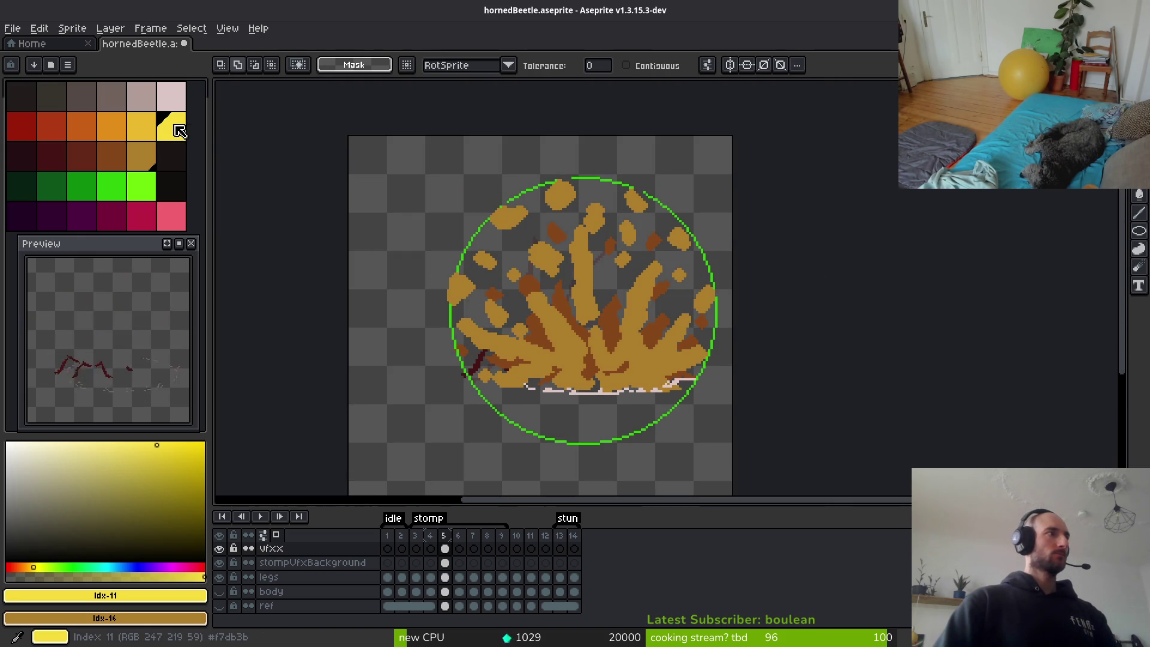
left_click(180, 132)
scroll(537, 192, "up", 2)
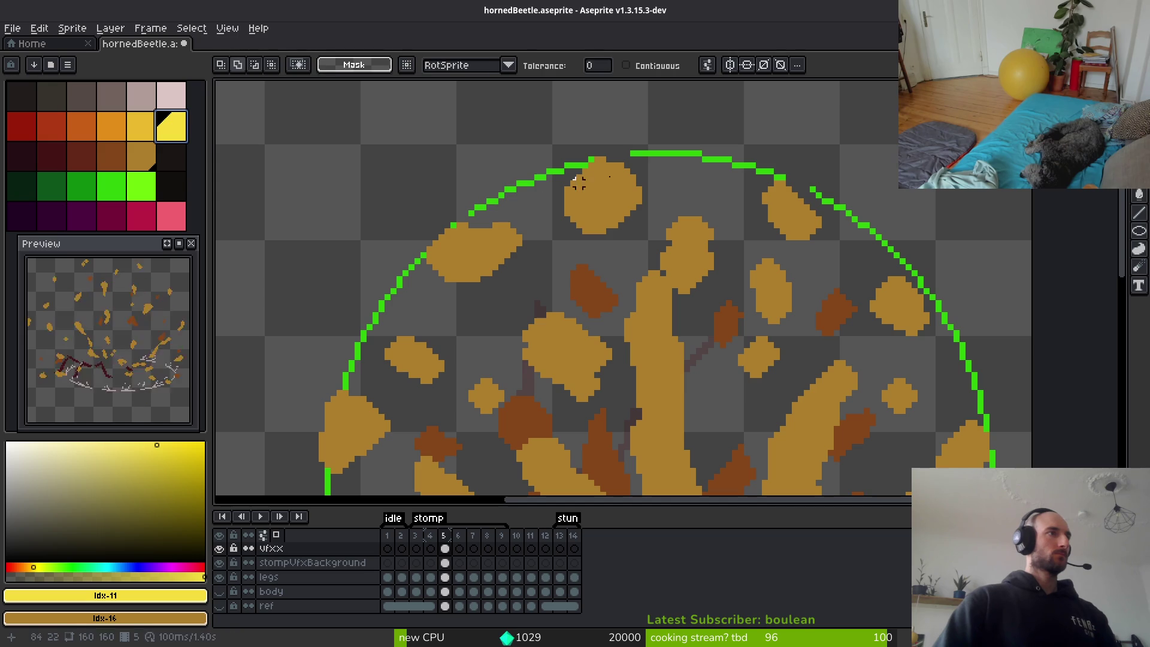
Replace the circle's green with yellow and hide the stompVfxBackground and stompVfx layers.
key("i")
left_click(652, 153)
right_click(172, 131)
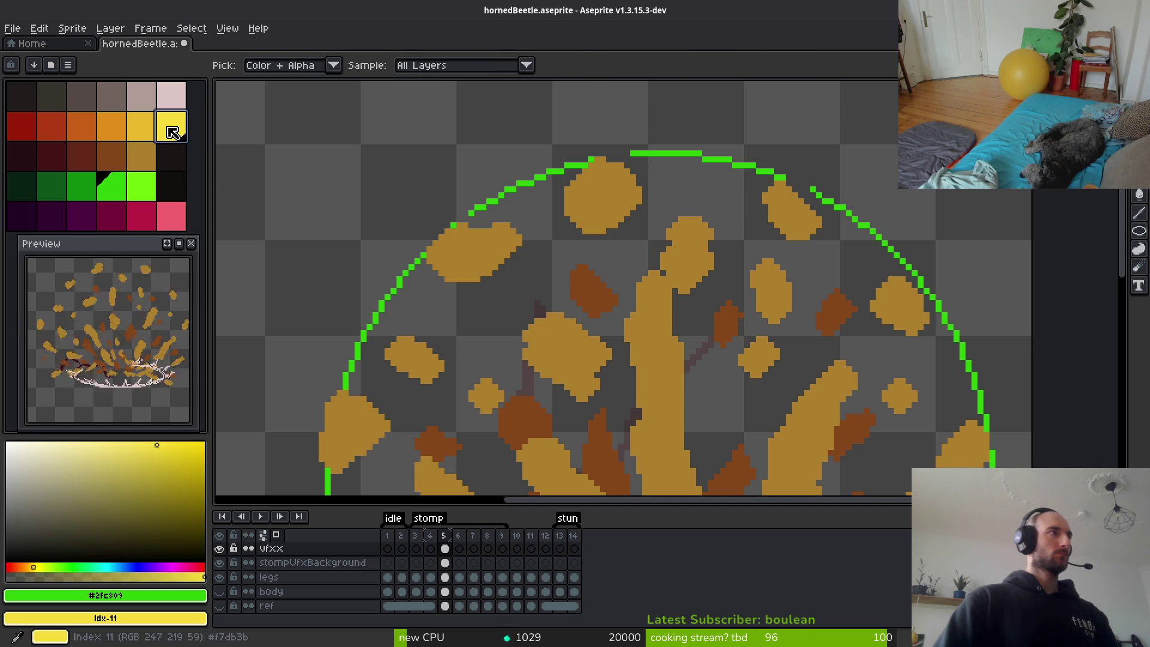
key("shift+r")
left_click(377, 107)
key("w")
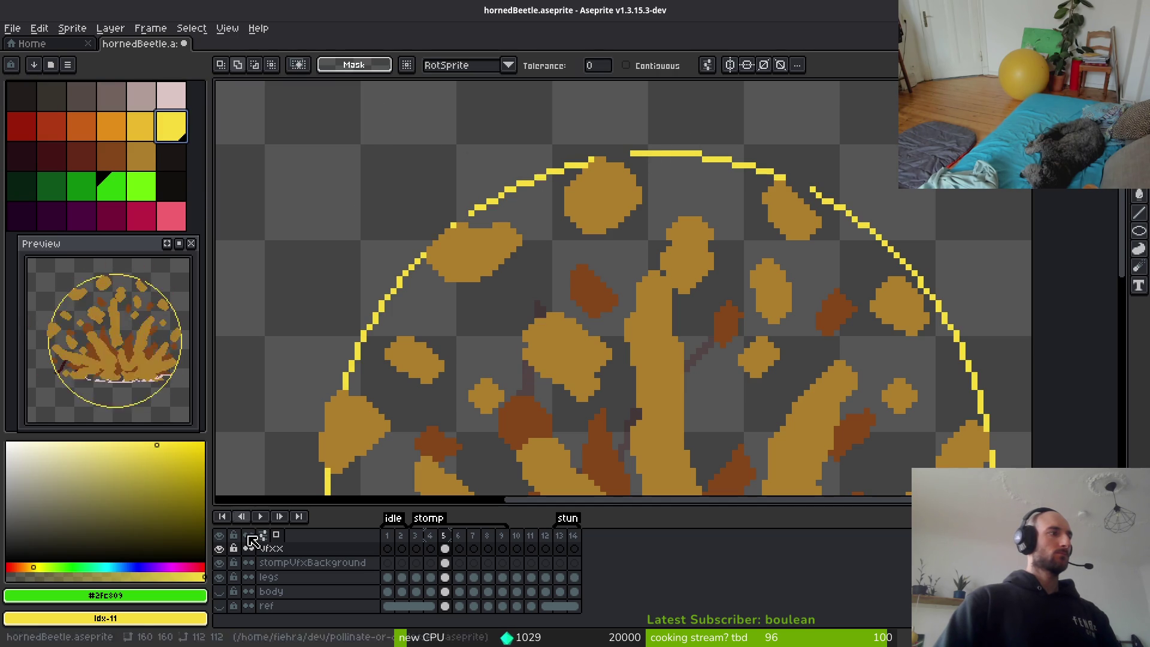
left_click(219, 562)
scroll(239, 569, "up", 2)
left_click(219, 562)
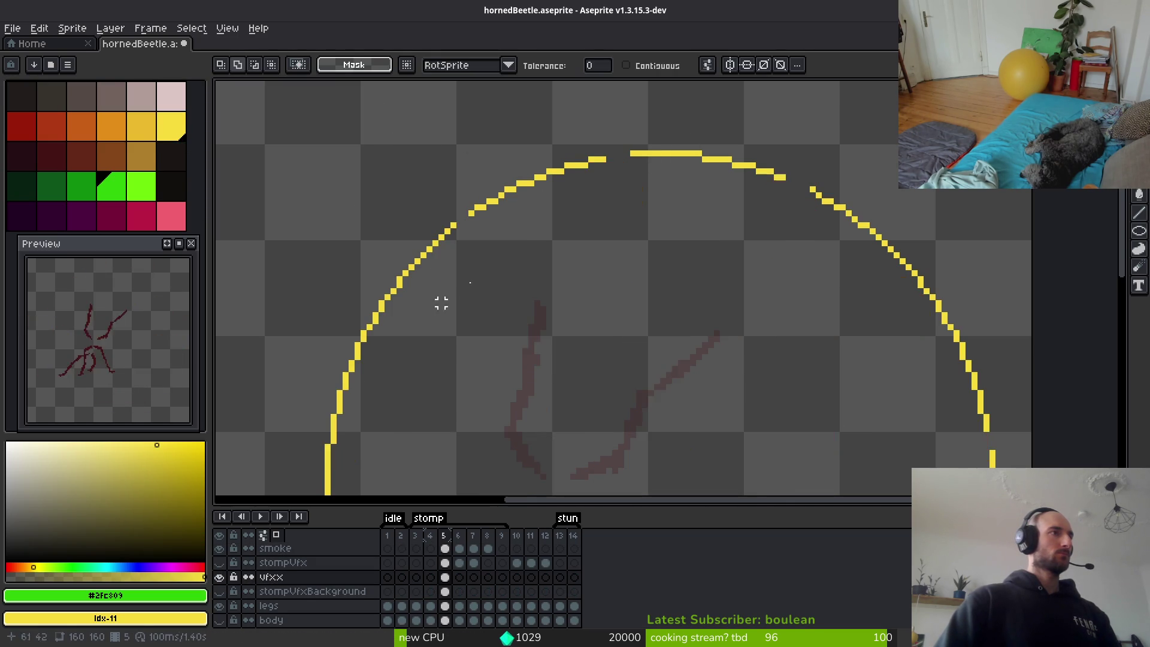
scroll(442, 303, "up", 4)
Patch gaps along the top of the arc with 1px yellow #f7db3b pixels.
key("b")
left_click(395, 227, "alt")
left_click(407, 213)
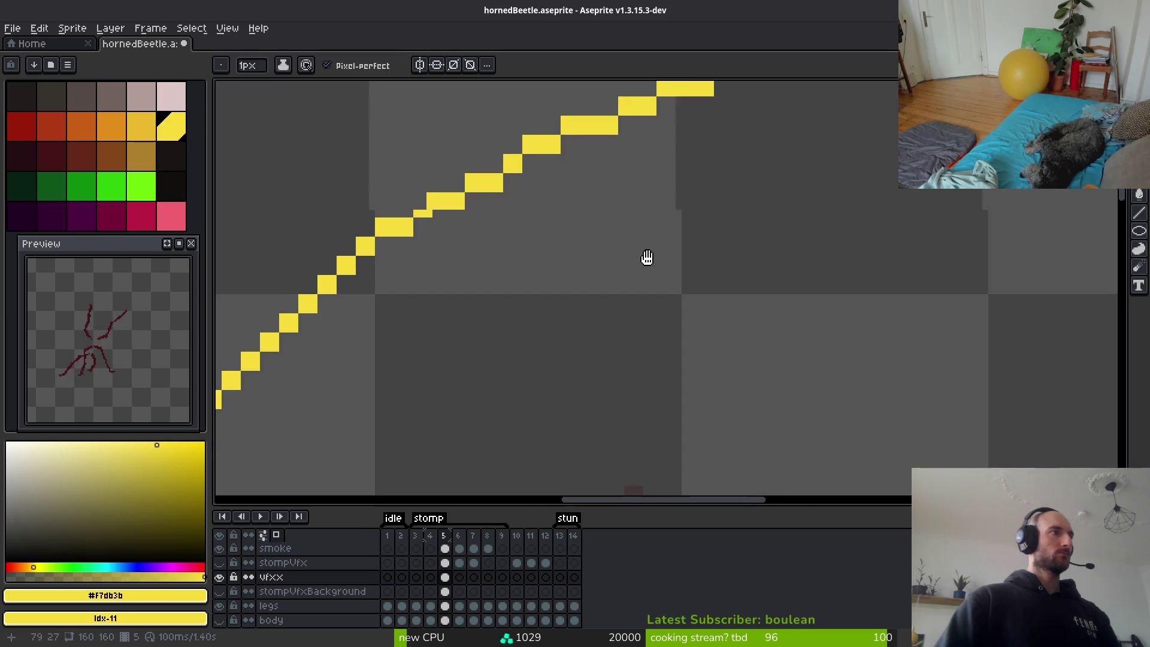
left_click_drag(647, 257, 501, 483)
left_click(712, 311)
left_click_drag(698, 289, 749, 289)
scroll(748, 289, "down", 3)
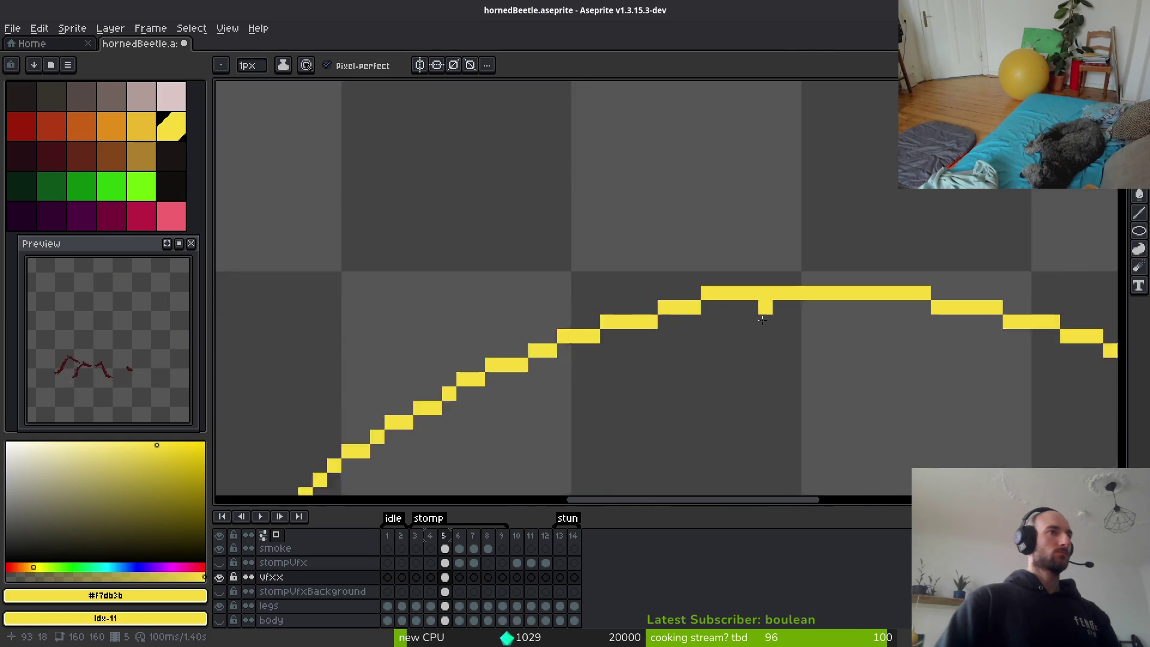
scroll(742, 326, "up", 2)
left_click(720, 315)
scroll(732, 311, "up", 4)
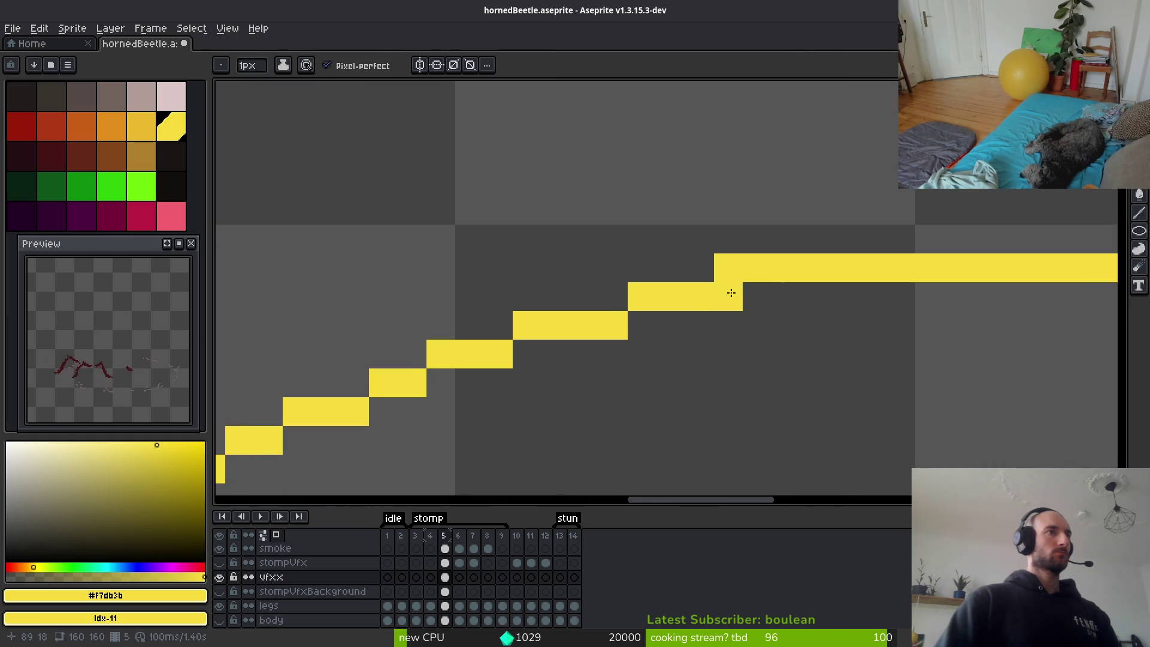
left_click(757, 296)
Fill the remaining missing pixels on the arc's right slope to close the ring.
key("plus")
key("plus")
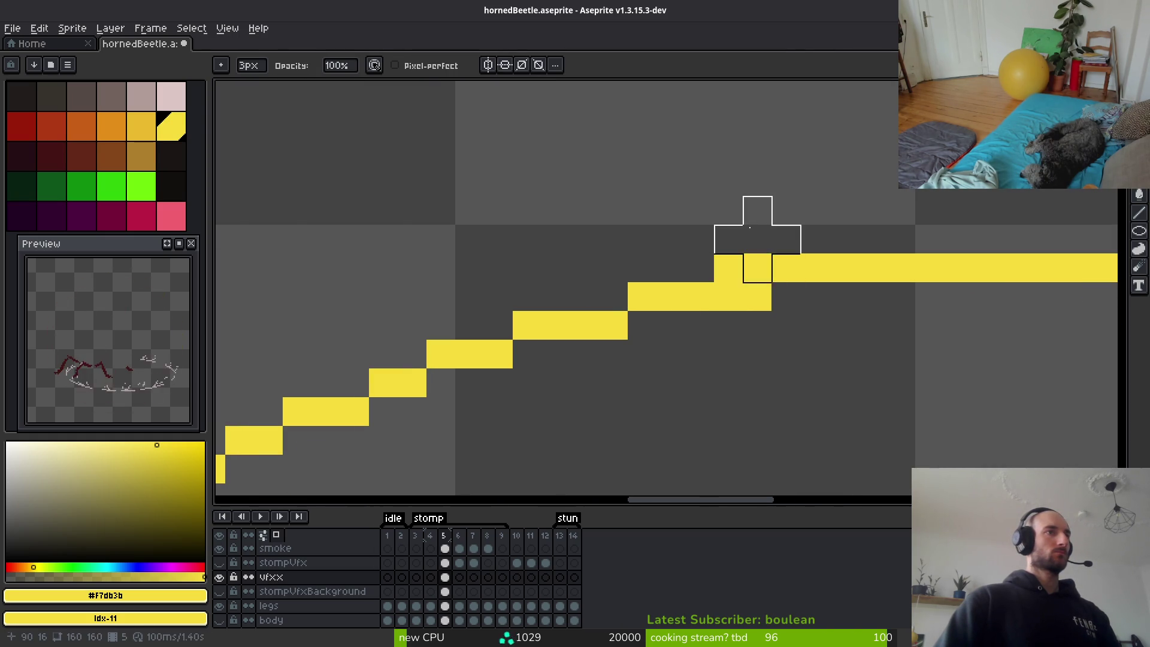
scroll(757, 240, "down", 3)
scroll(667, 303, "up", 2)
key("b")
left_click(784, 287)
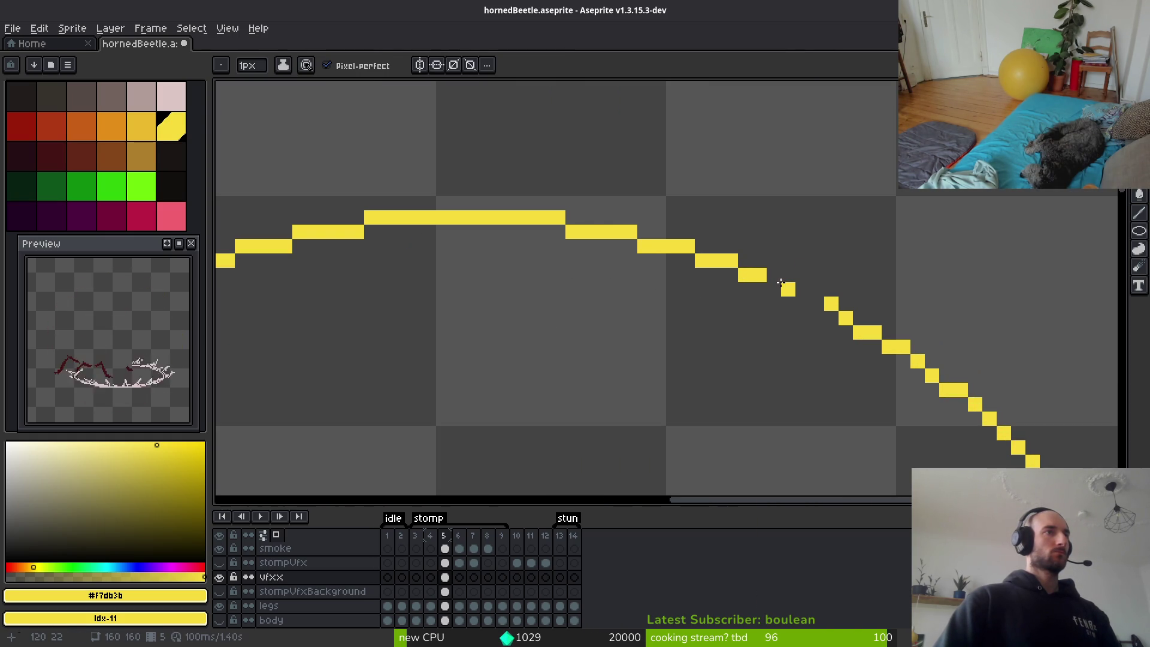
left_click(773, 290)
left_click(814, 293)
left_click(816, 302)
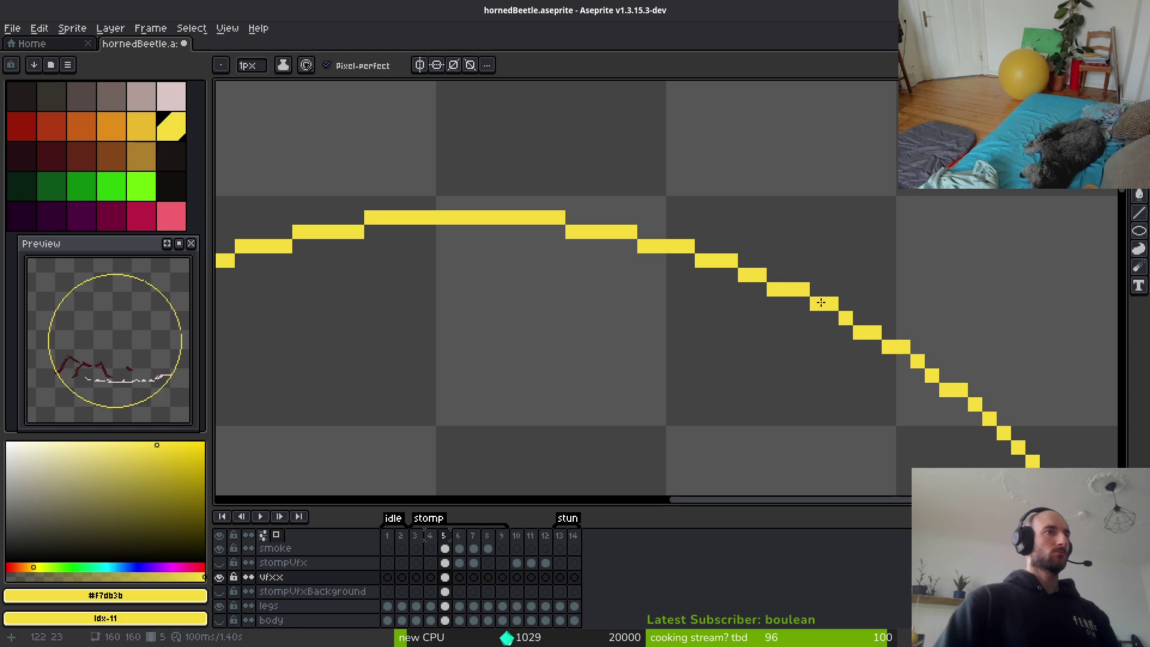
scroll(826, 335, "down", 3)
scroll(806, 348, "up", 3)
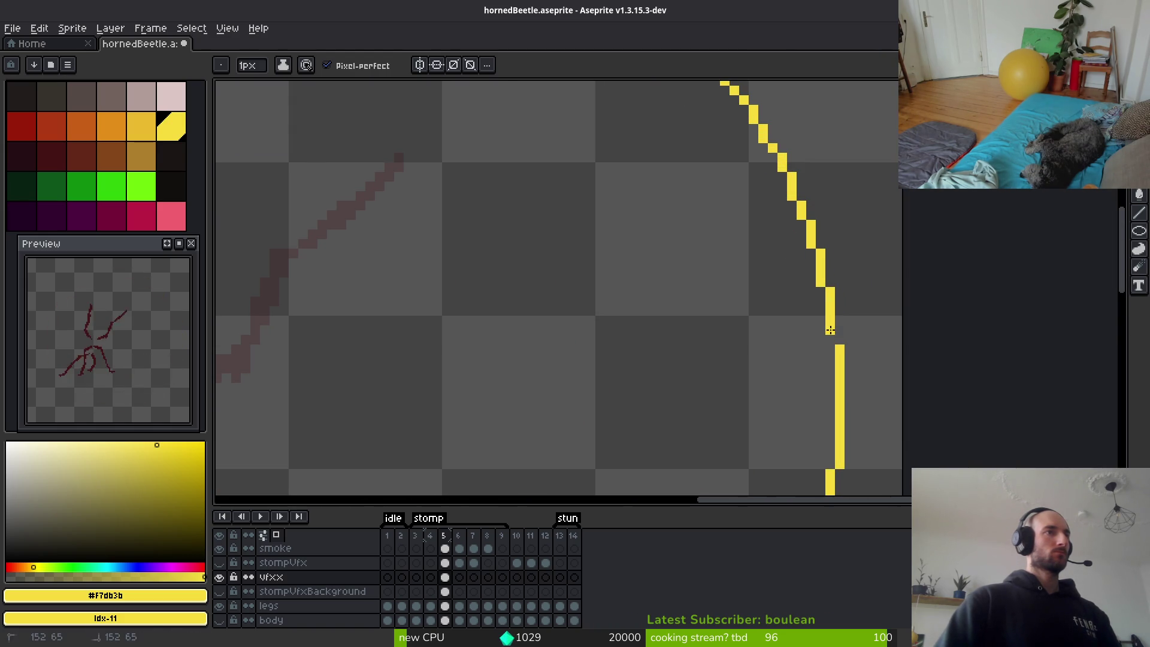
scroll(836, 338, "down", 3)
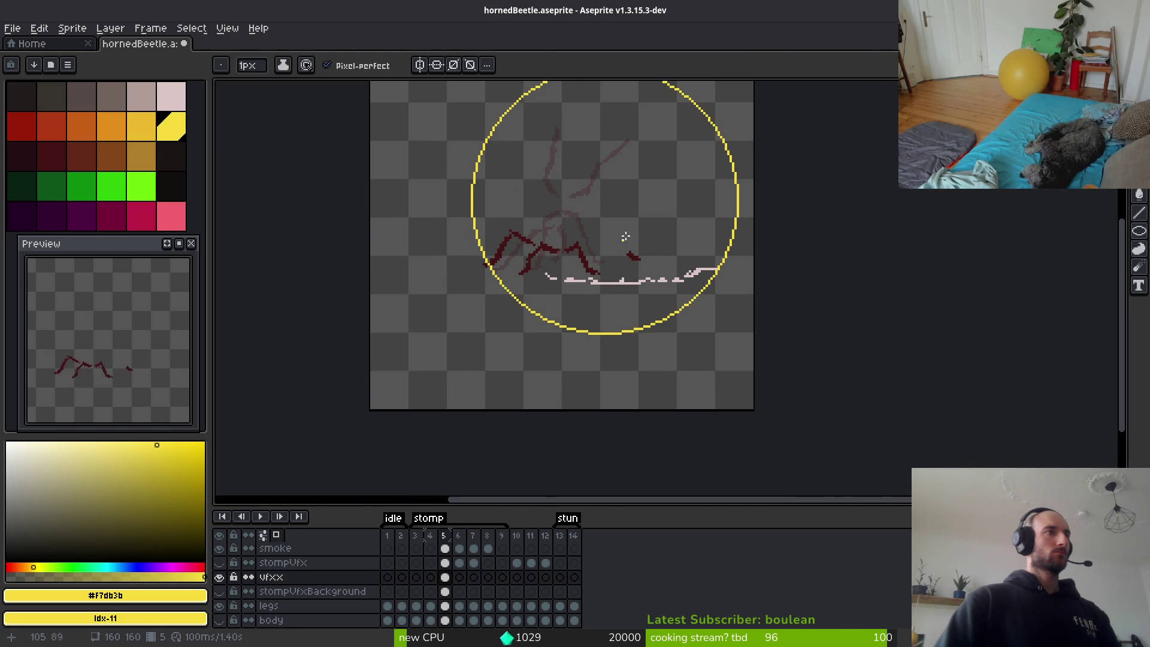
scroll(647, 268, "down", 3)
scroll(646, 280, "up", 3)
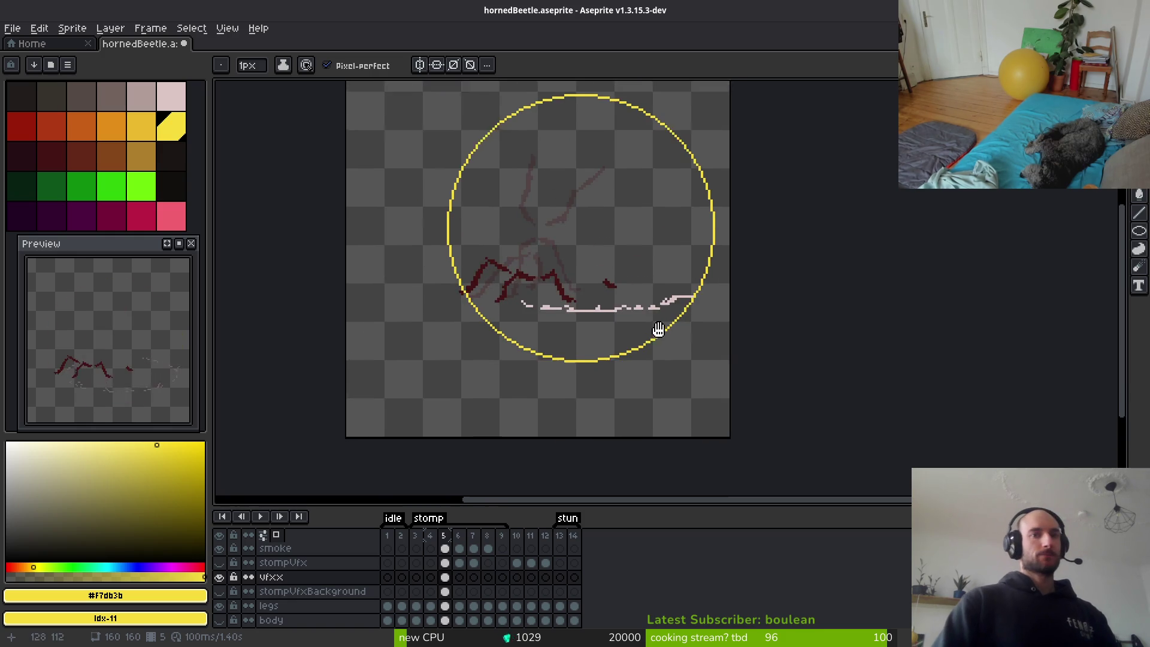
left_click_drag(658, 329, 673, 378)
Fill the ring into a solid yellow disc, save hornedBeetle, and show the stompVfx layer again.
key("g")
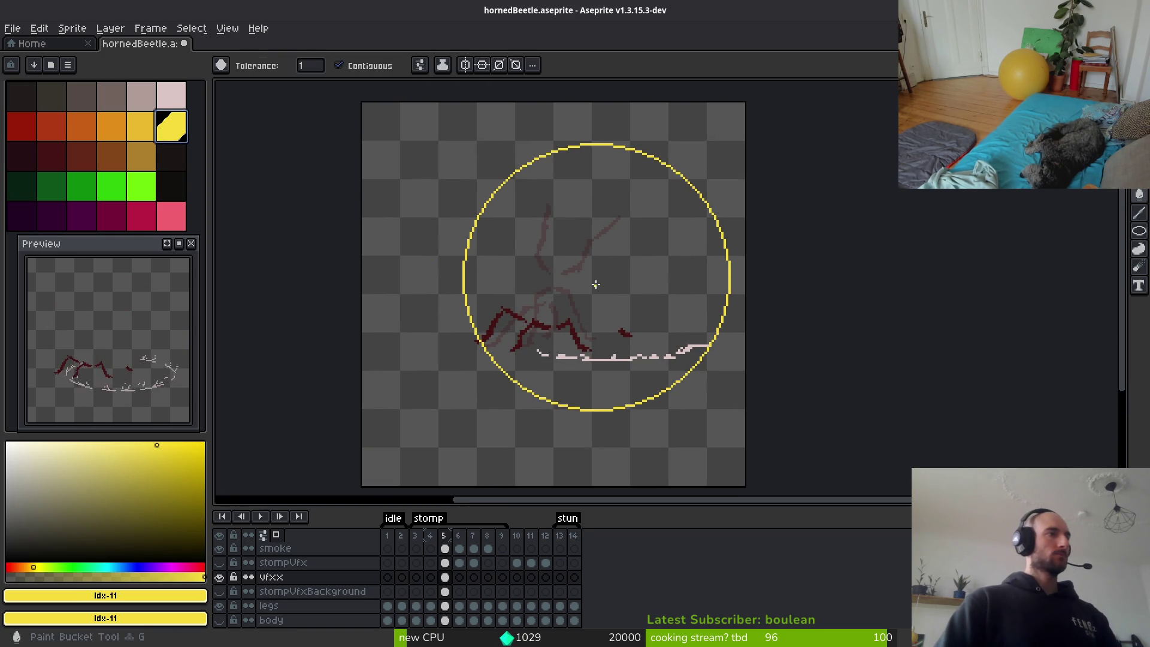
left_click(595, 285)
key("ctrl+s")
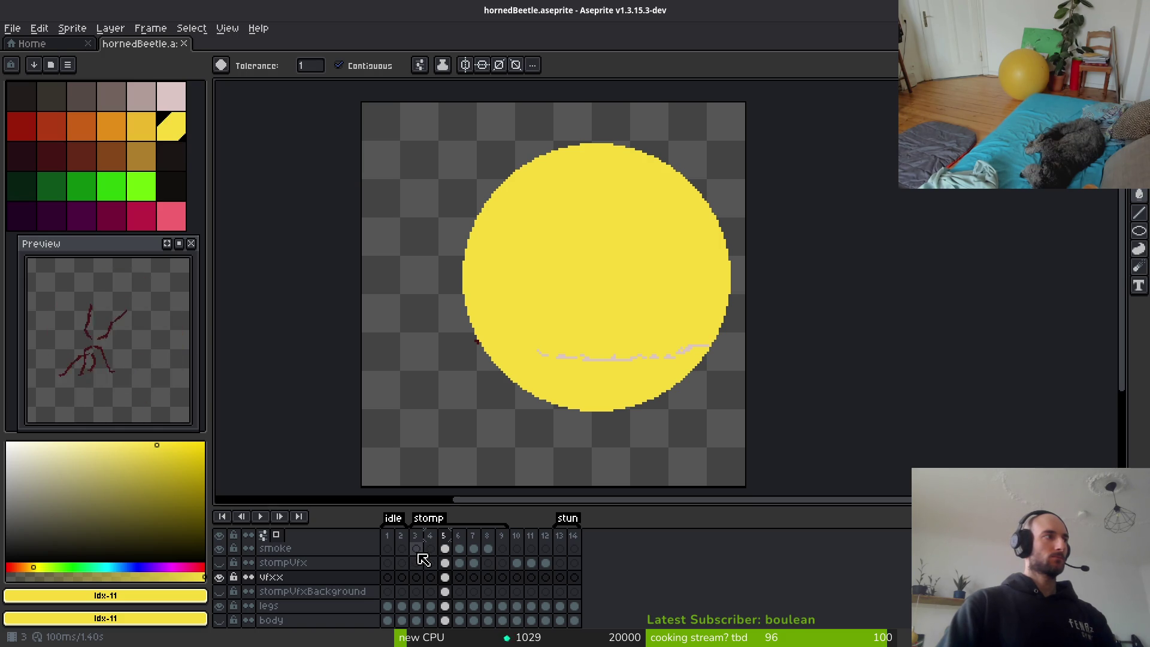
left_click(220, 562)
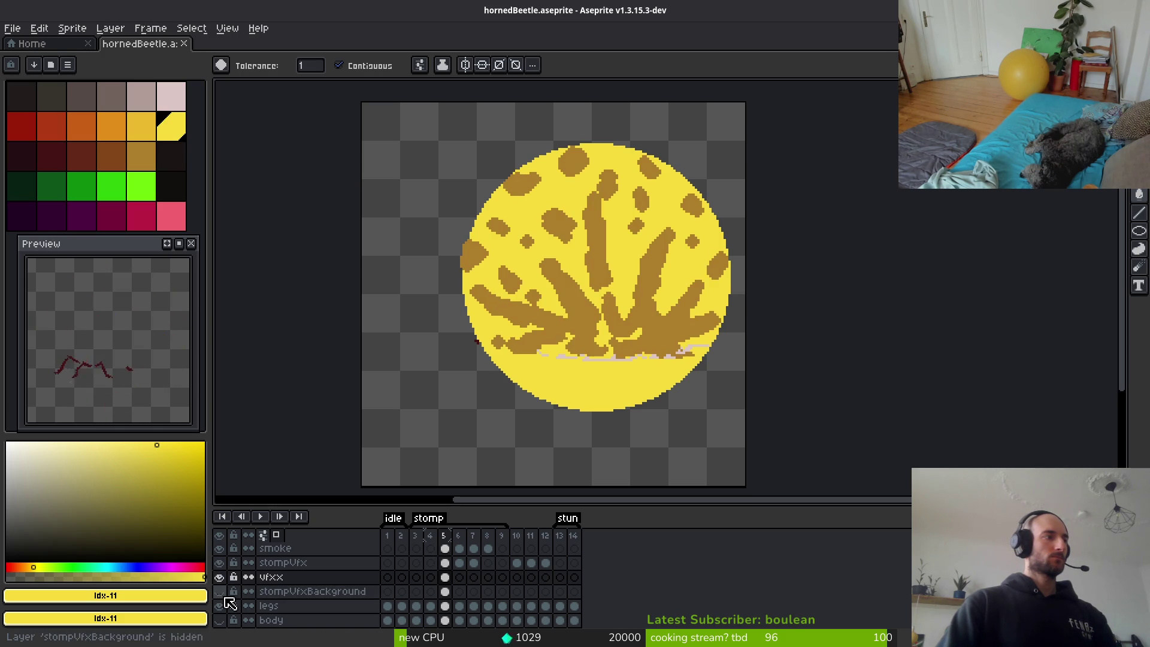
scroll(585, 393, "up", 4)
Paint dark-red strokes across the disc's lower left and along its lower right edge.
key("b")
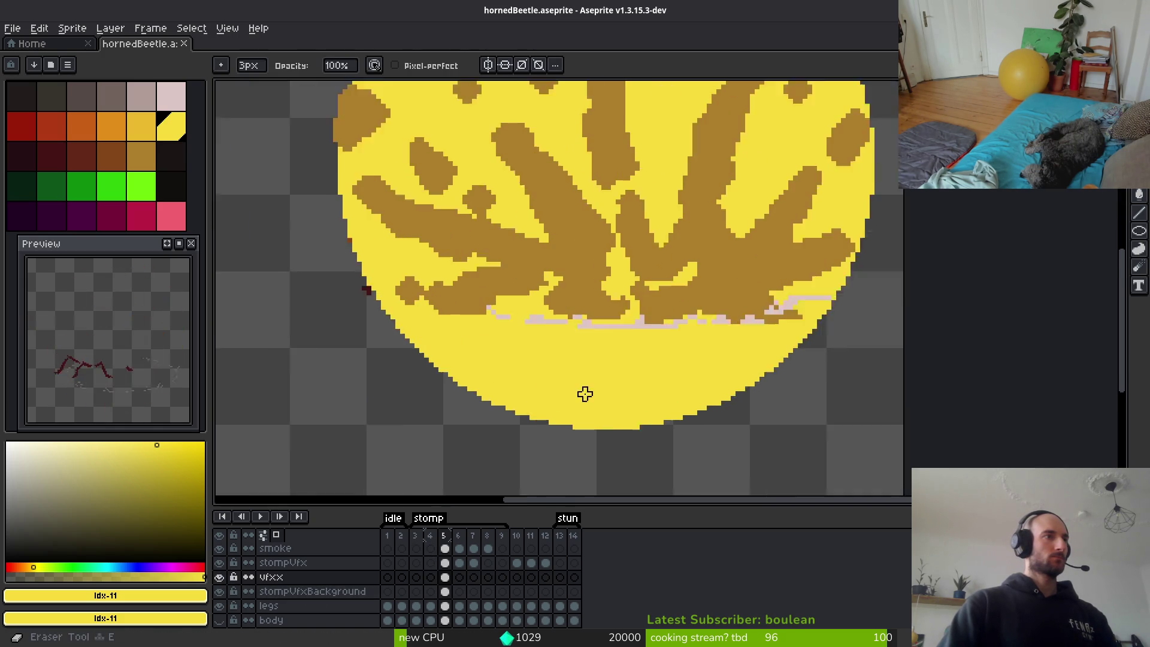
left_click_drag(351, 304, 446, 329)
mouse_move(317, 264)
left_mouse_down()
mouse_move(392, 292)
mouse_move(521, 314)
mouse_move(862, 324)
left_mouse_up()
left_click_drag(906, 267, 800, 305)
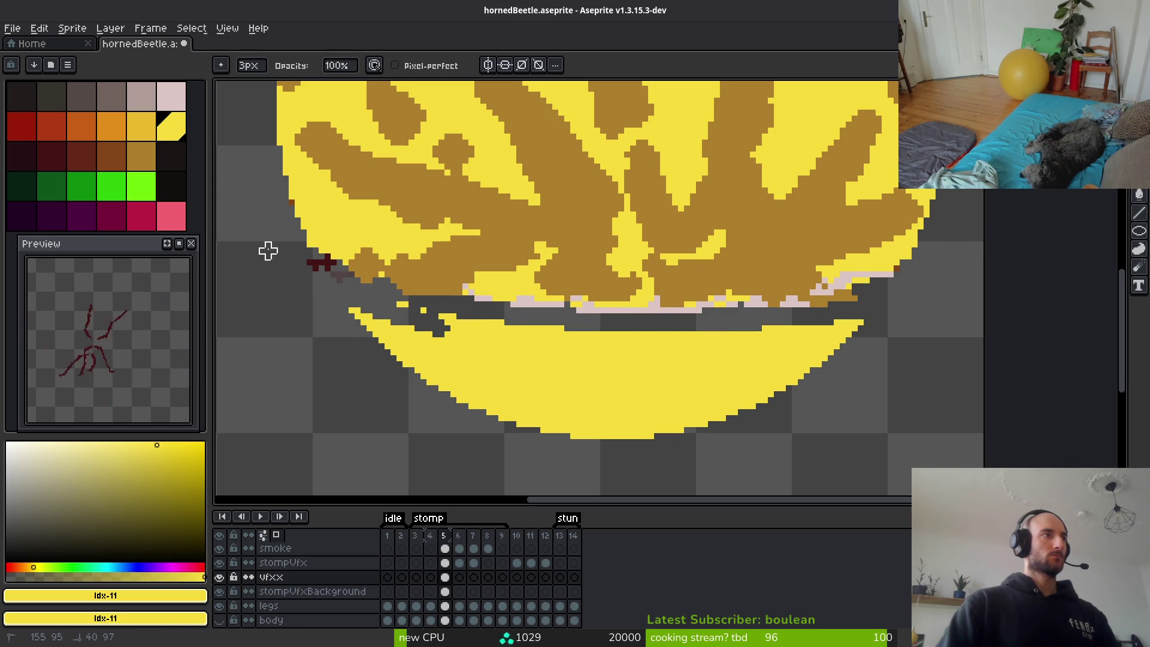
Erase the lower yellow band and stray pixels along the flash's bottom and right edges with a 6px eraser.
left_click_drag(465, 317, 811, 315)
key("plus")
key("plus")
key("plus")
mouse_move(873, 339)
left_mouse_down()
mouse_move(693, 342)
mouse_move(313, 308)
mouse_move(924, 367)
mouse_move(505, 380)
mouse_move(688, 418)
mouse_move(486, 367)
left_mouse_up()
scroll(486, 368, "up", 3)
scroll(486, 368, "right", 2)
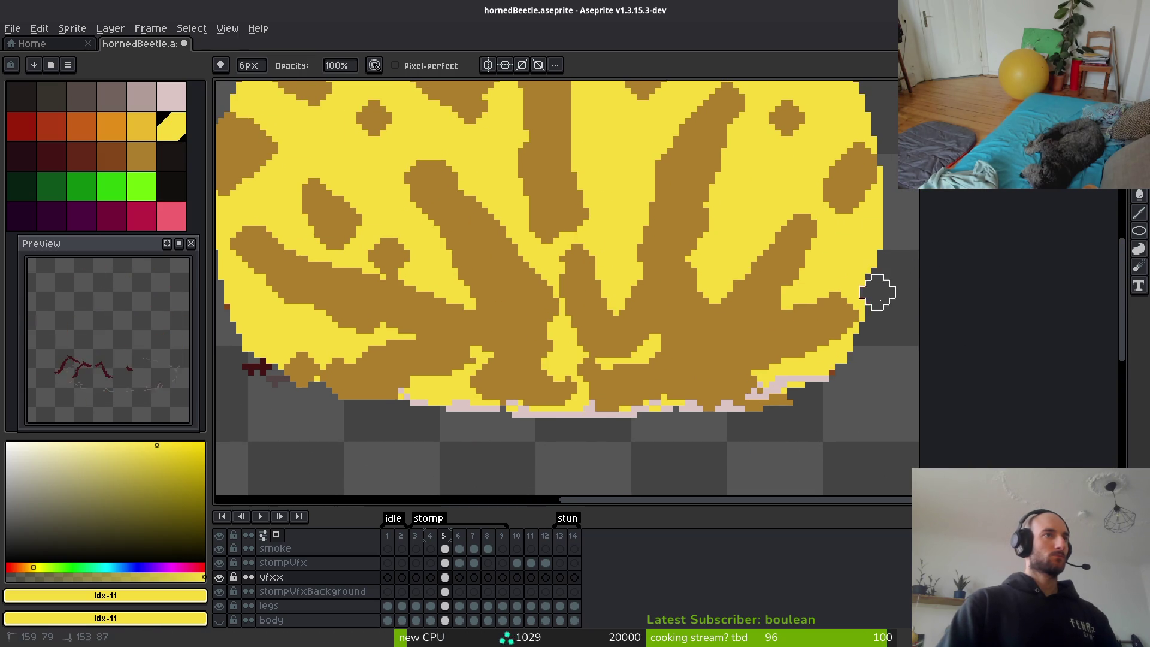
left_click_drag(824, 370, 764, 406)
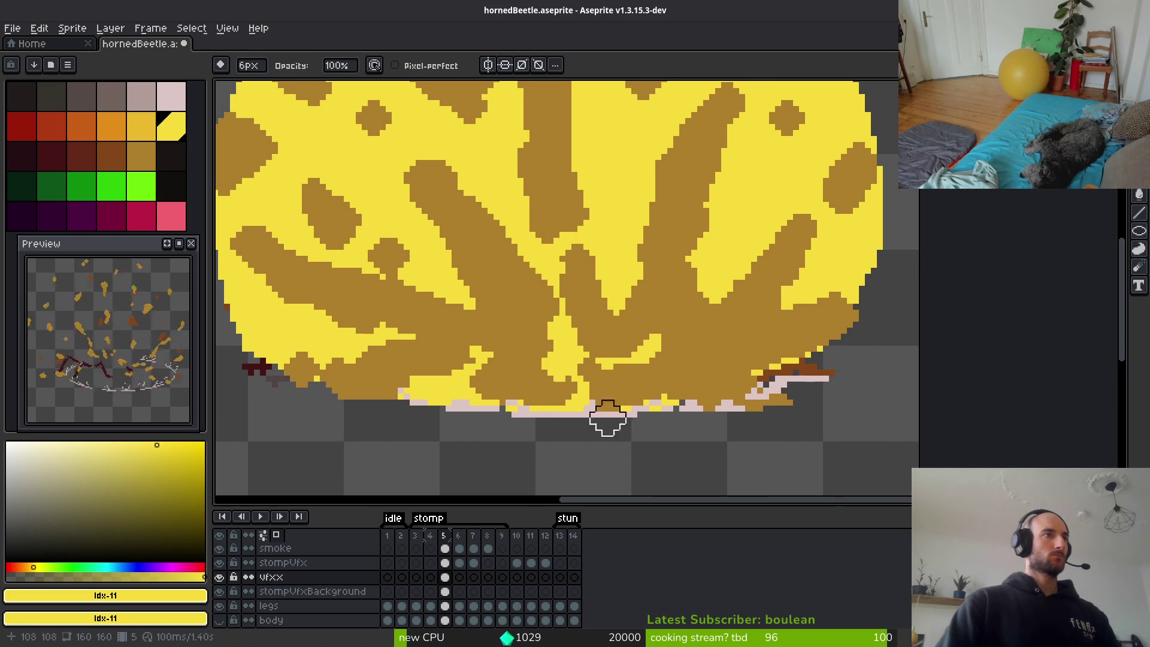
scroll(606, 416, "left", 3)
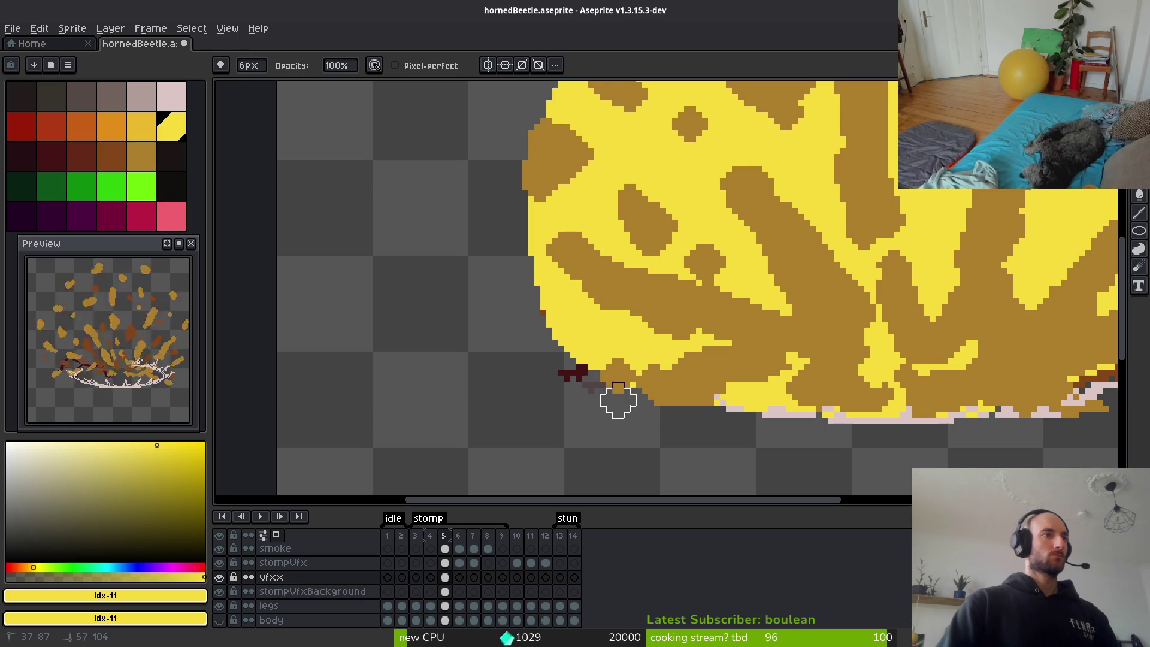
left_click_drag(618, 400, 660, 412)
mouse_move(744, 423)
left_mouse_down()
mouse_move(644, 419)
mouse_move(989, 419)
mouse_move(560, 473)
mouse_move(599, 416)
mouse_move(577, 413)
left_mouse_up()
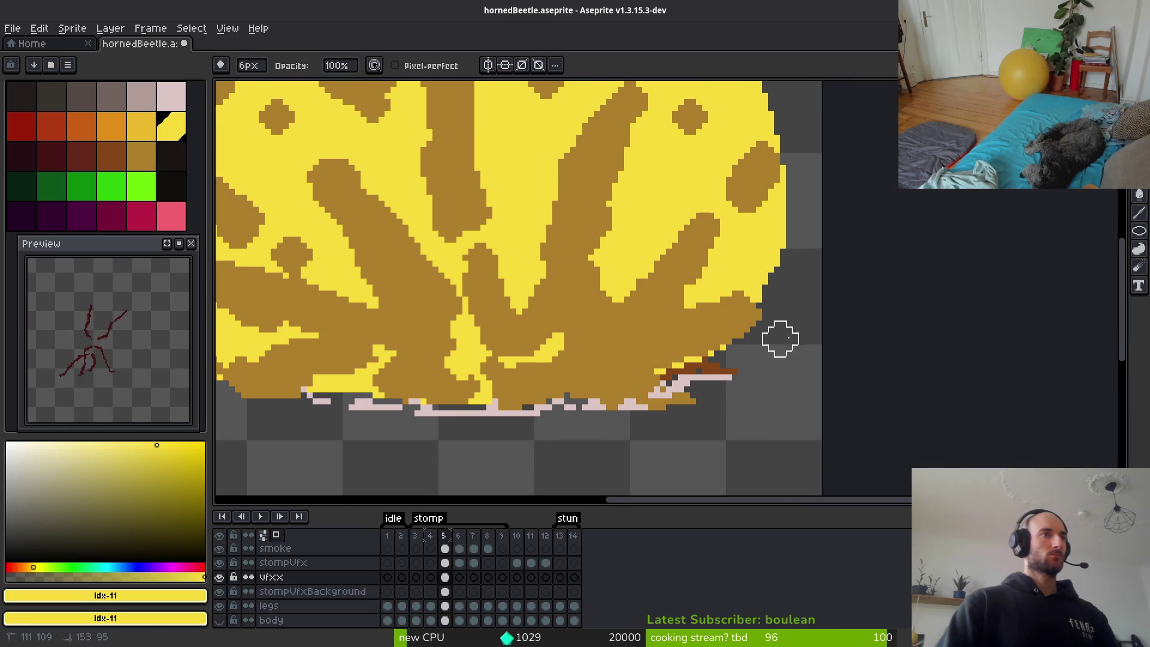
left_click_drag(774, 309, 804, 256)
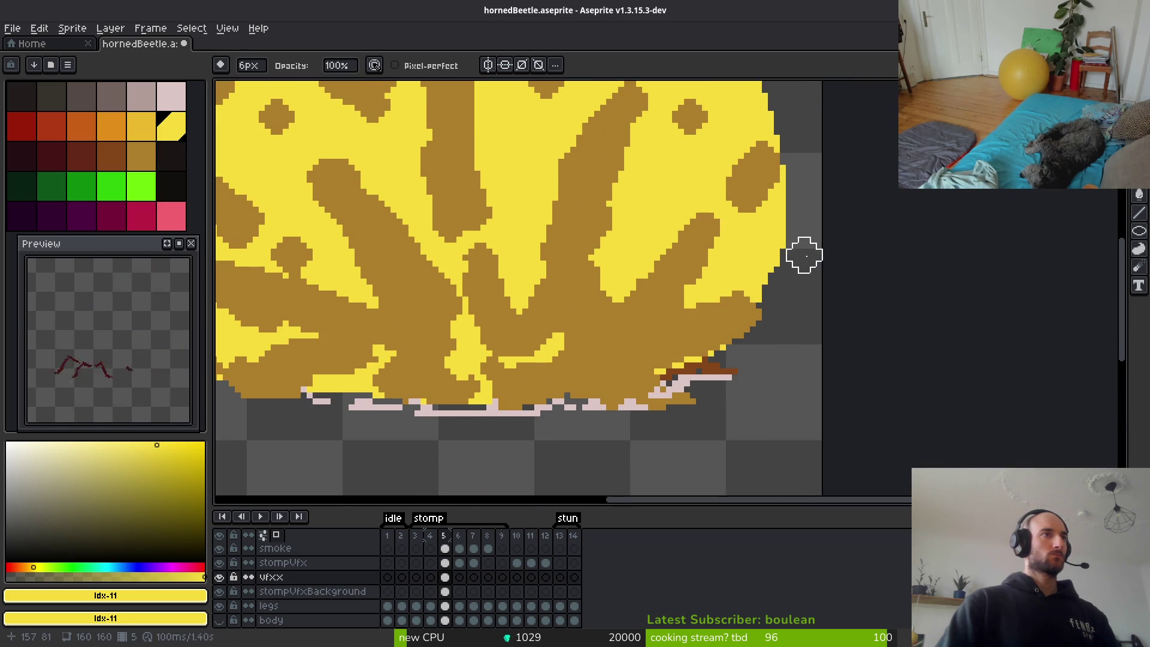
scroll(804, 256, "down", 5)
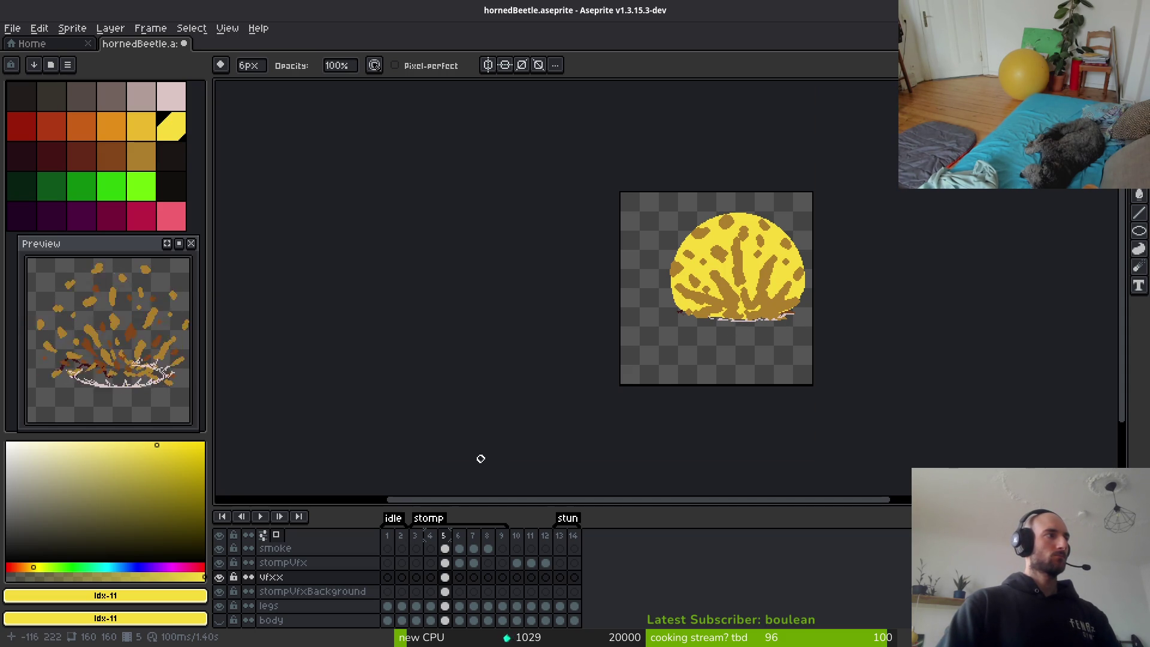
scroll(713, 403, "up", 3)
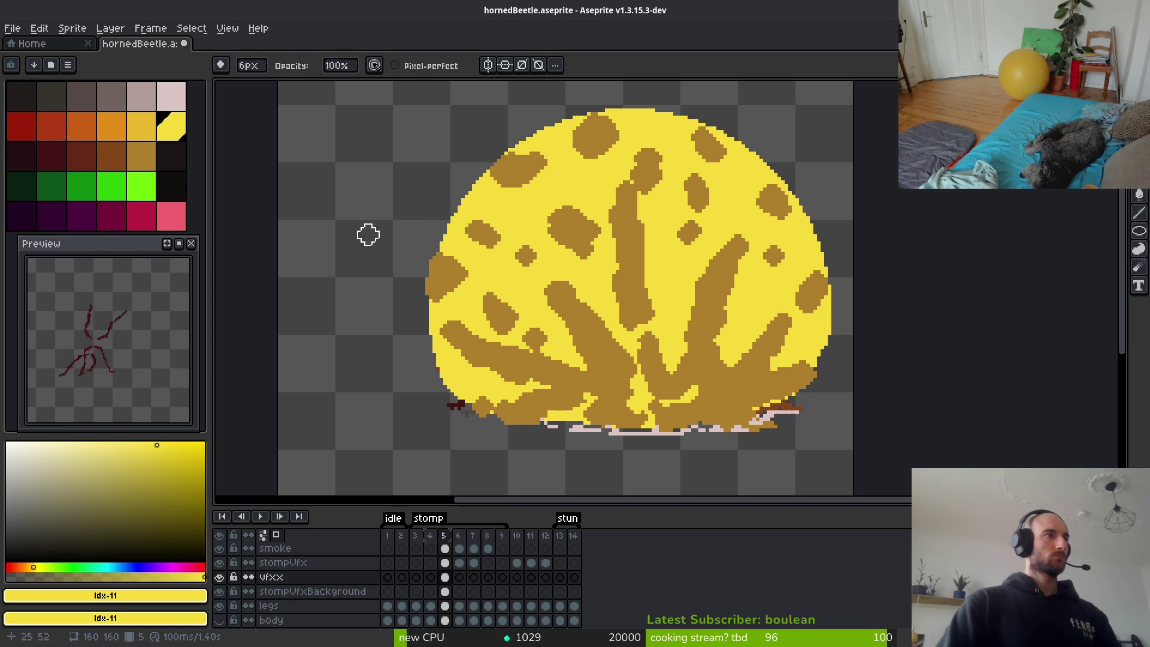
Erase gaps through the yellow flash's left edge, upper body, centre and right side.
left_click_drag(433, 286, 472, 170)
left_click_drag(494, 109, 685, 105)
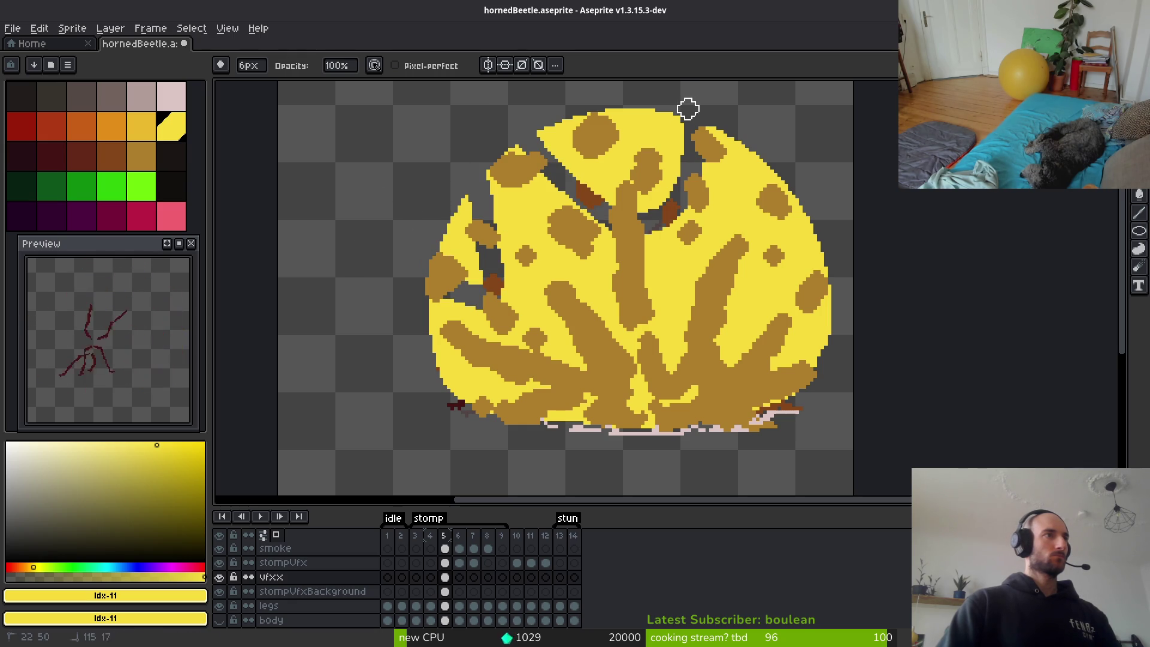
scroll(593, 259, "up", 1)
left_click_drag(557, 215, 610, 262)
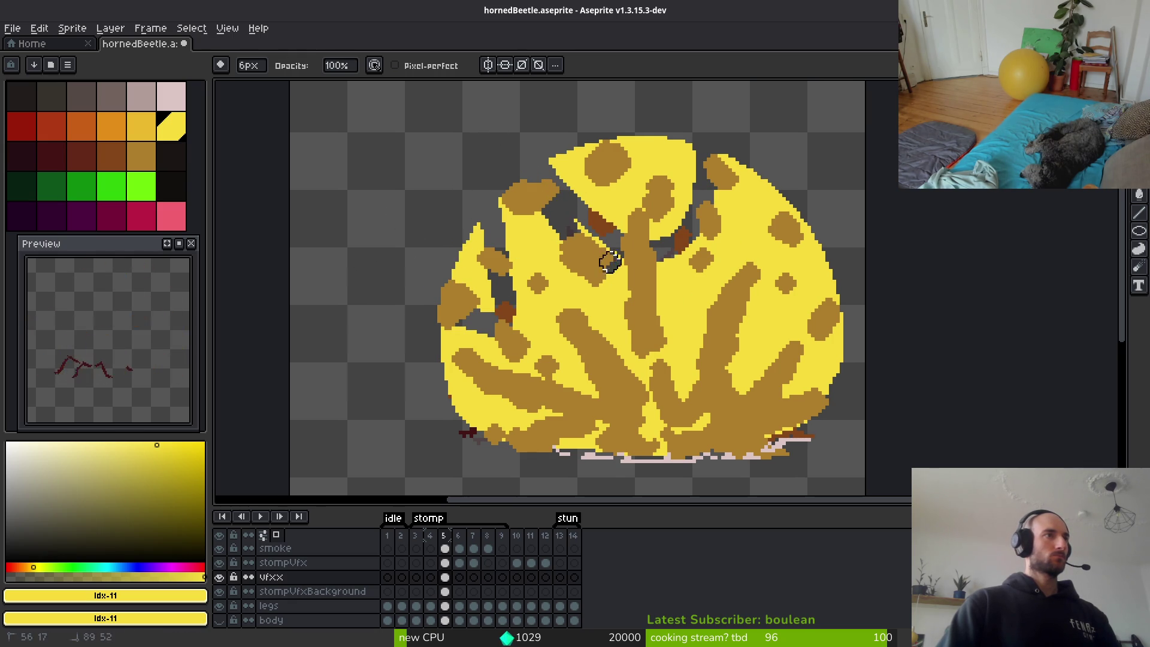
left_click_drag(652, 136, 652, 180)
left_click_drag(574, 252, 508, 206)
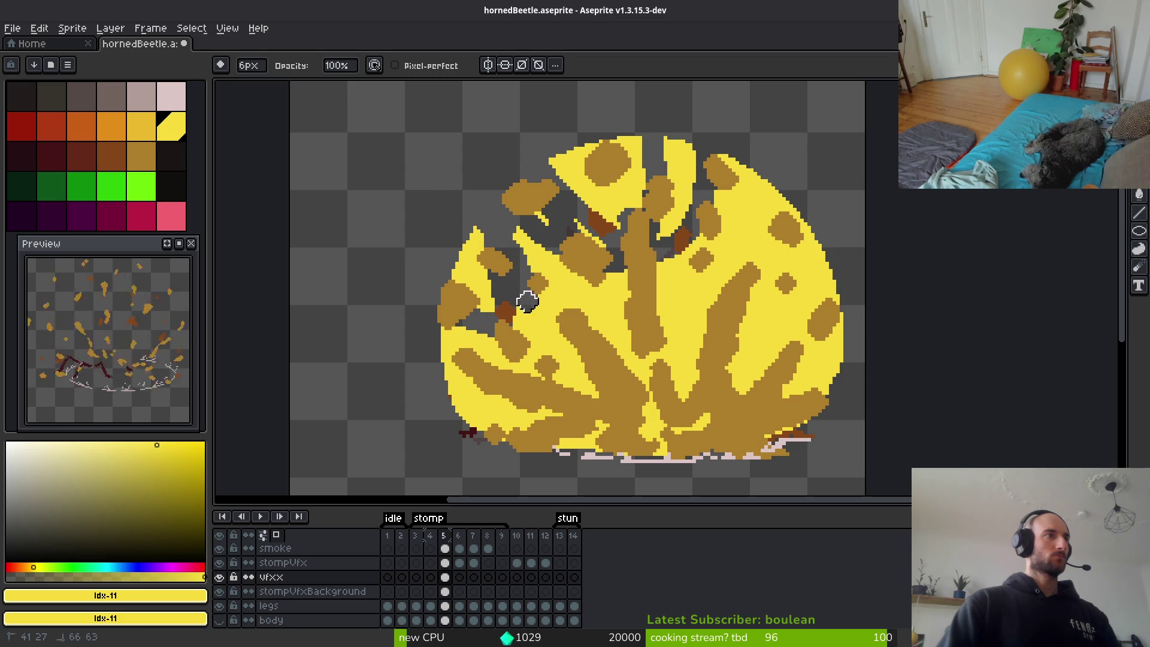
mouse_move(418, 334)
left_mouse_down()
mouse_move(526, 378)
mouse_move(450, 400)
left_mouse_up()
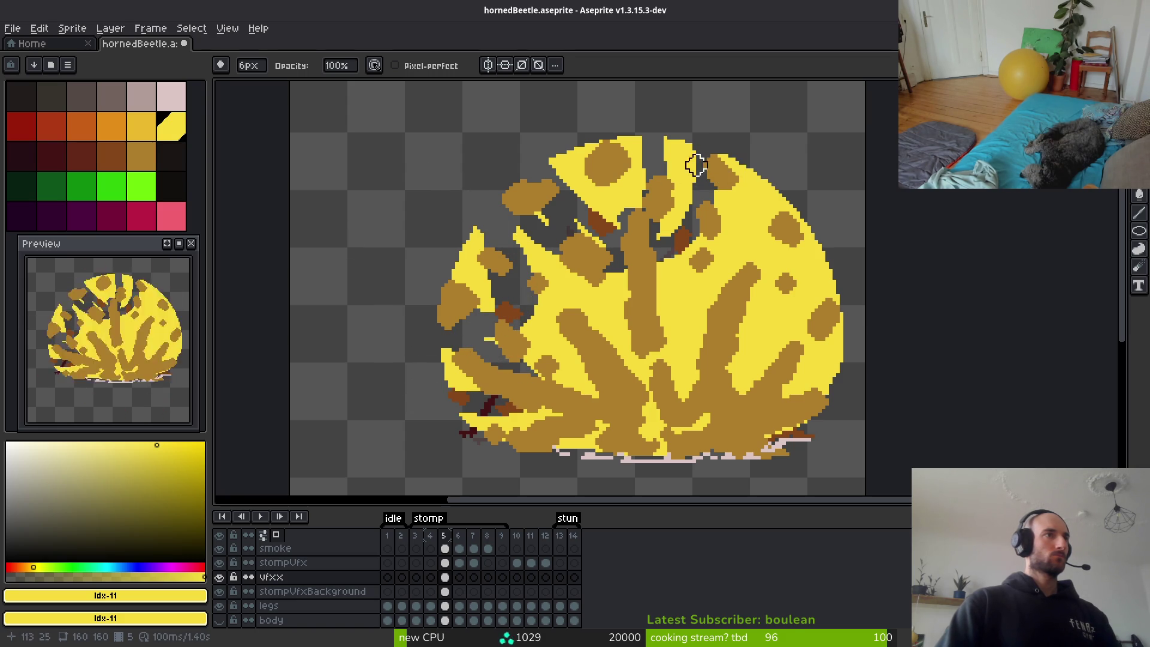
mouse_move(696, 165)
left_mouse_down()
mouse_move(693, 244)
mouse_move(752, 249)
mouse_move(763, 172)
left_mouse_up()
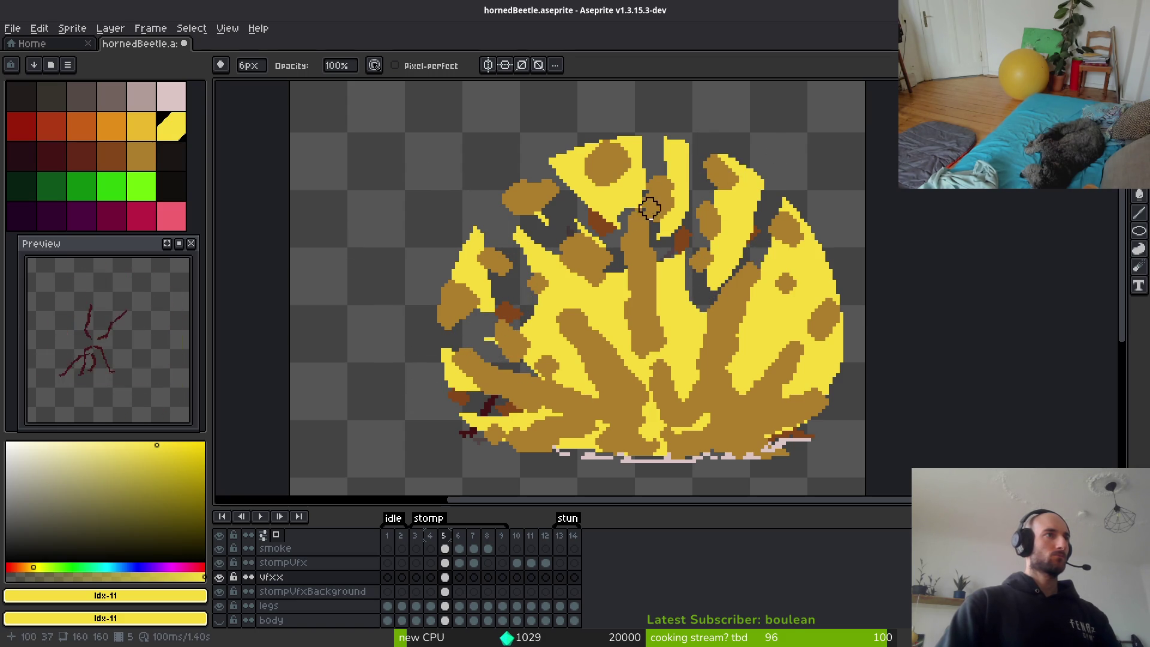
mouse_move(650, 208)
left_mouse_down()
mouse_move(657, 247)
mouse_move(610, 277)
mouse_move(521, 245)
left_mouse_up()
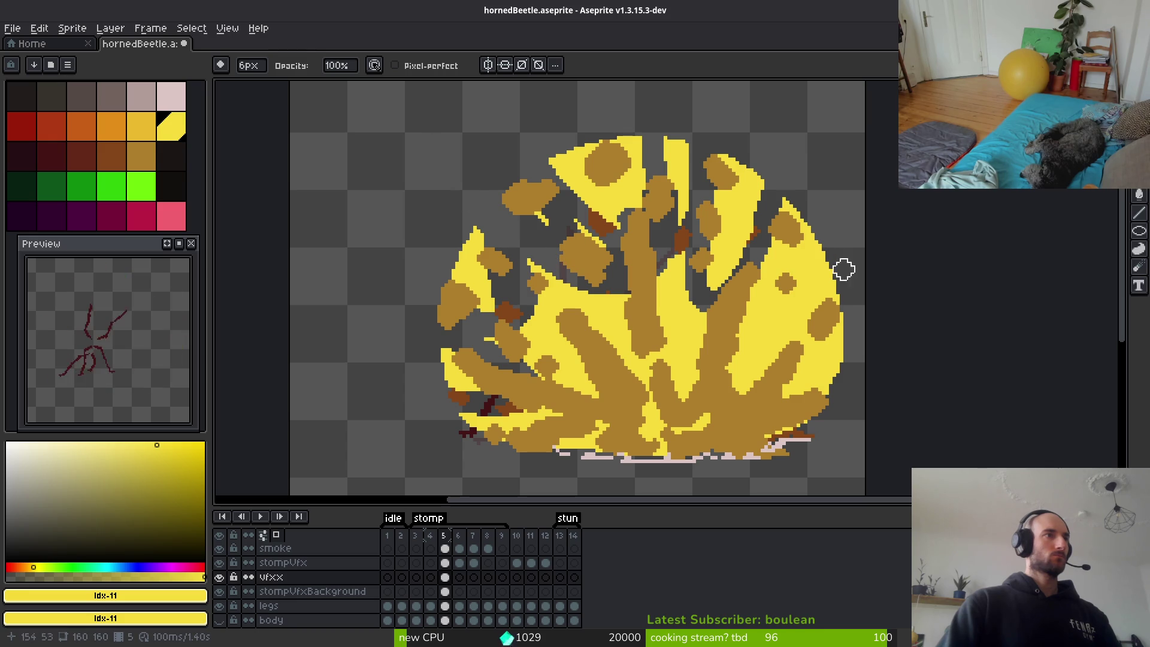
mouse_move(767, 240)
left_mouse_down()
mouse_move(770, 252)
mouse_move(868, 277)
mouse_move(828, 329)
mouse_move(811, 439)
left_mouse_up()
Try wider 10px erasing on the right side, then undo those strokes and return to a 6px eraser.
key("plus")
key("plus")
key("plus")
mouse_move(811, 398)
left_mouse_down()
mouse_move(837, 268)
mouse_move(794, 295)
mouse_move(770, 211)
mouse_move(713, 275)
mouse_move(748, 155)
left_mouse_up()
mouse_move(680, 210)
left_mouse_down()
mouse_move(637, 198)
mouse_move(590, 136)
mouse_move(675, 240)
left_mouse_up()
key("ctrl+z")
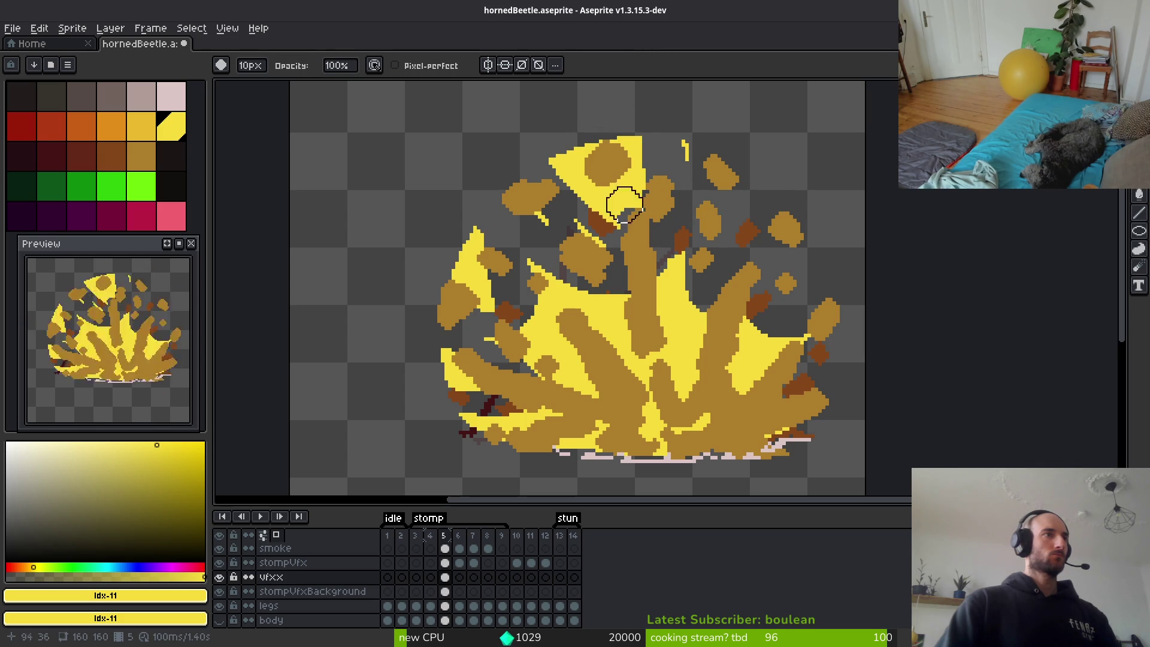
key("ctrl+z")
key("ctrl+z")
key("ctrl+z")
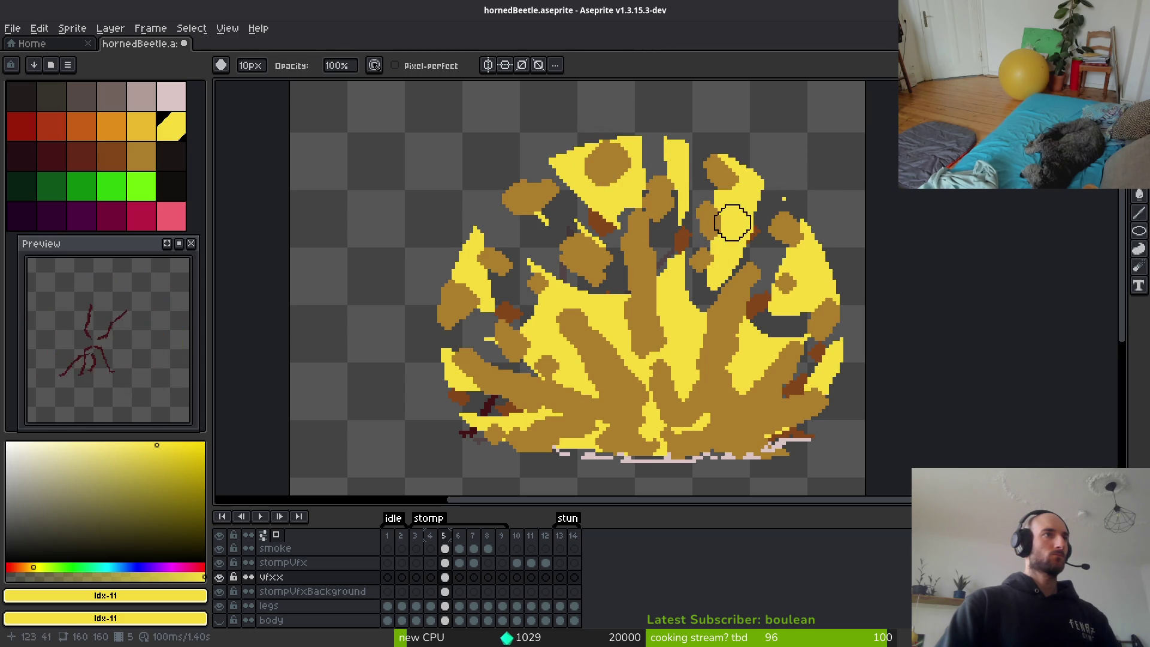
key("ctrl+z")
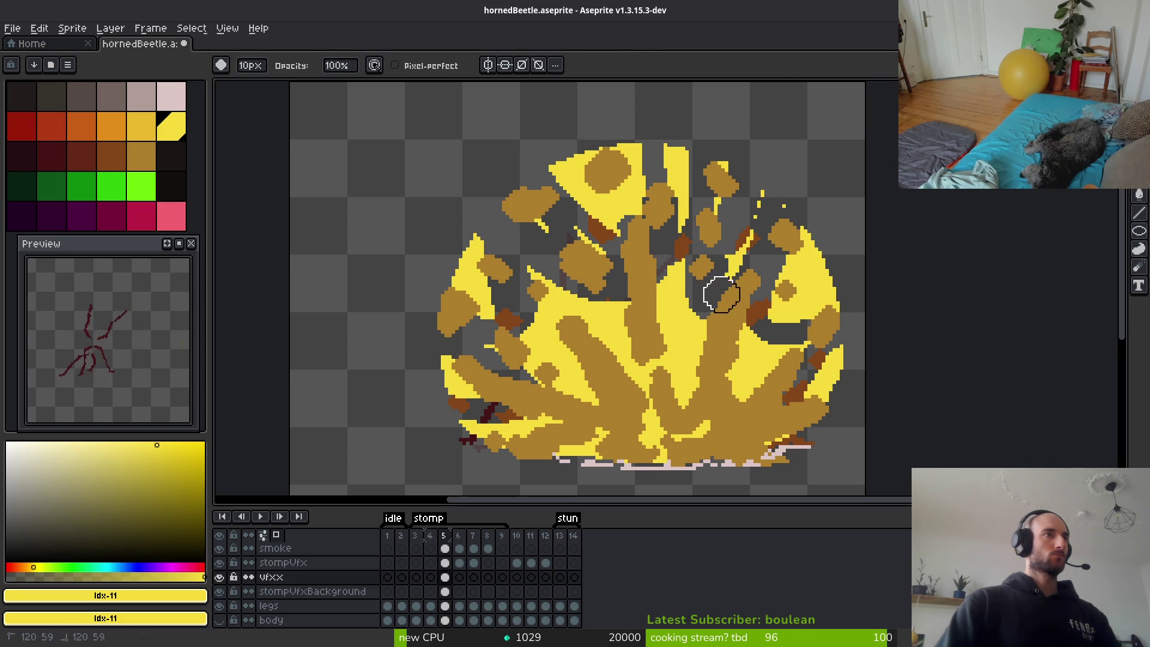
key("minus")
key("minus")
key("minus")
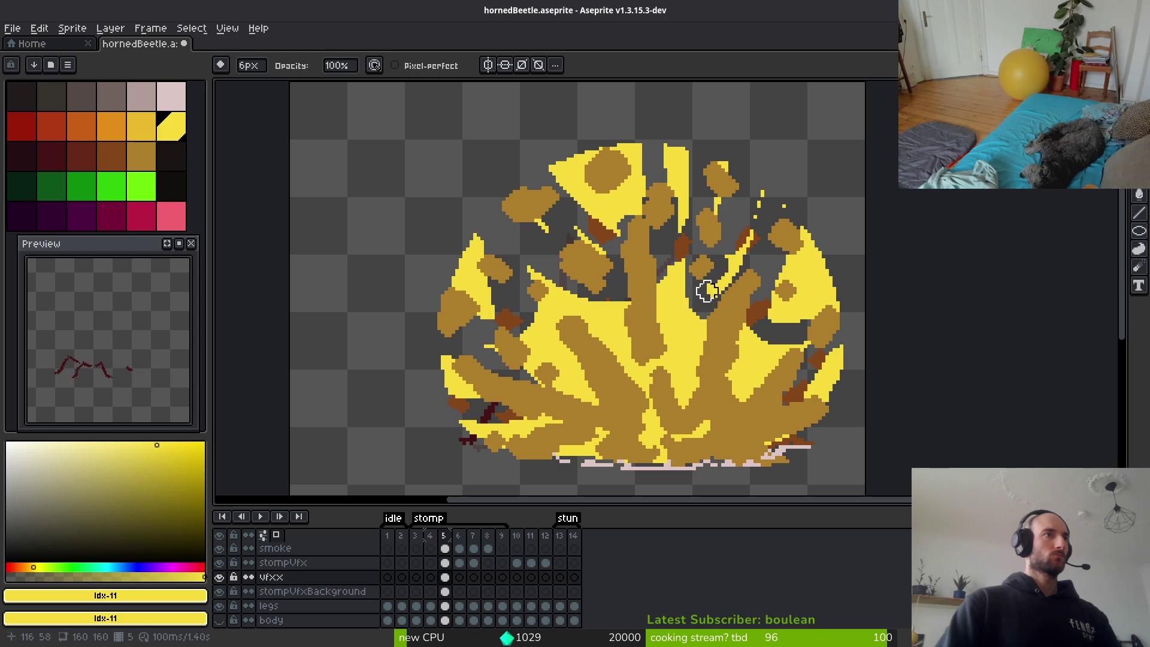
key("ctrl+z")
key("ctrl+z")
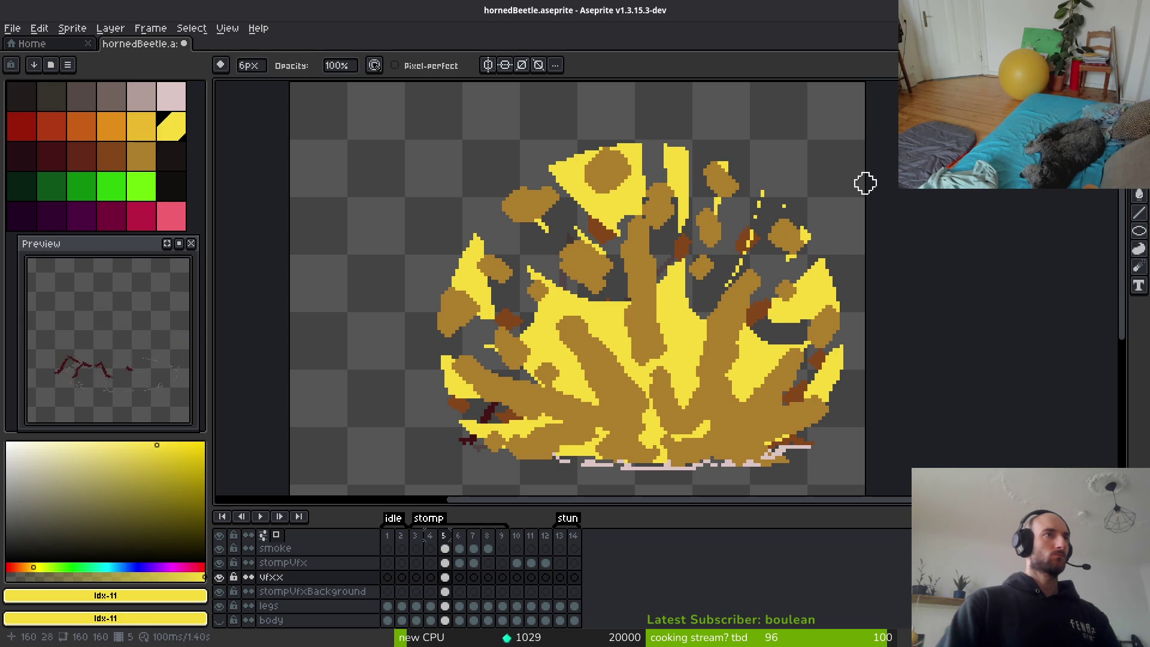
key("ctrl+z")
key("ctrl+z")
key("ctrl+z")
key("ctrl+z")
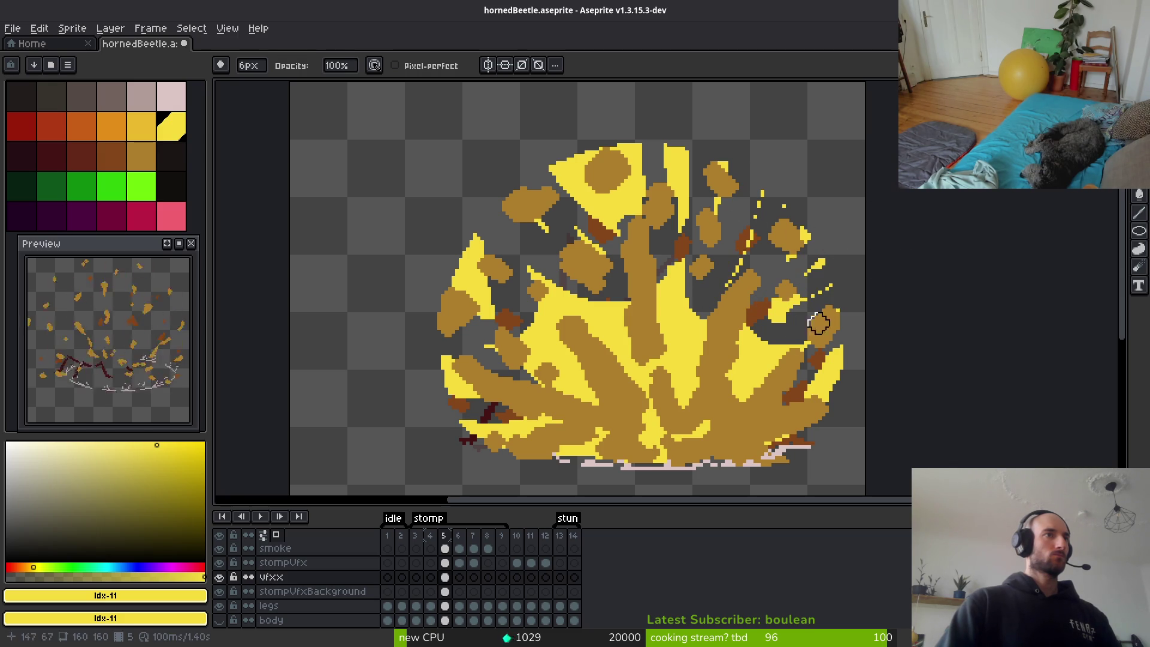
Erase yellow along the flash's right edge, then use a 3px eraser in the left area.
mouse_move(782, 312)
left_mouse_down()
mouse_move(829, 363)
mouse_move(811, 372)
mouse_move(824, 398)
mouse_move(806, 409)
mouse_move(834, 359)
mouse_move(843, 368)
left_mouse_up()
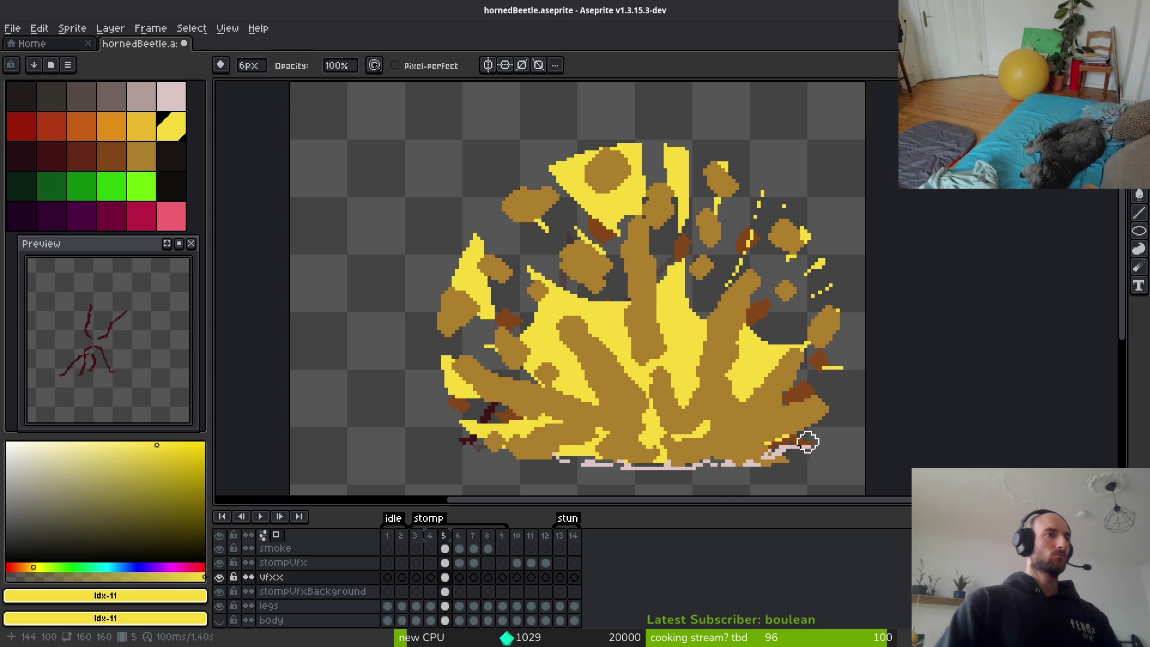
key("minus")
key("minus")
key("minus")
scroll(533, 377, "up", 3)
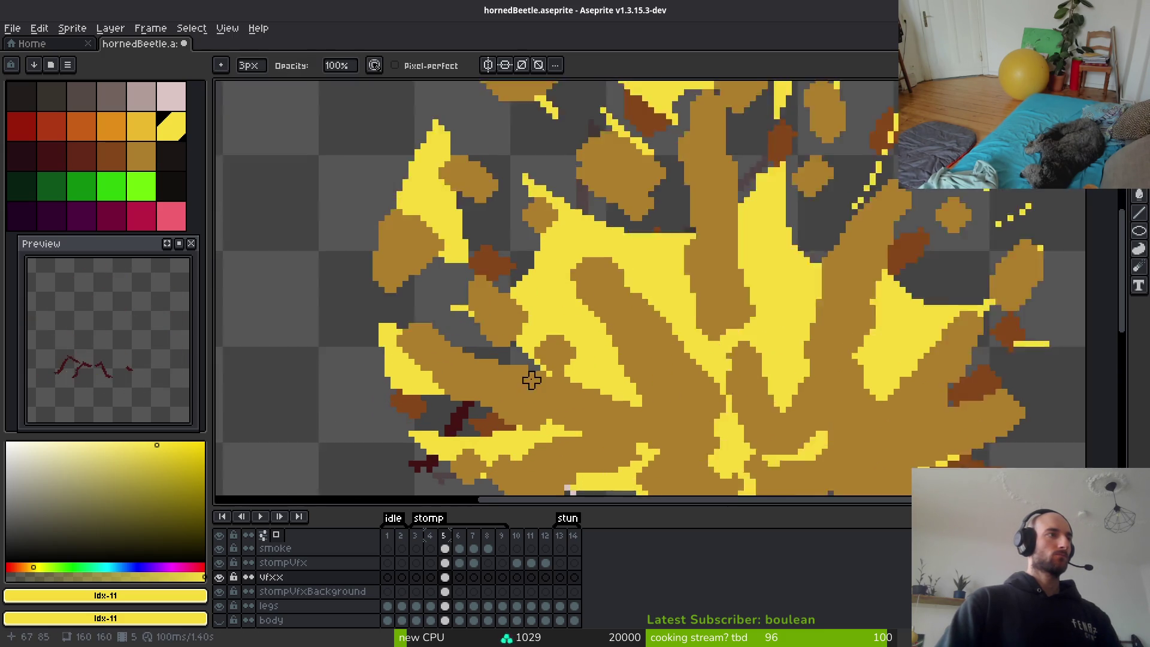
mouse_move(608, 342)
left_mouse_down()
mouse_move(521, 239)
mouse_move(534, 221)
mouse_move(521, 169)
left_mouse_up()
mouse_move(501, 231)
left_mouse_down()
mouse_move(579, 305)
mouse_move(599, 292)
left_mouse_up()
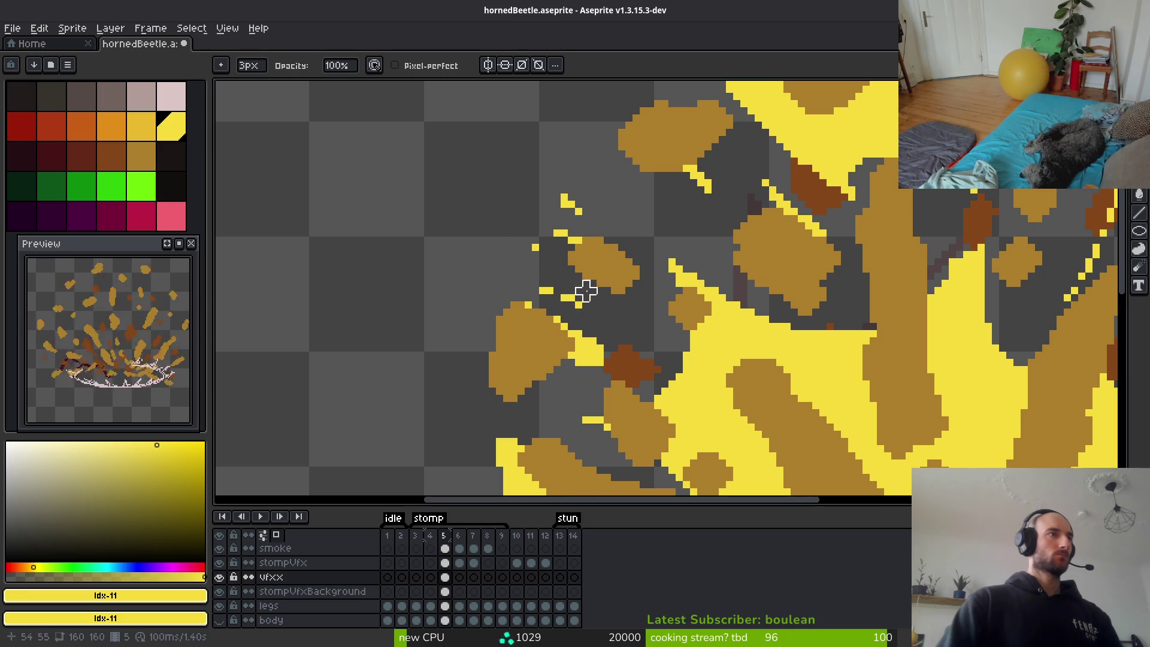
Erase yellow around the upper shards, trim the tall stroke, and clip the diagonal stroke's lower end.
scroll(600, 269, "down", 3)
scroll(714, 347, "up", 3)
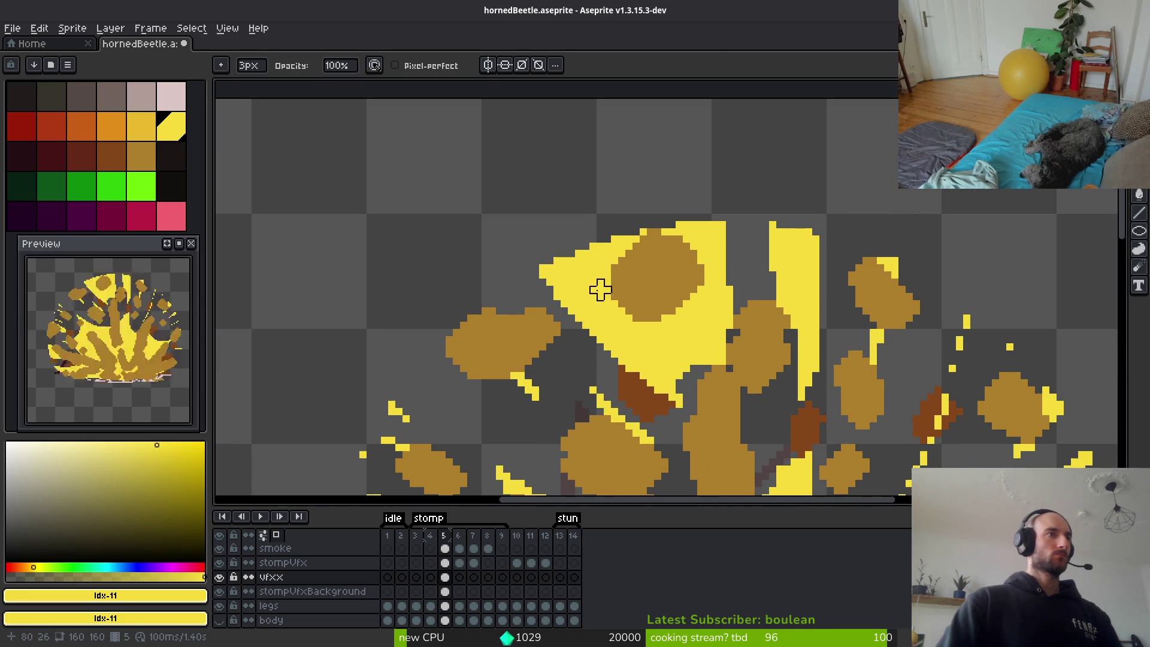
mouse_move(600, 290)
left_mouse_down()
mouse_move(667, 349)
mouse_move(662, 329)
mouse_move(715, 312)
left_mouse_up()
left_click_drag(677, 227, 730, 225)
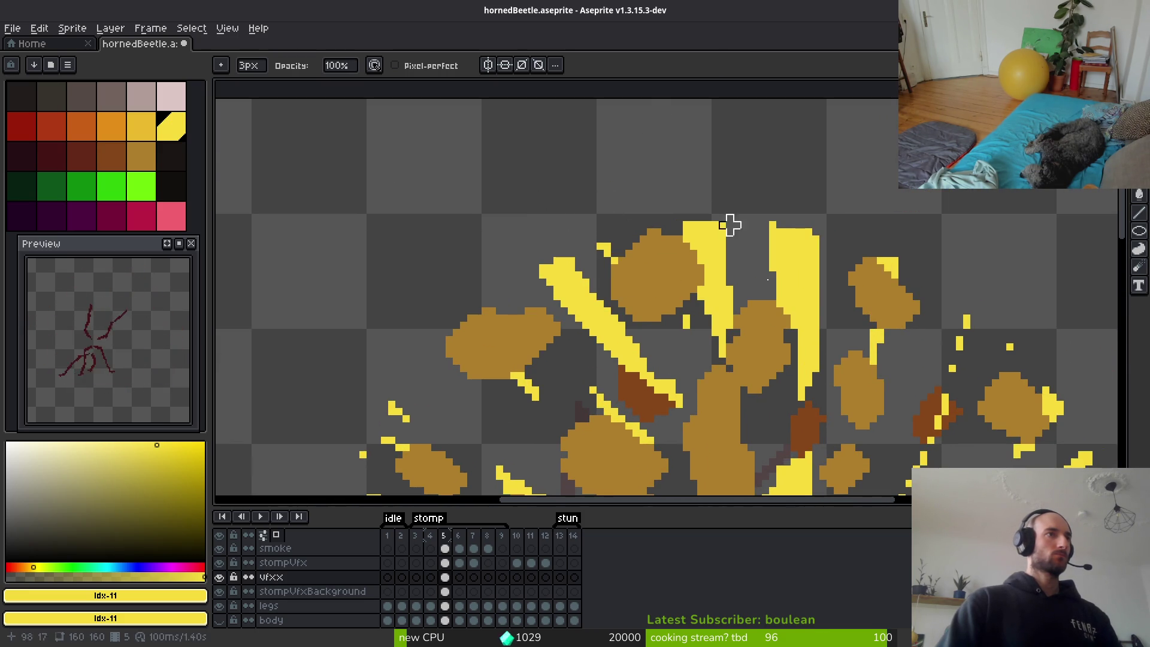
mouse_move(815, 336)
left_mouse_down()
mouse_move(801, 344)
mouse_move(795, 290)
left_mouse_up()
left_click_drag(716, 311, 708, 125)
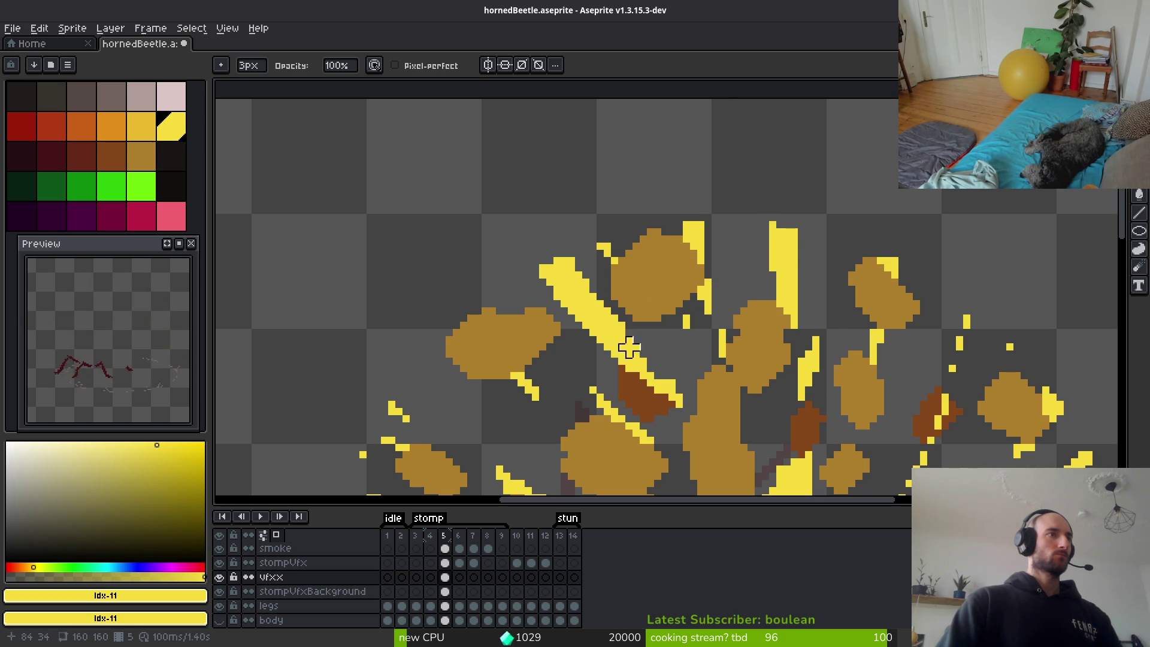
left_click_drag(629, 348, 680, 405)
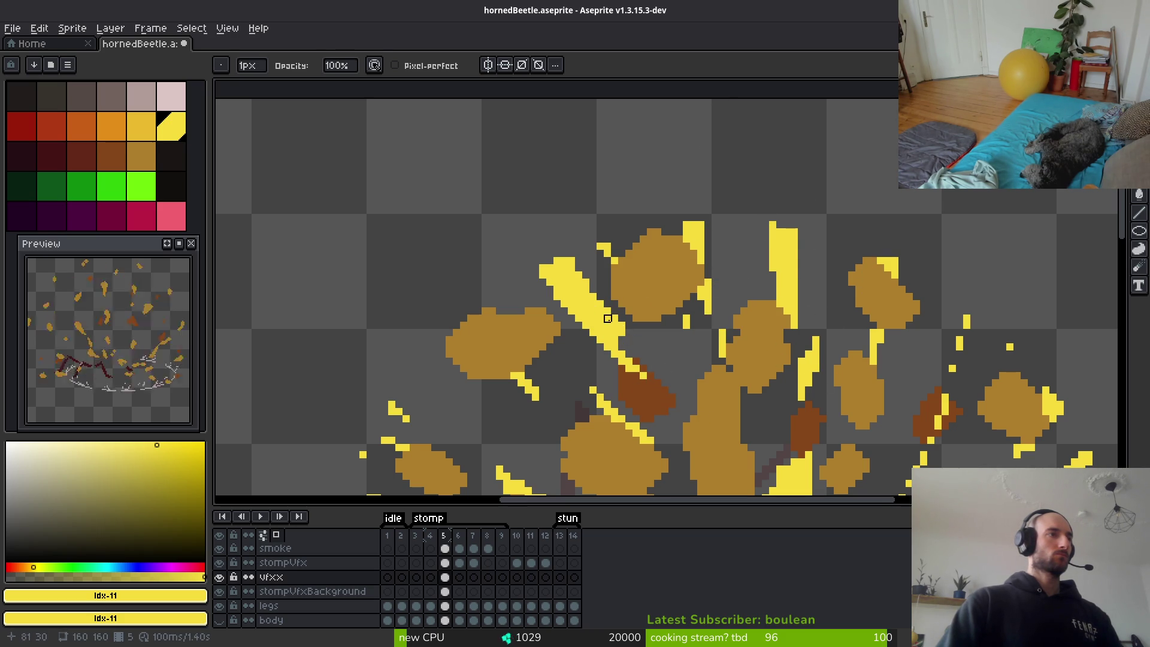
Clean stray pixels off the diagonal stroke's lower edge.
scroll(607, 319, "up", 1)
scroll(798, 485, "up", 1)
scroll(707, 364, "down", 1)
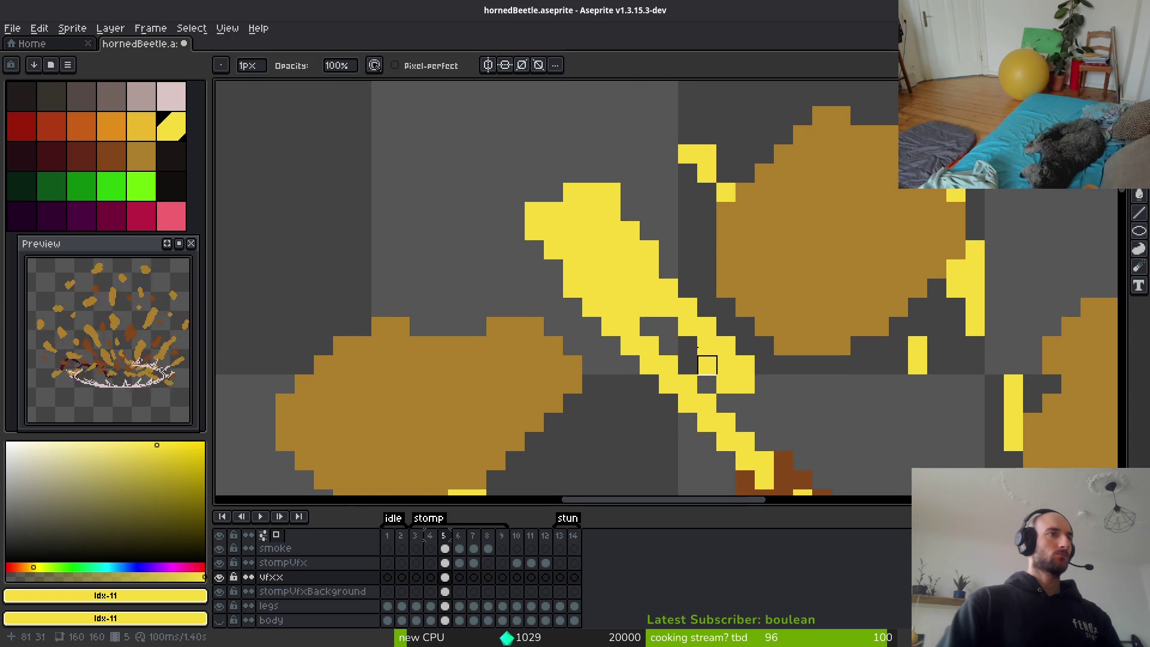
mouse_move(706, 365)
left_mouse_down()
mouse_move(726, 385)
mouse_move(762, 385)
mouse_move(736, 364)
left_mouse_up()
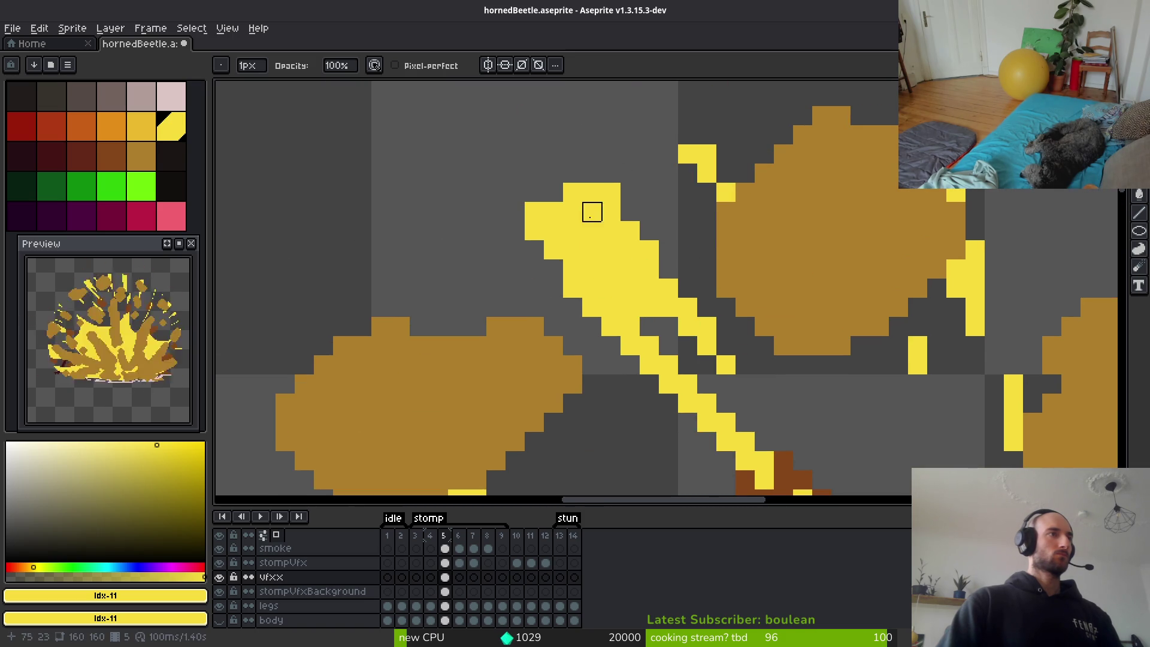
Select the block around the dark-brown chunk with the rectangular marquee and start transforming it.
scroll(630, 231, "down", 3)
scroll(708, 325, "up", 2)
key("m")
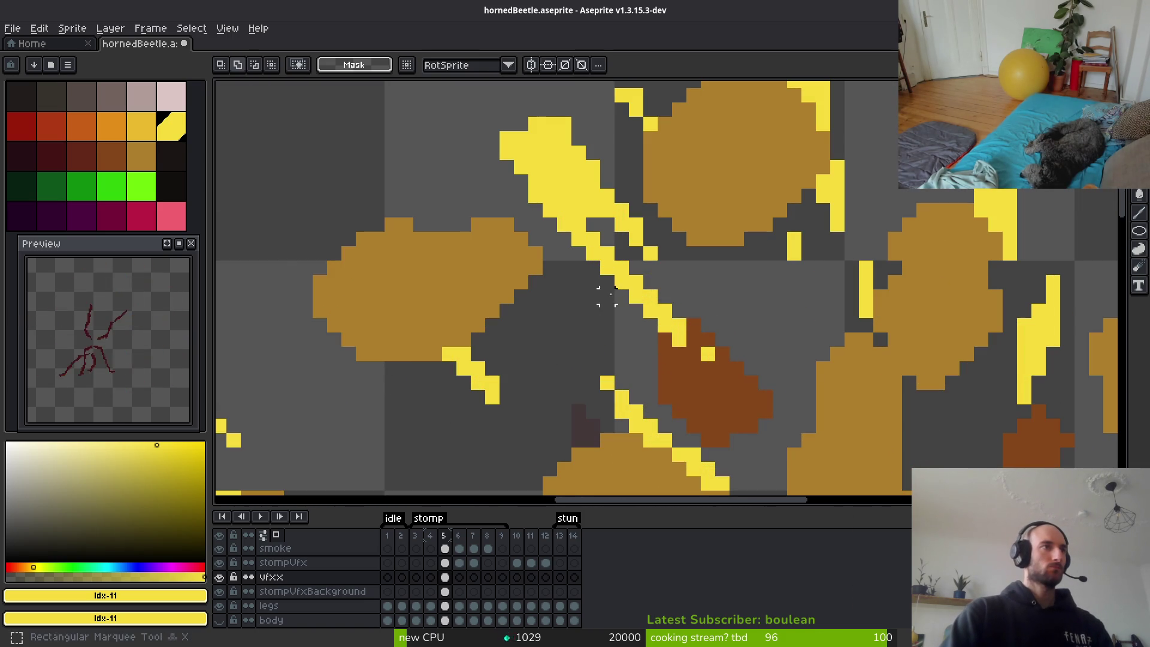
left_click_drag(614, 289, 672, 347)
left_click_drag(597, 258, 732, 364)
key("ctrl+t")
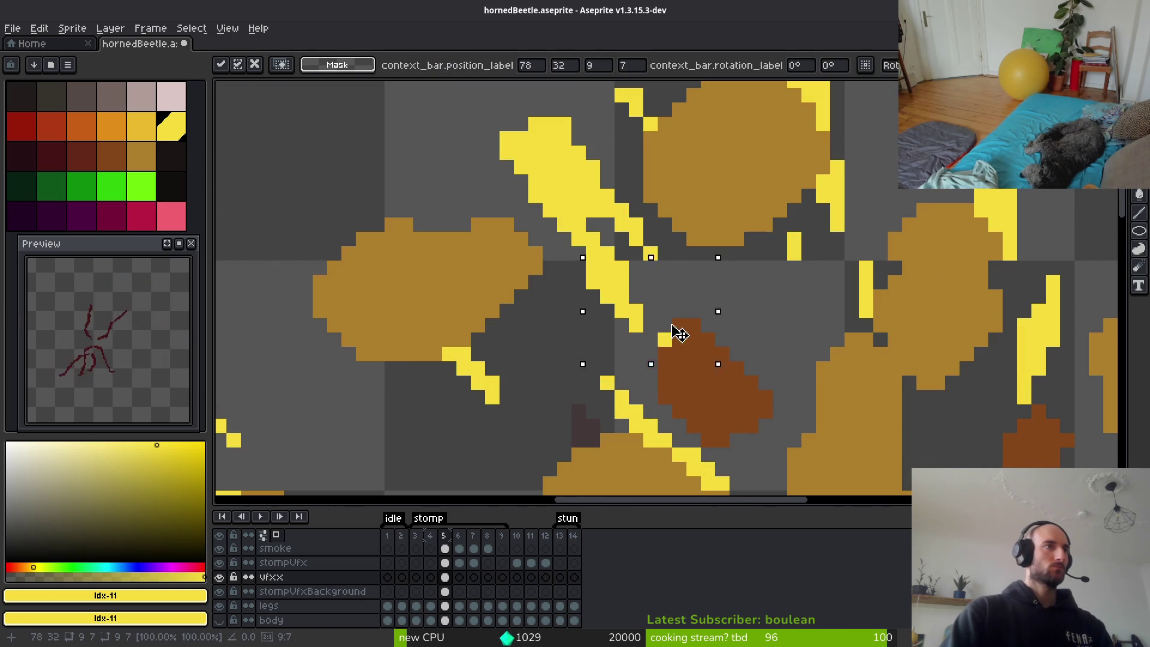
Erase the four stray yellow pixels along the diagonal streak down to its end.
key("e")
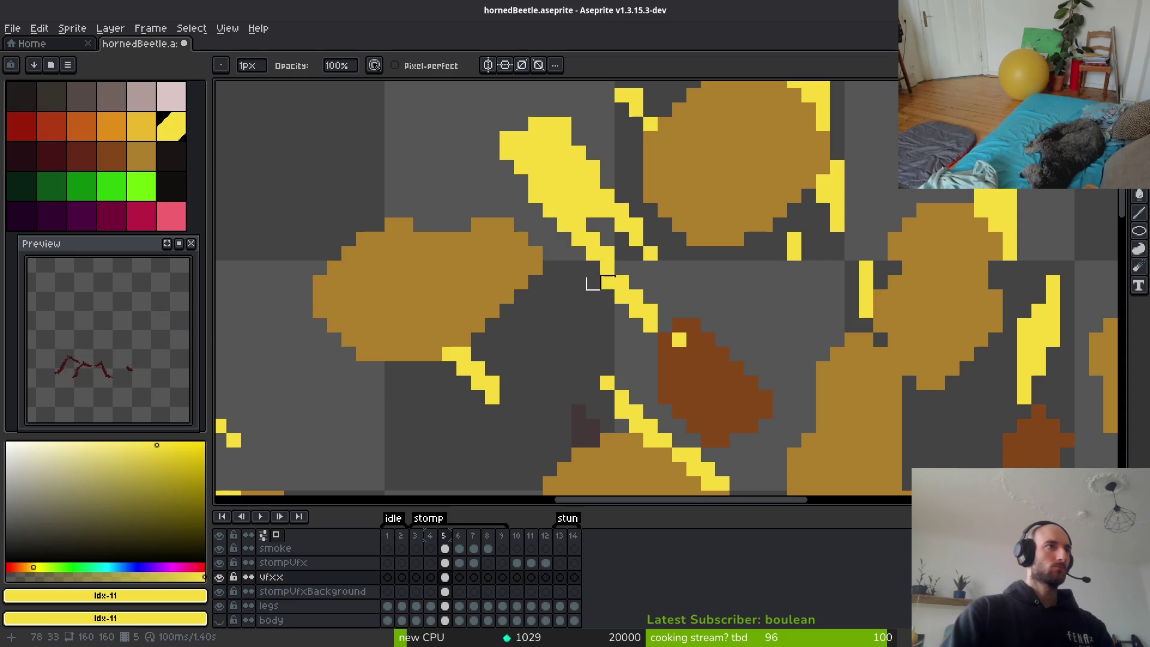
left_click(607, 282)
left_click(635, 311)
left_click(621, 297)
left_click(650, 323)
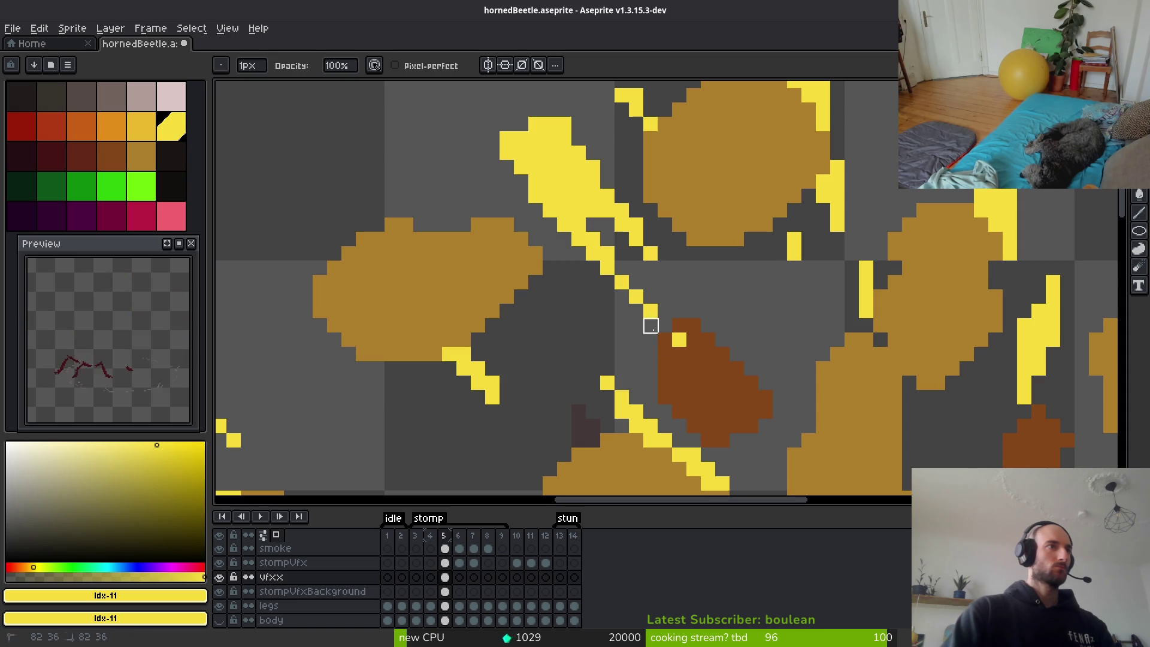
scroll(735, 334, "down", 5)
Cut three dark diagonal gaps through the yellow burst and thin its yellow spike.
key("b")
scroll(735, 333, "up", 5)
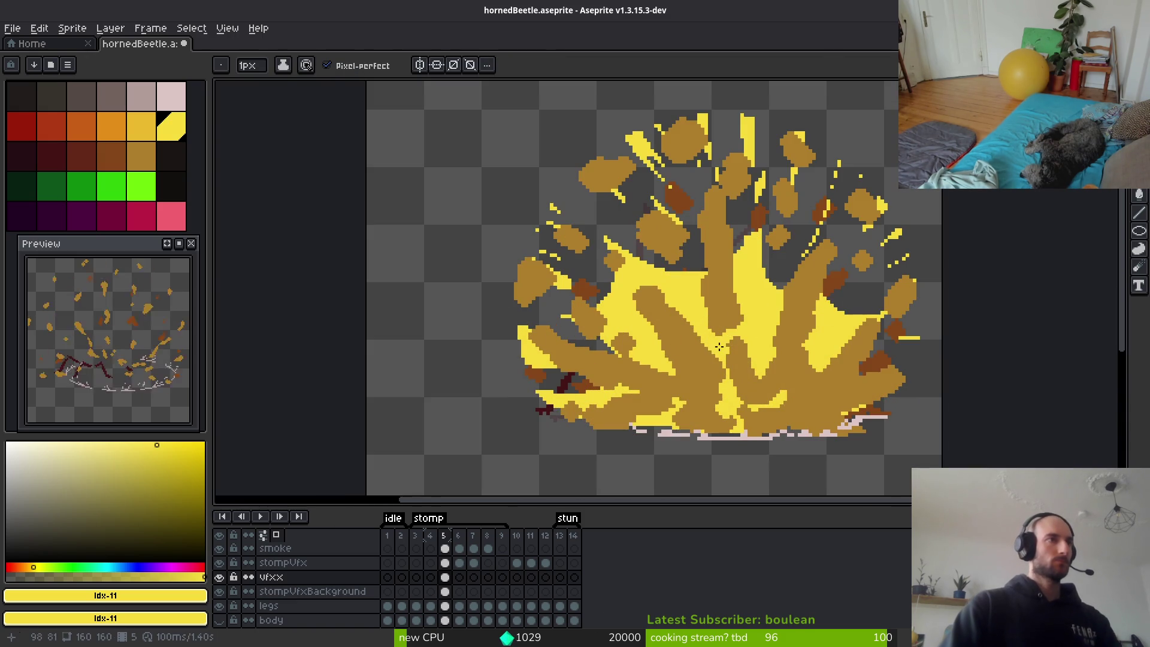
scroll(652, 280, "up", 1)
key("e")
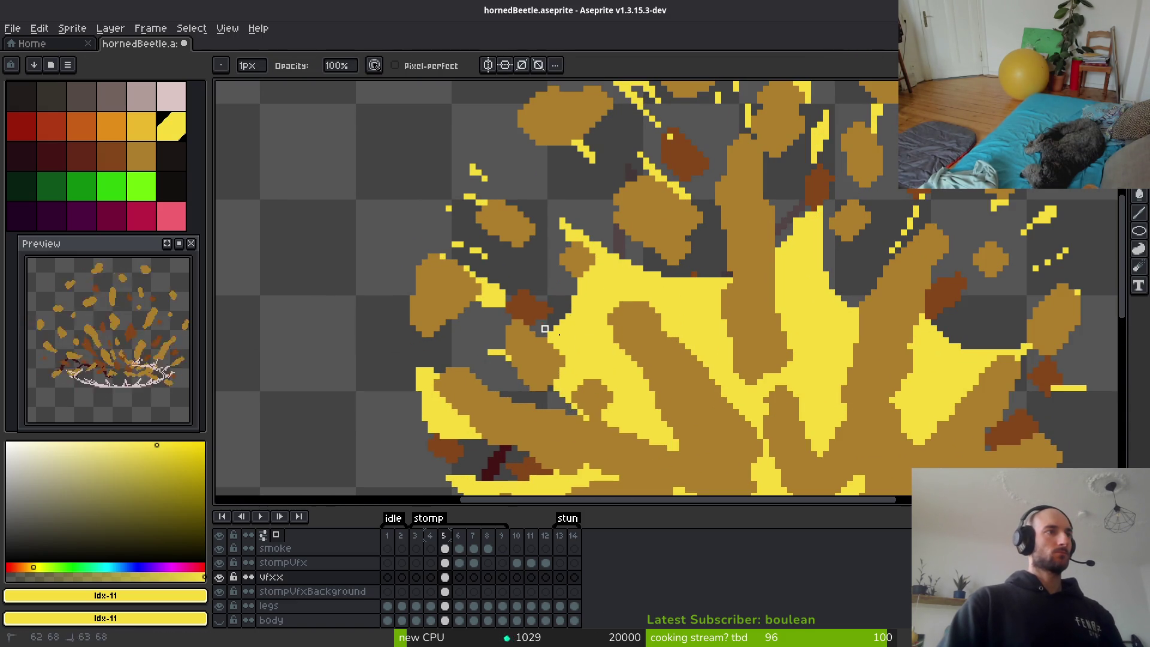
left_click_drag(554, 333, 629, 359)
left_click_drag(584, 273, 614, 312)
mouse_move(620, 266)
left_mouse_down()
mouse_move(667, 306)
mouse_move(684, 301)
mouse_move(646, 262)
mouse_move(706, 262)
mouse_move(722, 302)
left_mouse_up()
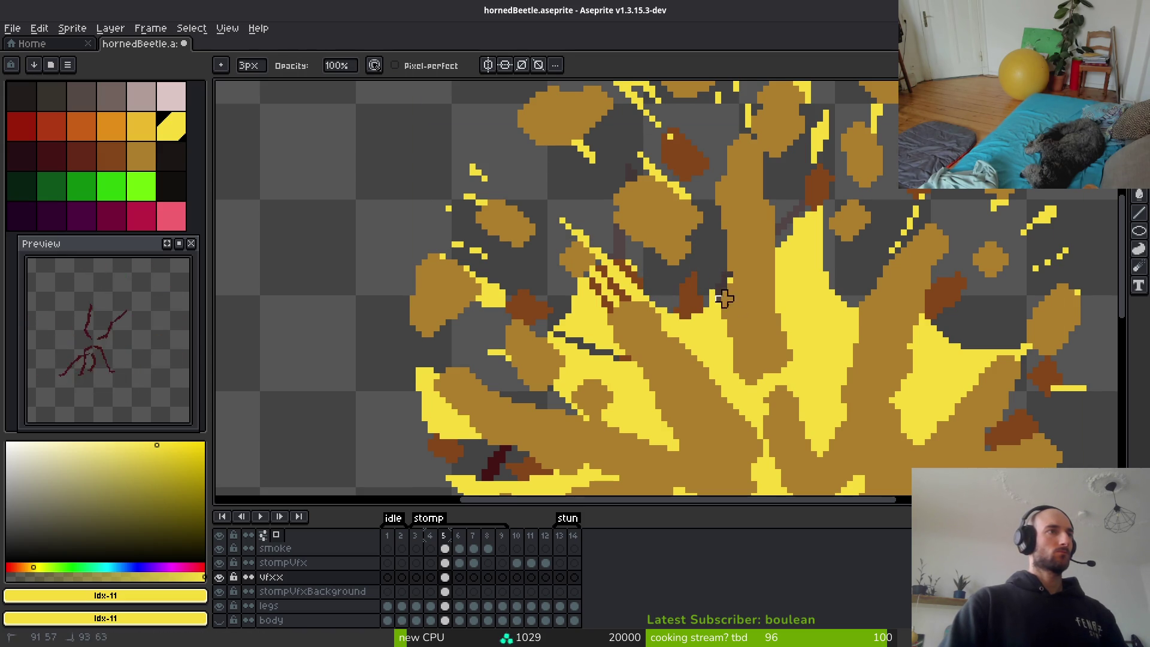
left_click_drag(814, 191, 759, 285)
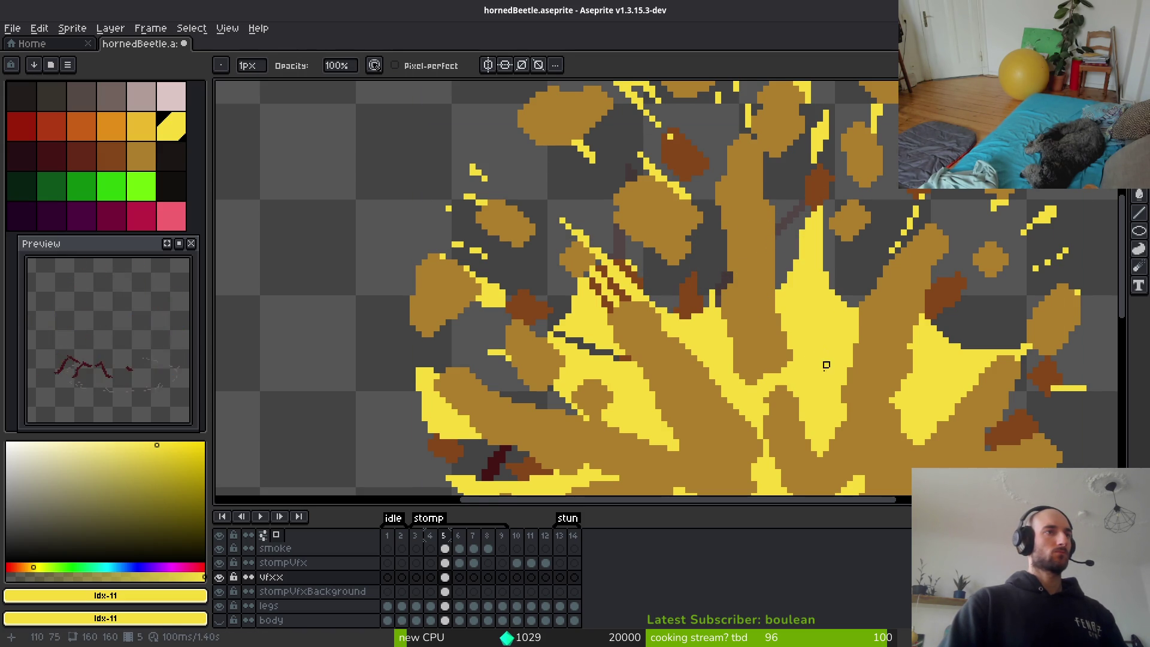
Paint brown into the debris chunk, filling its yellow pixel and extending it downward.
scroll(825, 365, "up", 2)
mouse_move(760, 234)
left_mouse_down()
mouse_move(769, 243)
mouse_move(746, 276)
left_mouse_up()
scroll(768, 309, "up", 2)
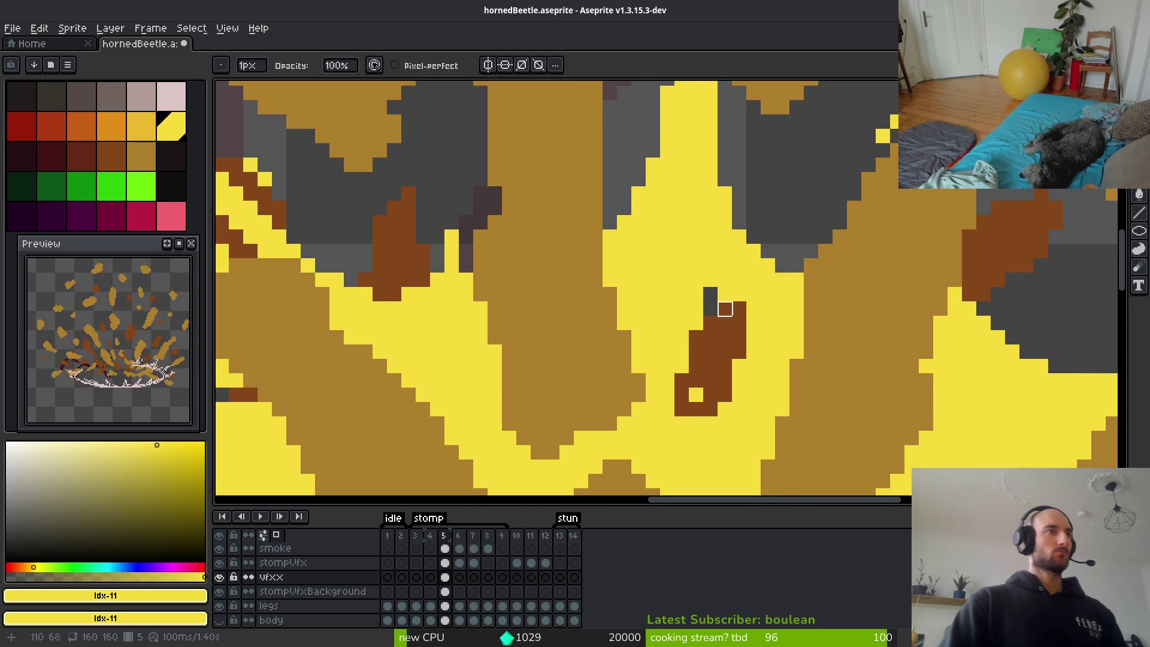
left_click_drag(696, 394, 710, 395)
left_click_drag(711, 294, 682, 409)
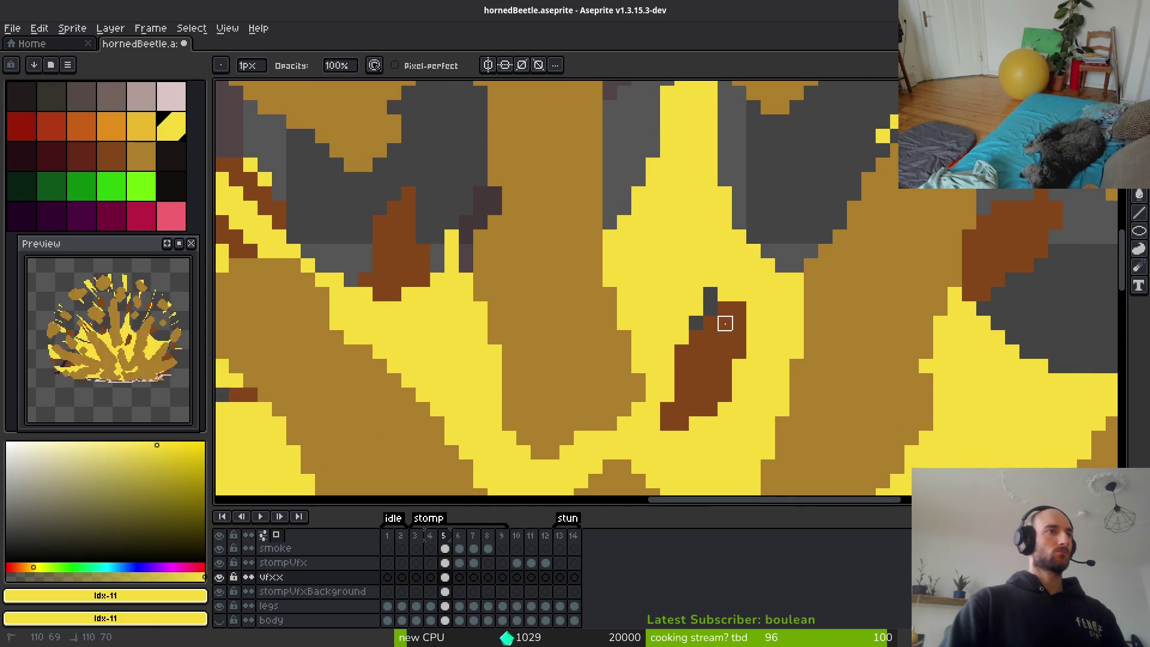
left_click(725, 294)
Undo the unwanted yellow strokes and pixels over the stripes.
scroll(726, 321, "down", 3)
scroll(706, 335, "up", 2)
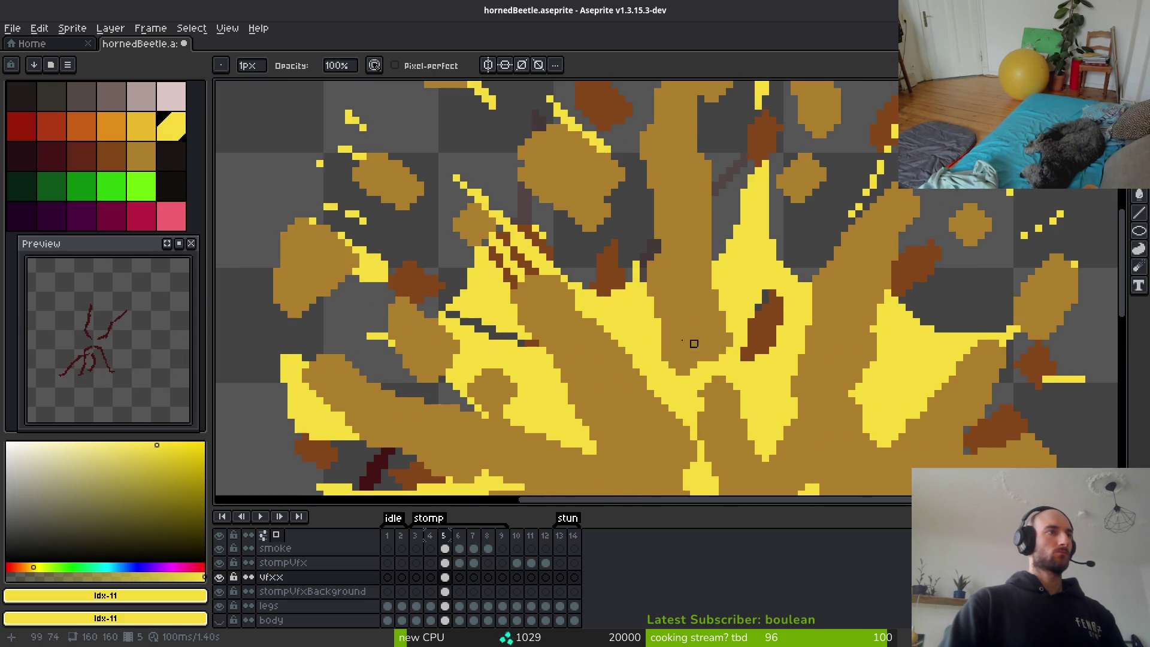
scroll(693, 343, "down", 3)
scroll(781, 350, "up", 4)
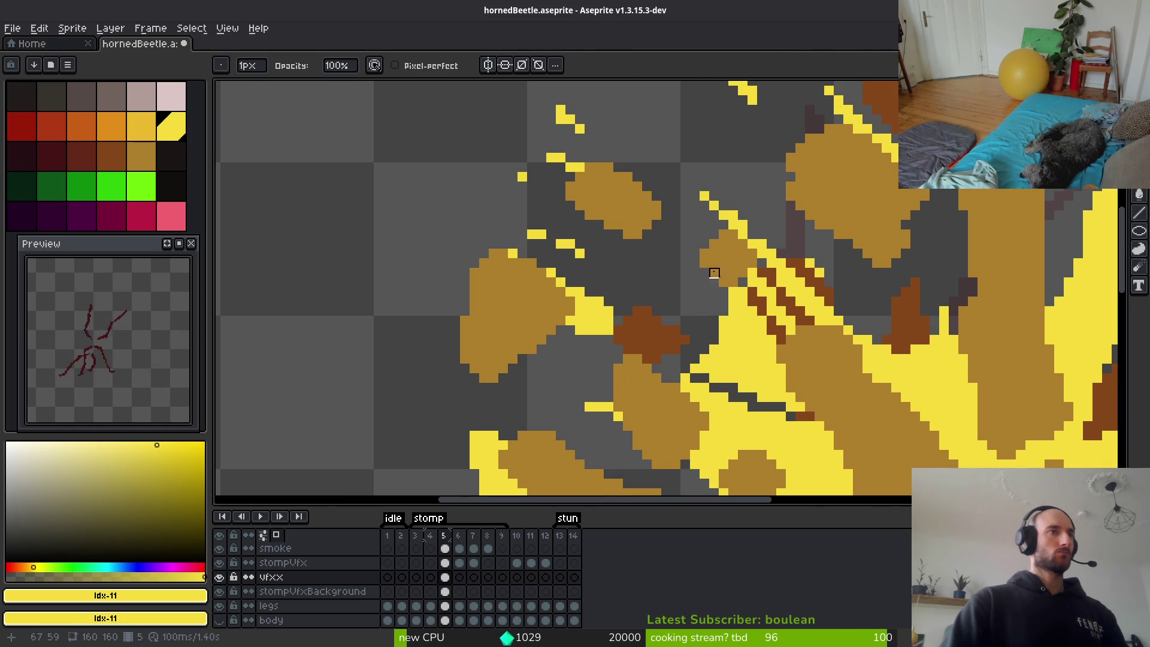
key("ctrl+z")
key("ctrl+z")
scroll(638, 205, "down", 4)
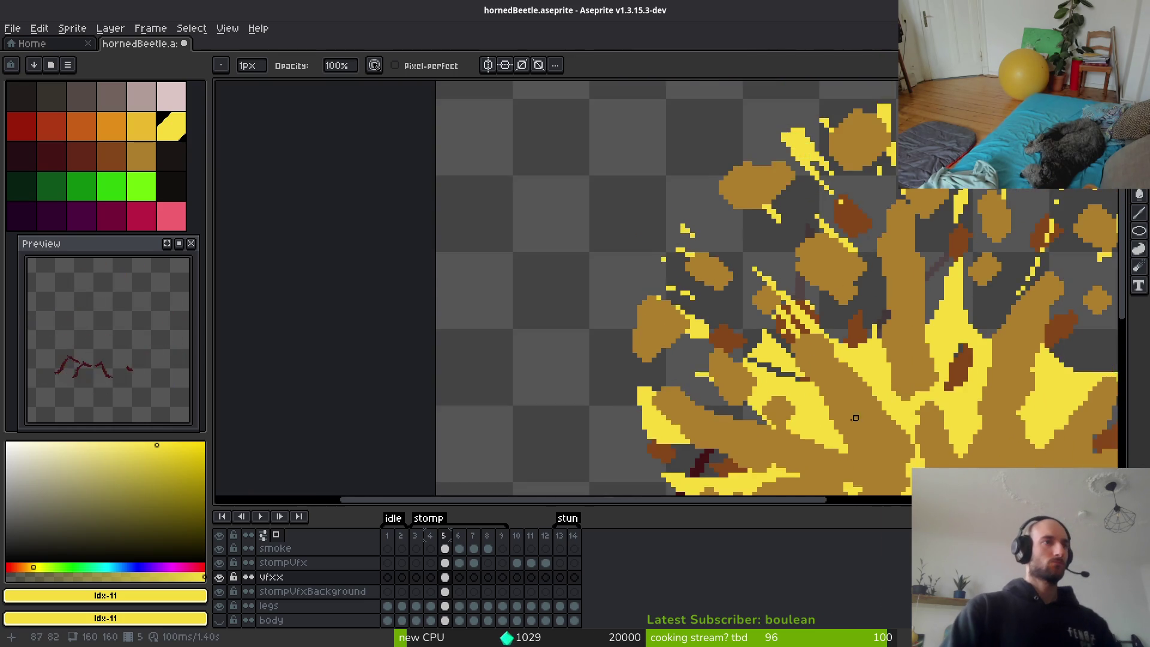
scroll(763, 346, "up", 3)
key("ctrl+z")
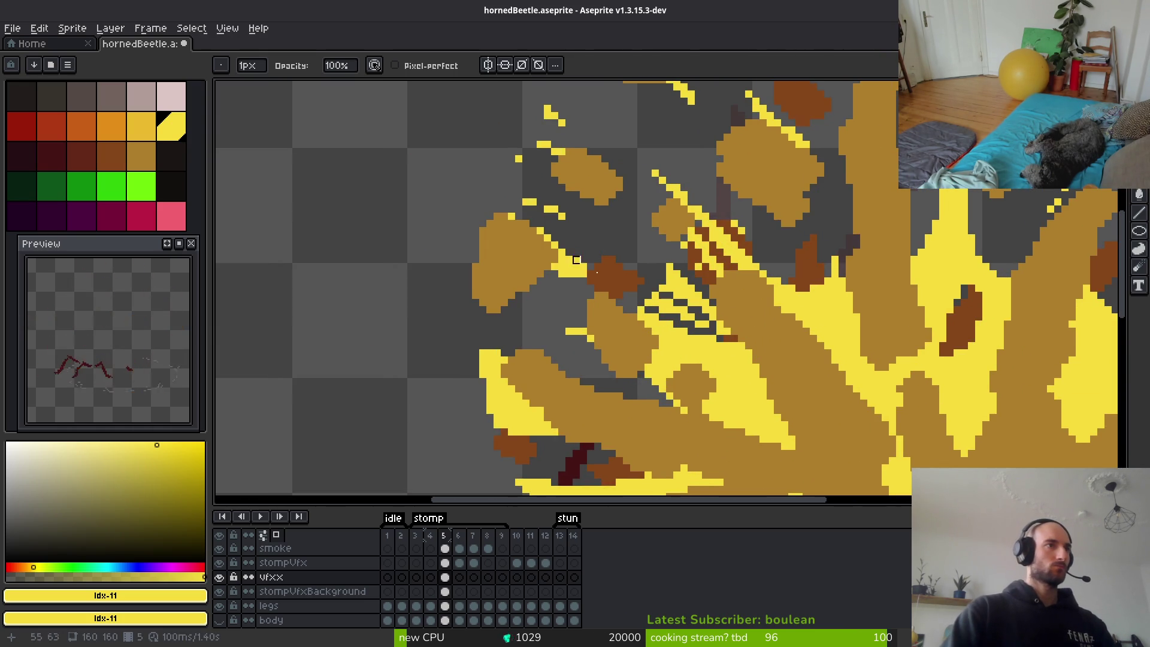
key("ctrl+z")
scroll(744, 336, "up", 3)
key("ctrl+z")
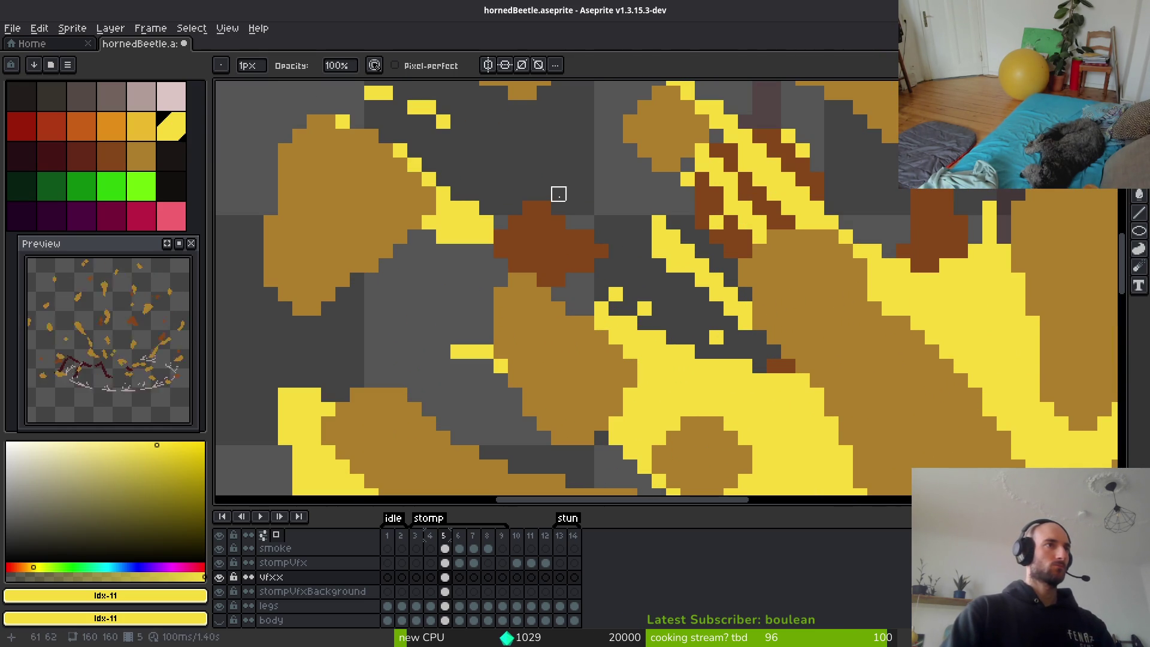
scroll(767, 329, "down", 3)
scroll(766, 329, "down", 5)
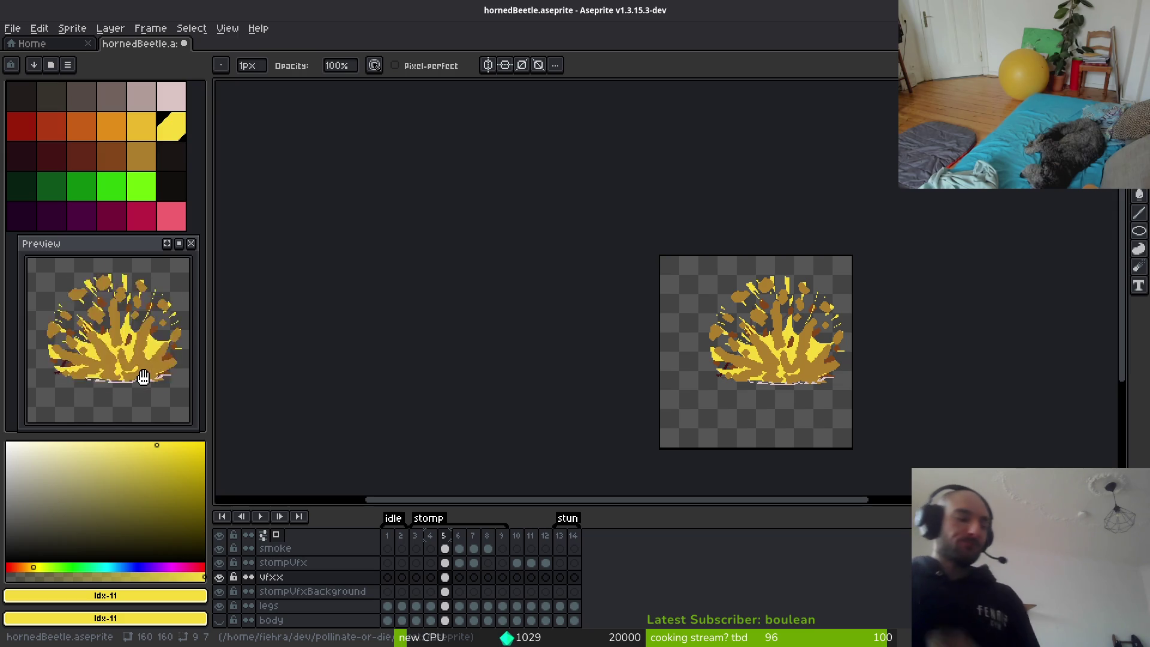
Hide the vfxx flash layer and, on frame 5, sample the golden debris colour, then pick medium brown.
scroll(794, 380, "up", 4)
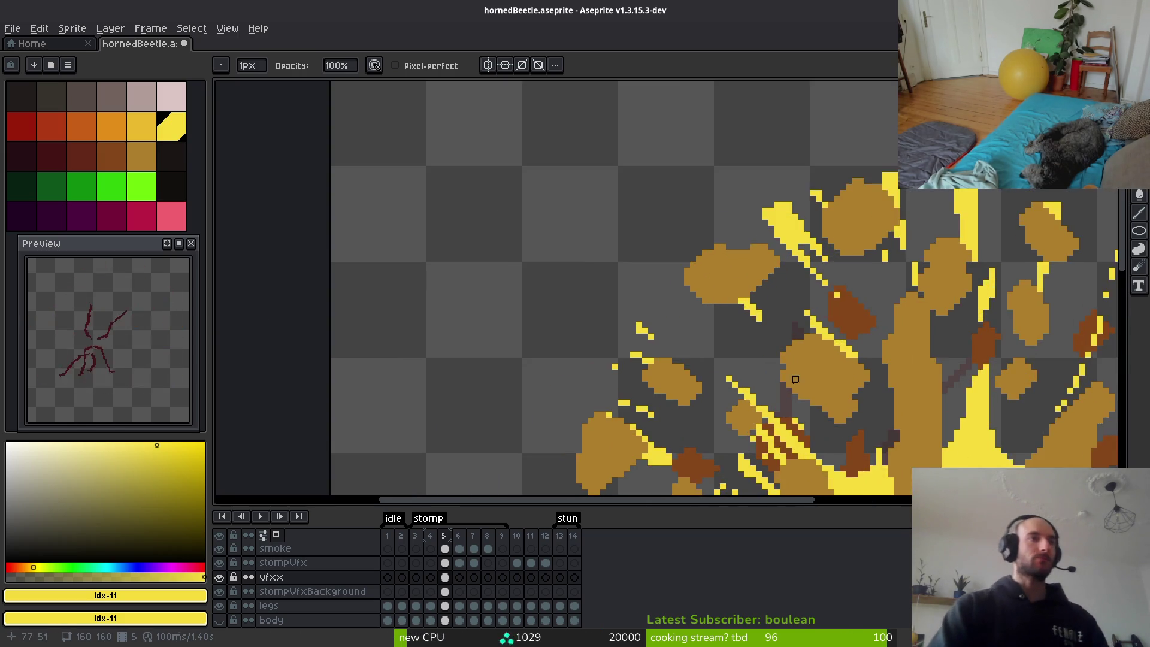
scroll(795, 379, "down", 2)
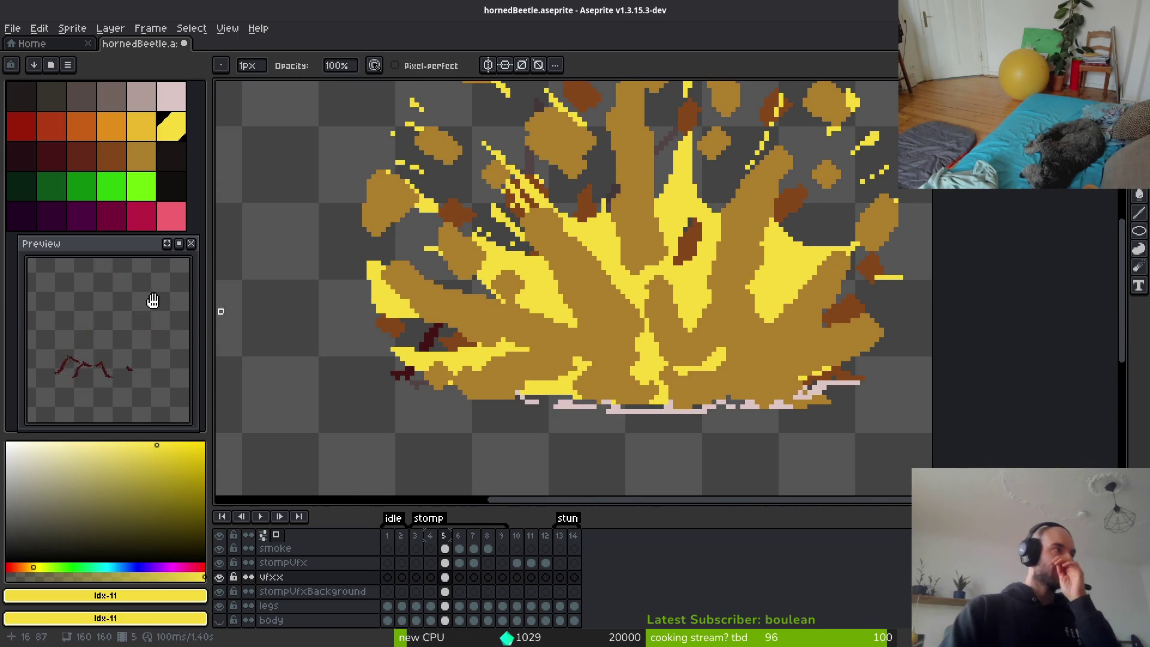
left_click(220, 578)
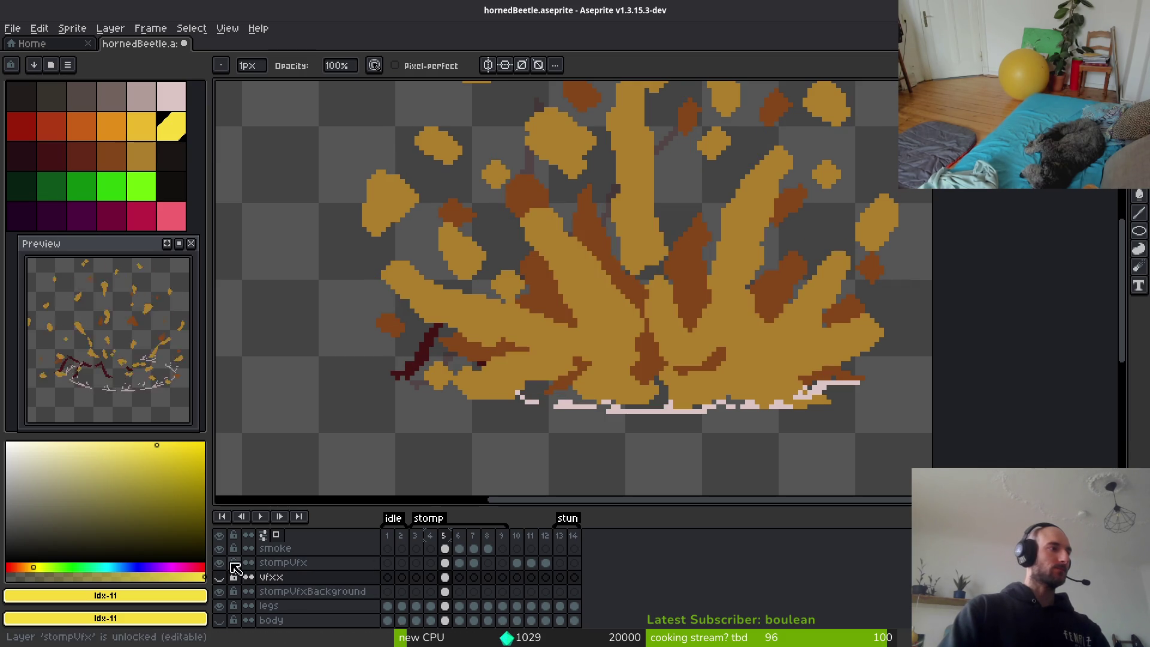
left_click(445, 562)
left_click(641, 296, "alt")
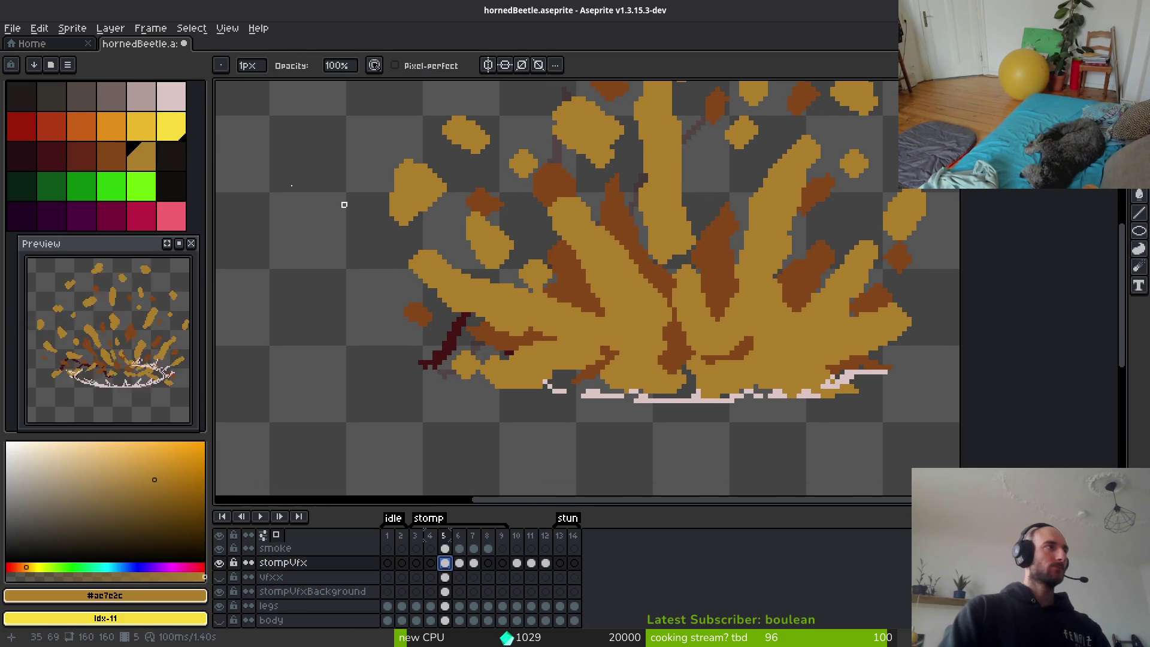
left_click(112, 156)
Bucket-fill two brown streaks dark red on stompVfxBackground frame 5.
scroll(745, 319, "up", 6)
key("b")
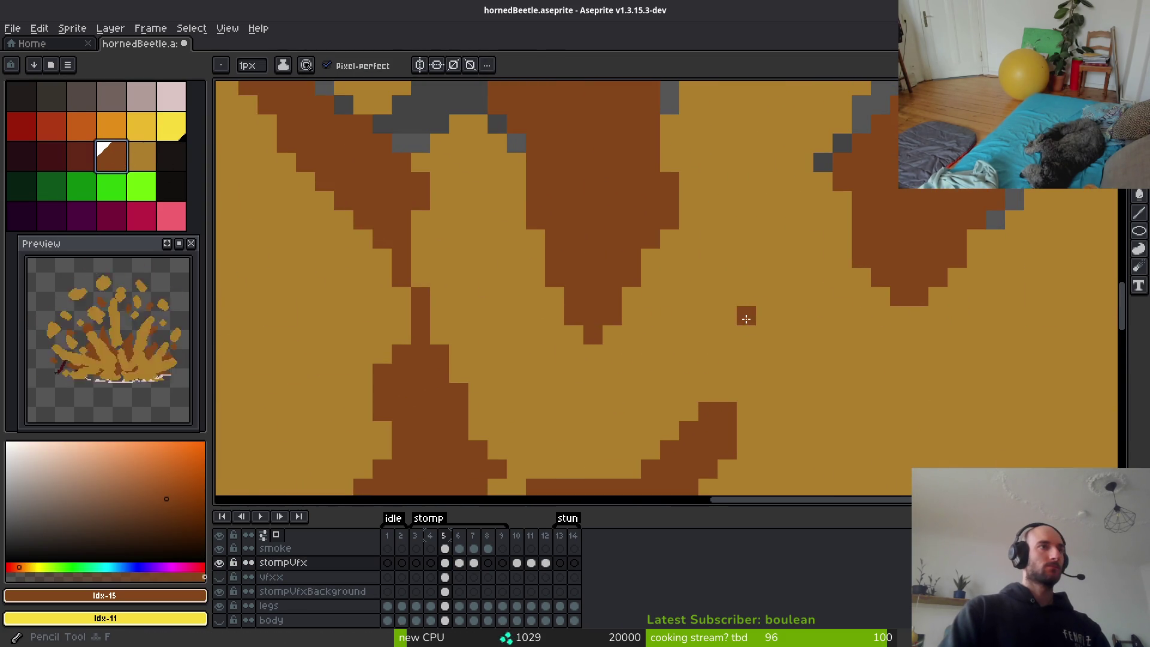
scroll(745, 318, "down", 5)
left_click(95, 170)
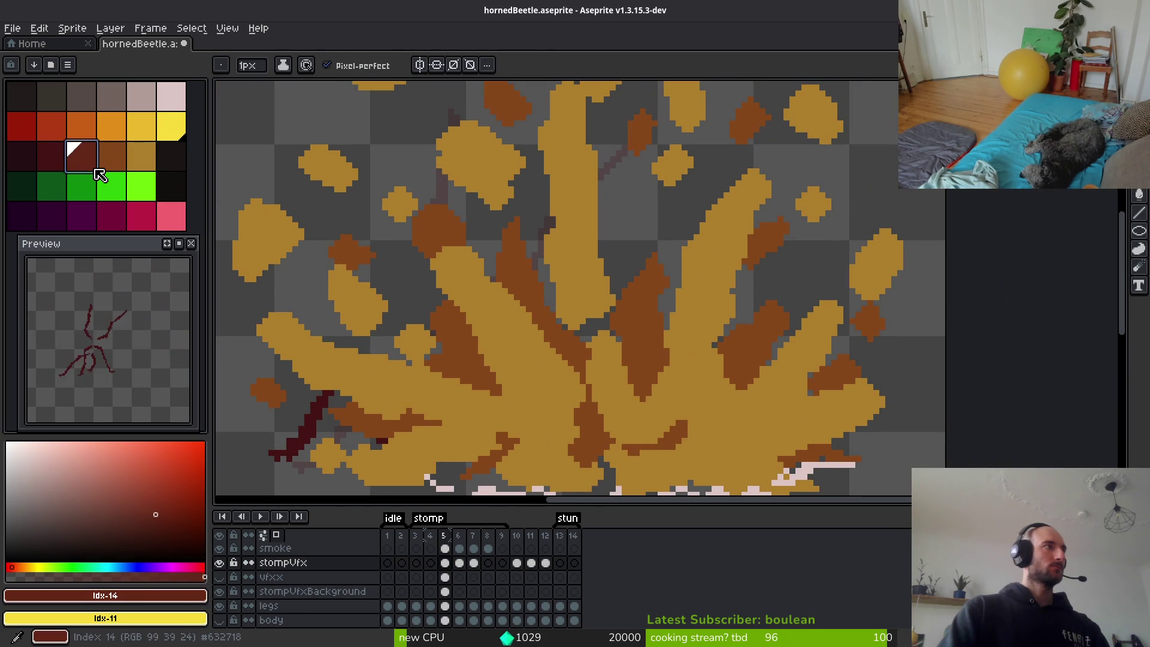
left_click(443, 578)
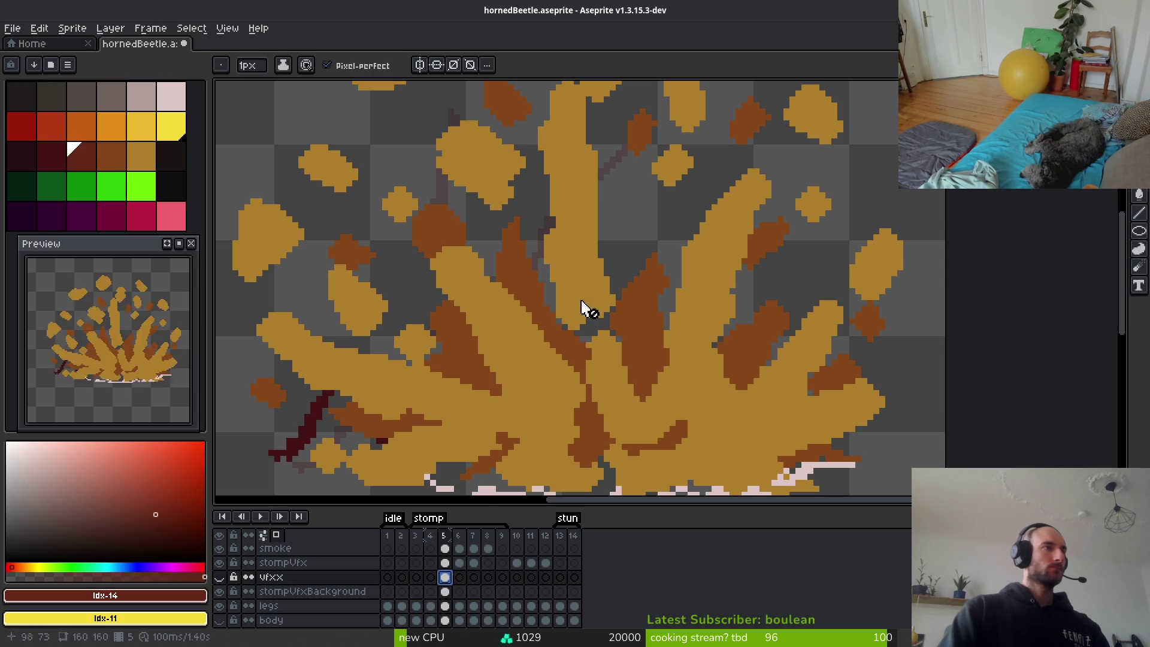
left_click(444, 591)
key("g")
left_click(640, 324)
left_click(578, 352)
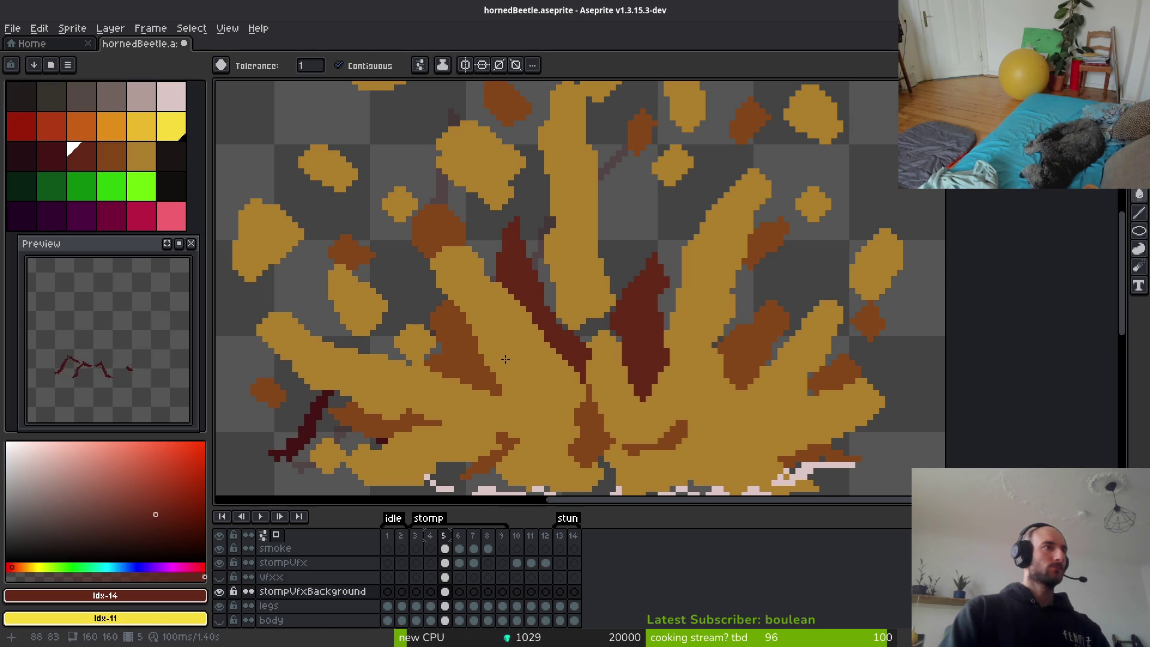
Replace the brown shading #854619 with dark red #632718 across the layer.
left_click(449, 218, "alt")
right_click(521, 264)
key("shift+r")
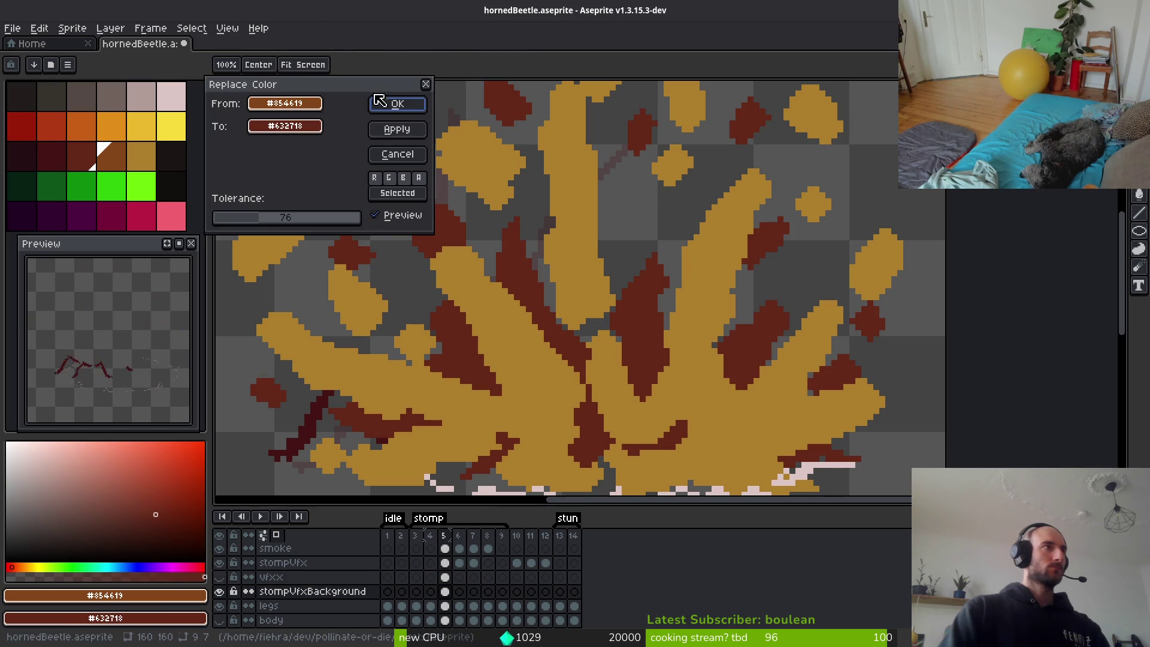
left_click(395, 104)
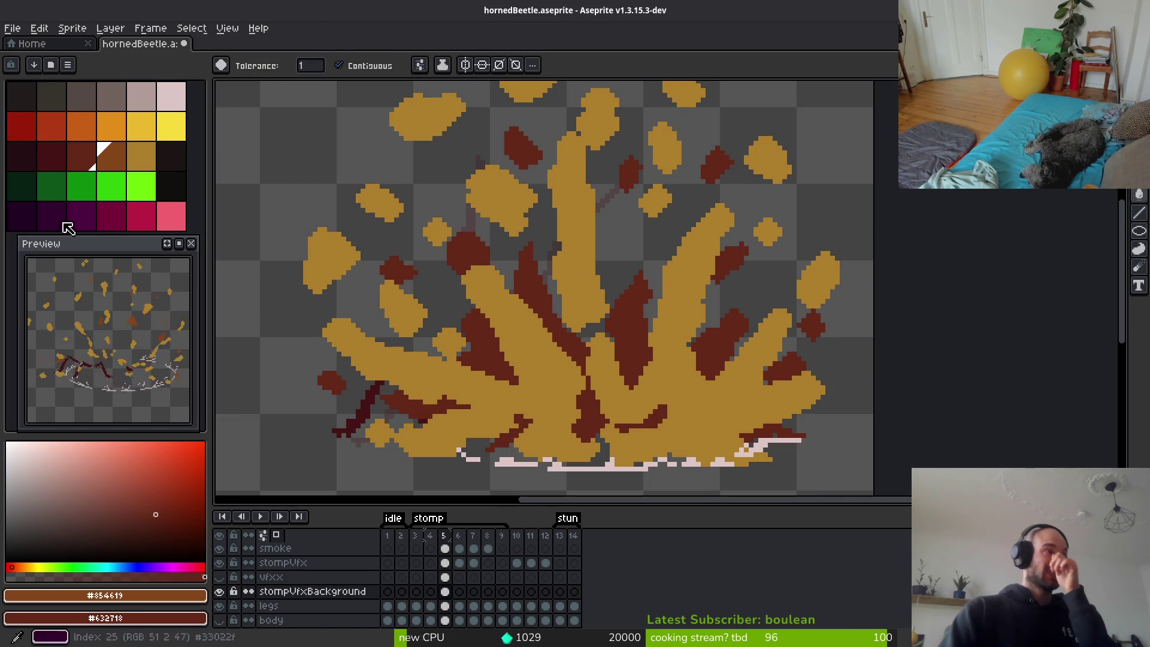
left_click(114, 157)
scroll(654, 408, "up", 3)
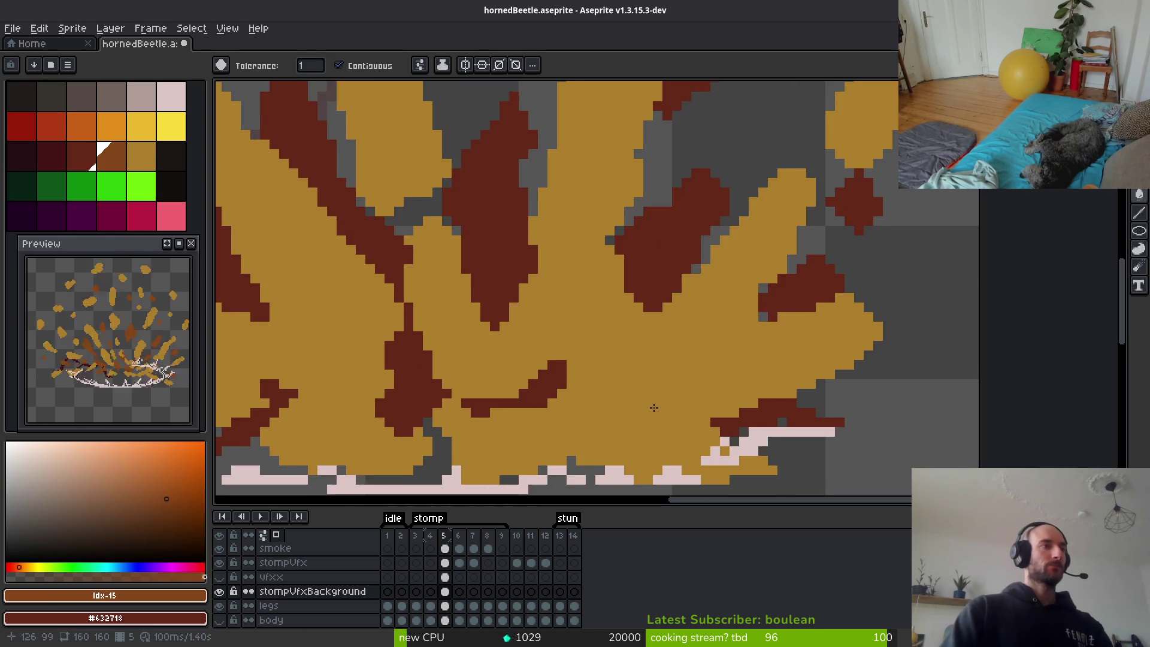
With the pencil on stompVfx frame 5, try orange and brown debris strokes, then undo them.
key("b")
scroll(731, 395, "up", 1)
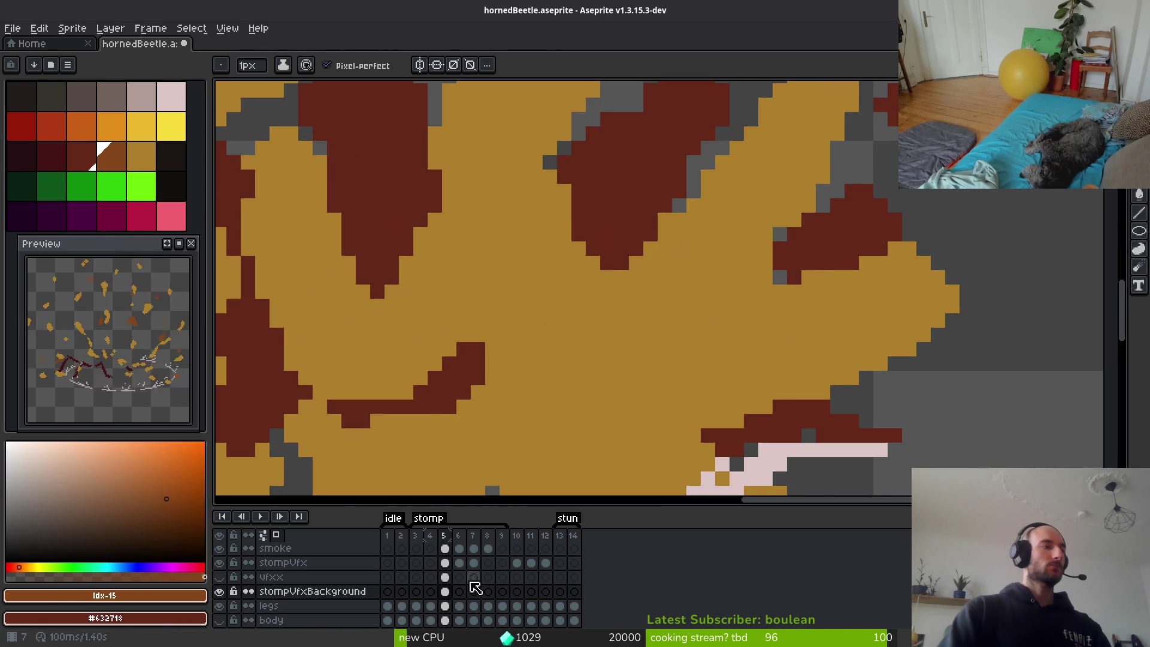
left_click(383, 566)
scroll(707, 320, "down", 2)
scroll(706, 319, "up", 3)
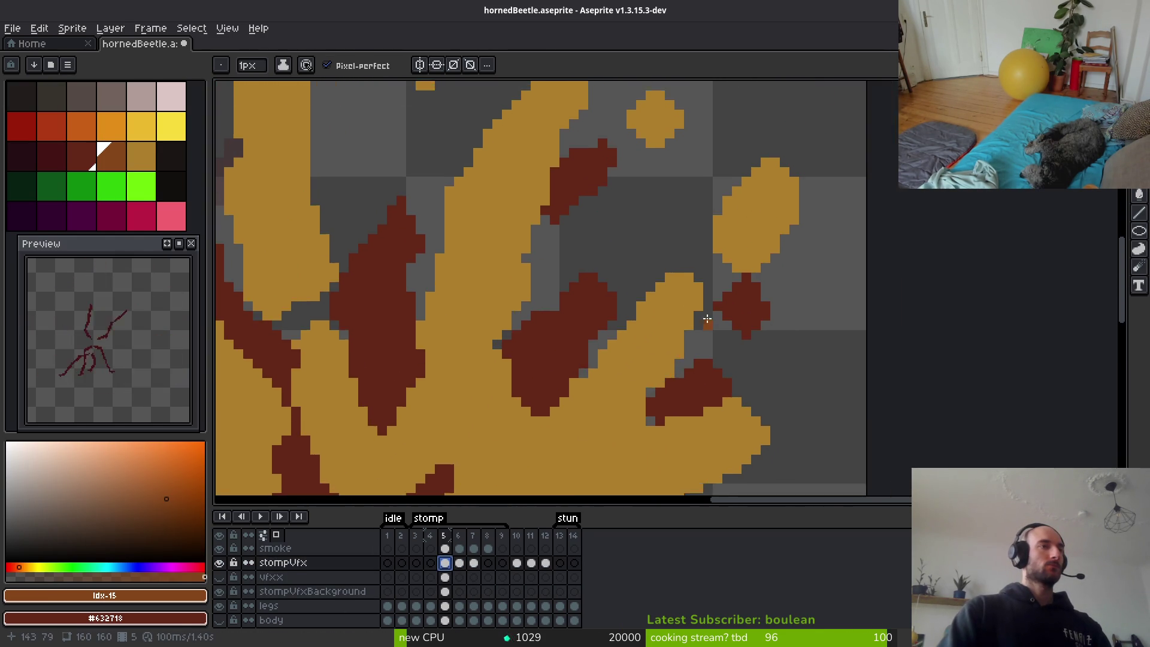
scroll(707, 319, "up", 1)
left_click_drag(701, 289, 686, 329)
scroll(688, 323, "down", 1)
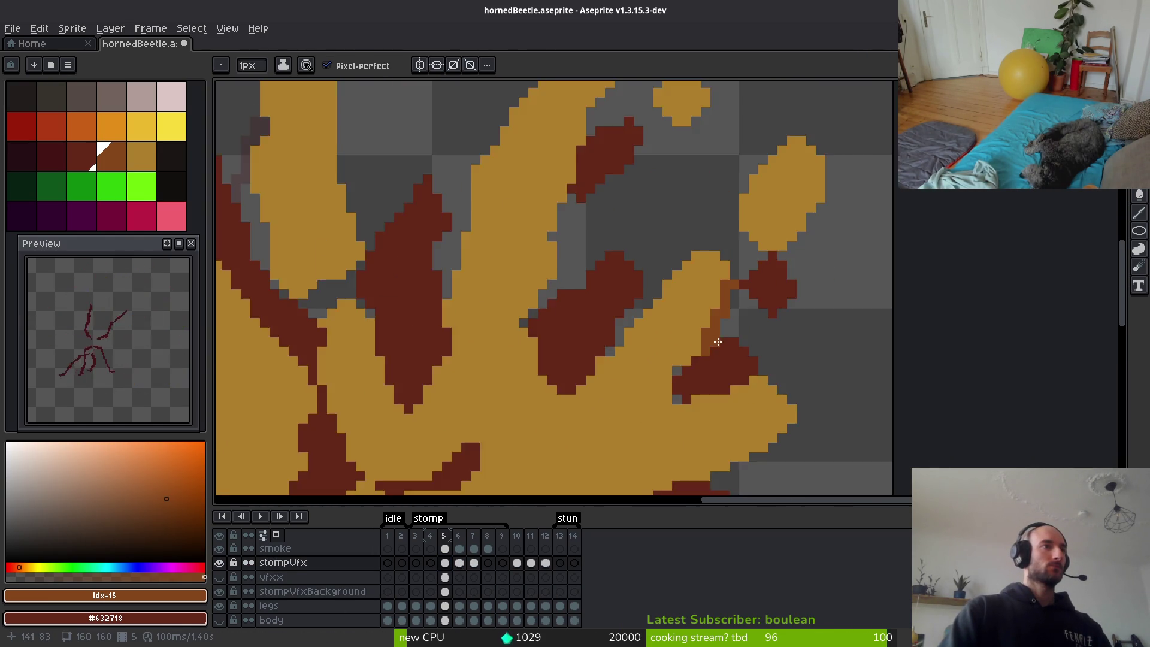
scroll(717, 341, "up", 1)
mouse_move(674, 380)
left_mouse_down()
mouse_move(652, 419)
mouse_move(636, 407)
mouse_move(661, 430)
mouse_move(731, 277)
mouse_move(711, 403)
mouse_move(695, 419)
left_mouse_up()
key("ctrl+z")
mouse_move(730, 243)
left_mouse_down()
mouse_move(697, 419)
mouse_move(741, 238)
mouse_move(732, 311)
mouse_move(689, 440)
mouse_move(675, 420)
mouse_move(691, 413)
left_mouse_up()
key("ctrl+z")
key("ctrl+z")
key("ctrl+z")
key("ctrl+z")
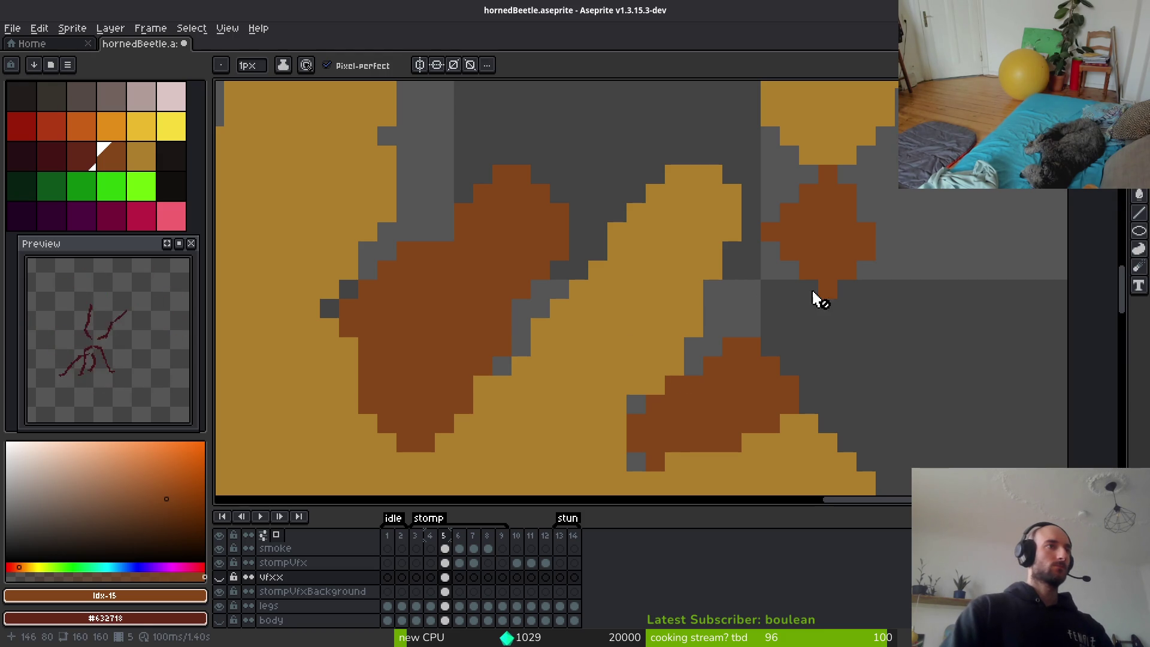
Hide the yellow vfxx layer and turn the brown debris streaks on frame 5 dark red.
scroll(777, 351, "down", 3)
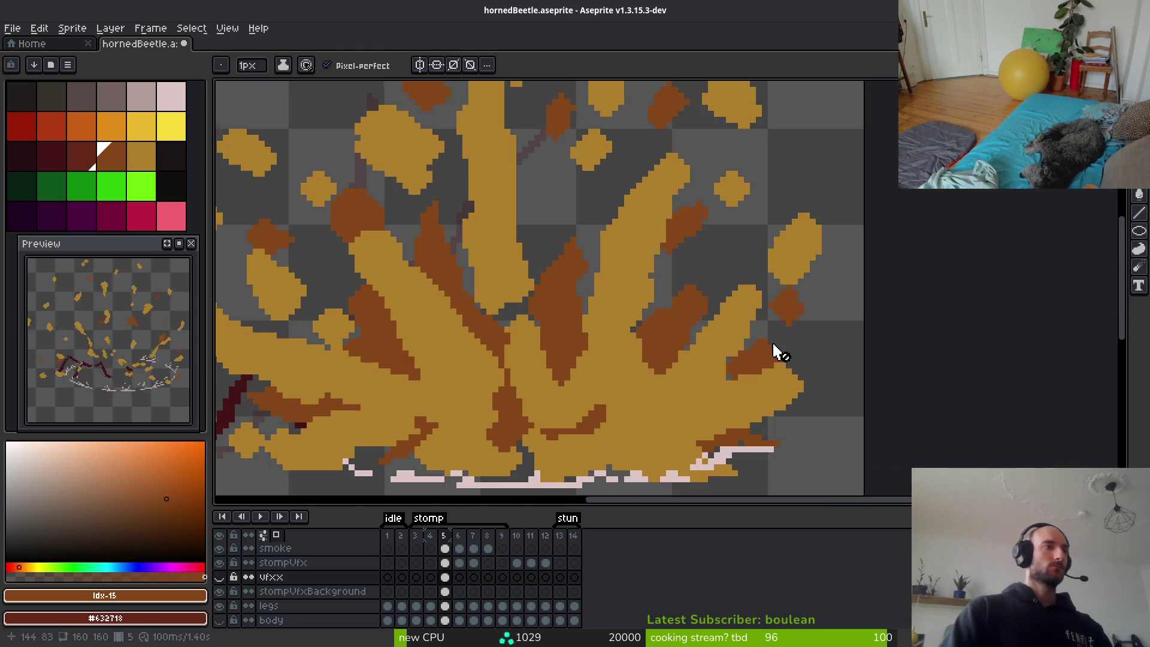
left_click(220, 577)
left_click(219, 577)
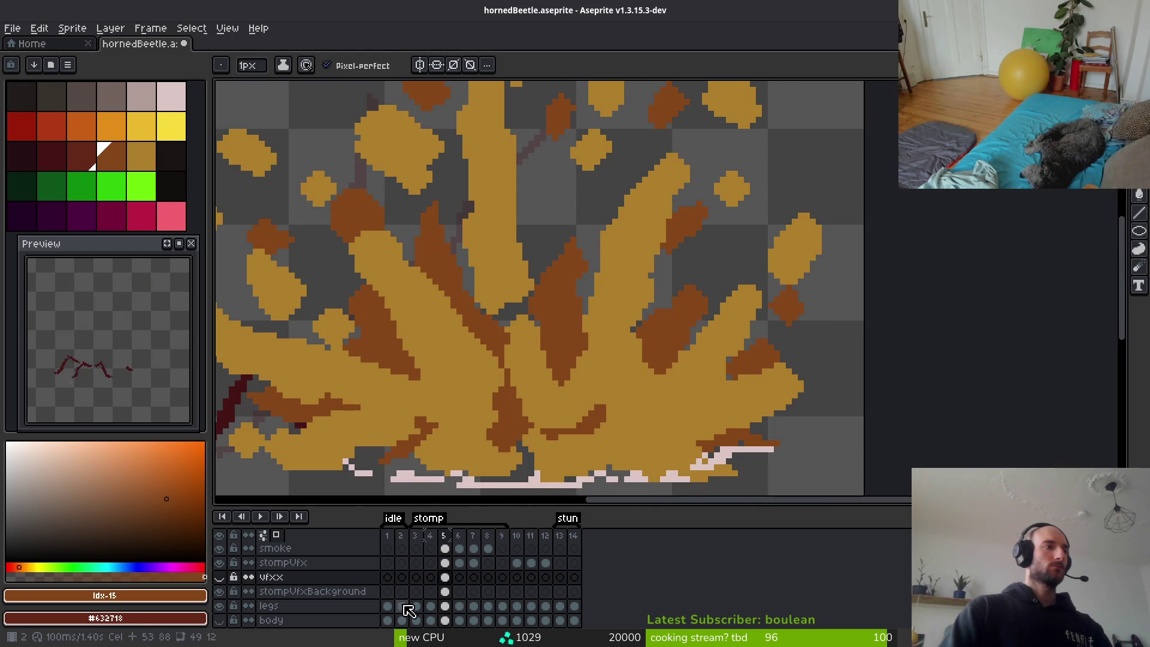
left_click(444, 591)
key("ctrl+z")
key("ctrl+z")
key("ctrl+z")
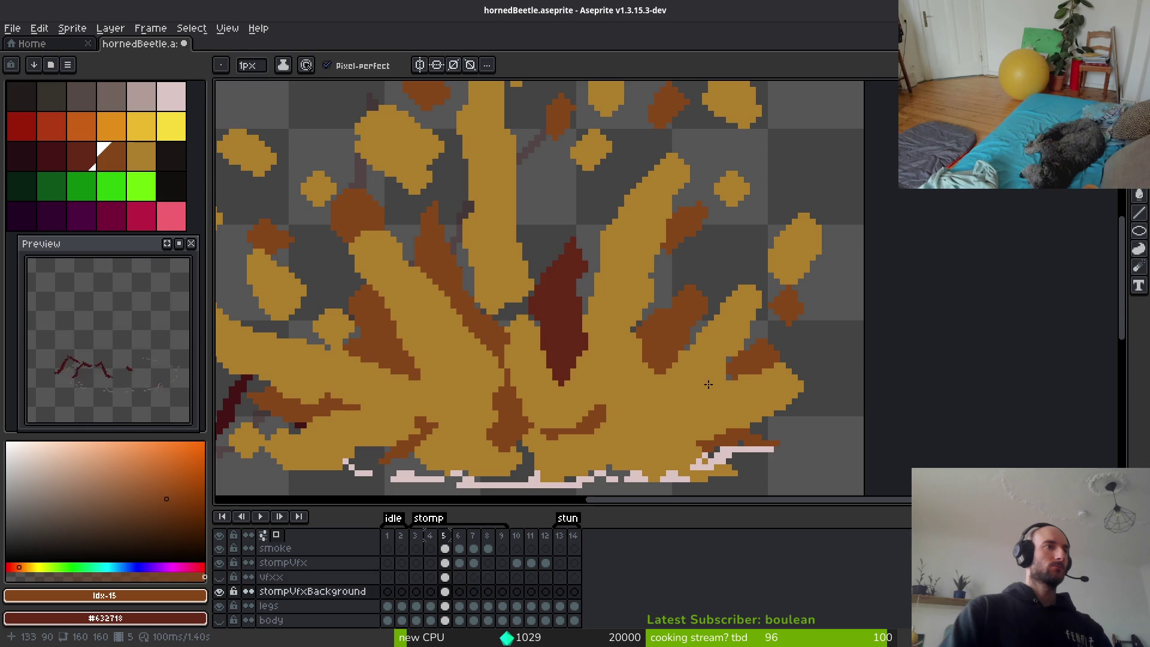
key("ctrl+y")
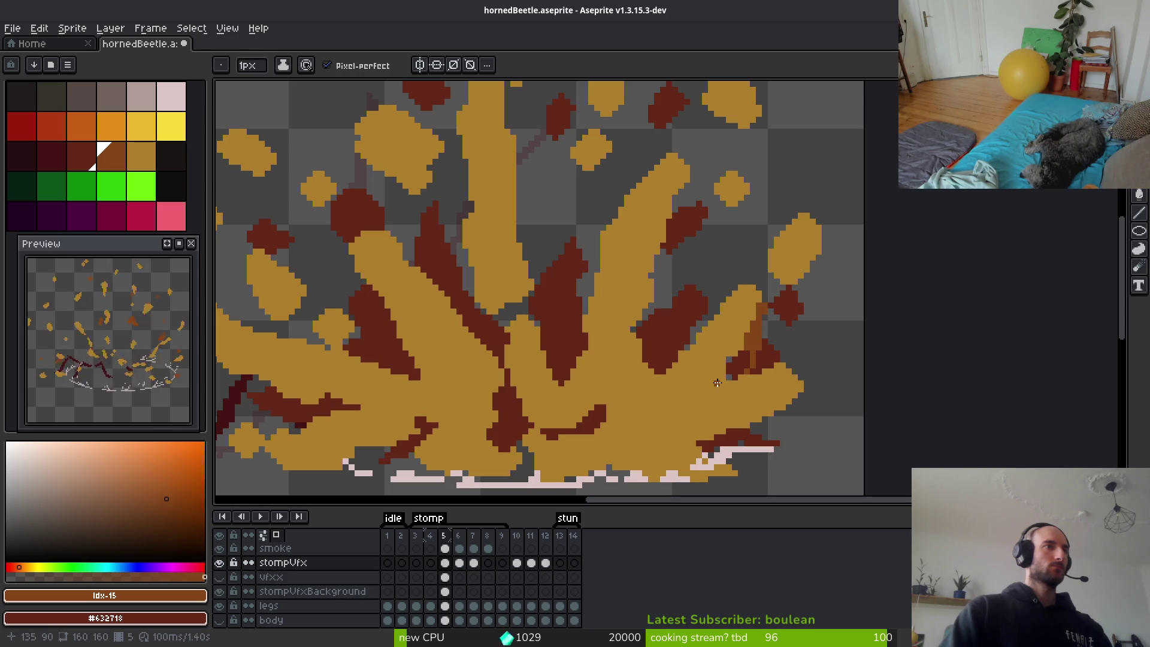
scroll(772, 366, "up", 3)
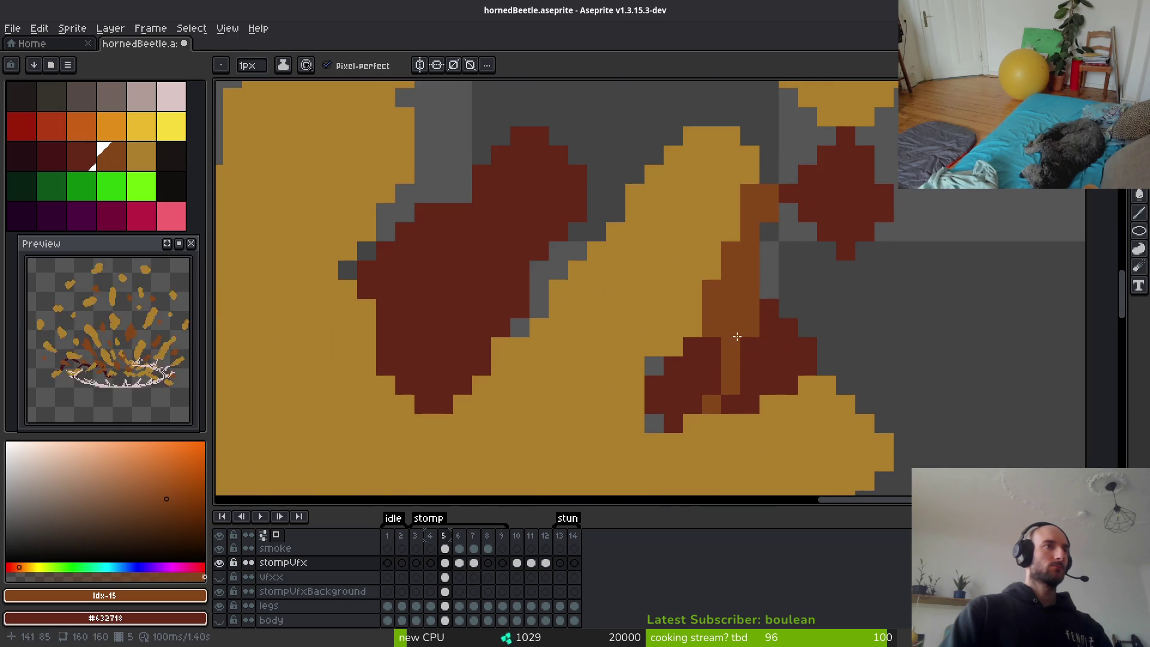
mouse_move(707, 327)
left_mouse_down()
mouse_move(674, 365)
mouse_move(646, 314)
mouse_move(662, 361)
mouse_move(675, 329)
mouse_move(691, 338)
mouse_move(676, 366)
left_mouse_up()
key("ctrl+z")
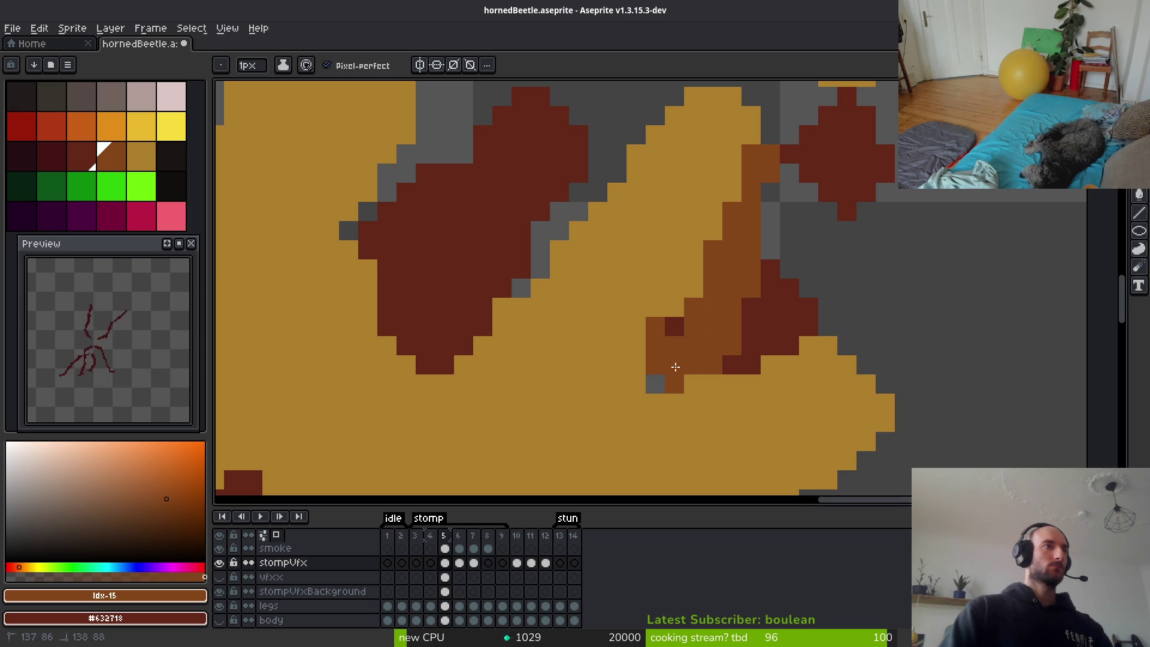
Shade the debris edge, the streak and the yellow blob's right edge orange-brown.
scroll(662, 342, "up", 3)
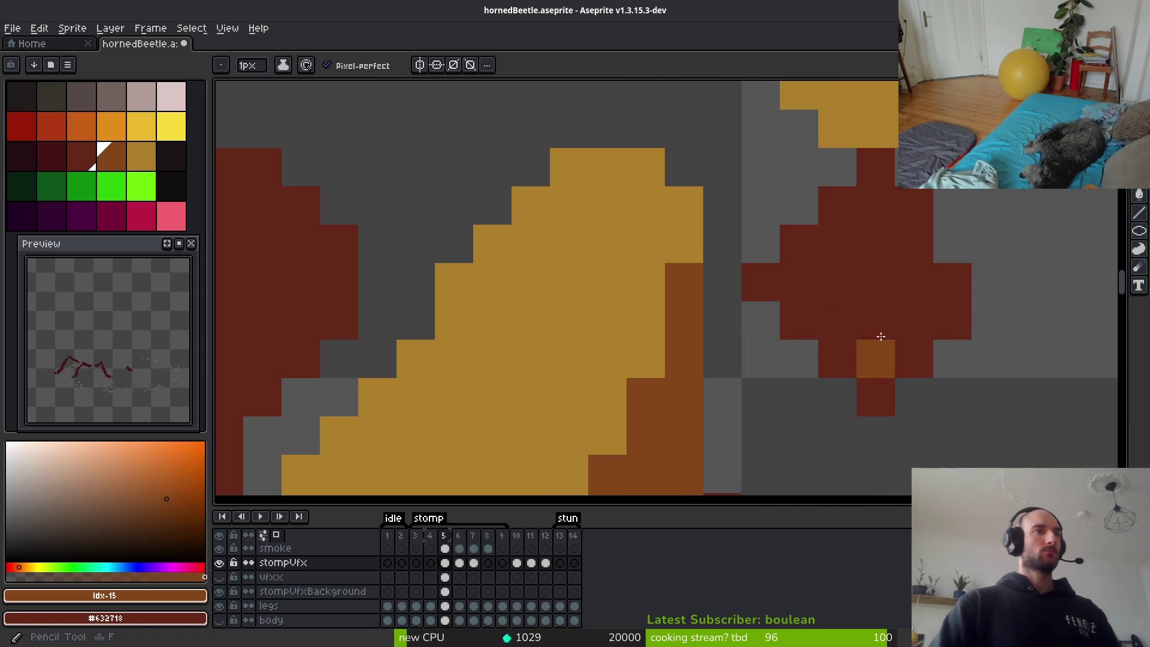
scroll(842, 362, "down", 6)
scroll(918, 190, "up", 5)
scroll(918, 190, "down", 4)
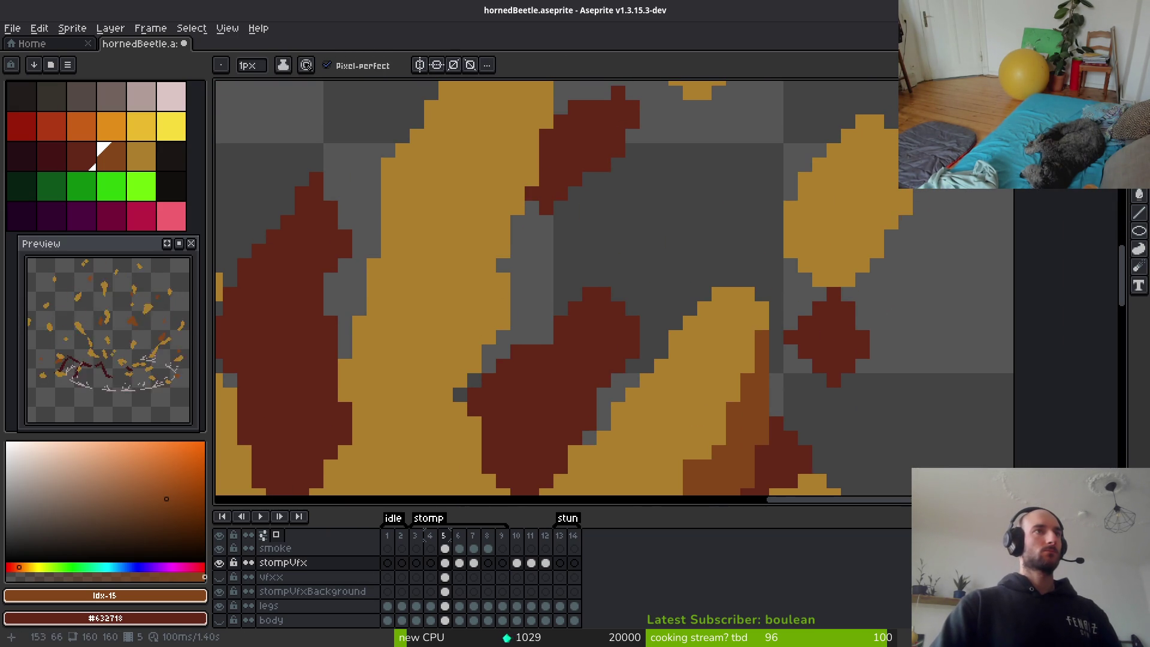
left_click_drag(791, 271, 823, 308)
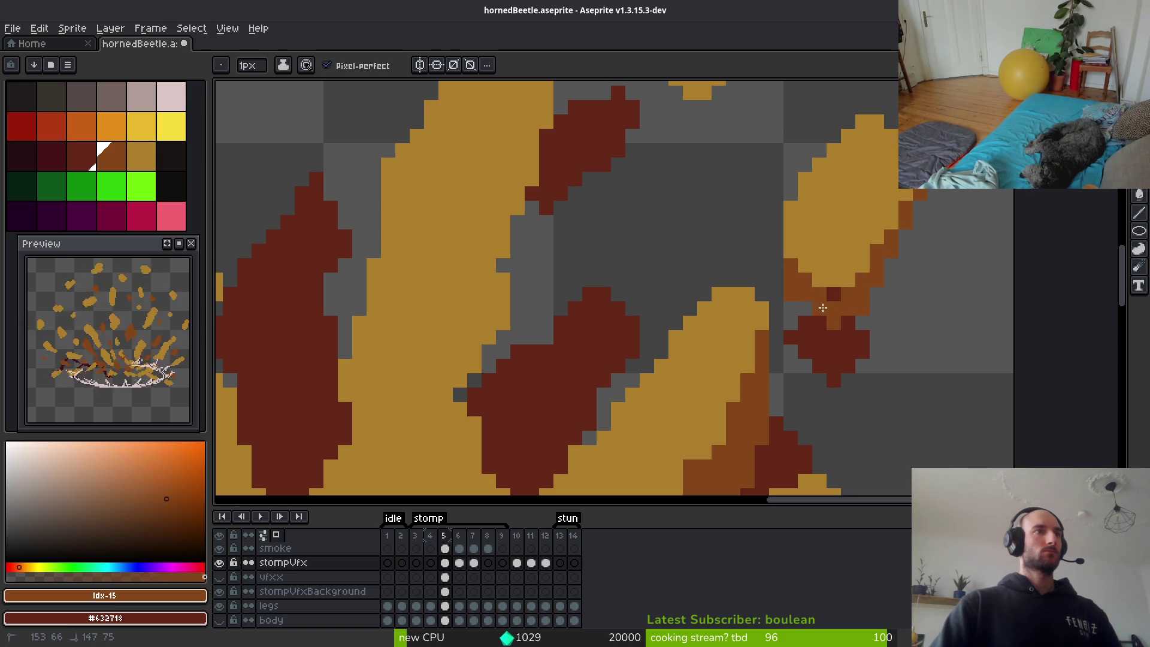
mouse_move(782, 251)
left_mouse_down()
mouse_move(794, 193)
mouse_move(831, 147)
mouse_move(865, 123)
mouse_move(898, 135)
left_mouse_up()
left_click_drag(918, 192, 908, 230)
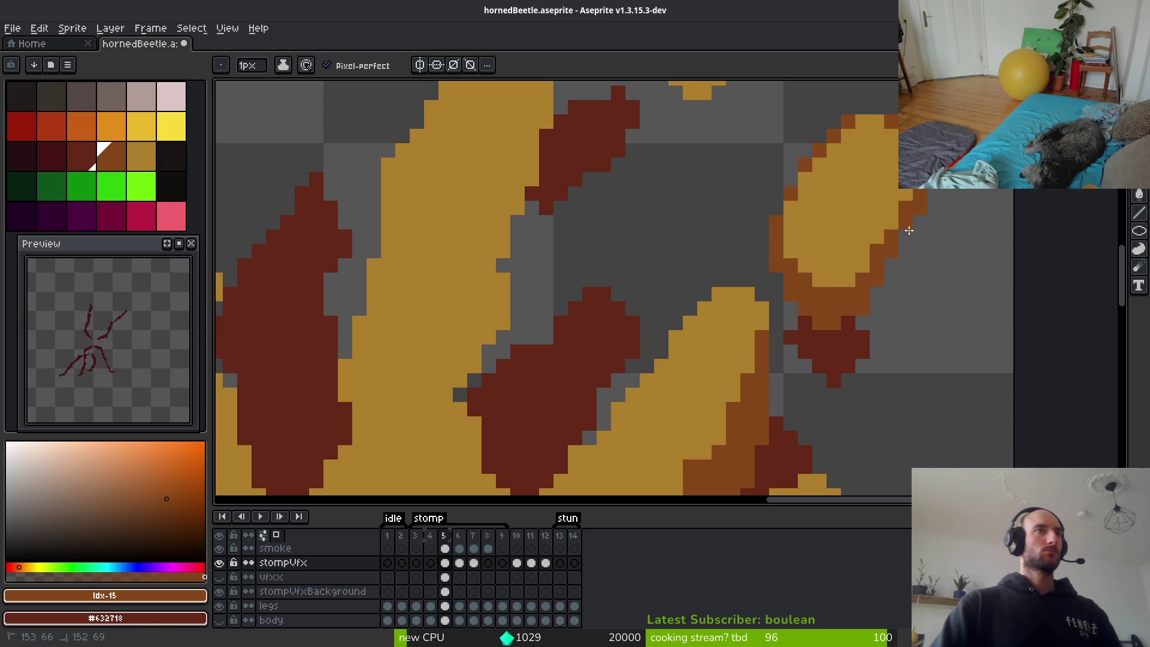
left_click(870, 309)
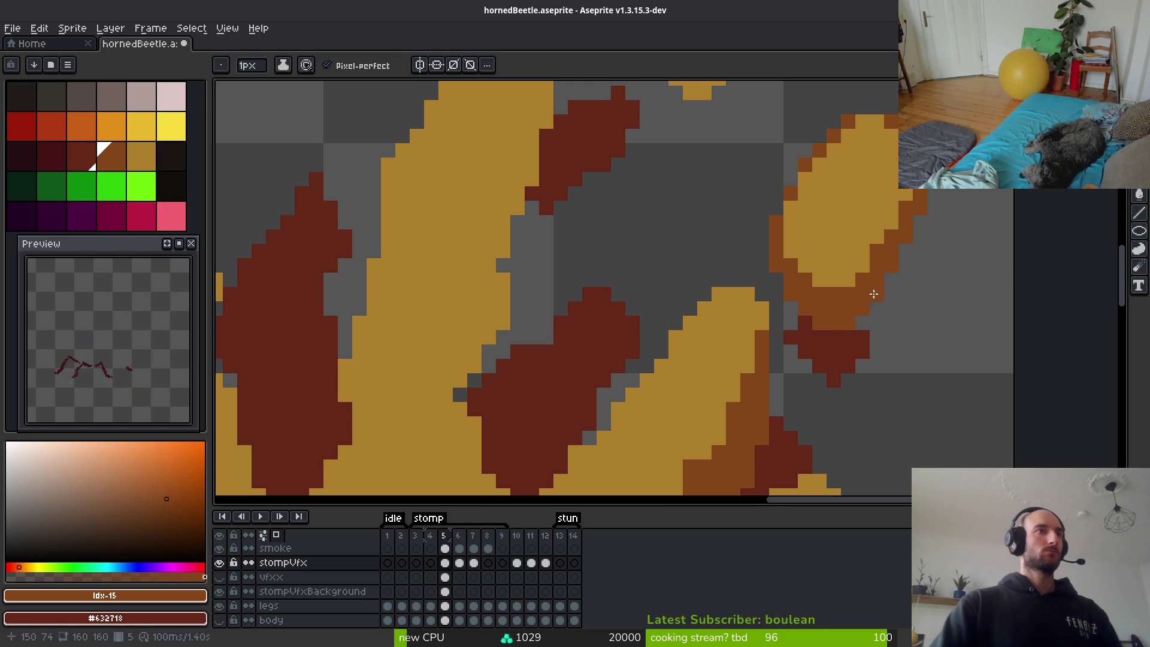
scroll(897, 285, "down", 3)
scroll(885, 382, "up", 2)
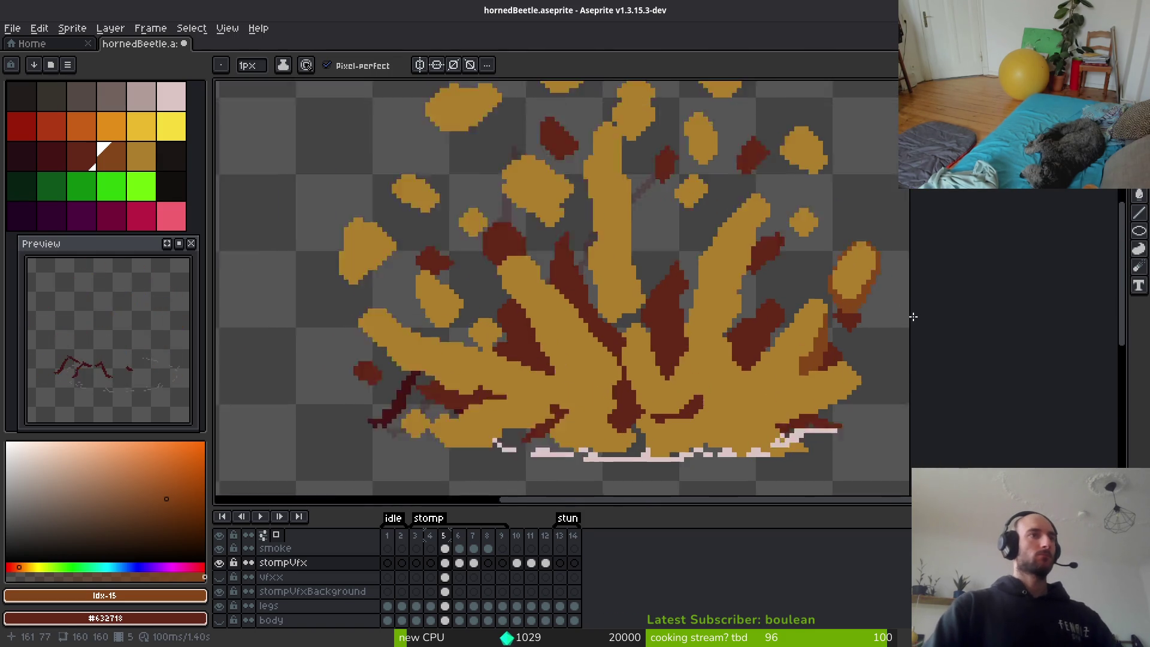
scroll(875, 335, "up", 2)
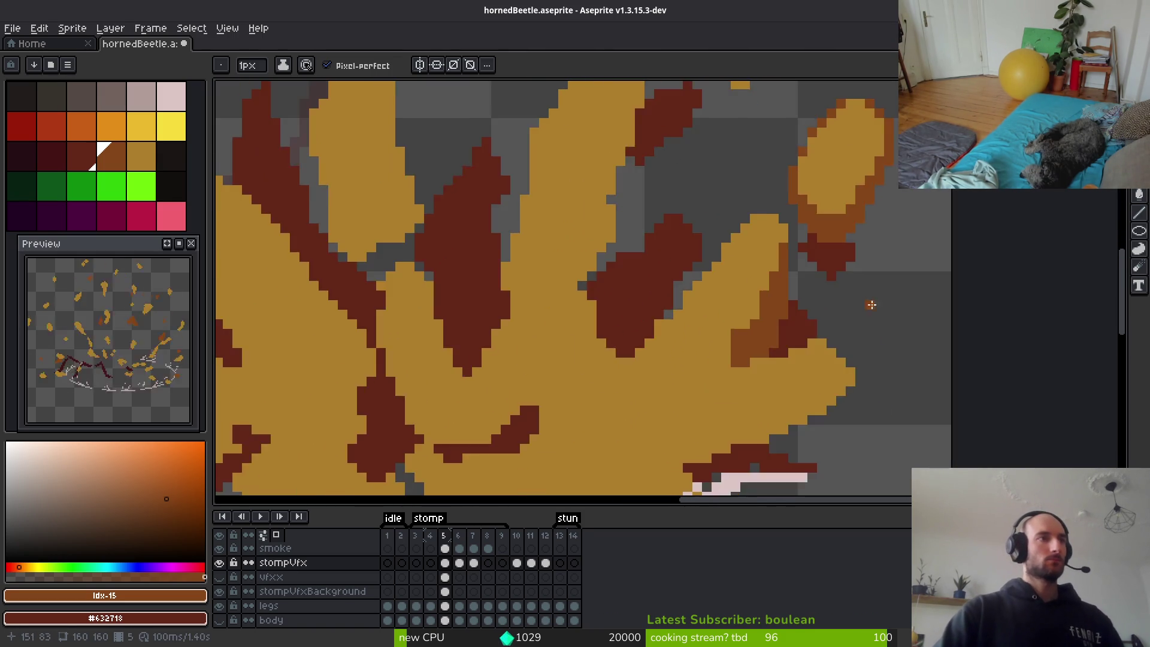
Outline the splash's right and lower-right edges in orange.
left_click_drag(915, 283, 939, 159)
mouse_move(895, 235)
left_mouse_down()
mouse_move(820, 304)
mouse_move(766, 336)
left_mouse_up()
left_click(892, 207)
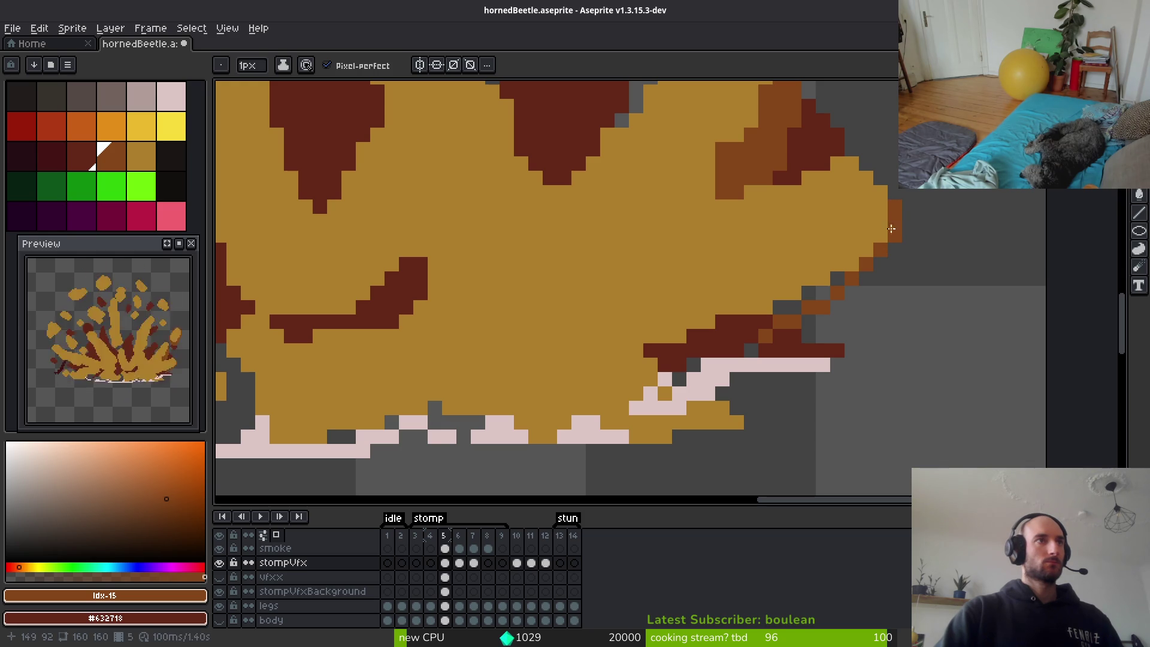
mouse_move(882, 242)
left_mouse_down()
mouse_move(825, 295)
mouse_move(662, 352)
left_mouse_up()
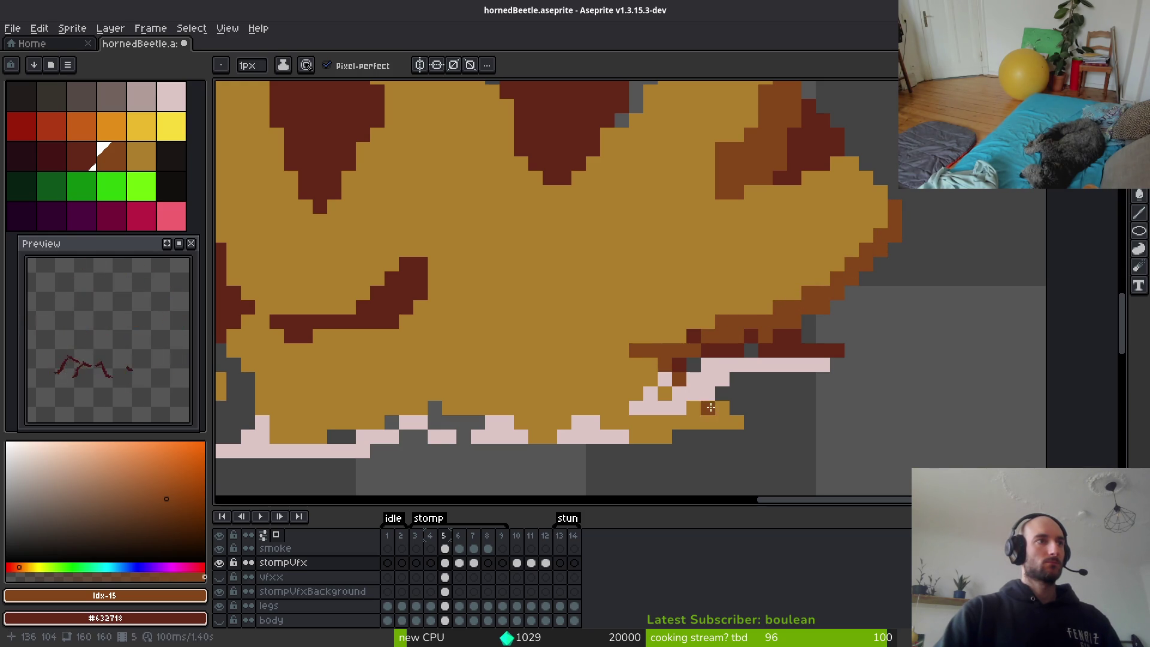
mouse_move(751, 336)
left_mouse_down()
mouse_move(751, 351)
mouse_move(716, 352)
left_mouse_up()
key("ctrl+z")
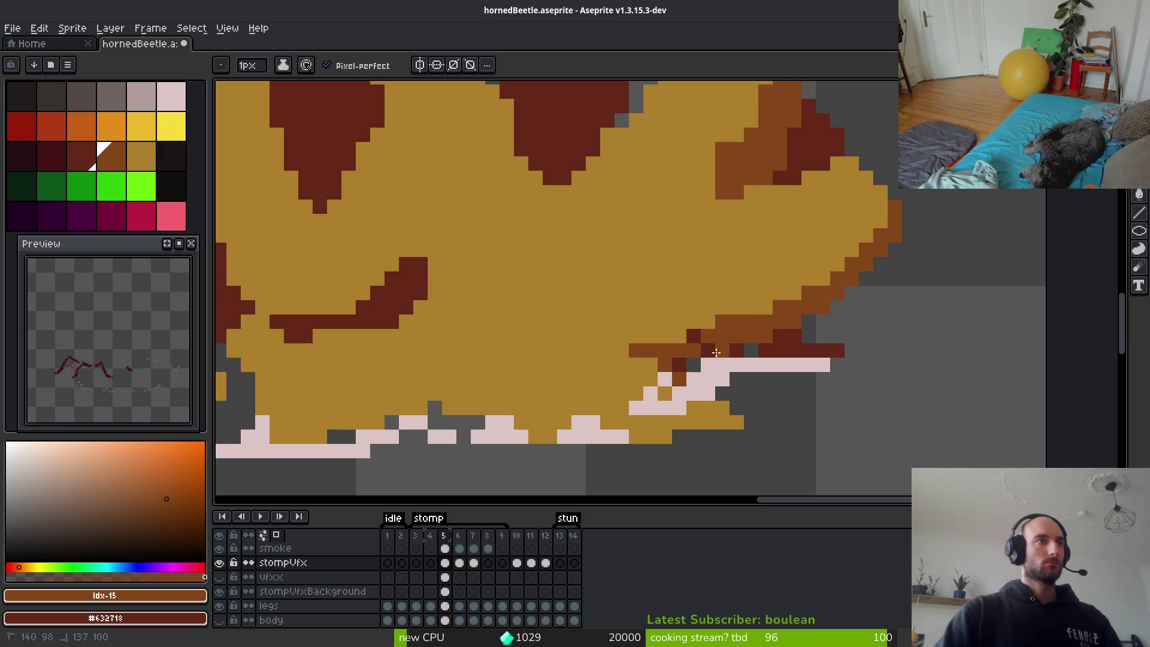
Add orange-brown outline pixels at the lower right and along the dark red shape's edge.
scroll(733, 348, "down", 3)
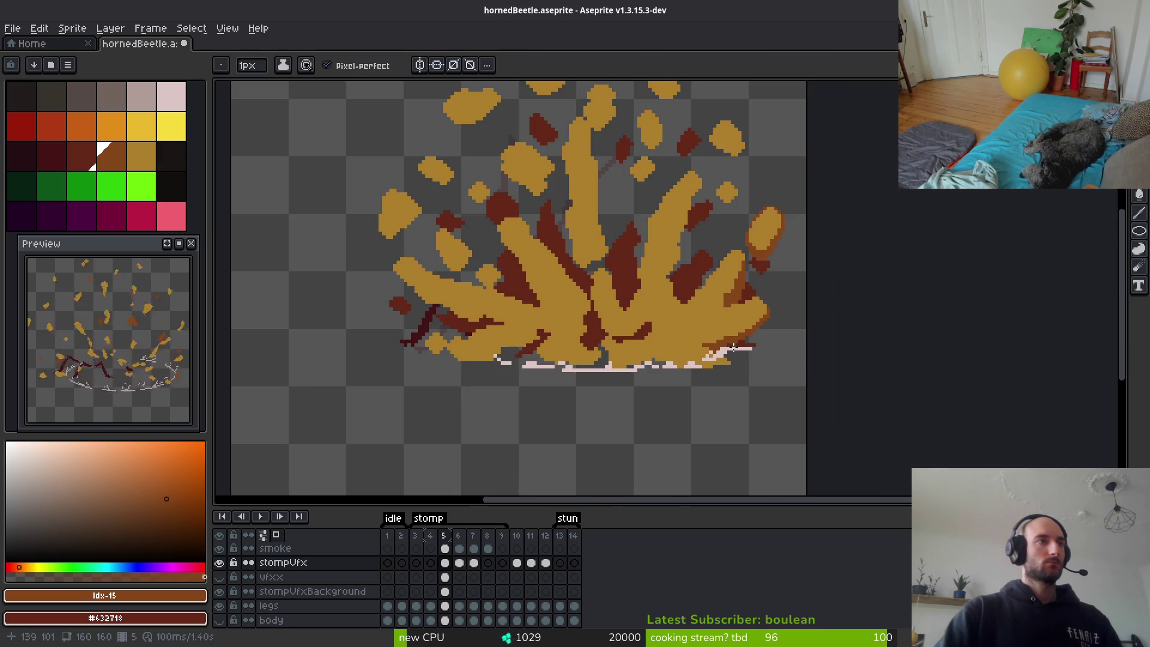
scroll(756, 345, "up", 3)
mouse_move(708, 302)
left_mouse_down()
mouse_move(682, 317)
mouse_move(636, 289)
left_mouse_up()
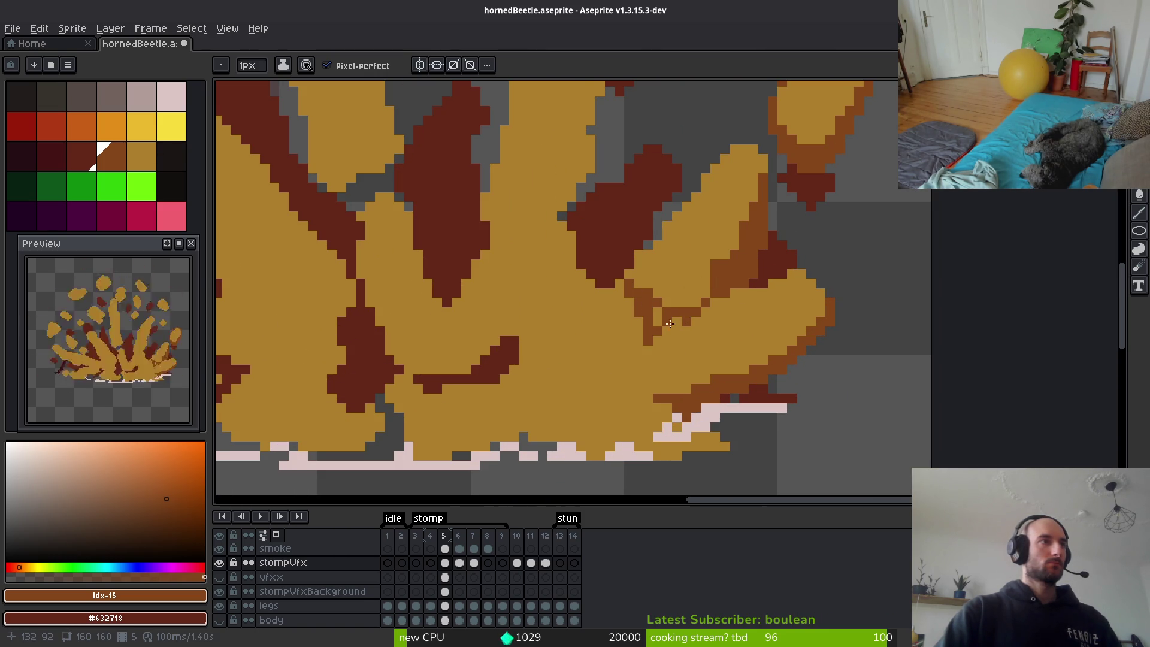
left_click_drag(638, 269, 667, 222)
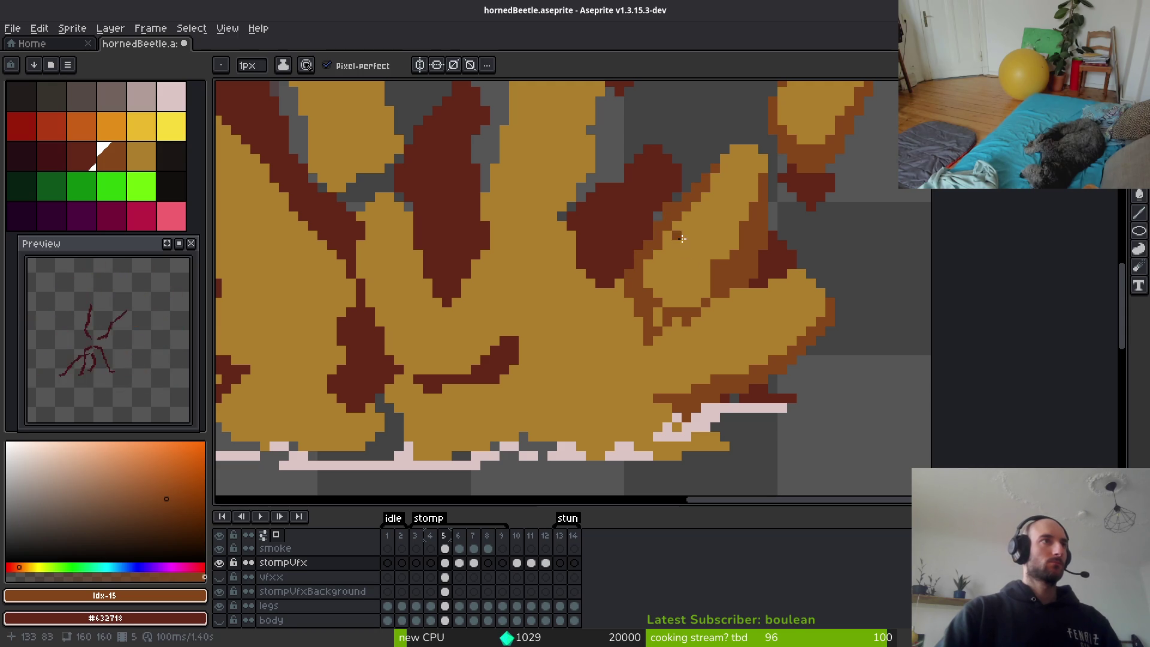
scroll(741, 308, "down", 2)
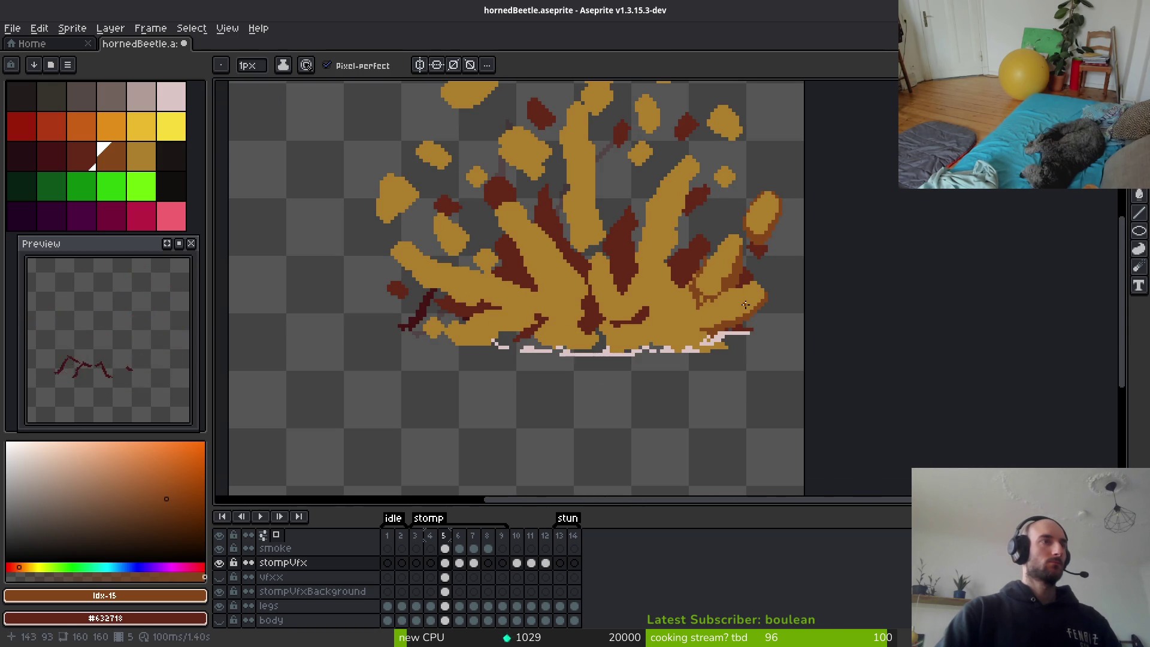
scroll(740, 283, "up", 2)
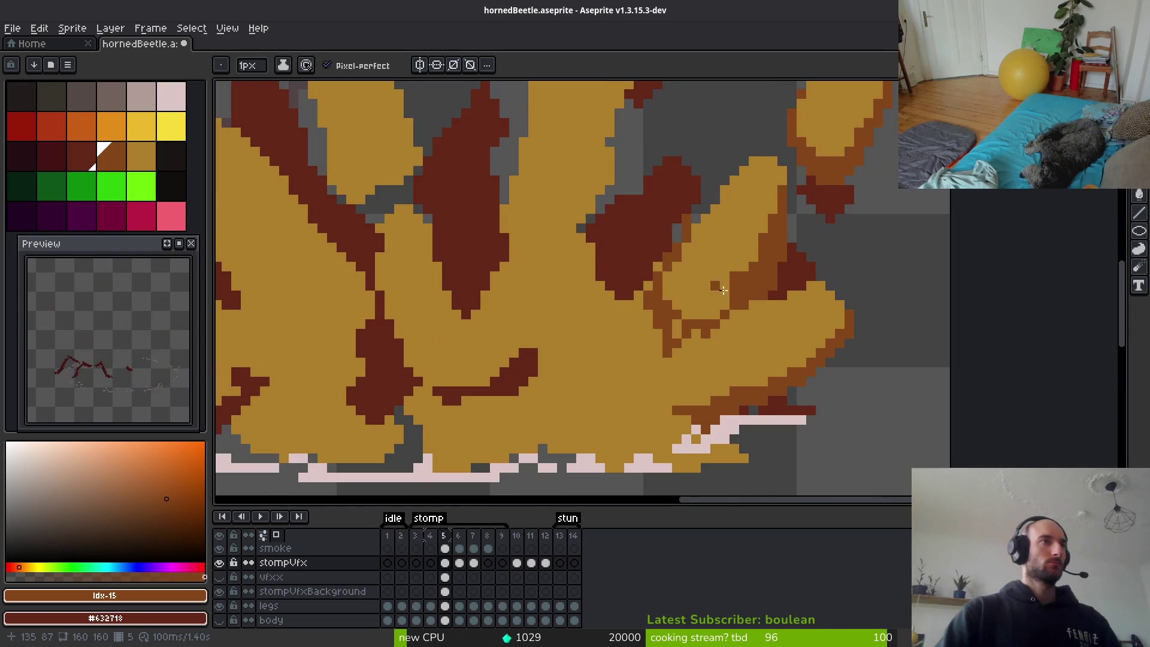
mouse_move(736, 275)
left_mouse_down()
mouse_move(673, 291)
mouse_move(704, 299)
mouse_move(732, 278)
left_mouse_up()
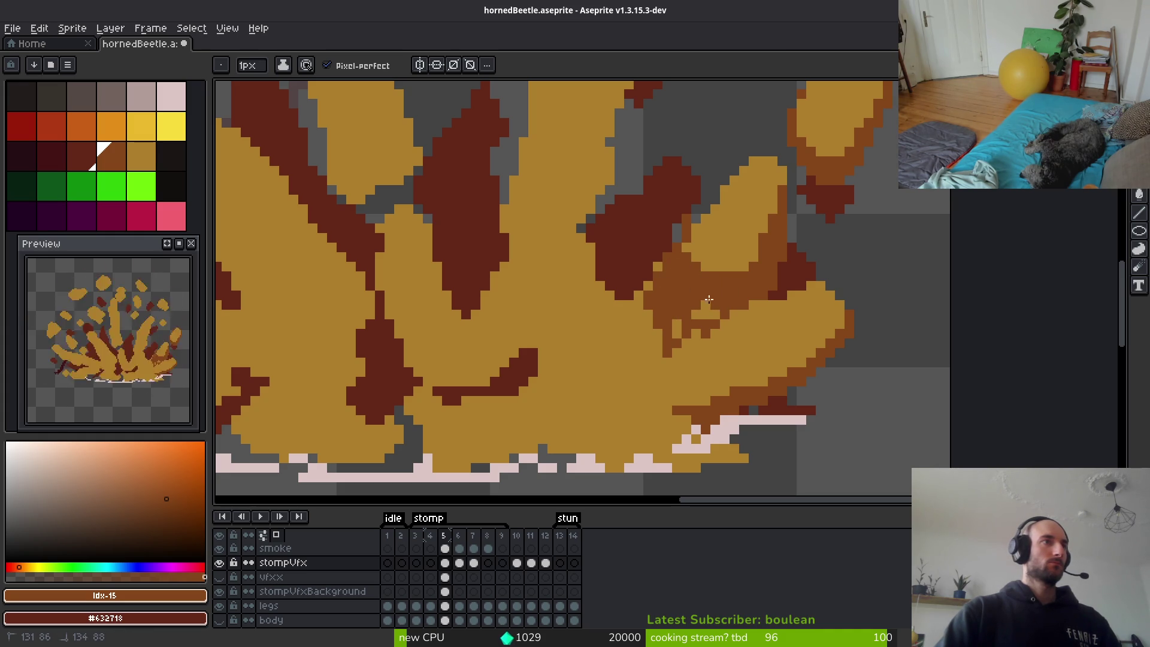
scroll(698, 321, "down", 5)
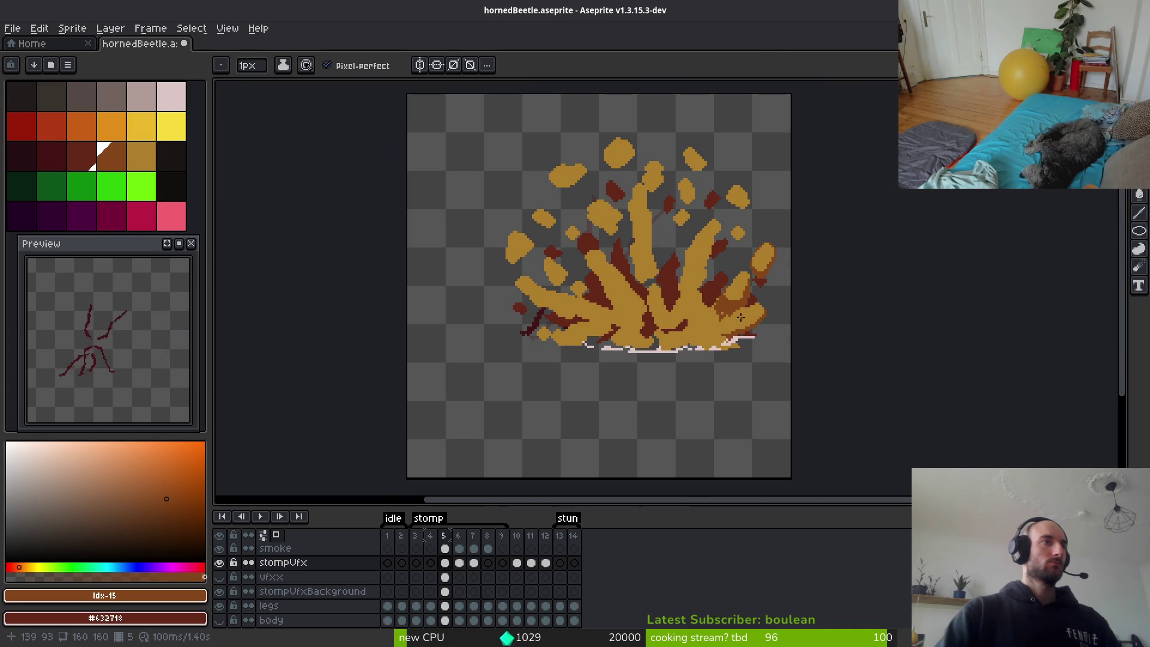
scroll(710, 293, "down", 2)
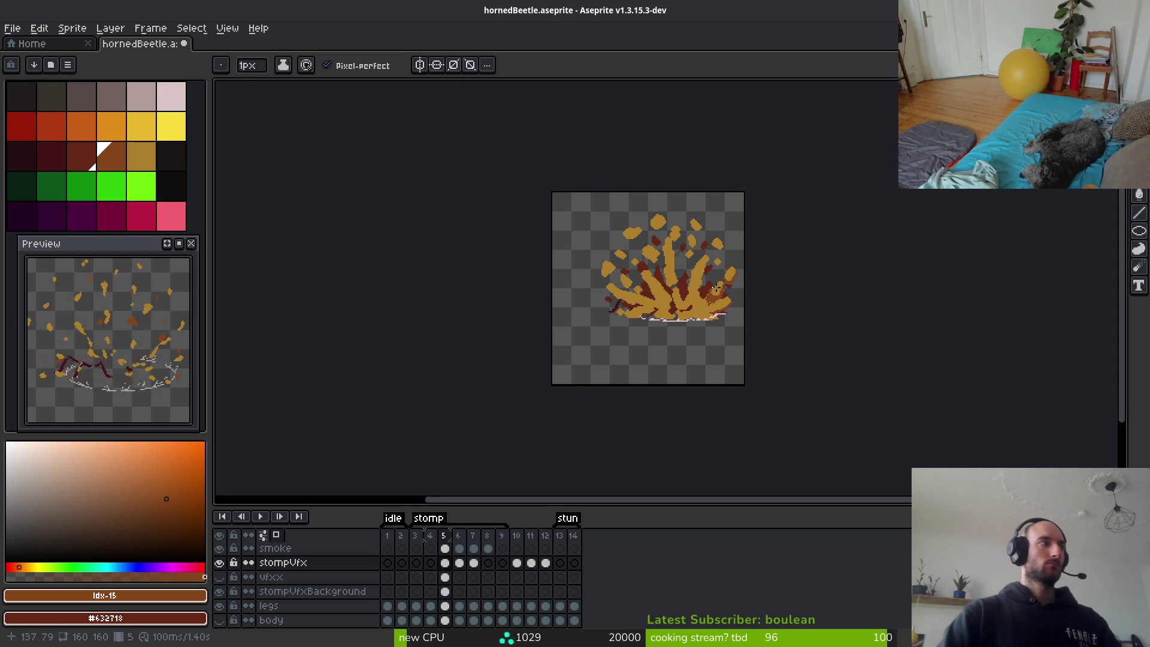
scroll(724, 298, "up", 4)
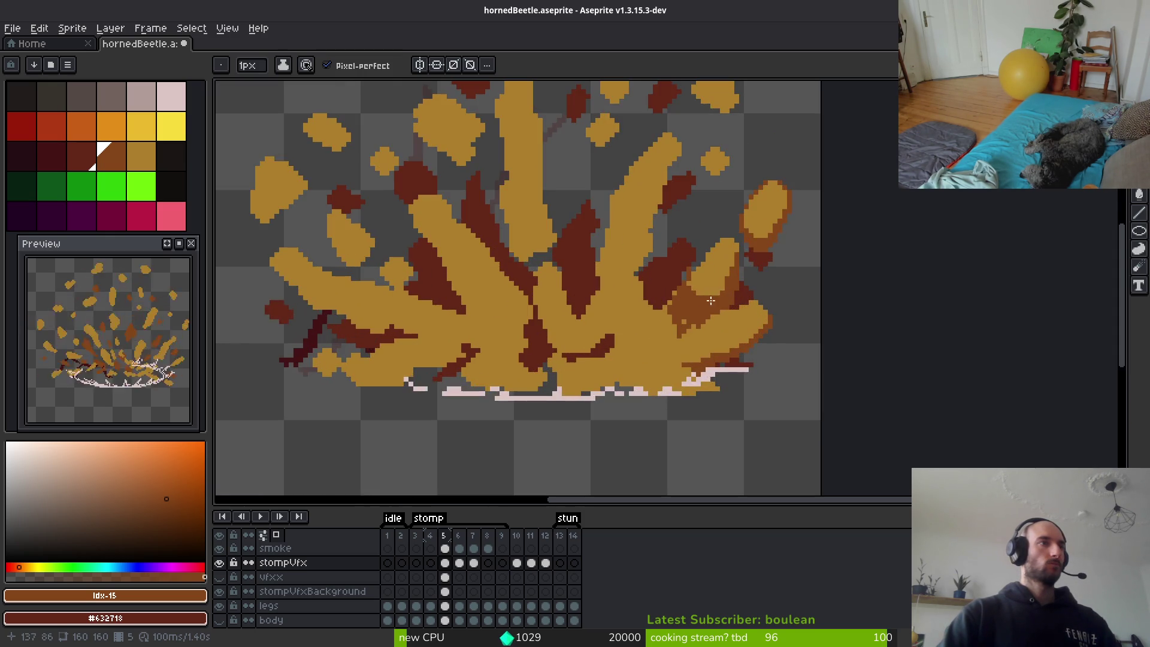
scroll(688, 313, "down", 2)
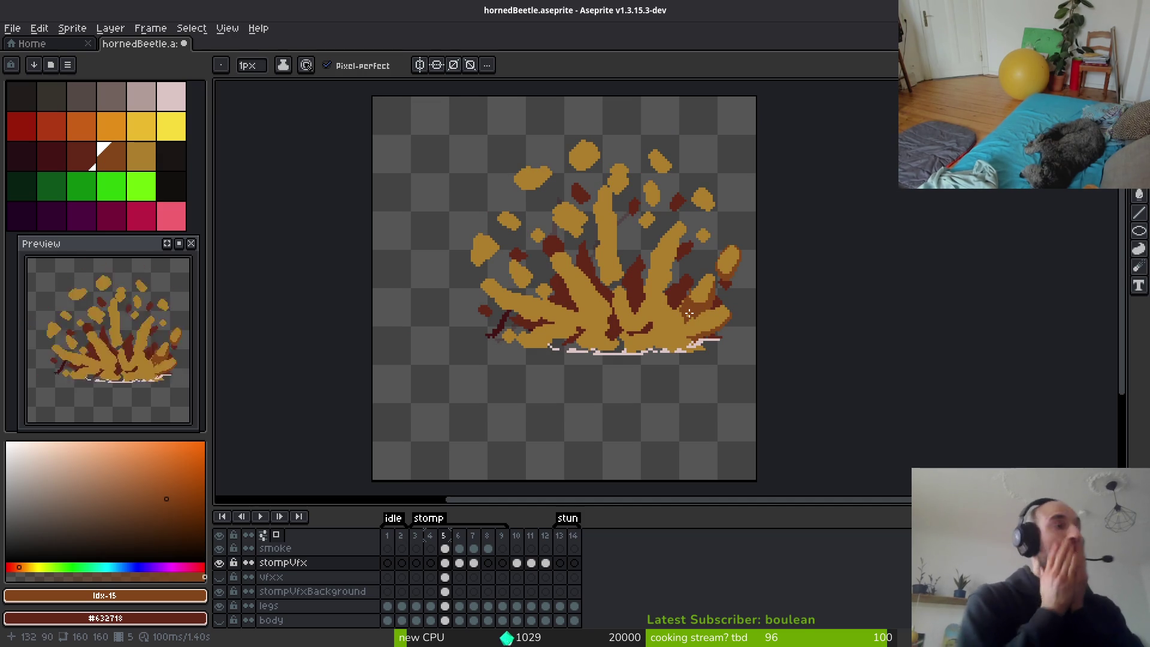
Review stompVfx frames 12, 11 and 10, return to frame 5, then bring the itch.io browser forward.
left_click(545, 563)
scroll(641, 341, "down", 1)
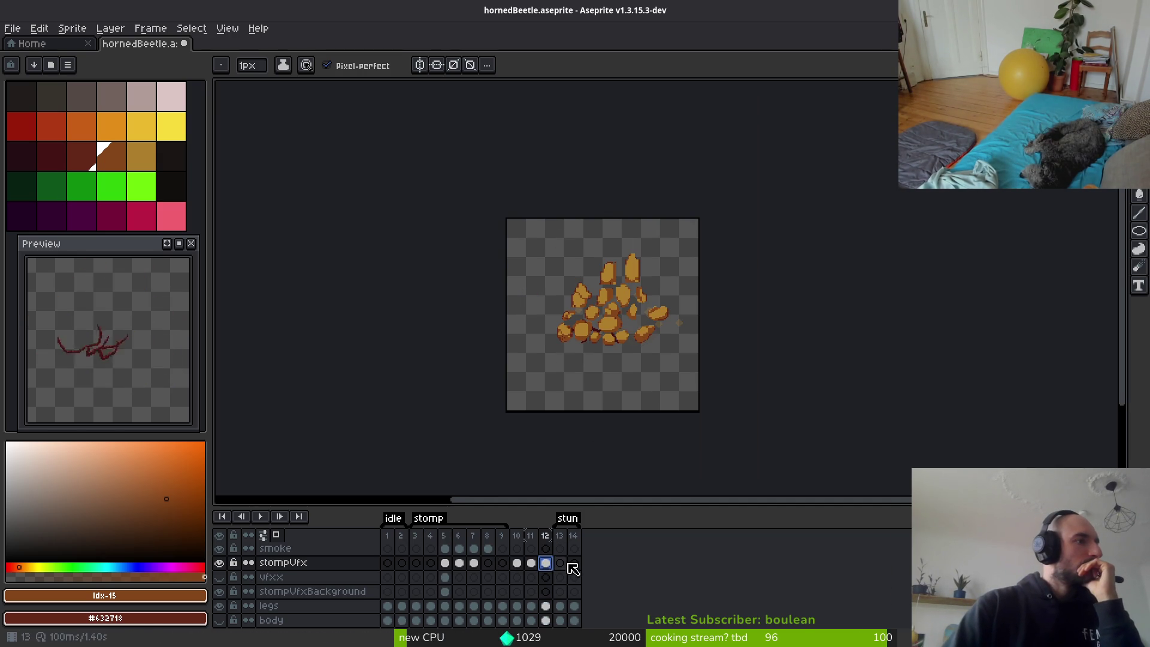
left_click(531, 563)
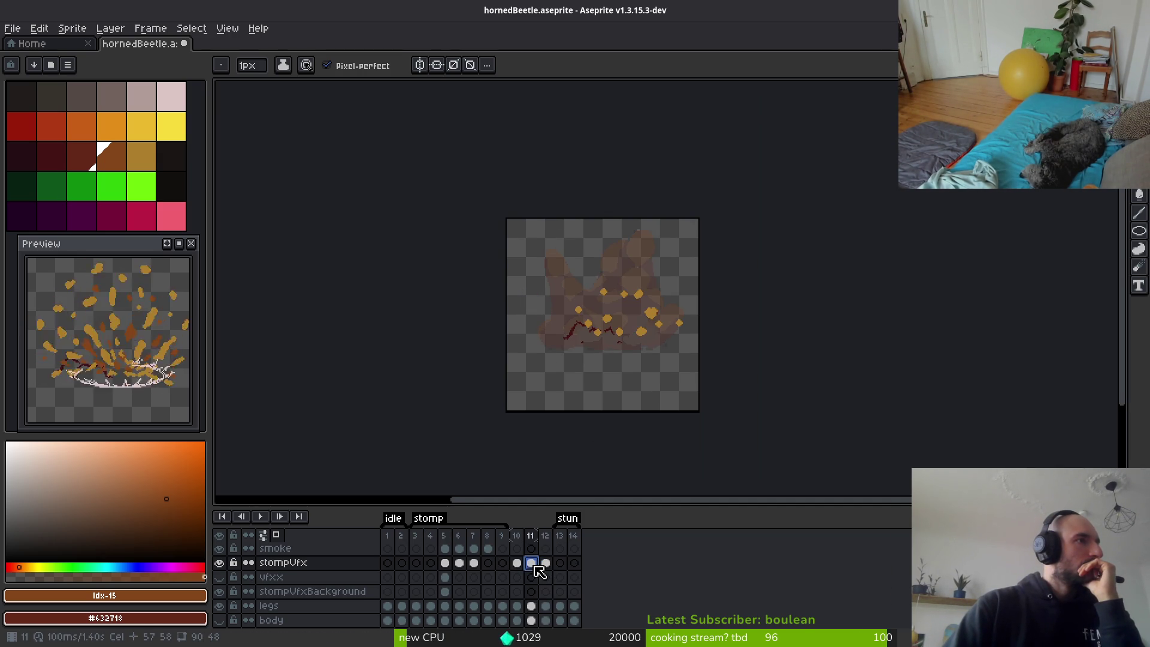
left_click(517, 564)
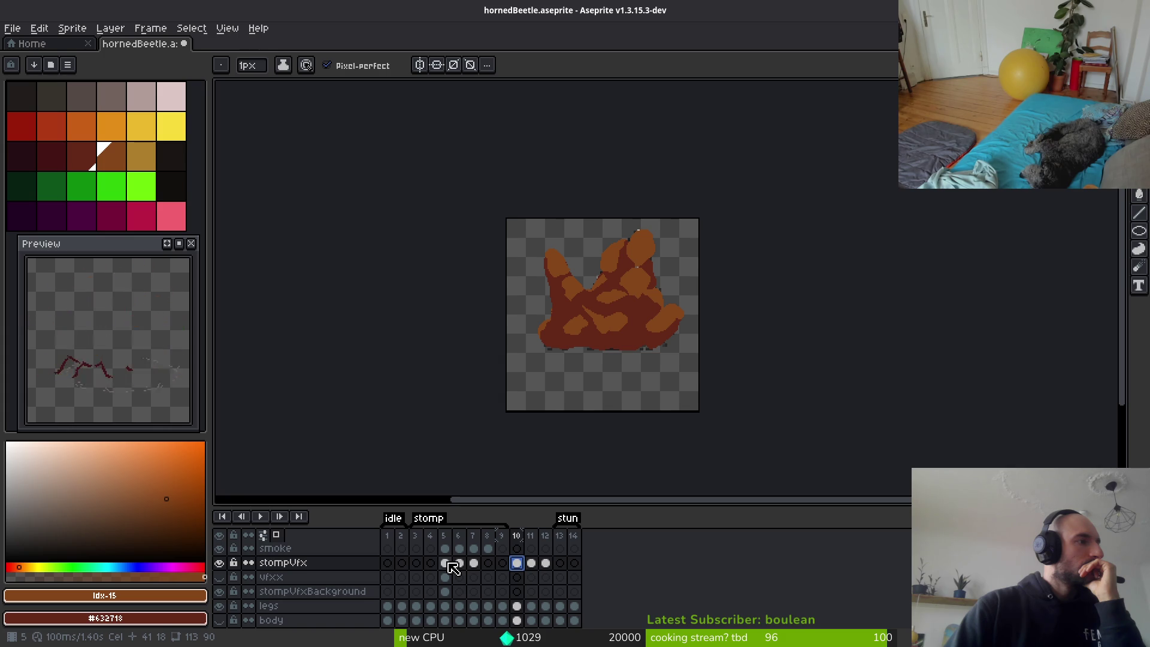
left_click(446, 563)
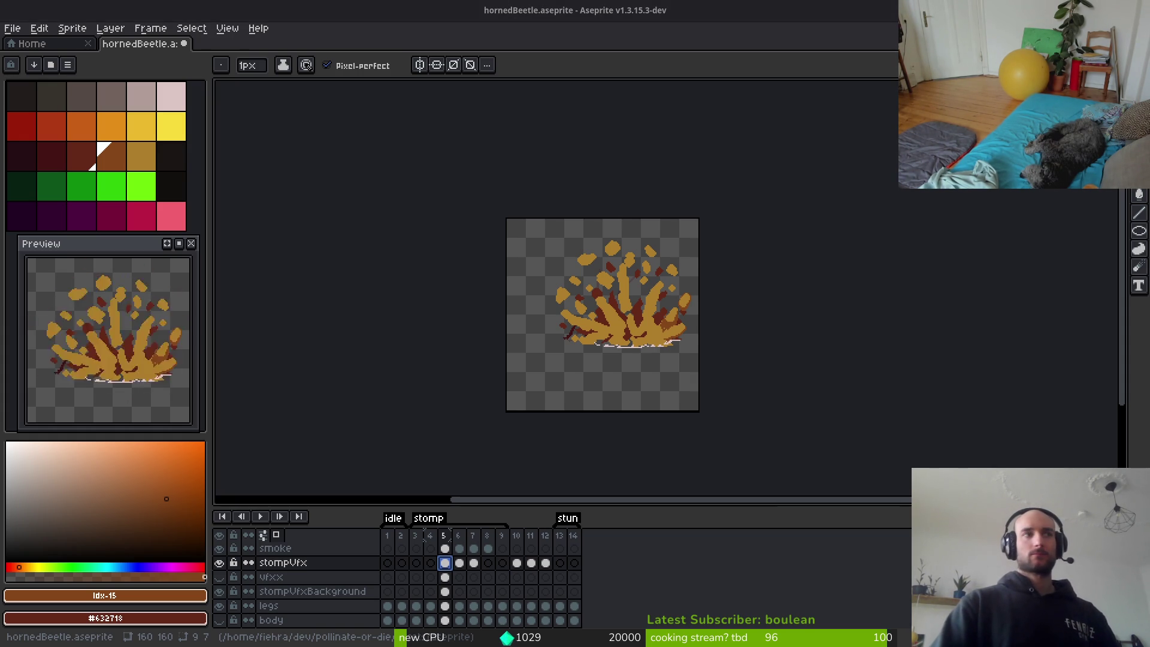
left_click_drag(0, 71, 785, 73)
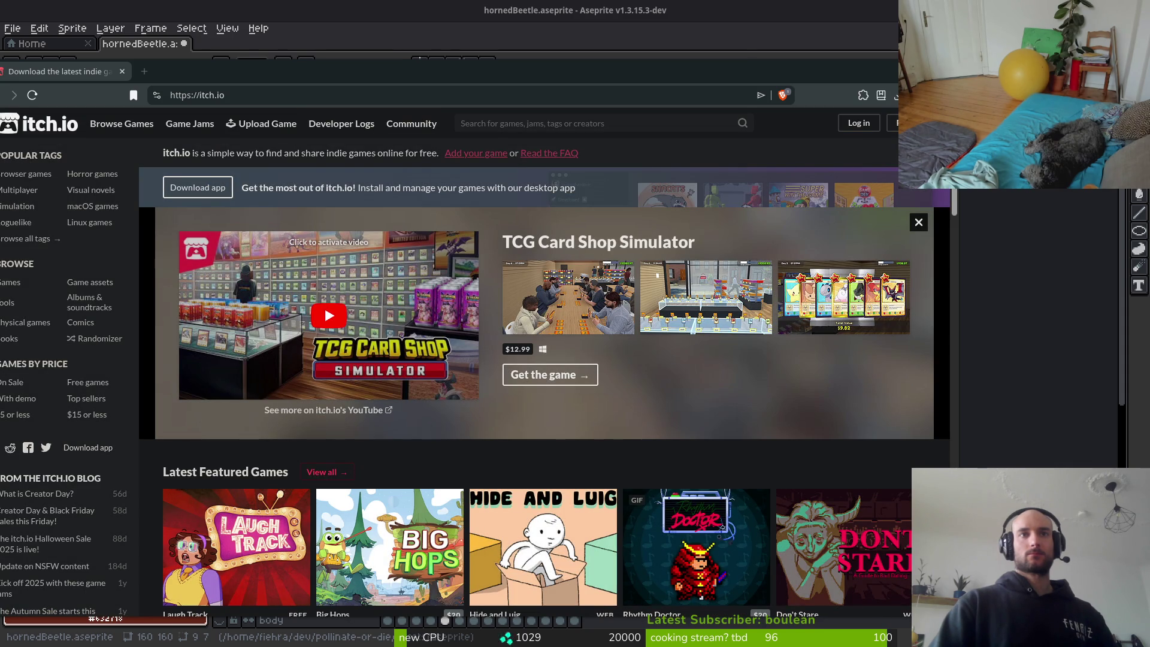
Search itch.io for 'smoke pixelart'.
left_click_drag(307, 71, 445, 45)
left_click(679, 97)
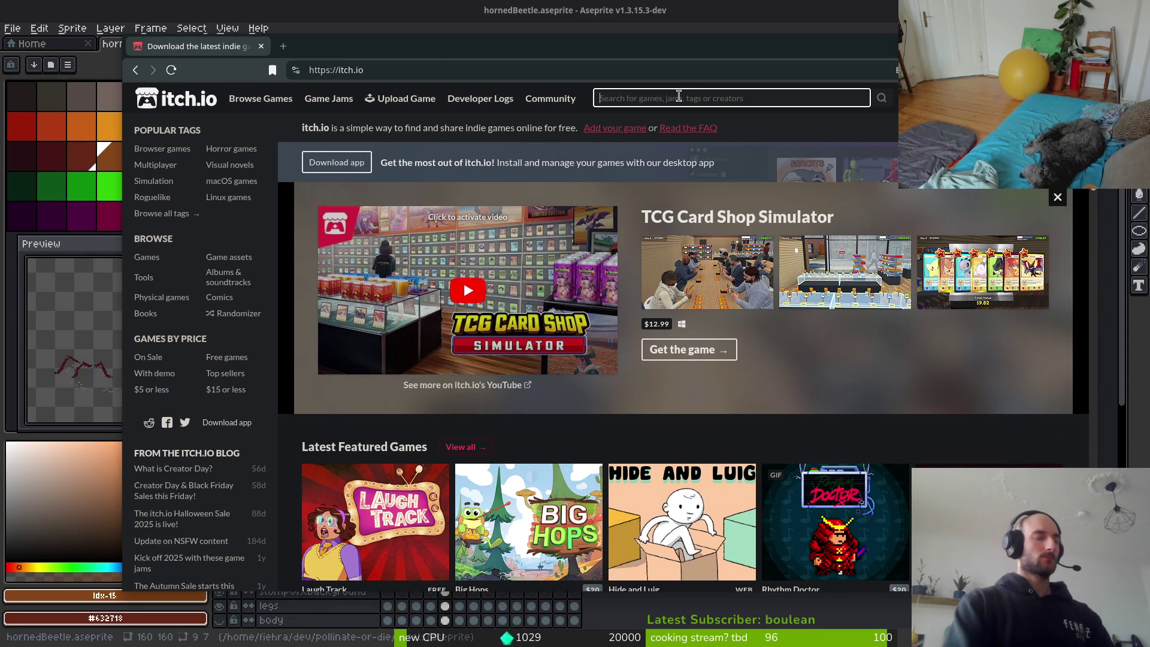
type("smoke pixelart")
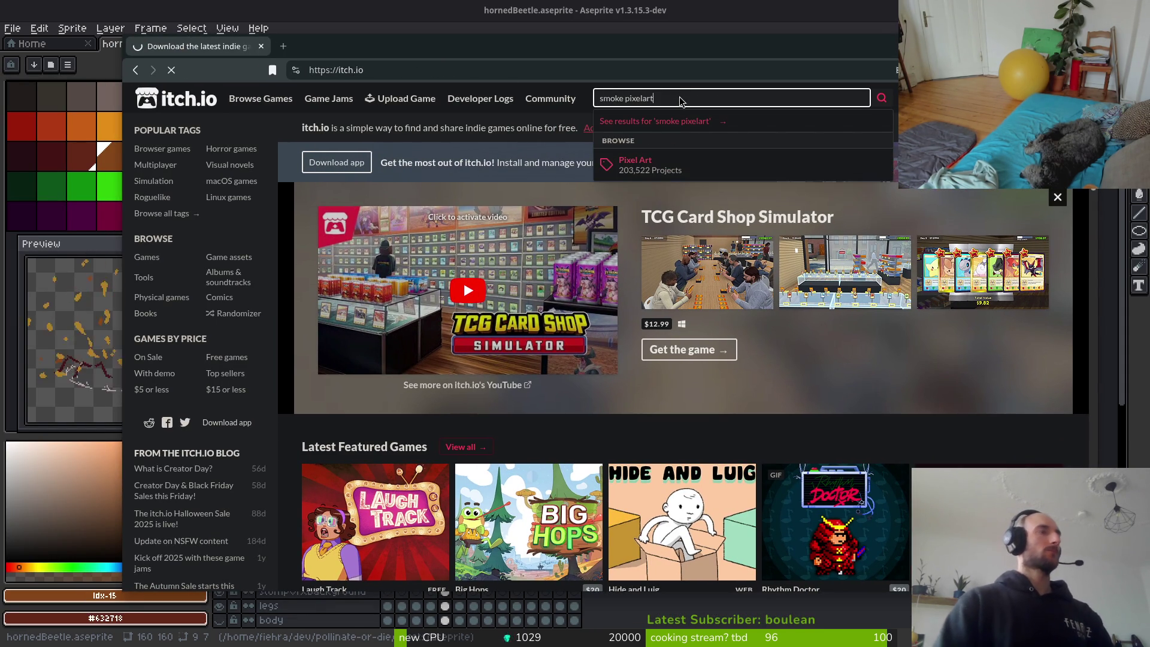
key("Return")
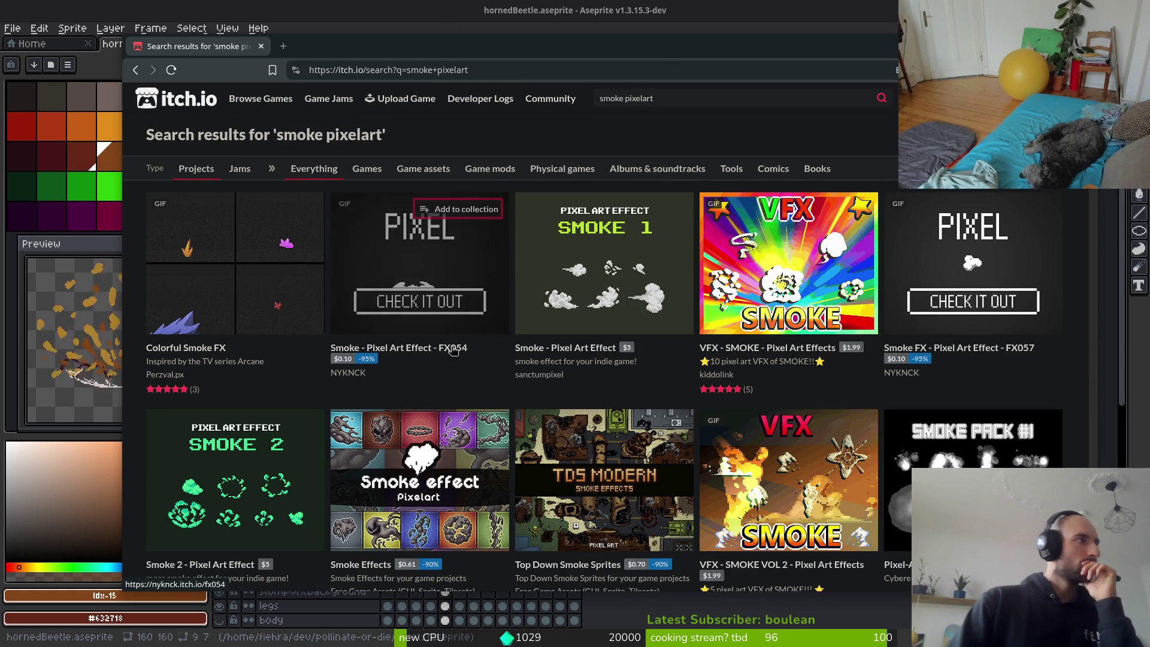
Preview the Colorful Smoke FX pack's colourful and greyscale smoke images, then return to the results.
mouse_move(237, 324)
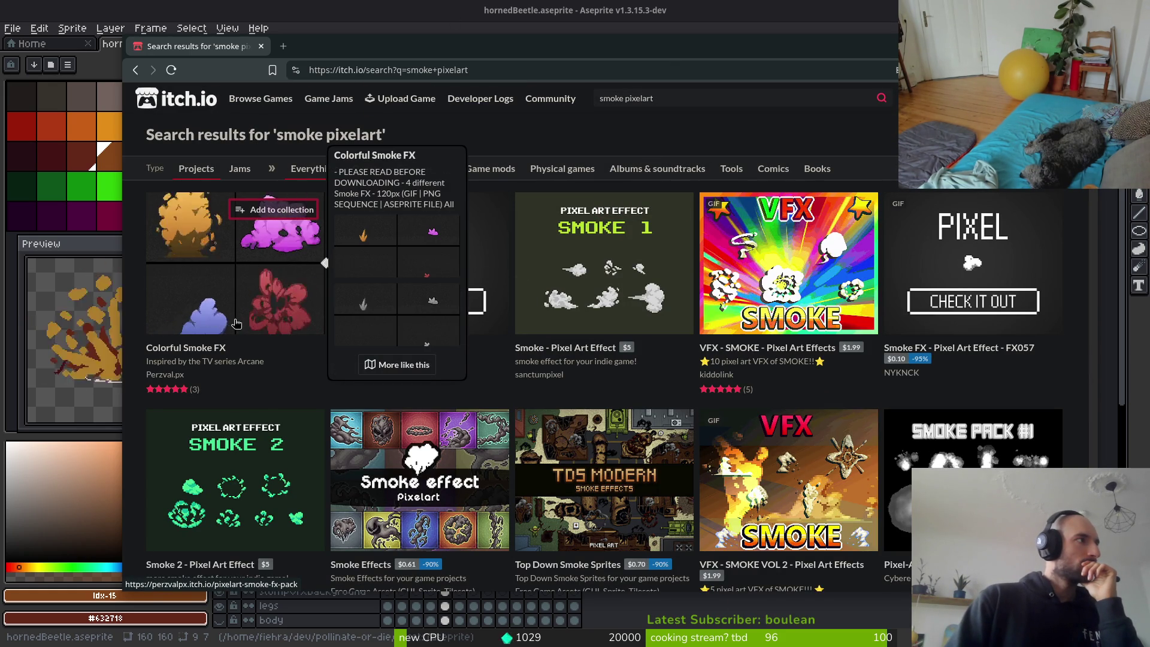
left_click(206, 296)
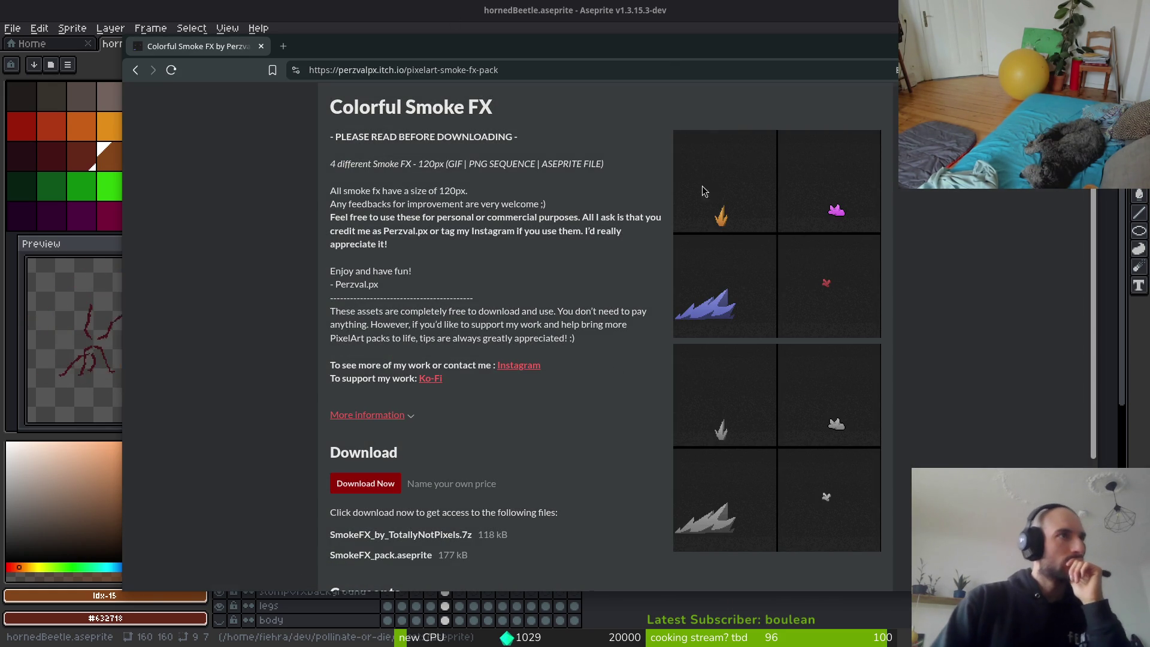
left_click(724, 281)
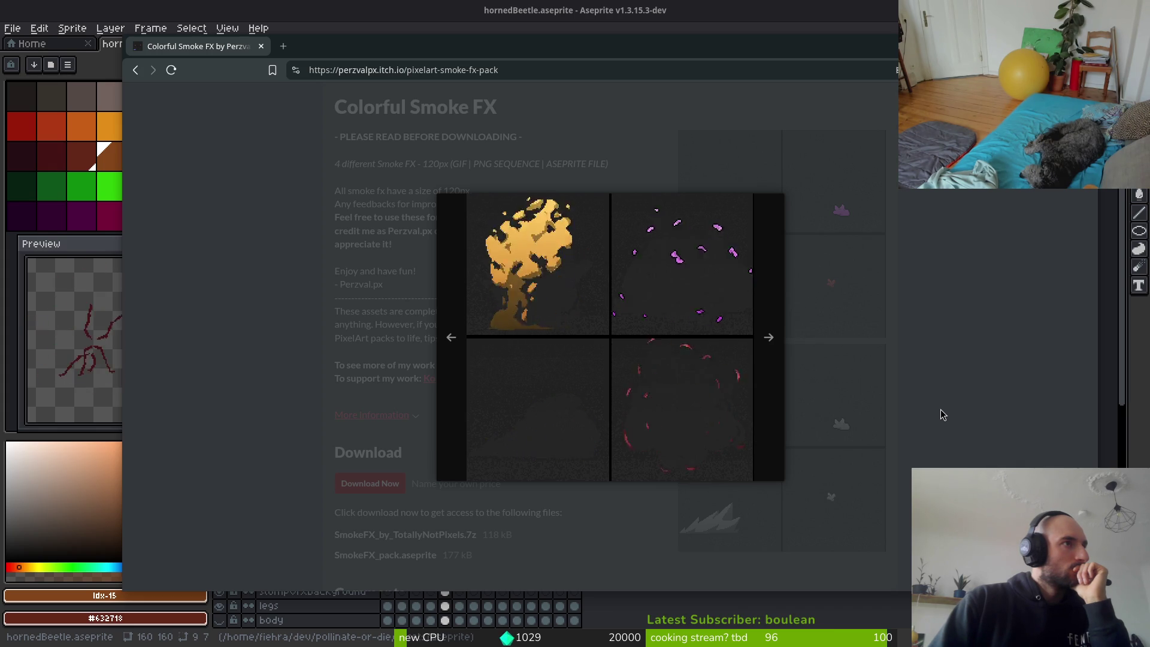
left_click(772, 339)
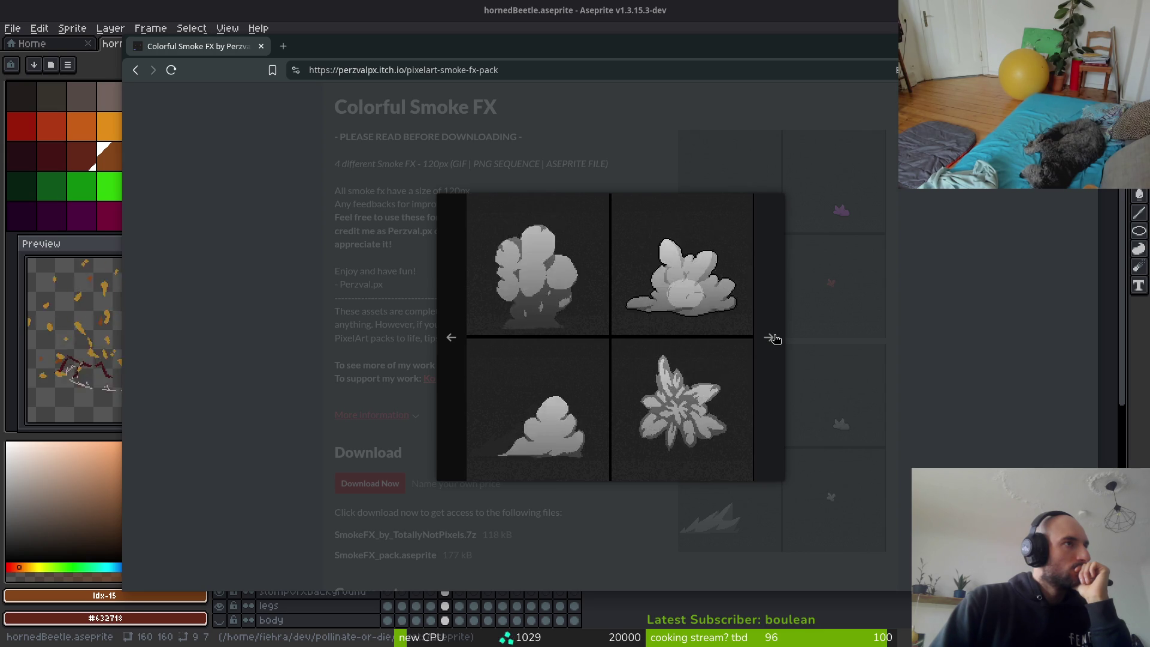
left_click(771, 339)
left_click(793, 339)
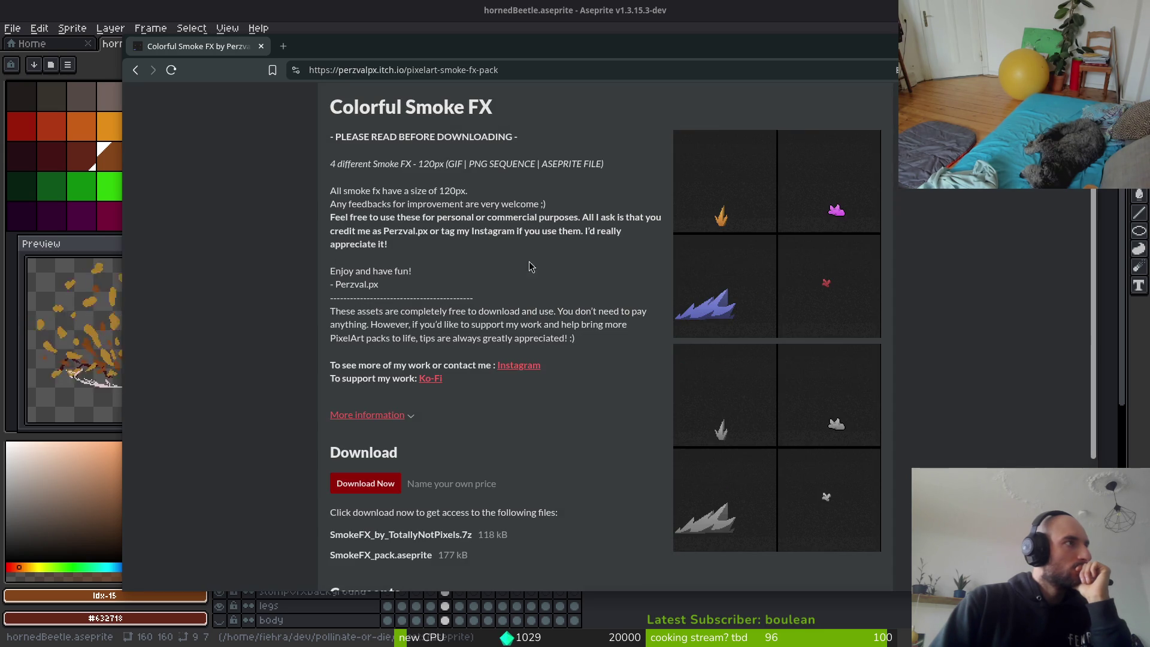
key("alt+Left")
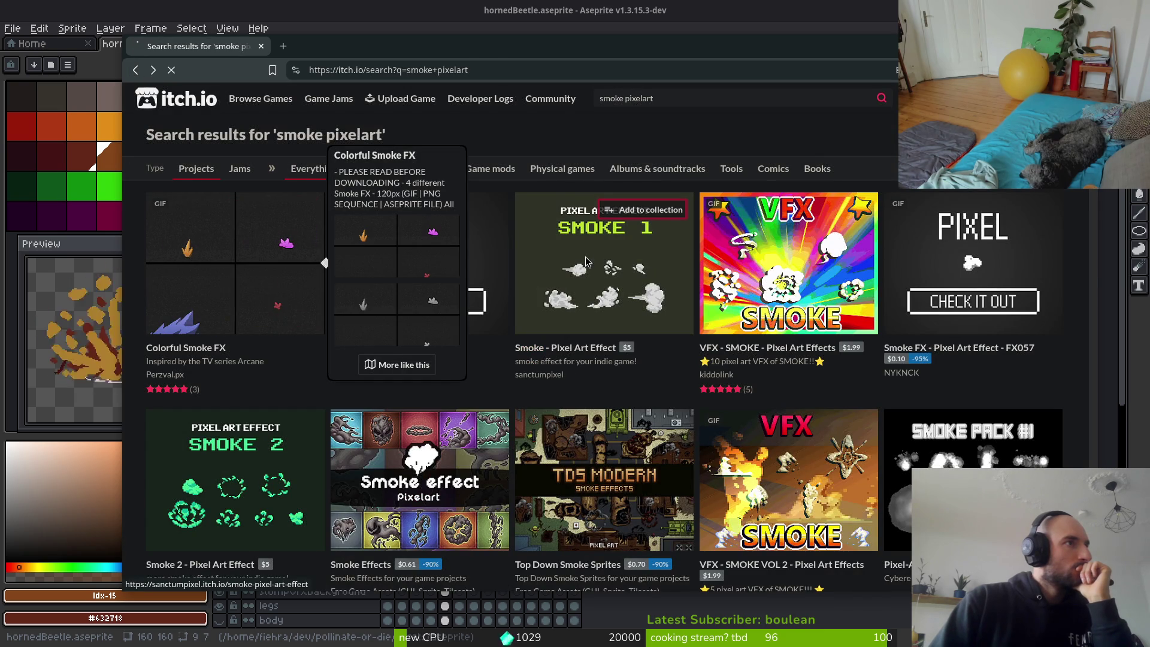
left_click(587, 261)
left_click(857, 377)
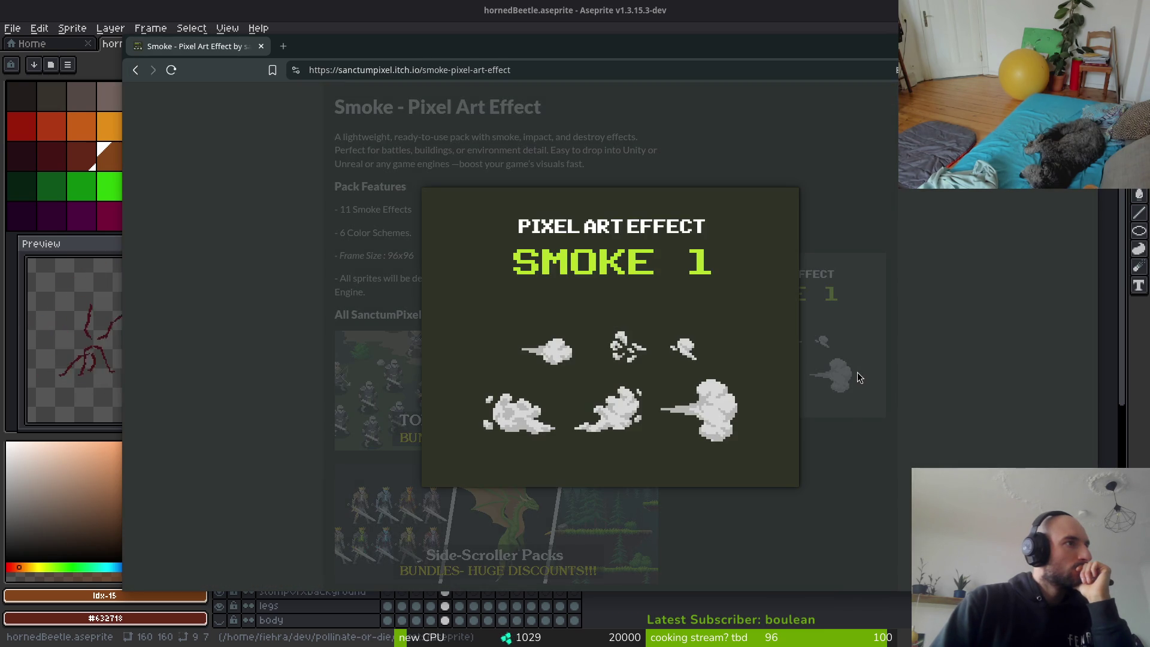
left_click(828, 472)
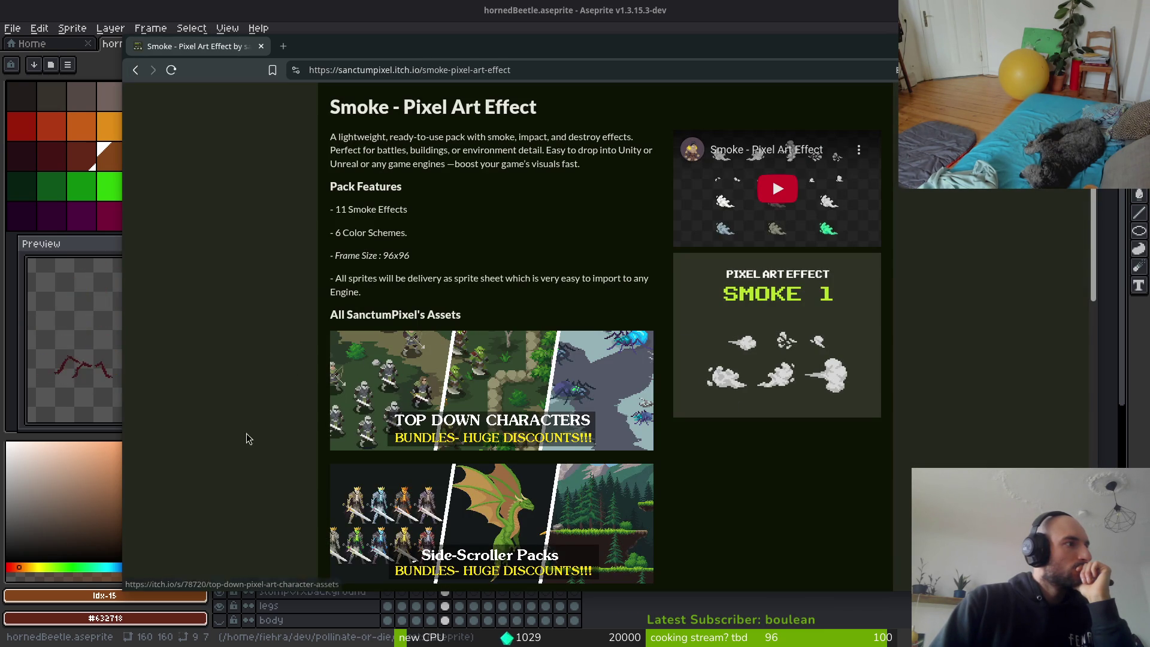
key("alt+Left")
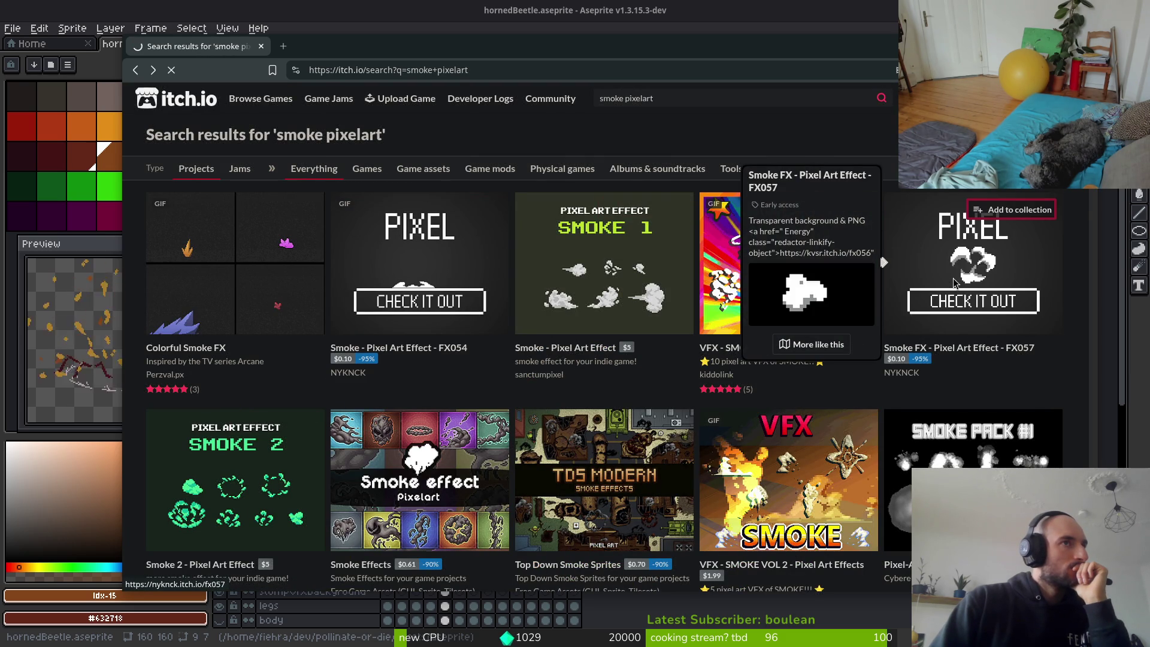
left_click(954, 279)
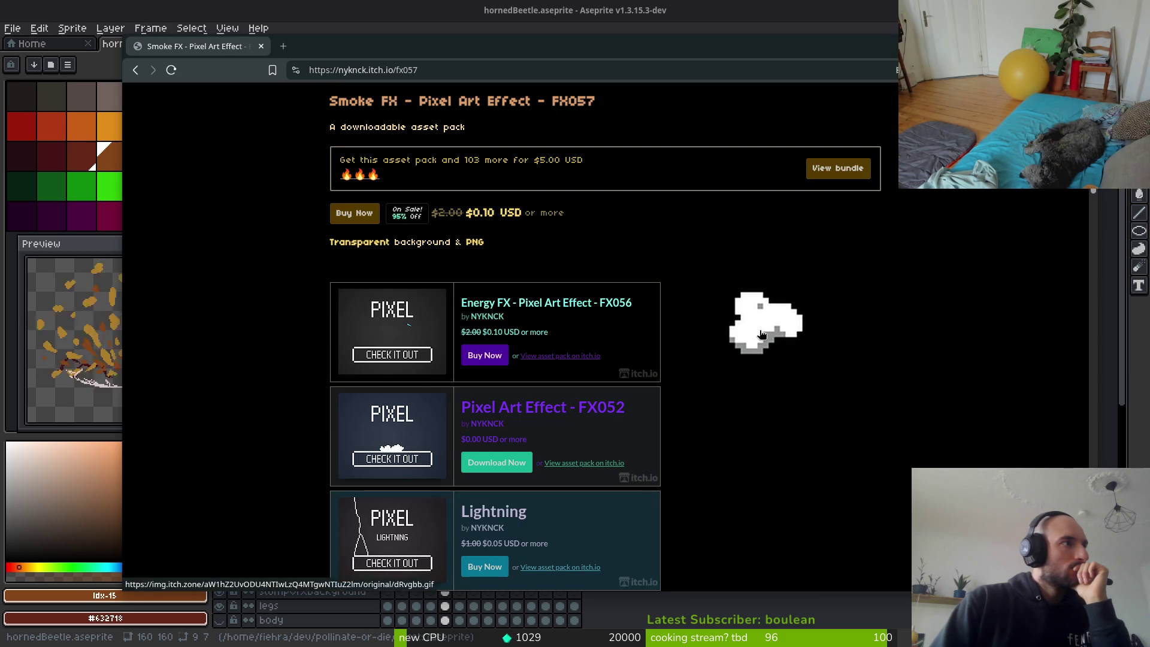
left_click(761, 333)
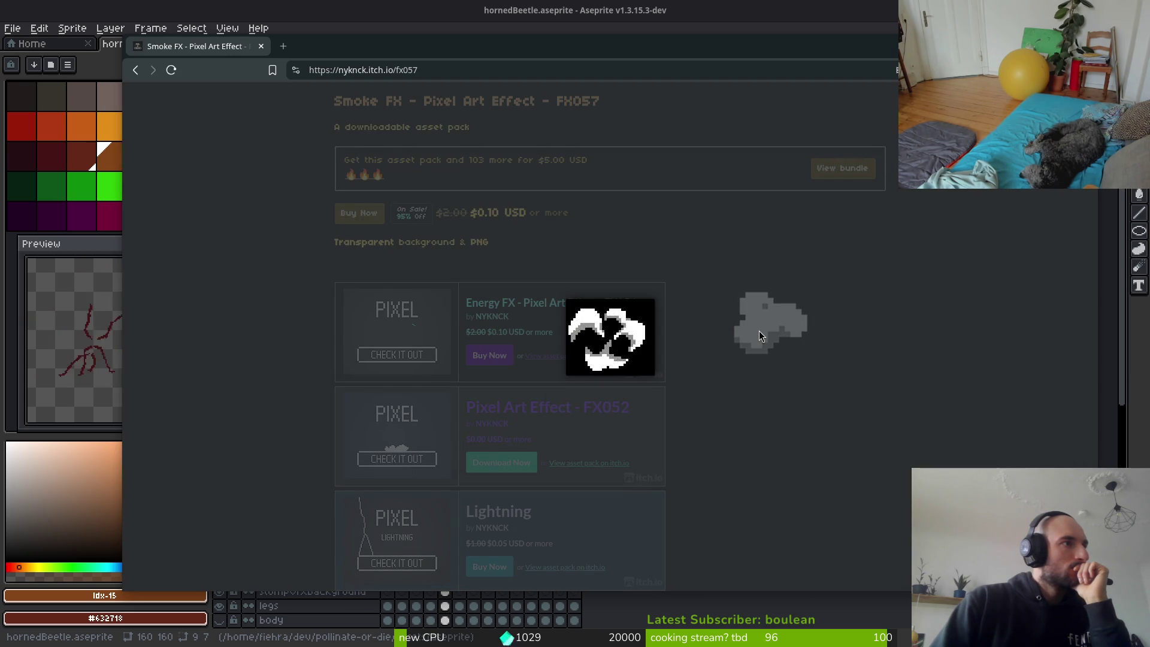
left_click(709, 256)
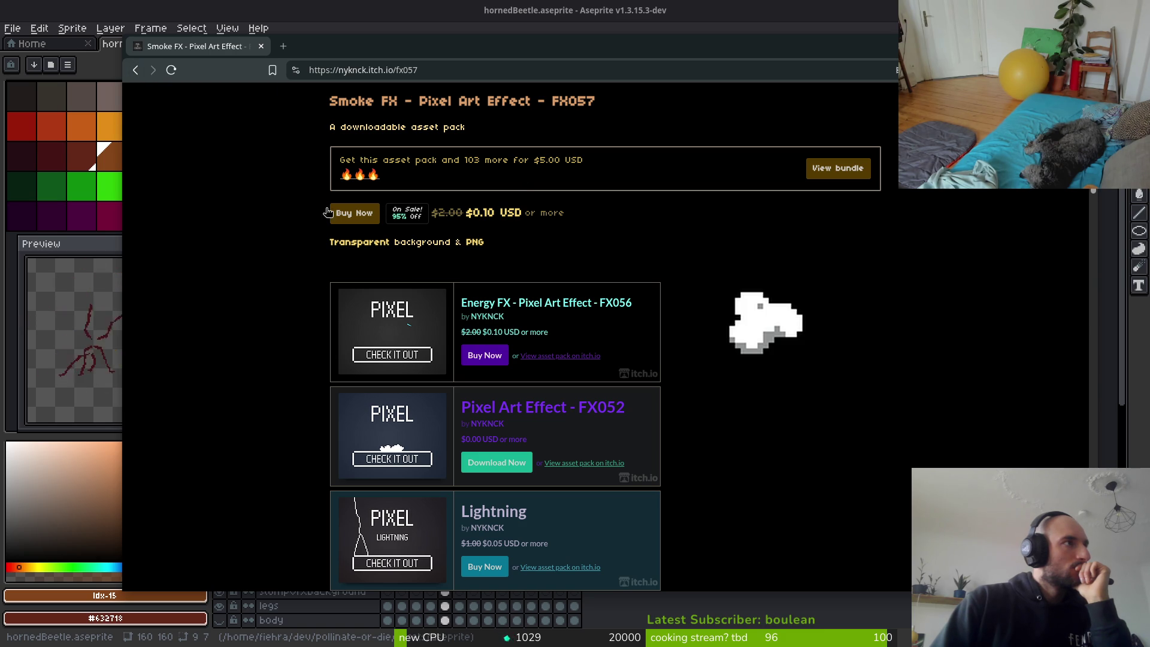
left_click(136, 71)
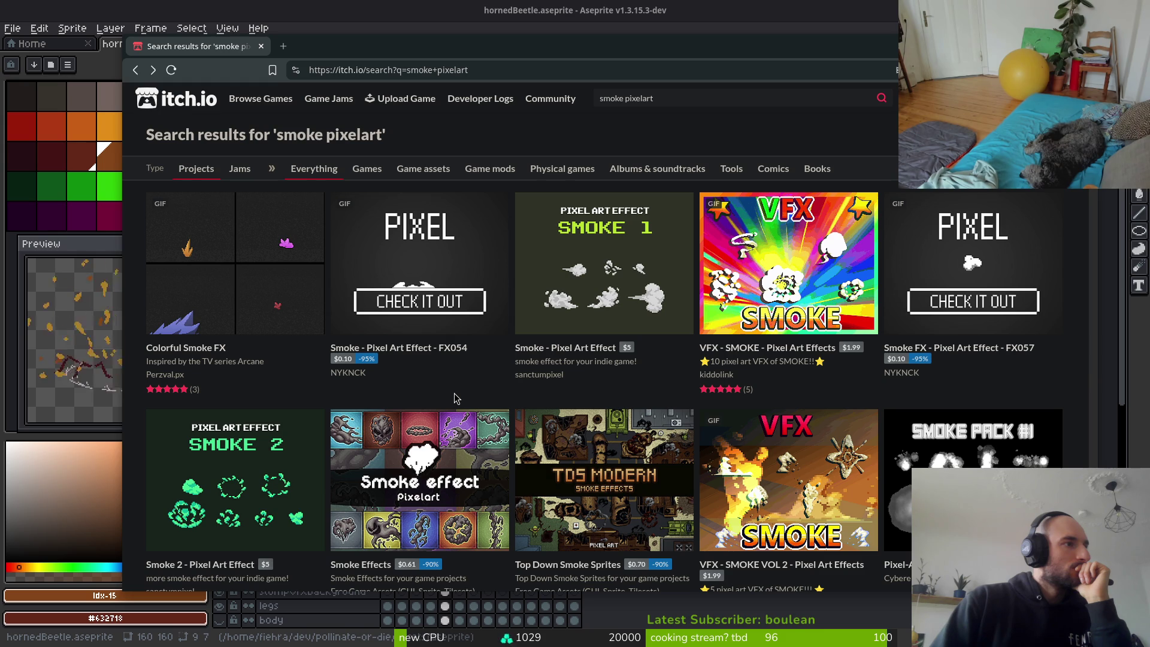
scroll(449, 391, "down", 5)
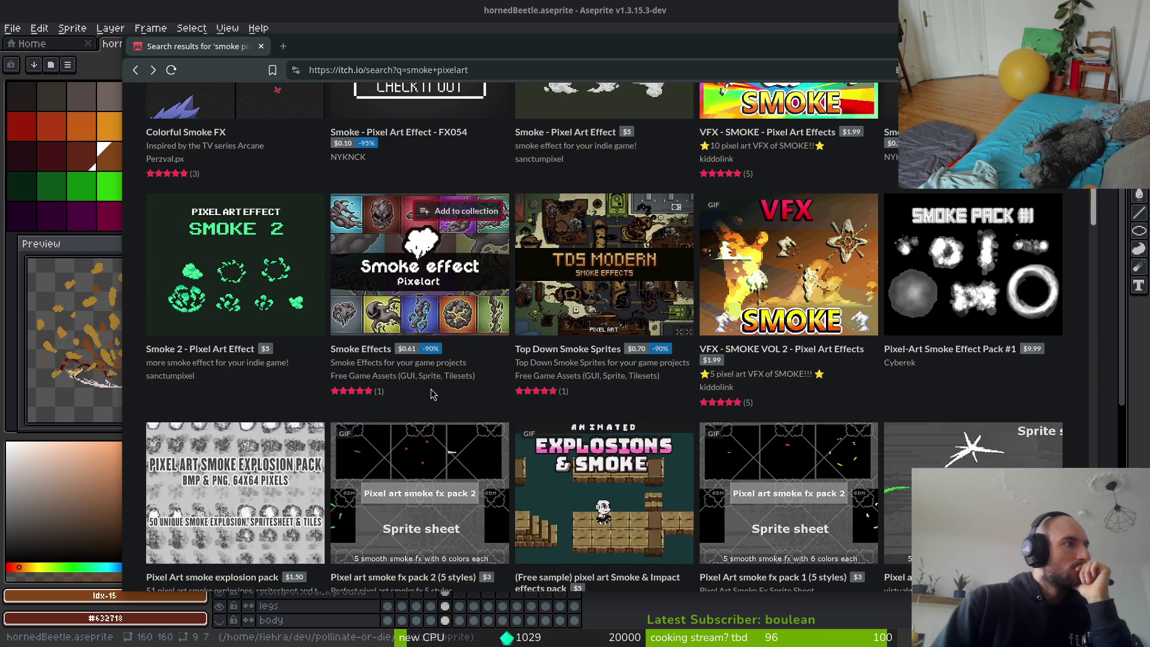
scroll(452, 406, "down", 3)
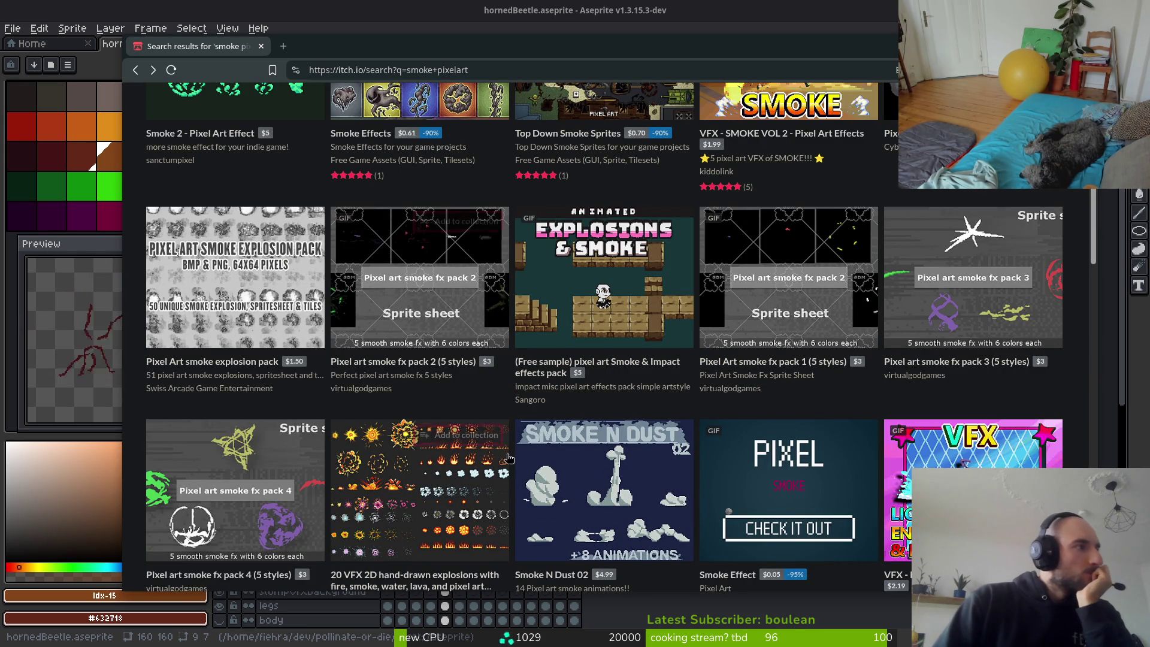
scroll(405, 374, "down", 1)
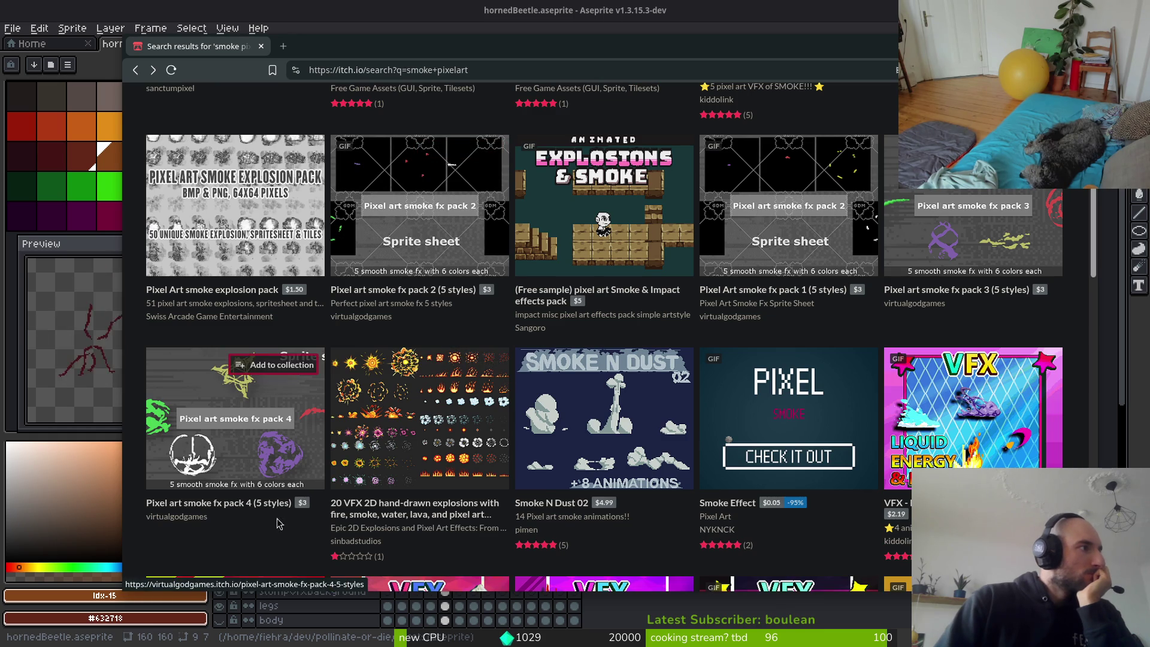
mouse_move(247, 460)
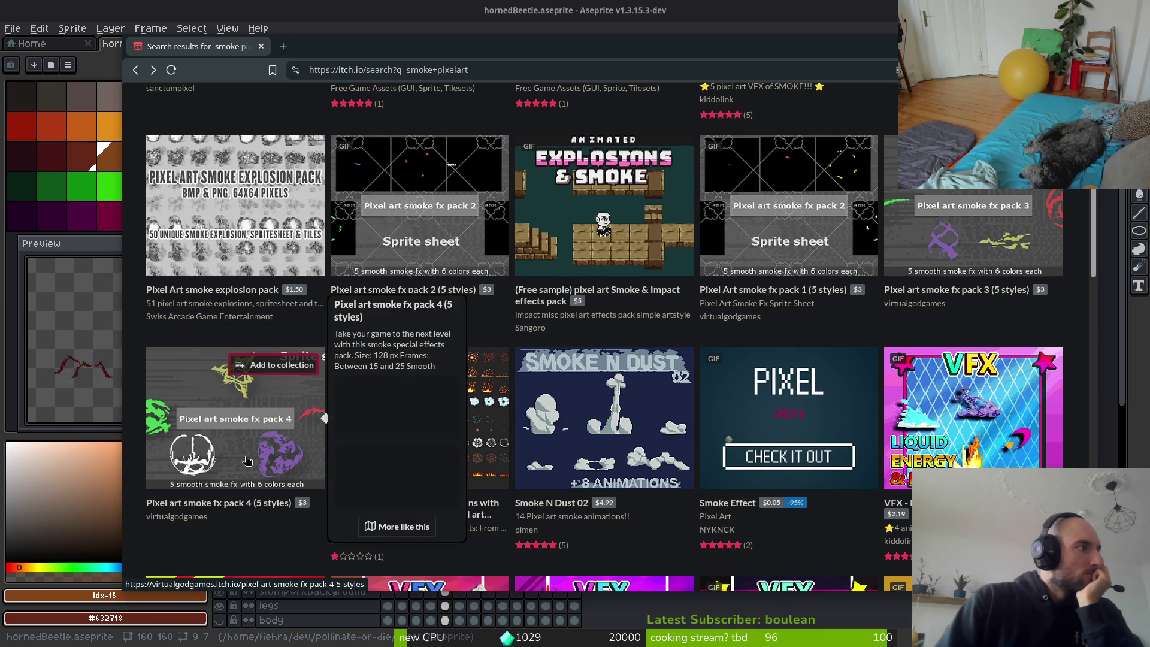
Open Smoke N Dust 02, play its Smoke VFX preview, and bookmark the page.
left_click(623, 452)
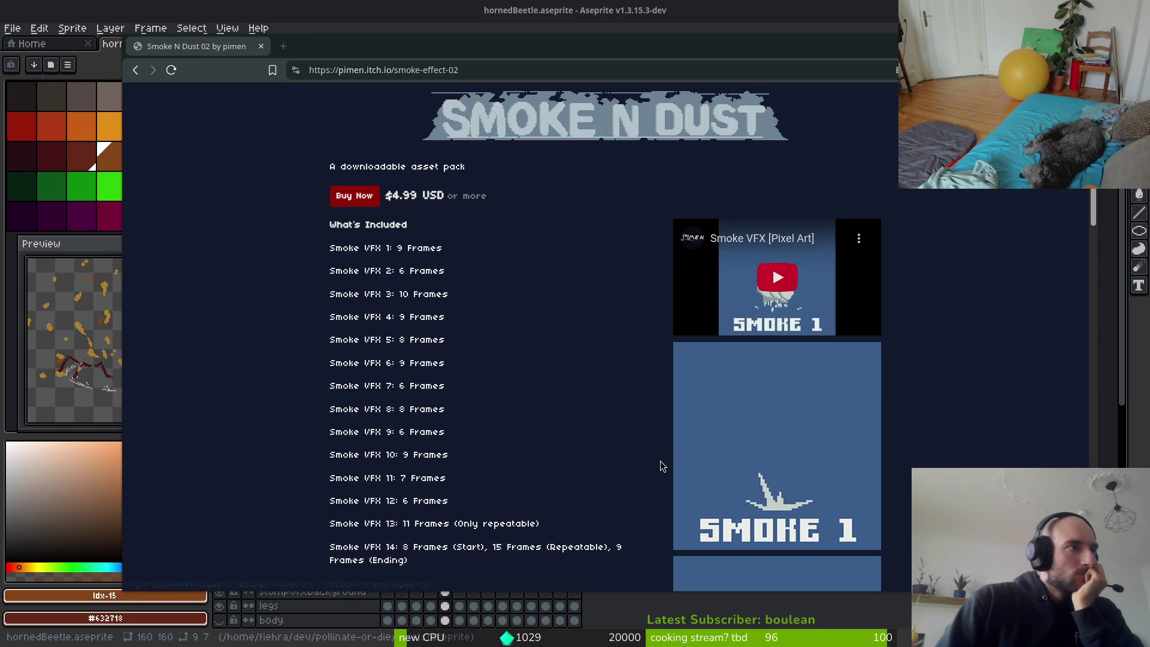
left_click(787, 284)
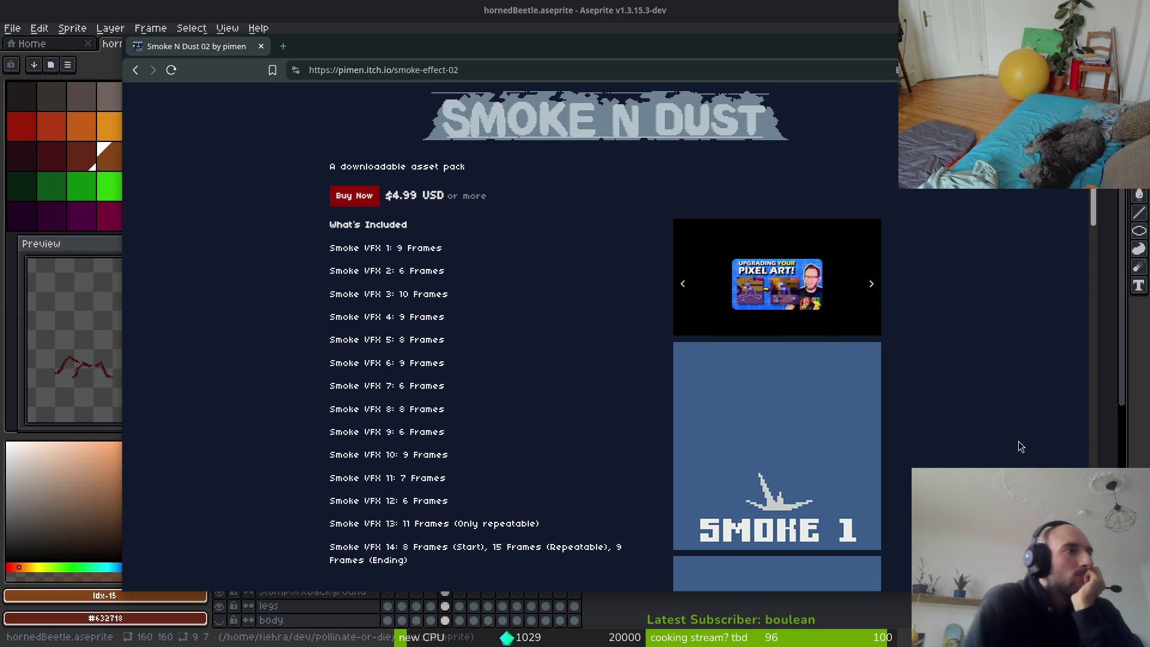
left_click(272, 69)
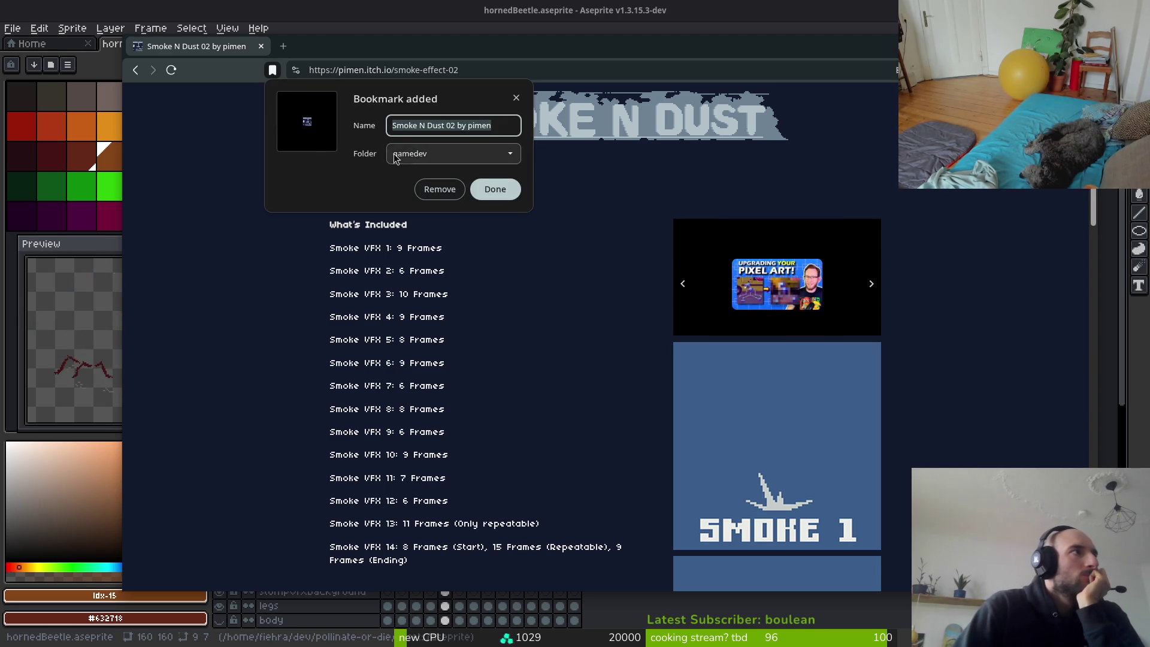
left_click(481, 187)
Open Earth Spell Effect 03 in a new tab and view its Earth Impale preview and video.
scroll(975, 345, "down", 7)
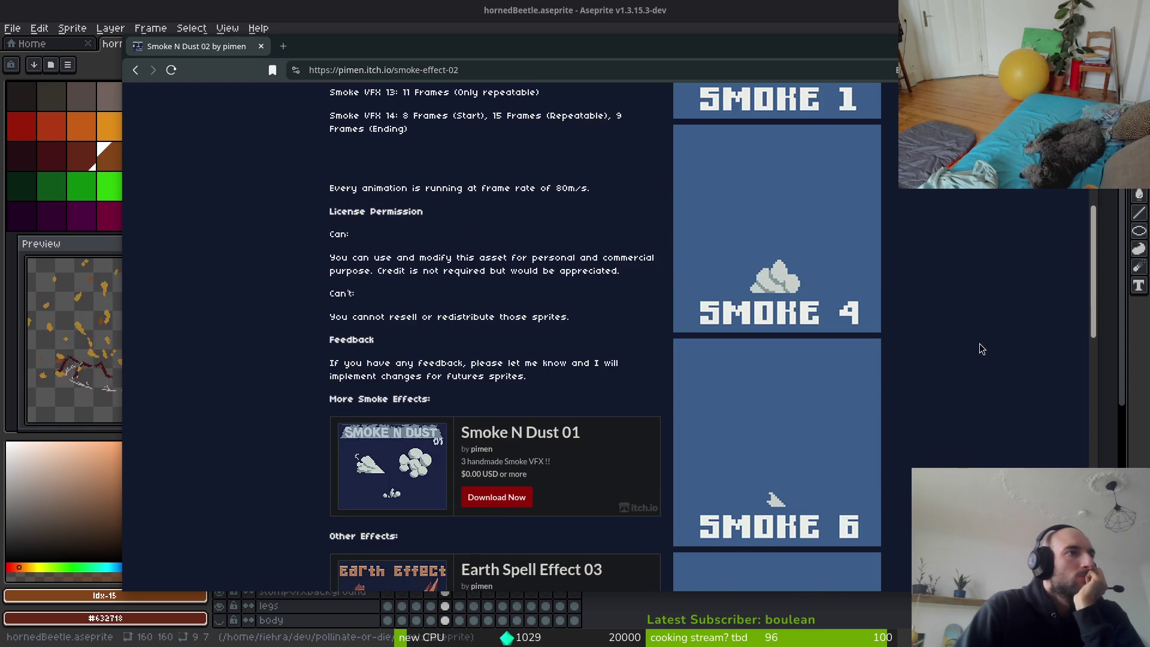
scroll(978, 339, "down", 3)
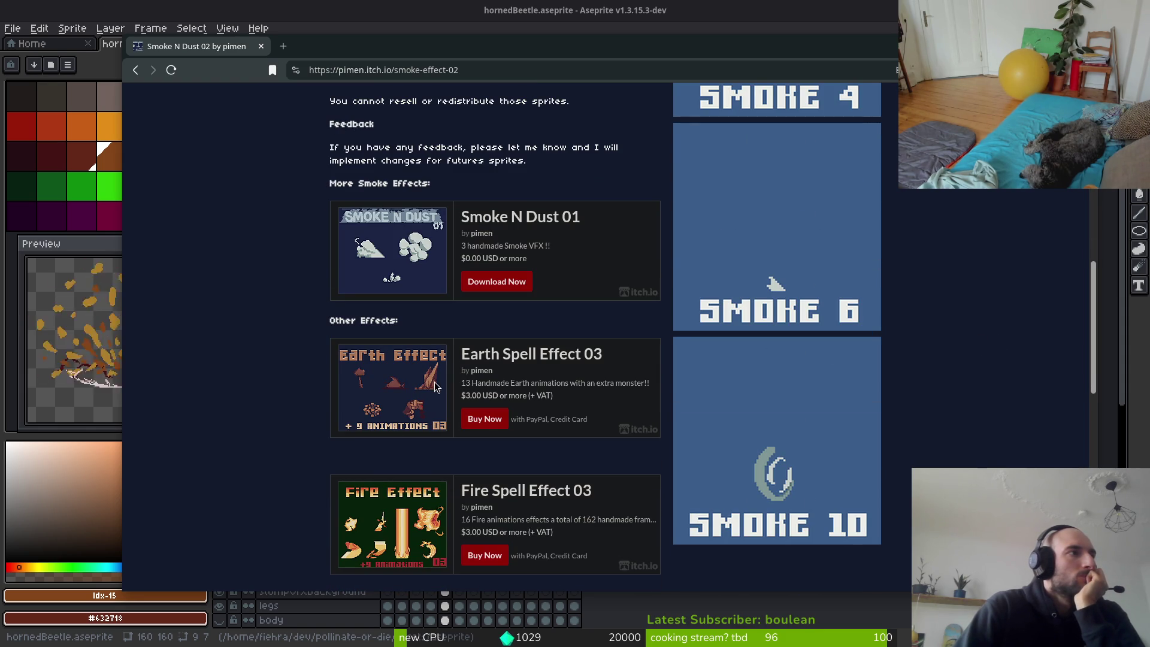
left_click(486, 356)
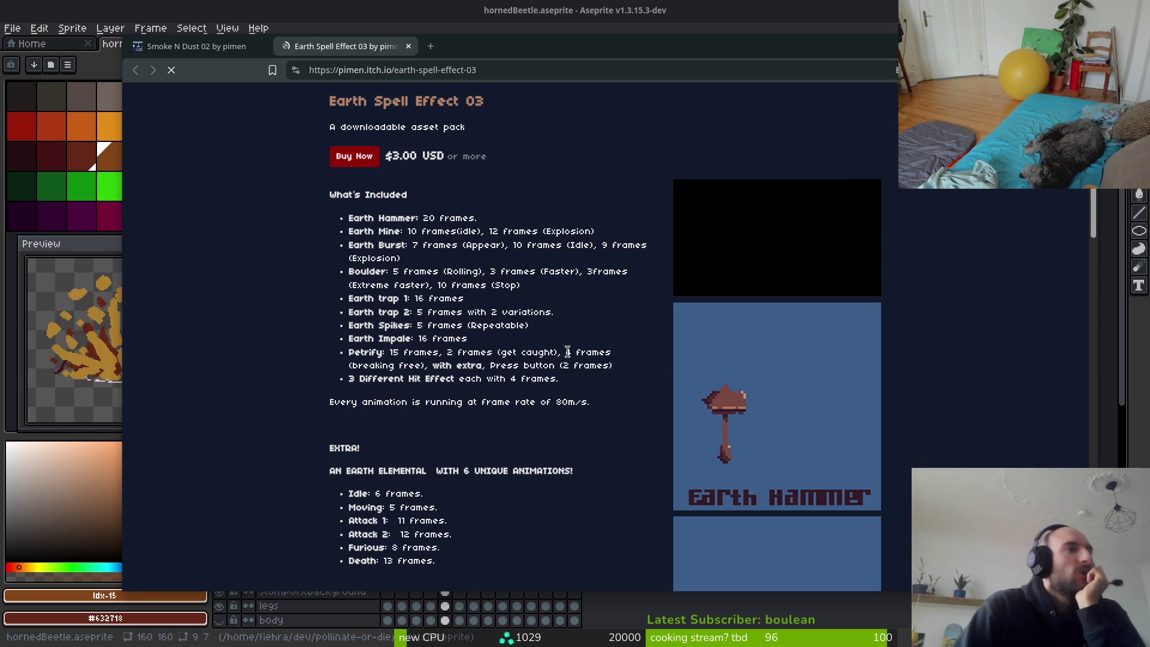
scroll(806, 293, "down", 7)
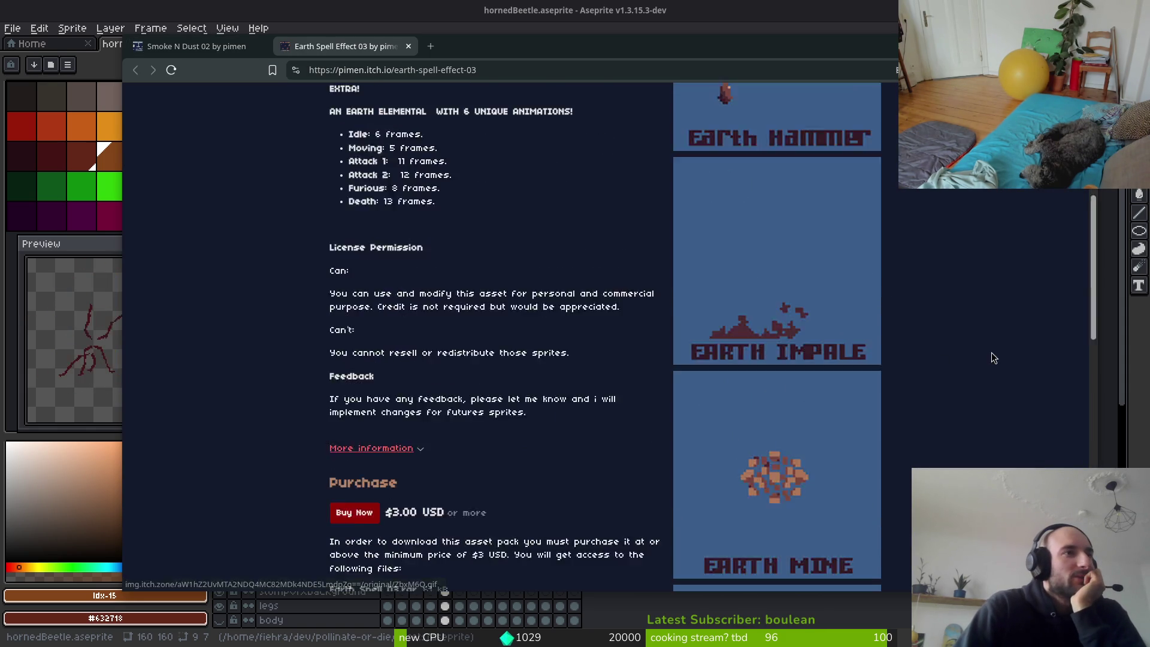
left_click(803, 222)
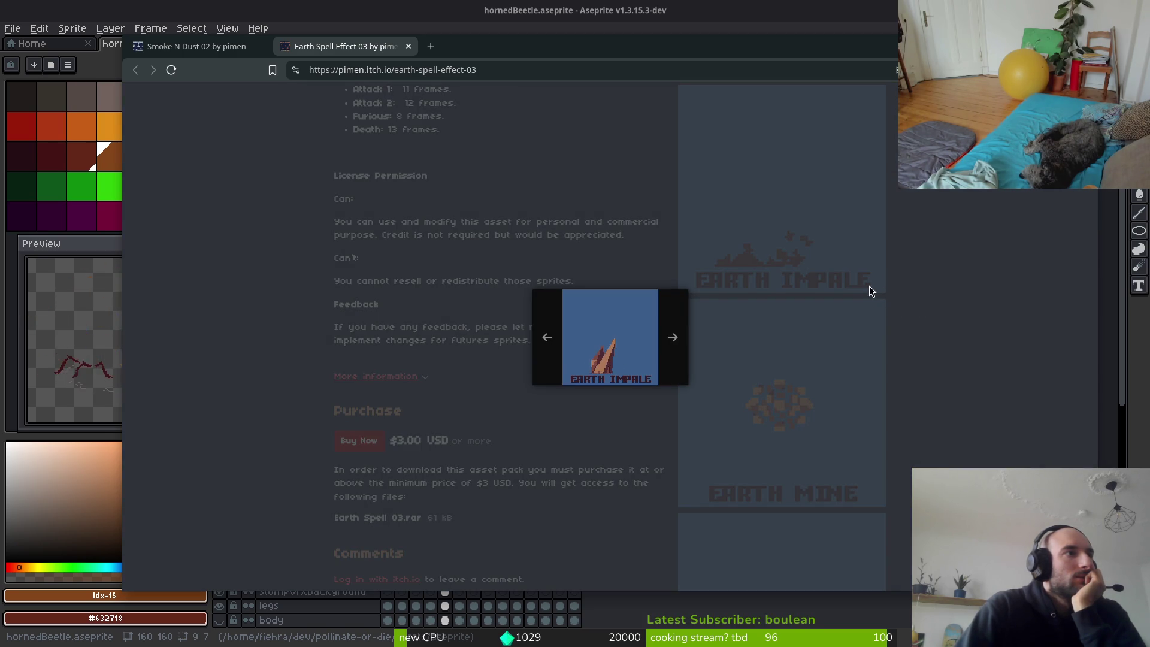
left_click(873, 267)
scroll(895, 285, "down", 8)
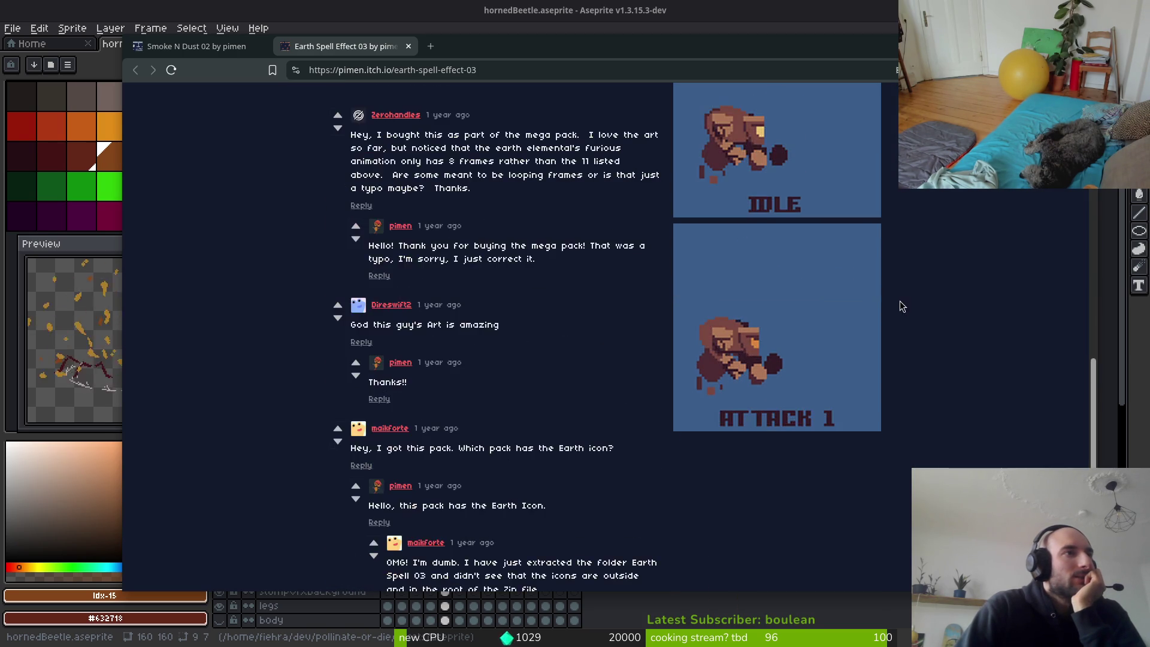
scroll(901, 306, "up", 15)
left_click(772, 235)
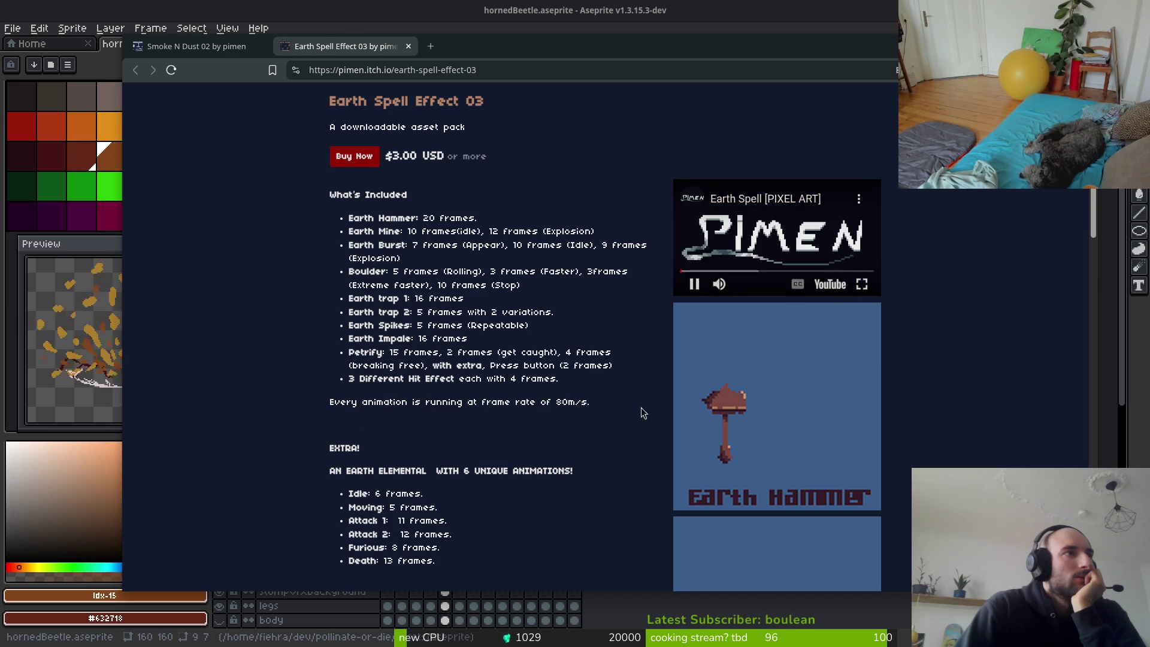
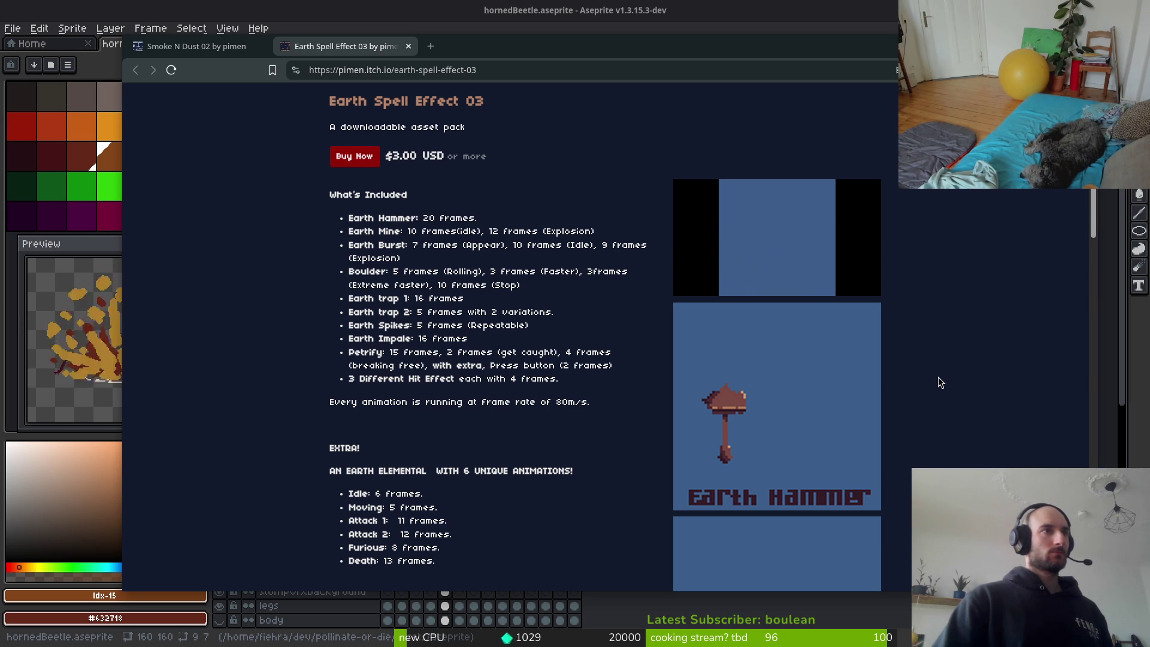
Switch to the Smoke N Dust 02 tab and go to pimen's creator page.
left_click(252, 54)
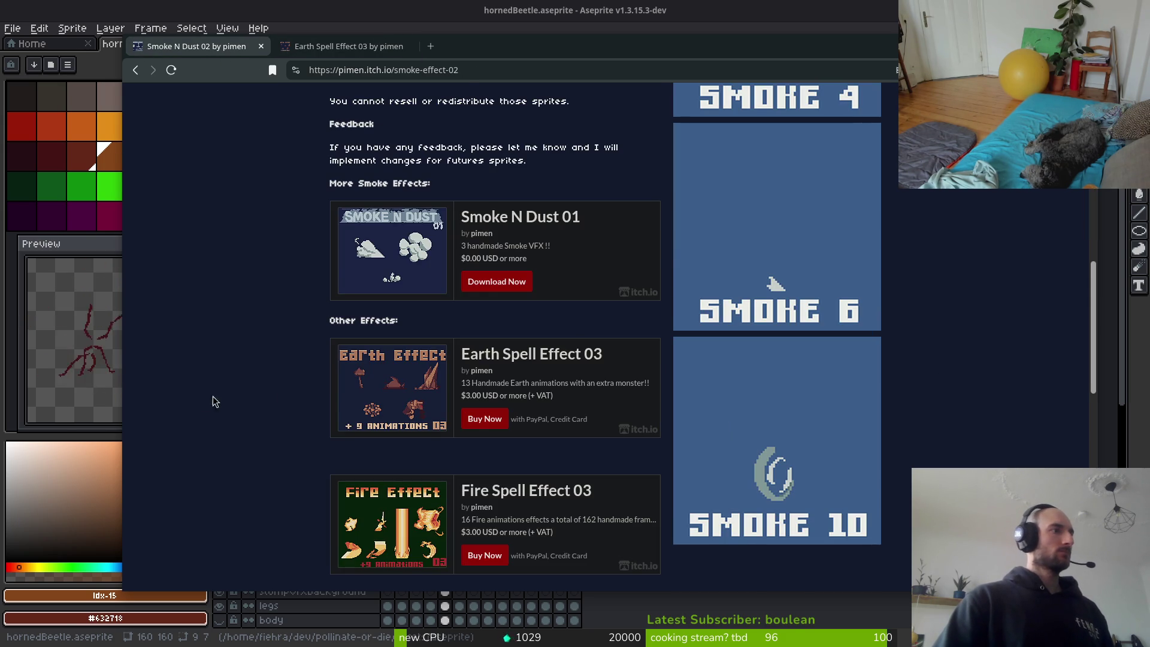
scroll(214, 396, "down", 5)
scroll(323, 401, "up", 10)
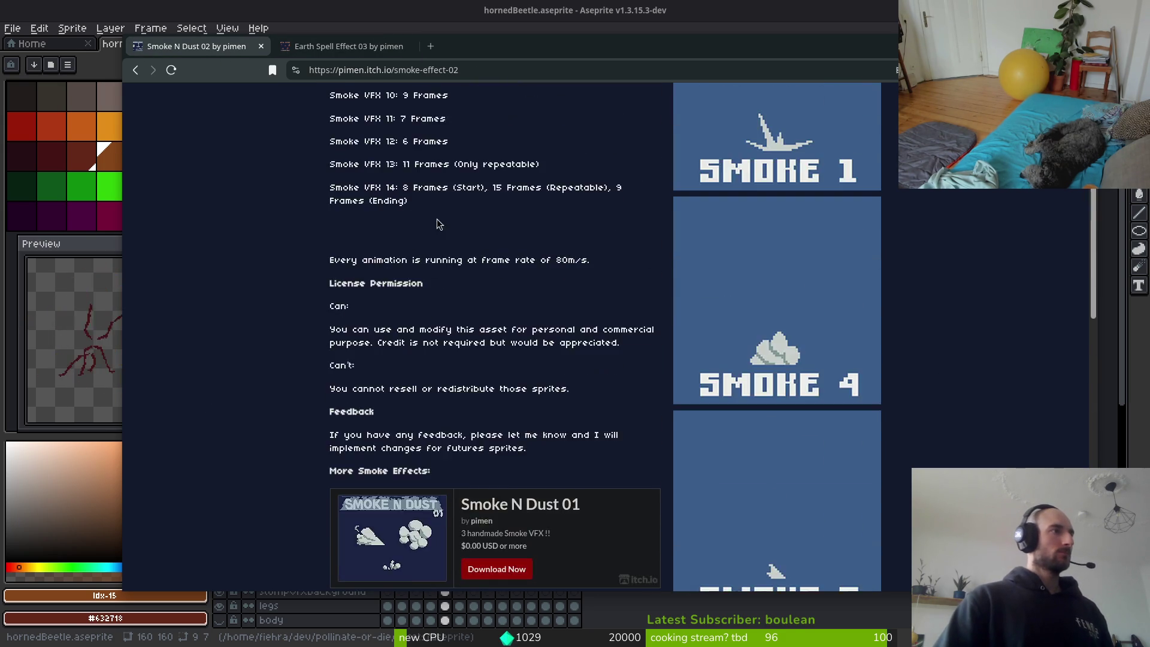
scroll(437, 219, "up", 6)
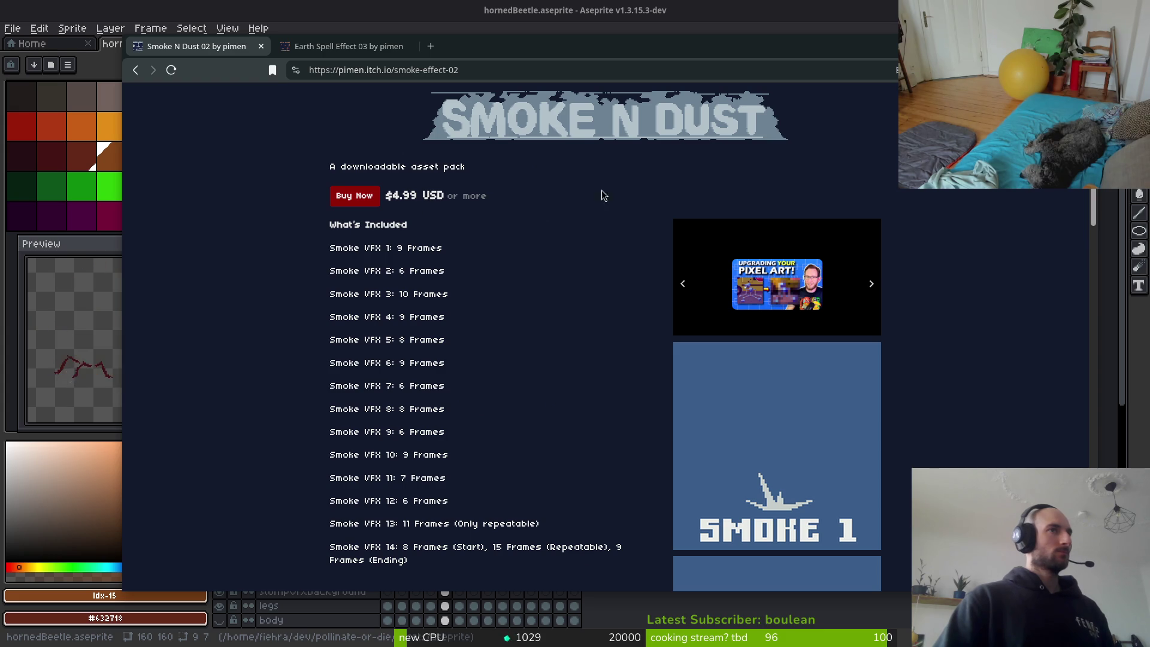
left_click(479, 117)
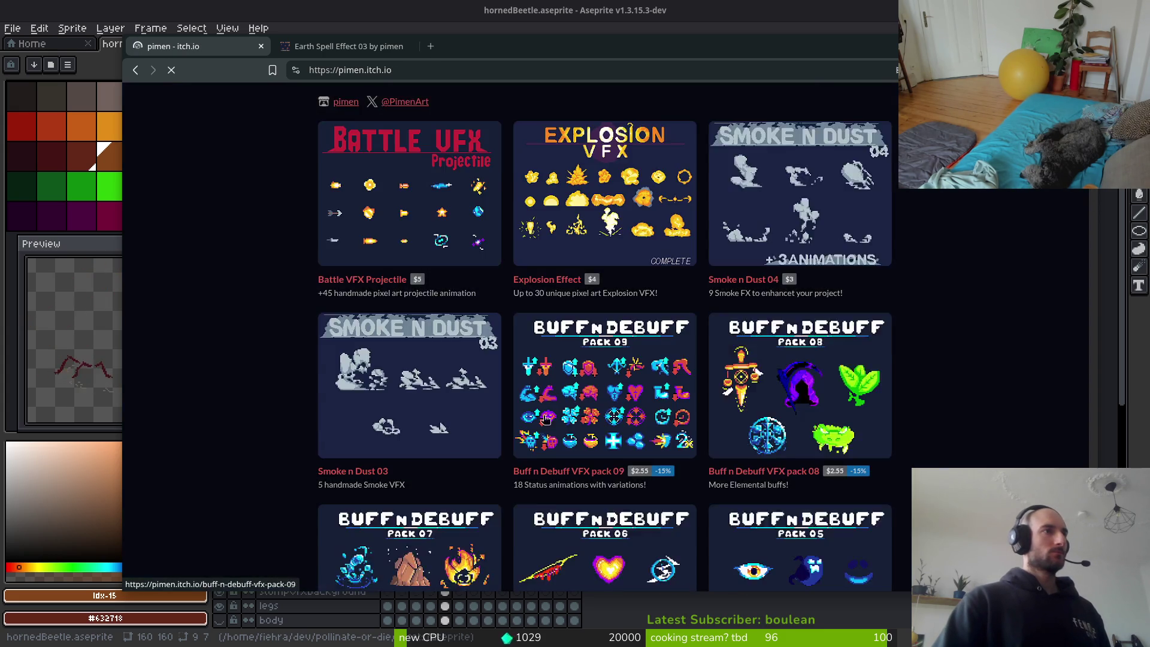
Open Smoke n Dust 04, Smoke n Dust 03 and Explosion Effect in background tabs.
scroll(239, 355, "down", 2)
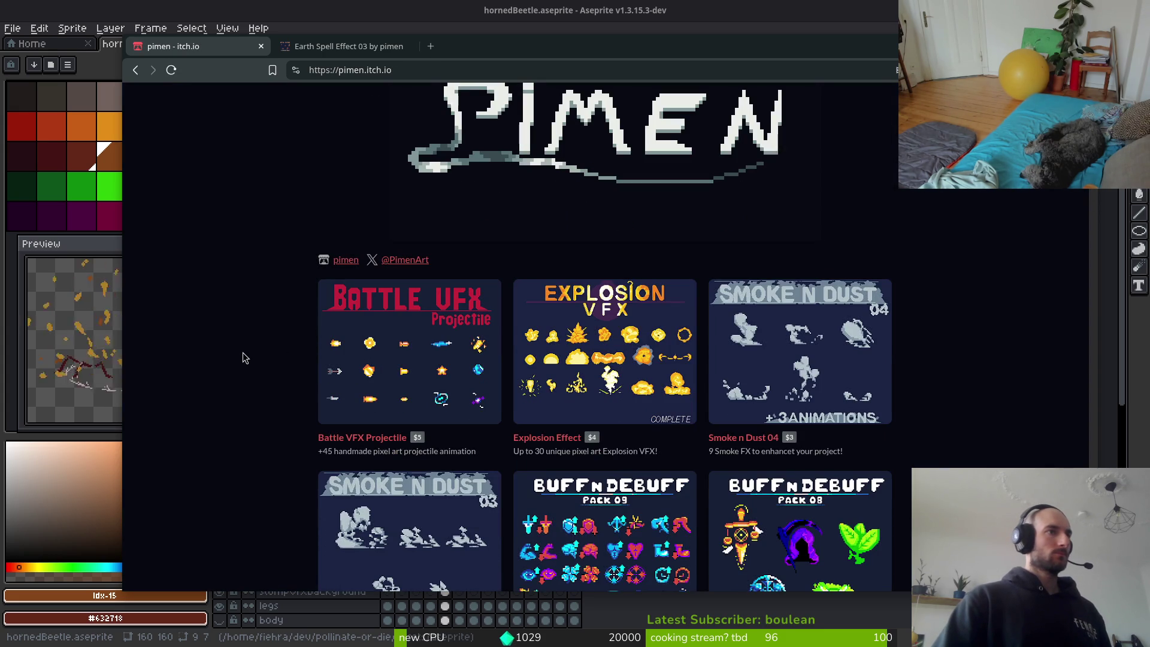
scroll(243, 357, "down", 2)
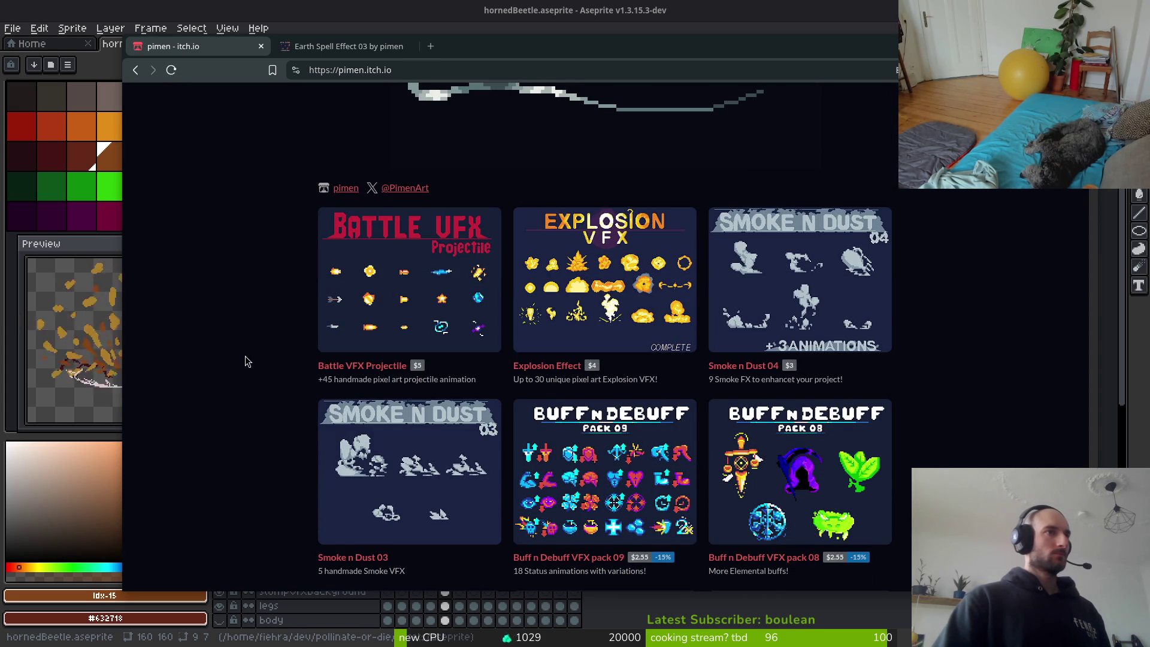
middle_click(799, 279)
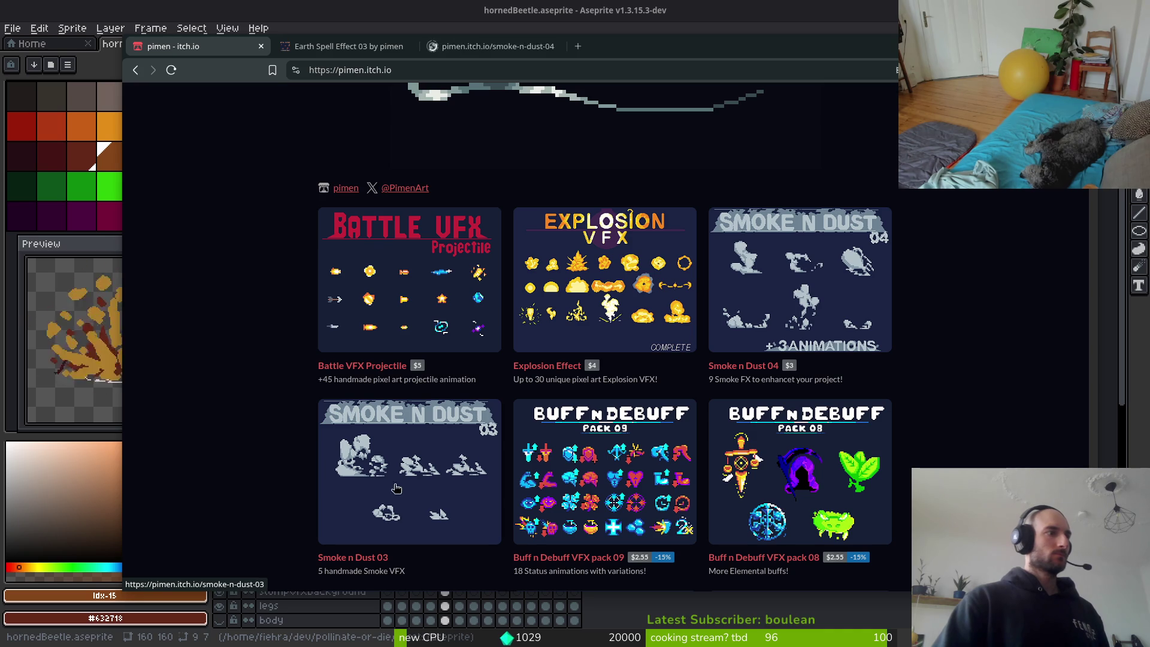
middle_click(380, 499)
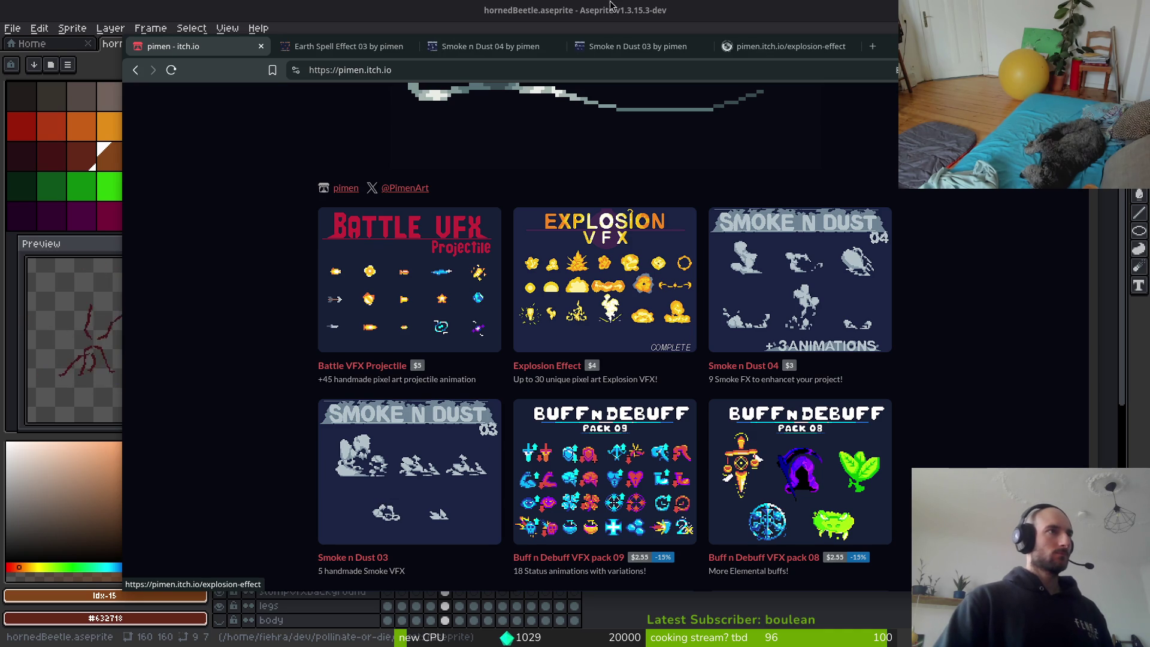
Switch to the Explosion Effect page and scroll down to the VFX 10 animation.
left_click(756, 46)
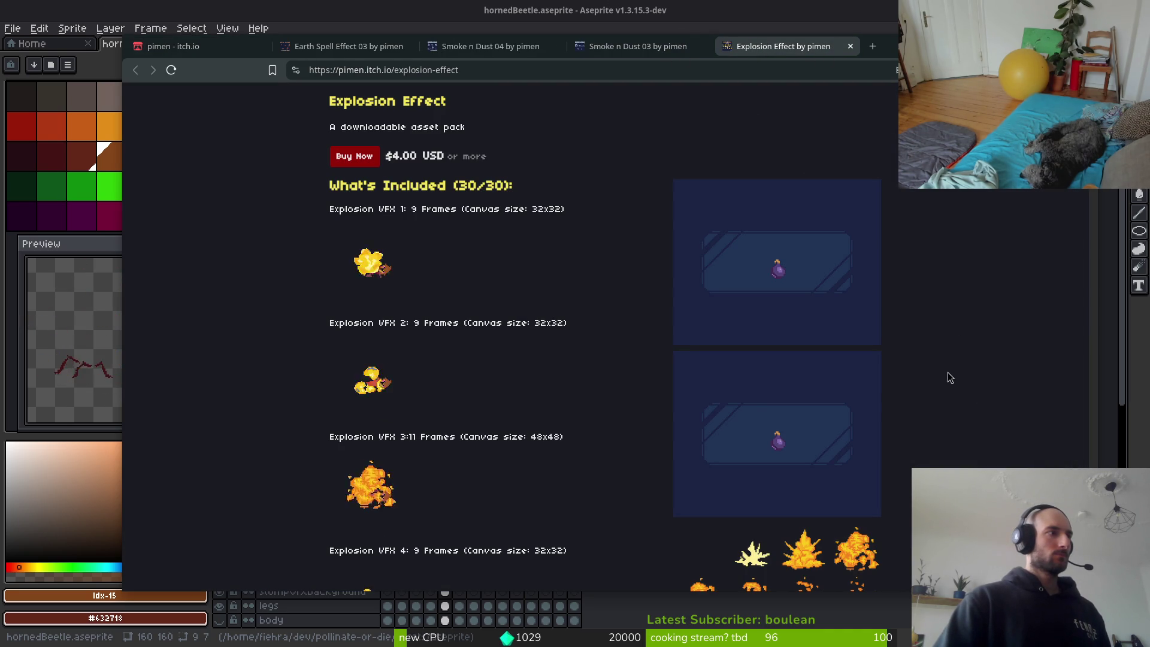
scroll(946, 365, "down", 2)
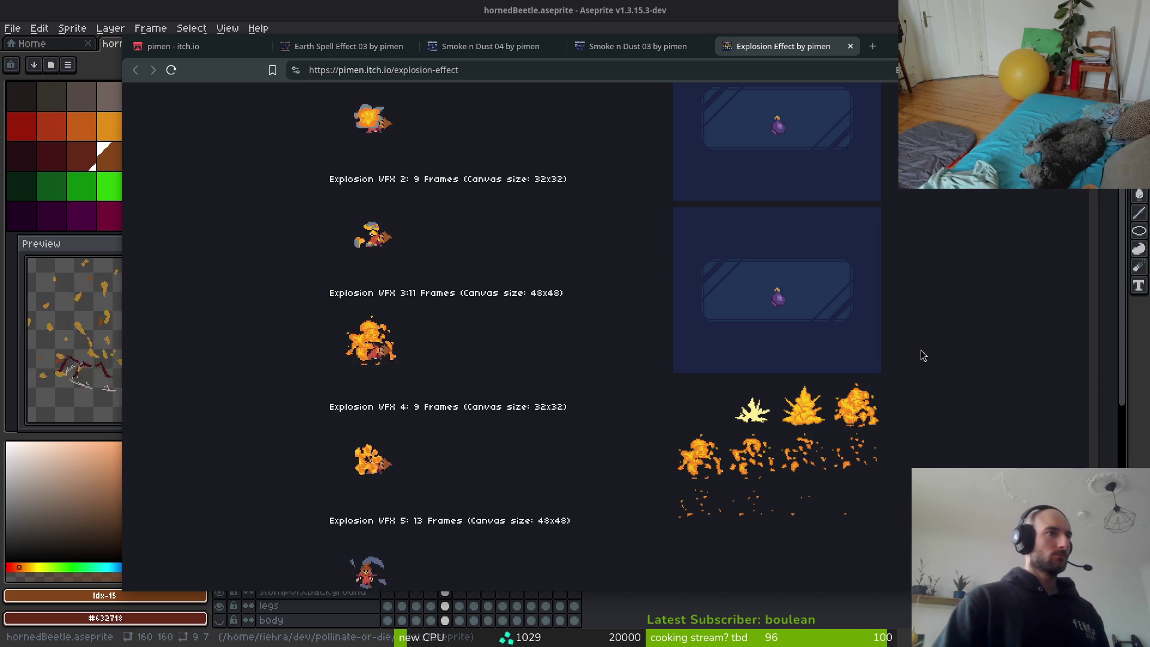
scroll(921, 347, "down", 3)
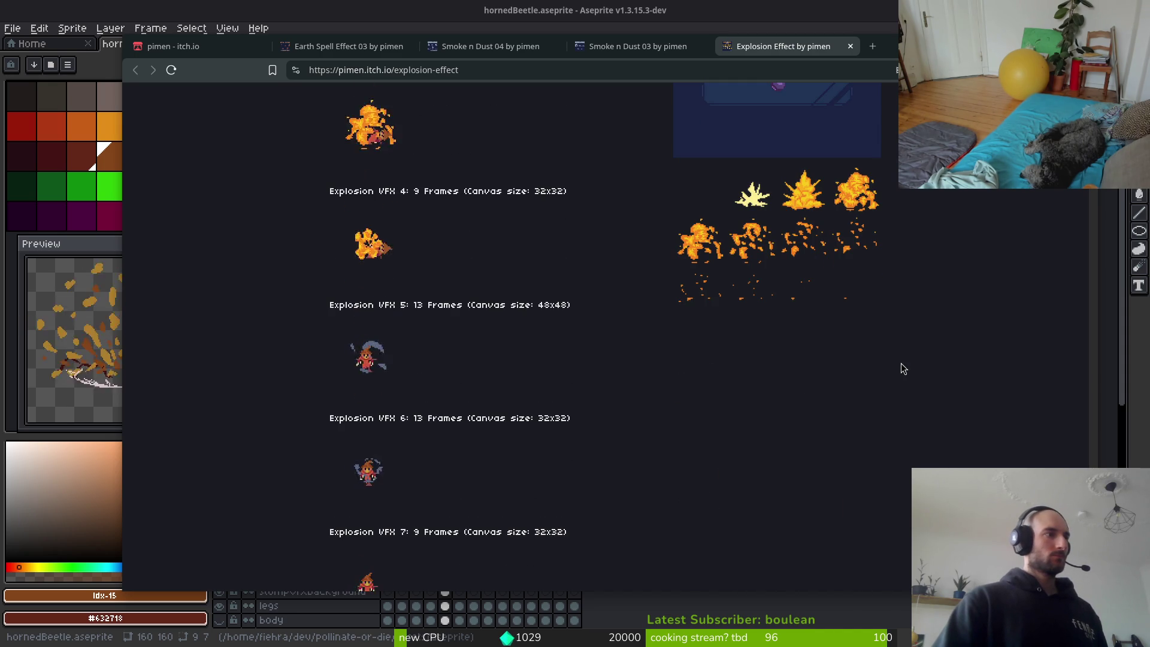
scroll(478, 407, "down", 1)
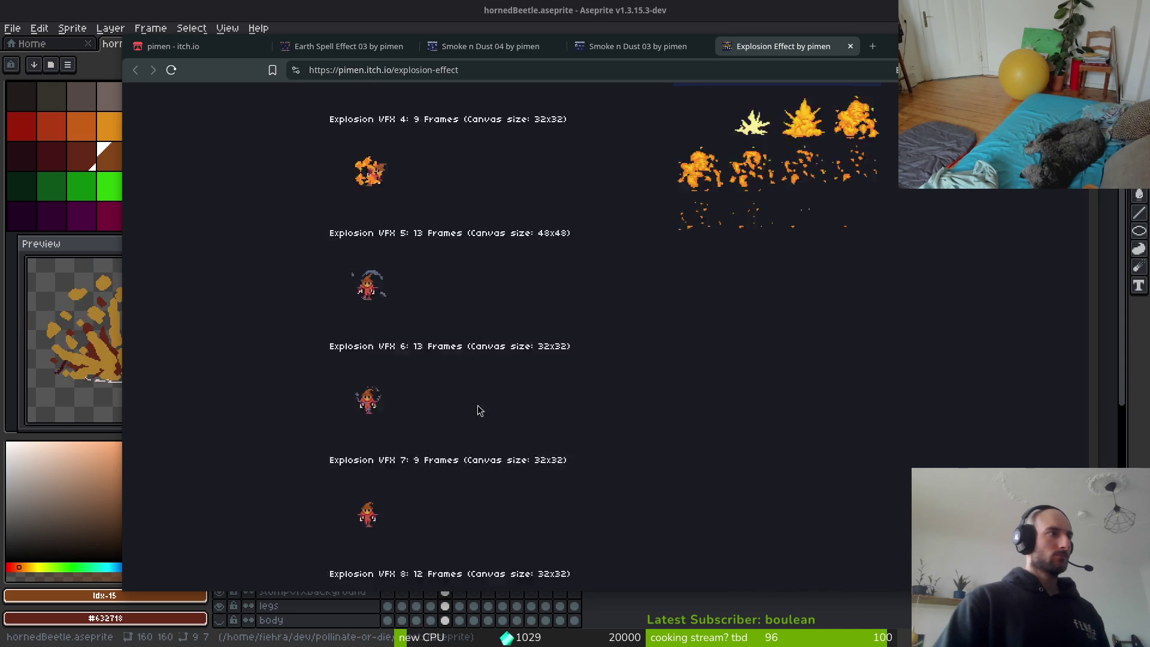
scroll(497, 398, "down", 2)
scroll(518, 395, "down", 3)
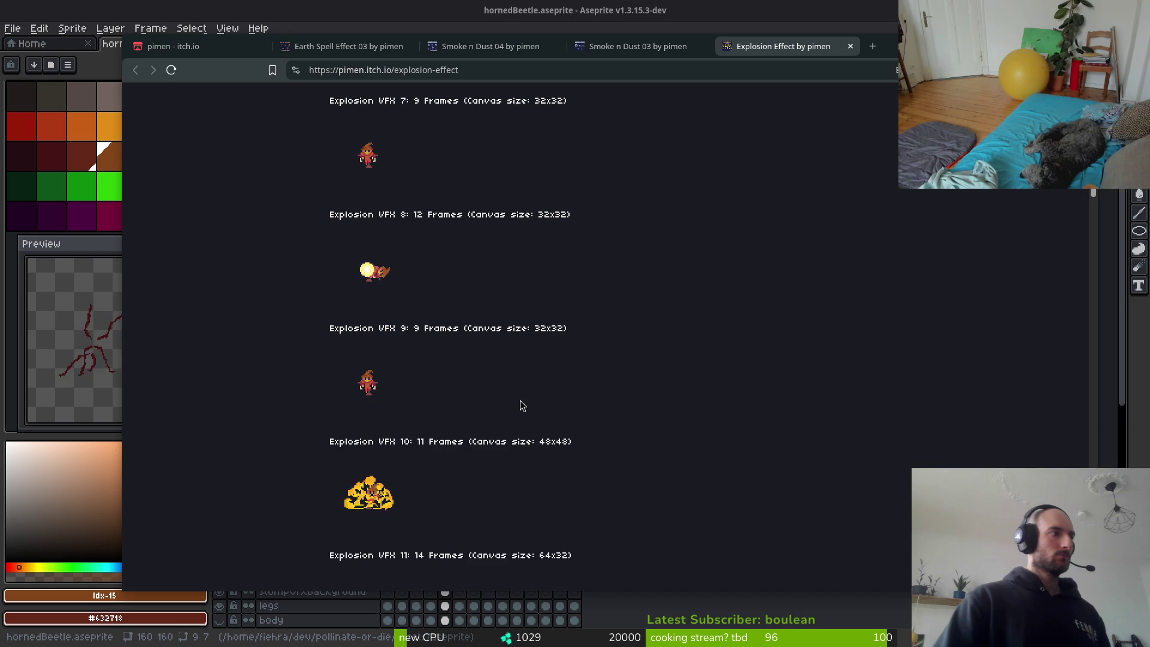
scroll(487, 484, "down", 3)
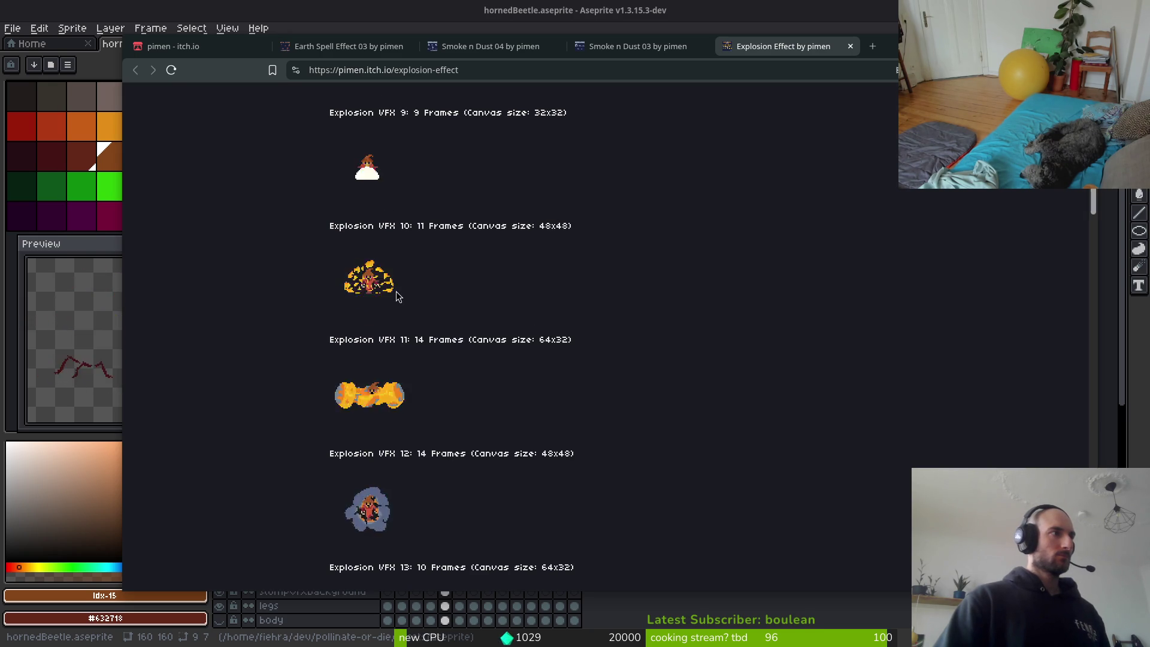
scroll(490, 333, "down", 4)
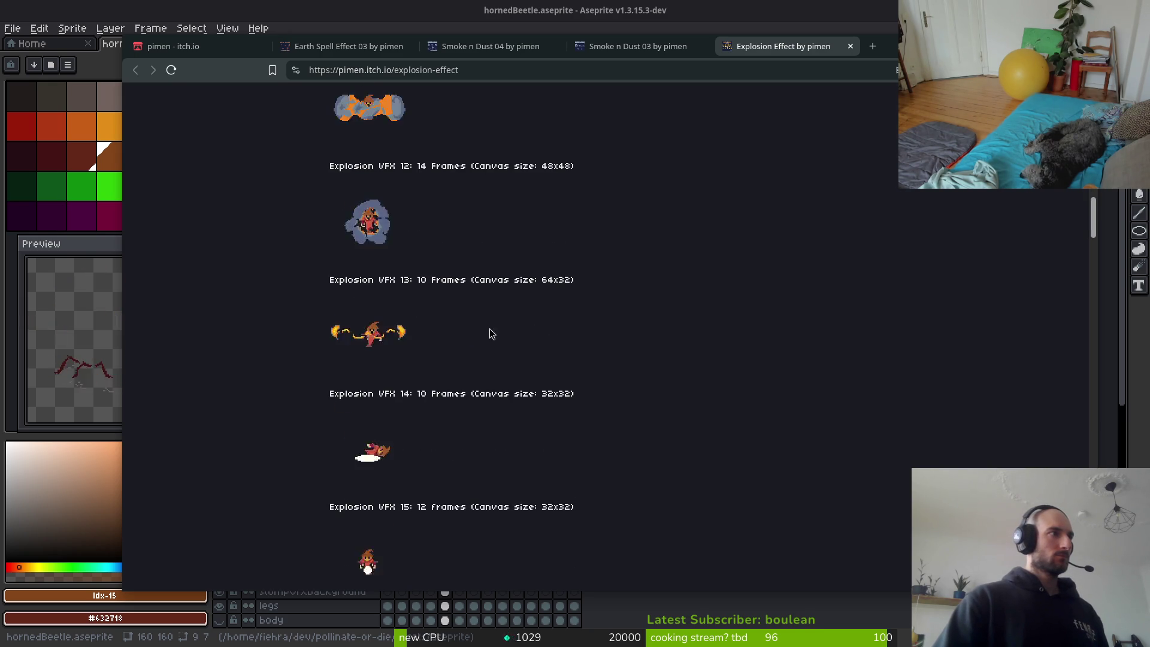
scroll(383, 233, "up", 3)
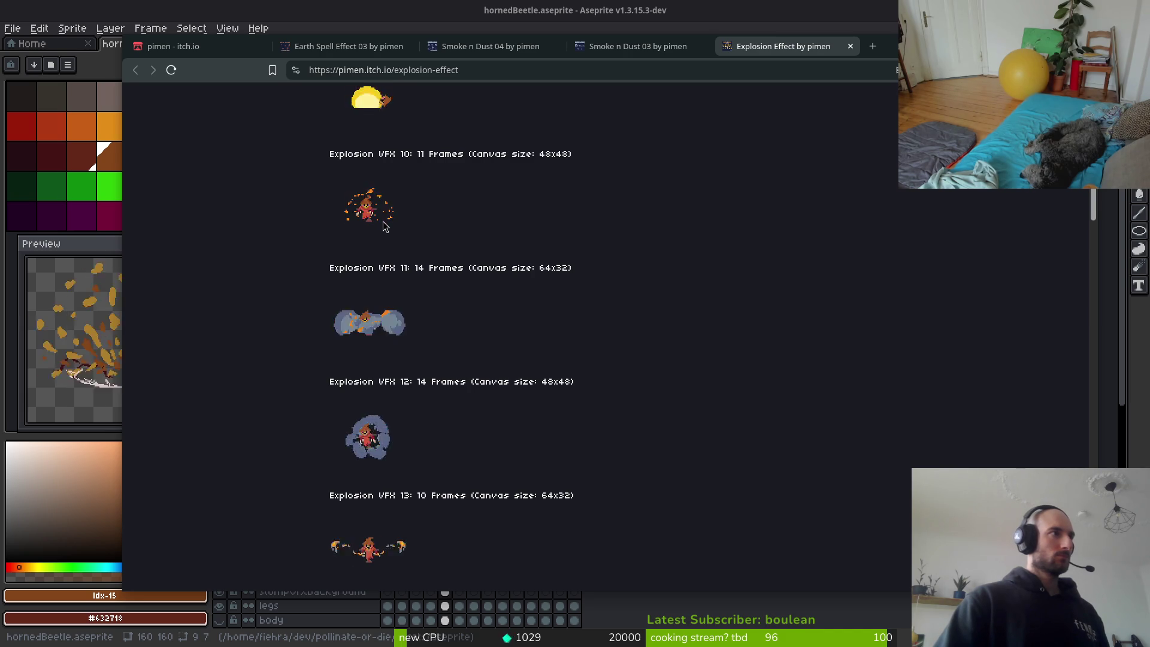
Open the VFX 10 animation image in a new tab and view the GIF there.
right_click(384, 223)
left_click(419, 224)
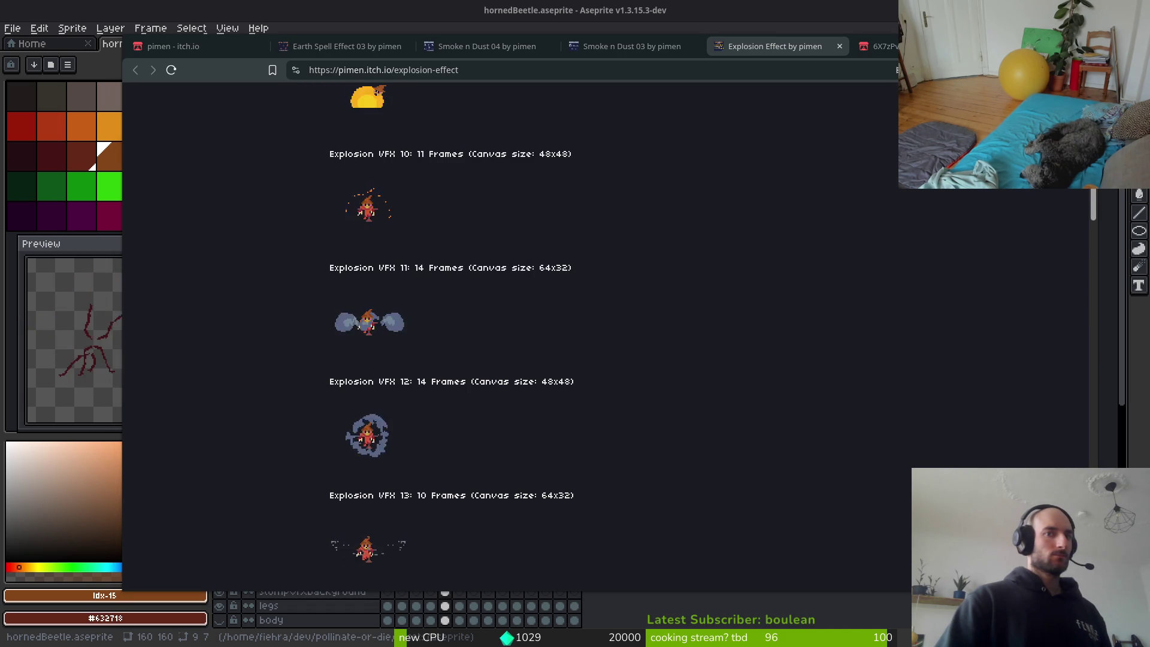
left_click(877, 46)
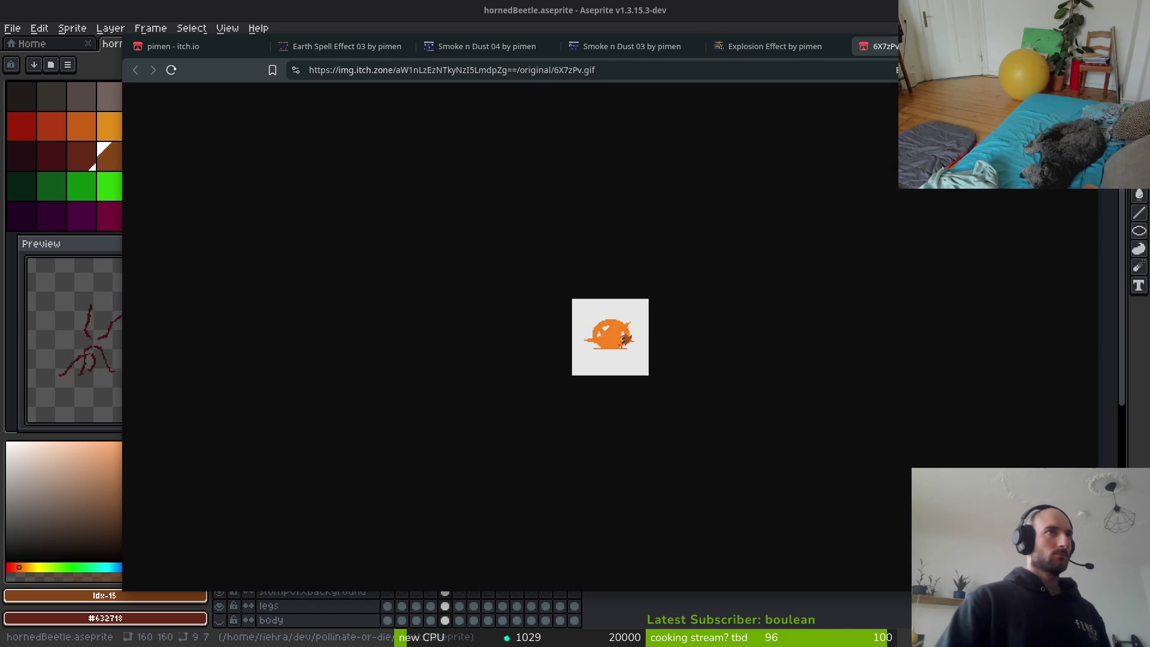
right_click(591, 341)
left_click(591, 338)
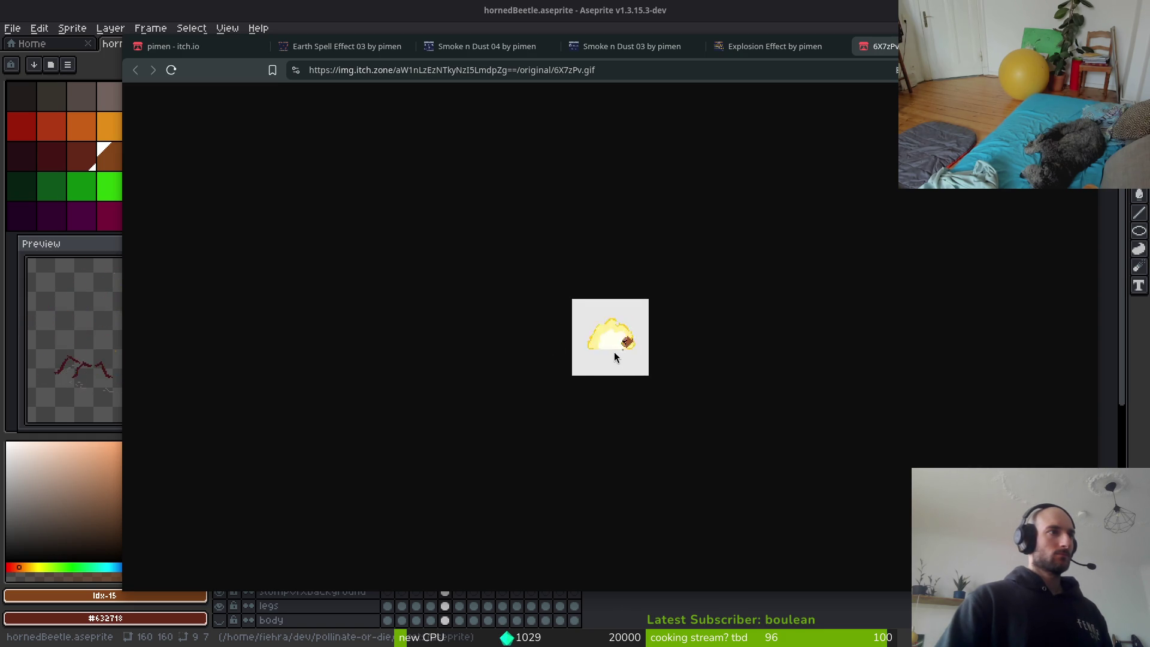
Return to the Explosion Effect page and scroll through its animations to the bottom.
left_click(778, 48)
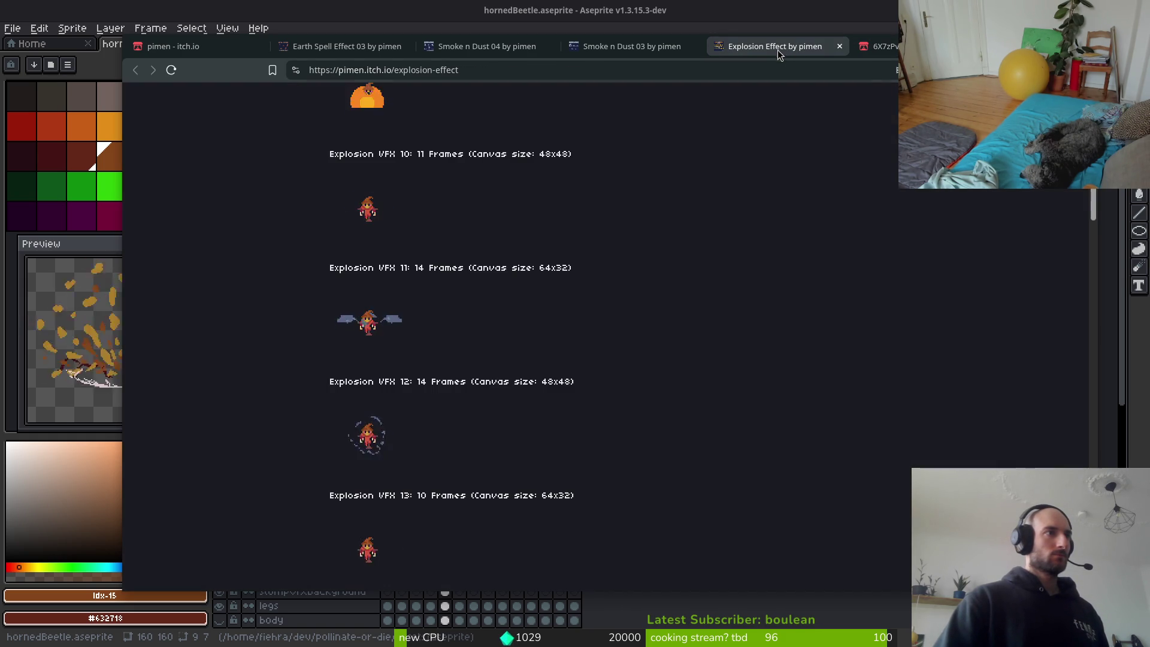
scroll(623, 419, "down", 2)
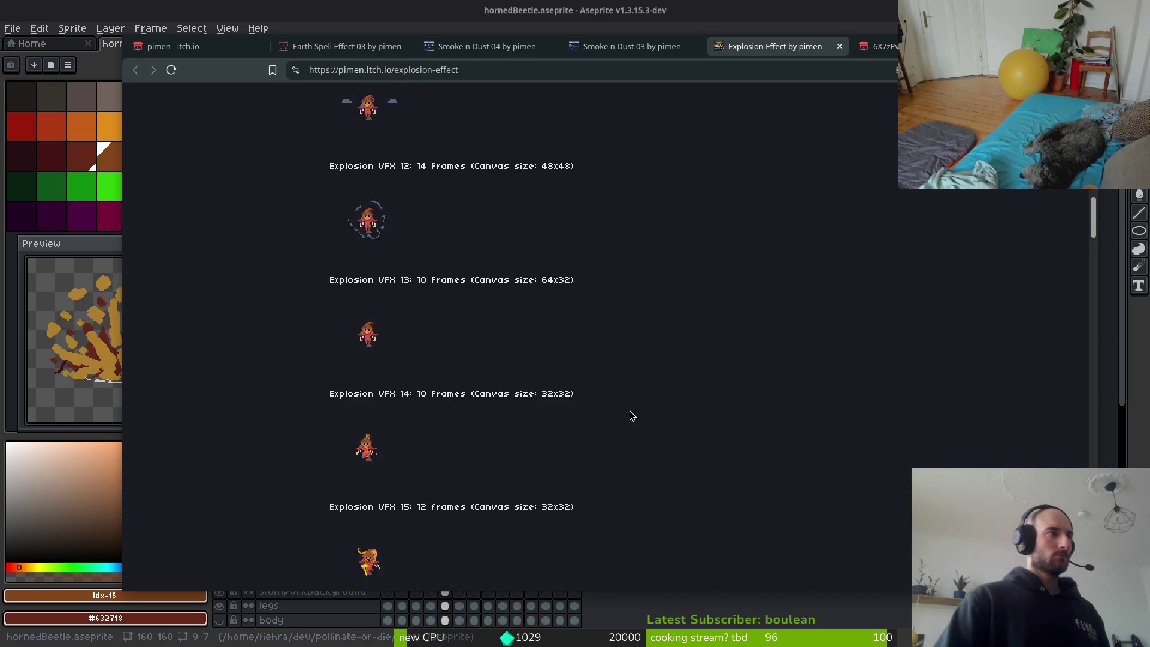
scroll(629, 455, "down", 1)
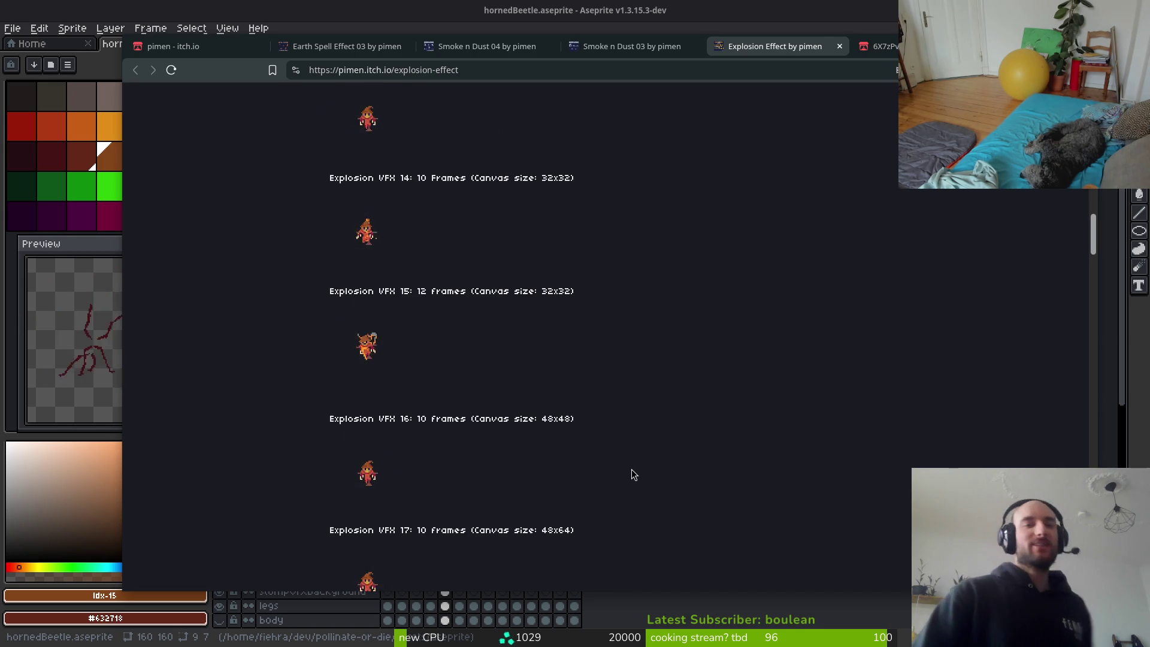
scroll(623, 393, "down", 2)
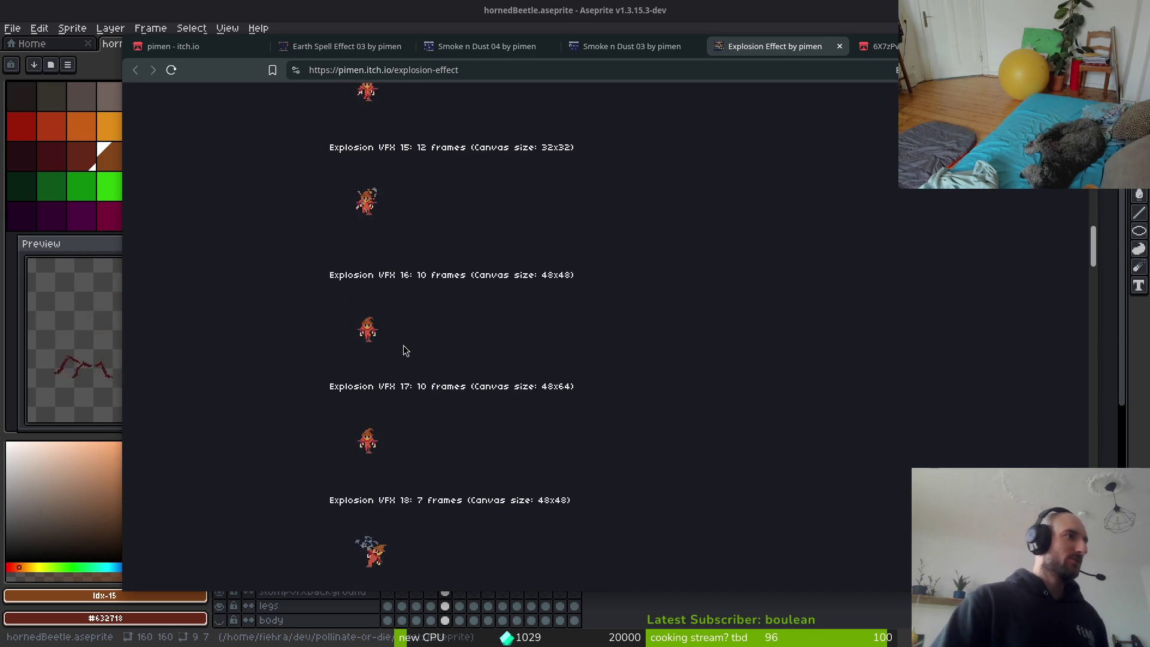
scroll(655, 383, "down", 1)
scroll(654, 377, "down", 2)
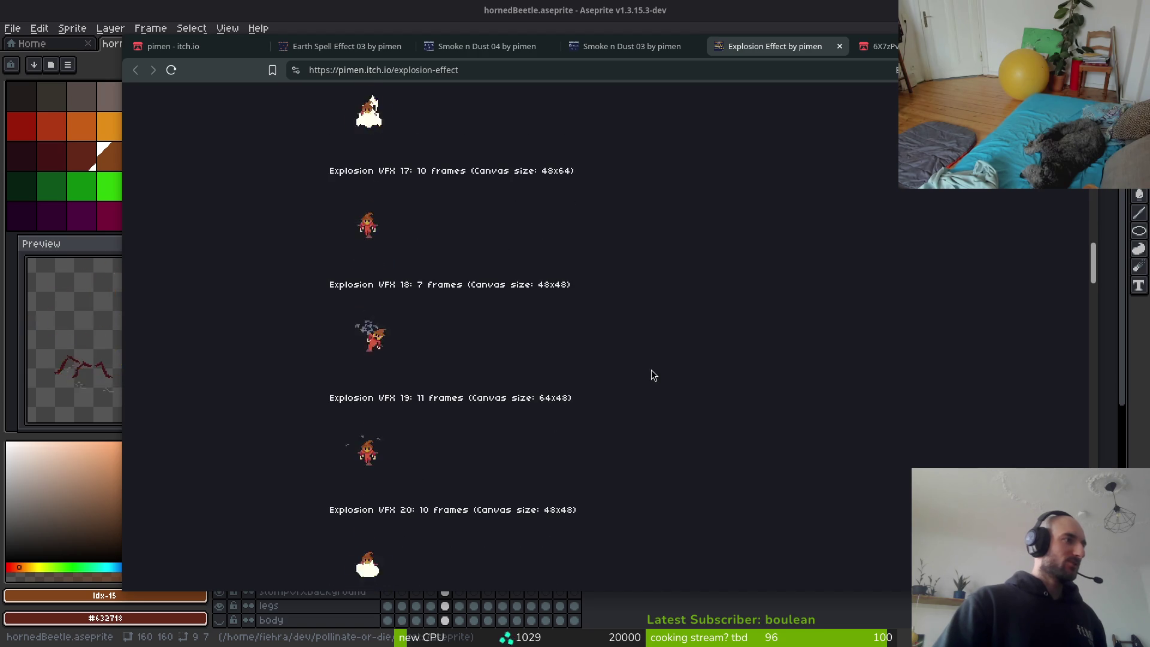
scroll(652, 364, "down", 1)
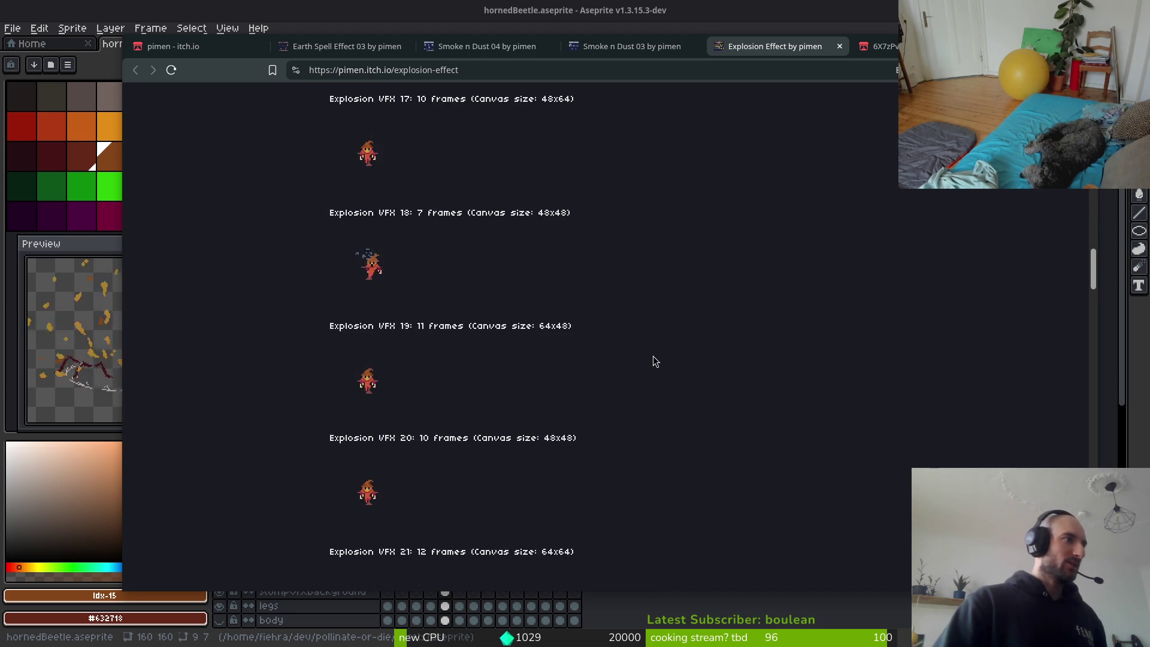
scroll(652, 359, "down", 4)
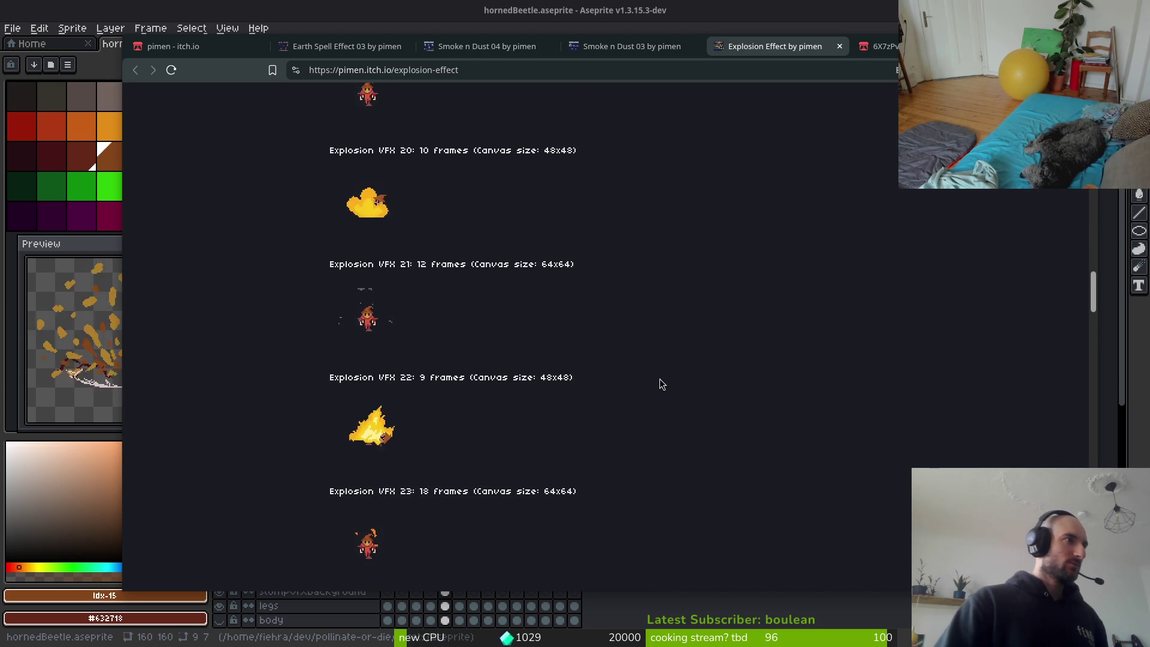
scroll(653, 380, "down", 1)
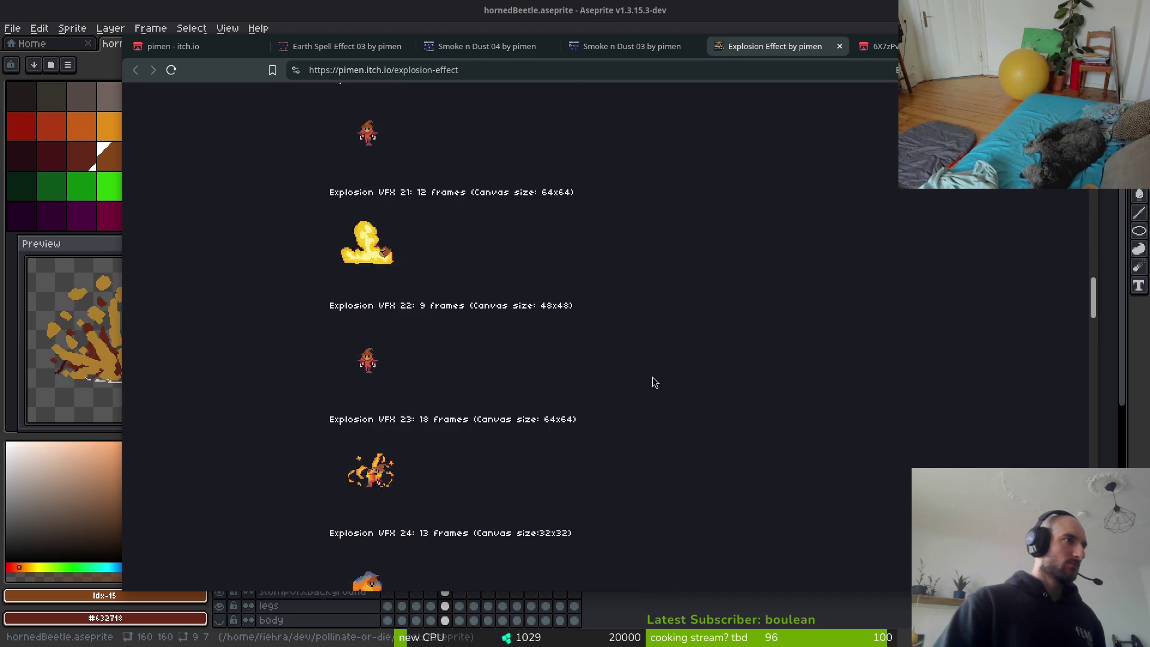
scroll(653, 378, "down", 1)
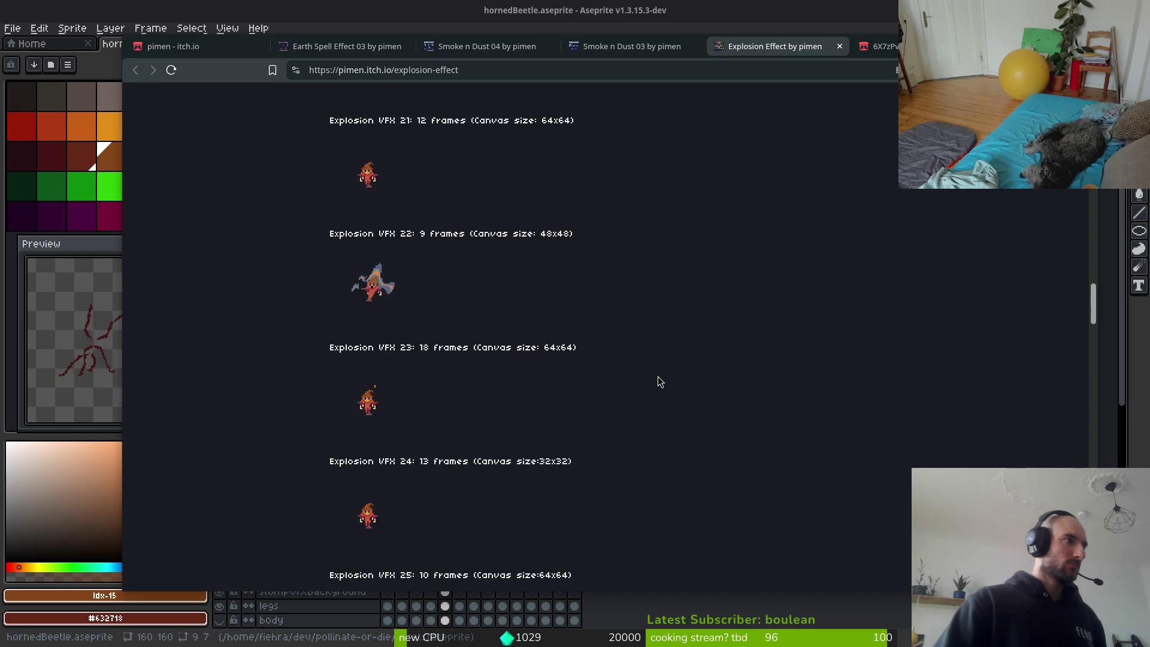
scroll(659, 376, "down", 1)
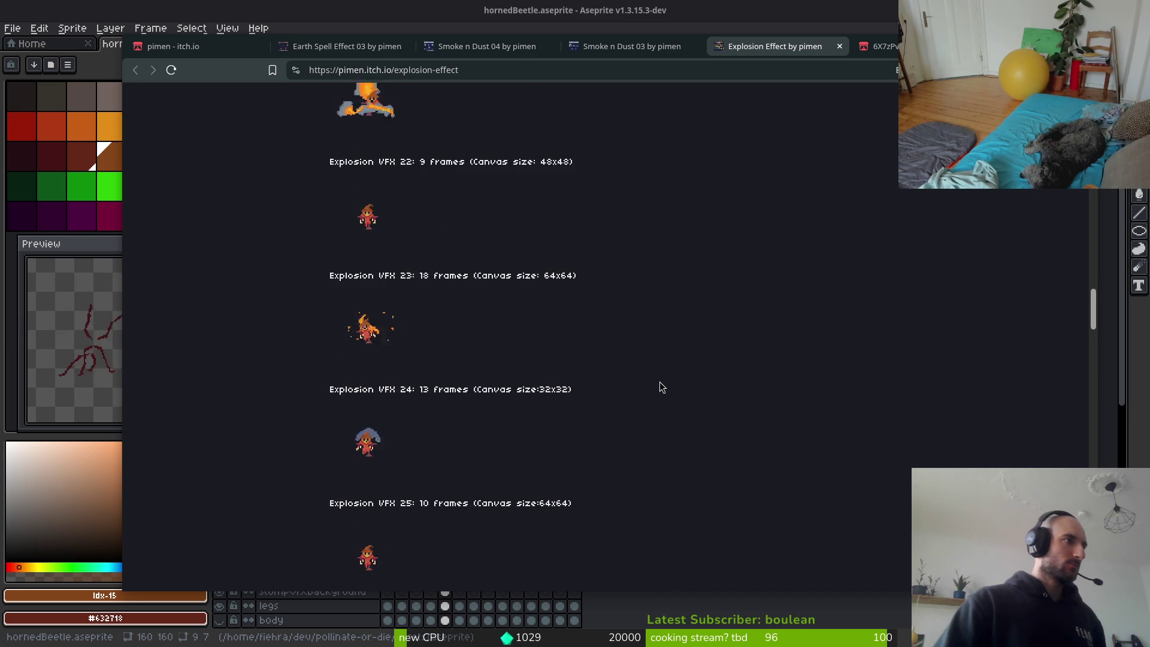
scroll(659, 382, "down", 1)
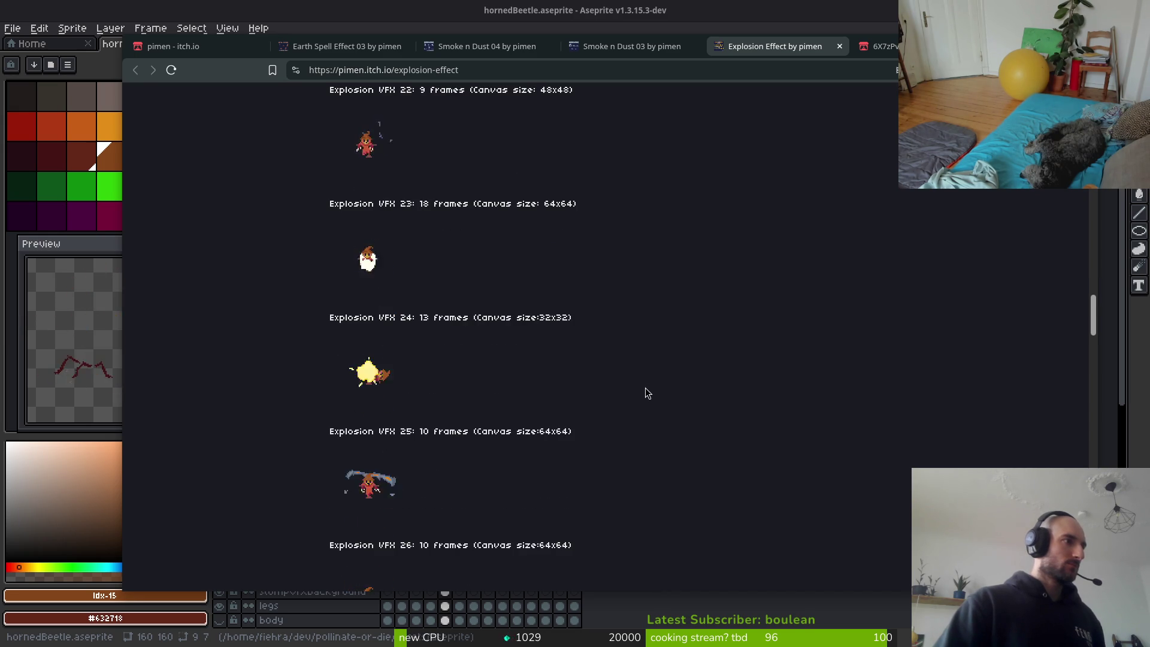
scroll(645, 387, "down", 1)
scroll(674, 439, "down", 1)
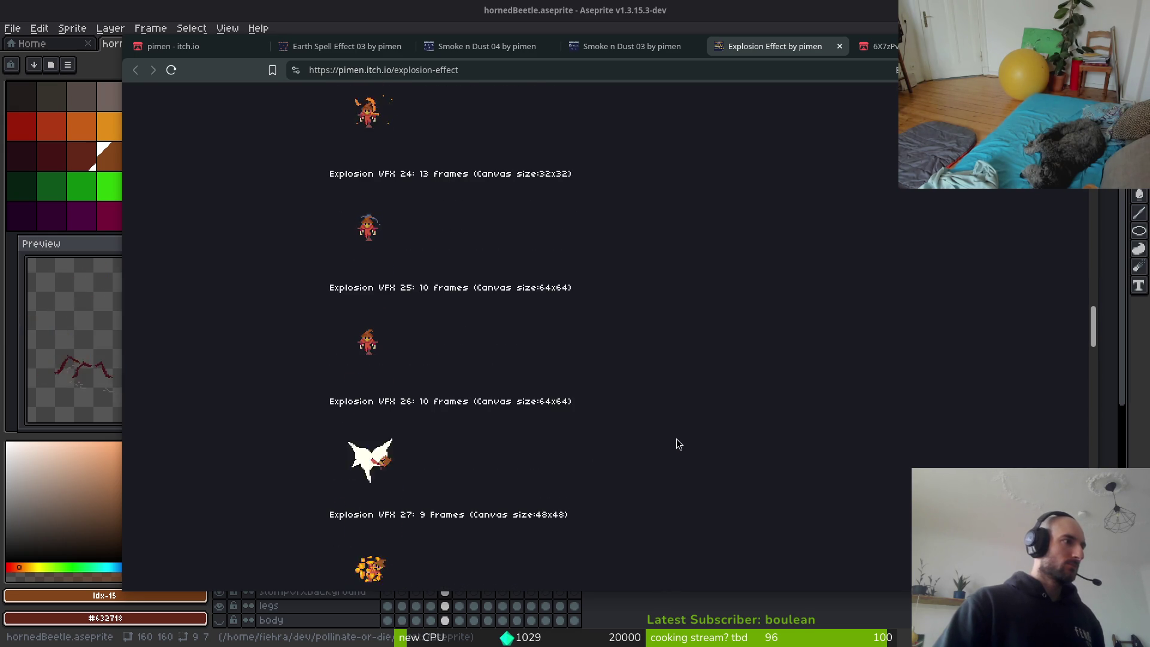
scroll(681, 440, "down", 2)
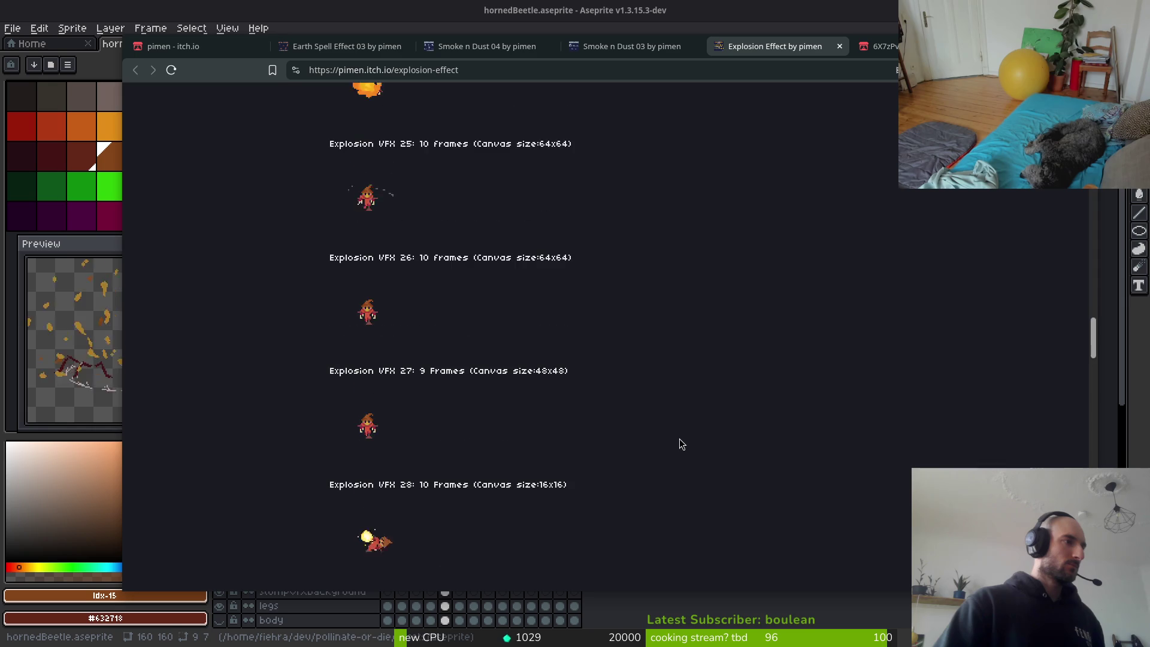
scroll(681, 438, "down", 4)
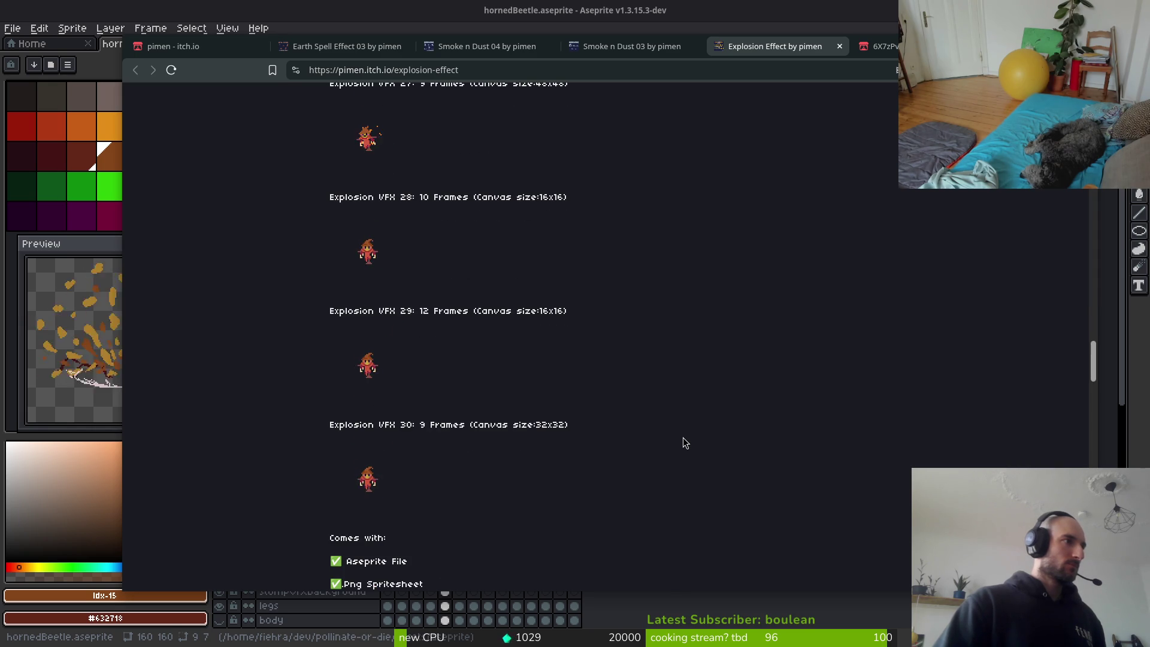
Scroll back up, enlarge the first Explosion Effect preview image, then close it.
scroll(688, 419, "up", 20)
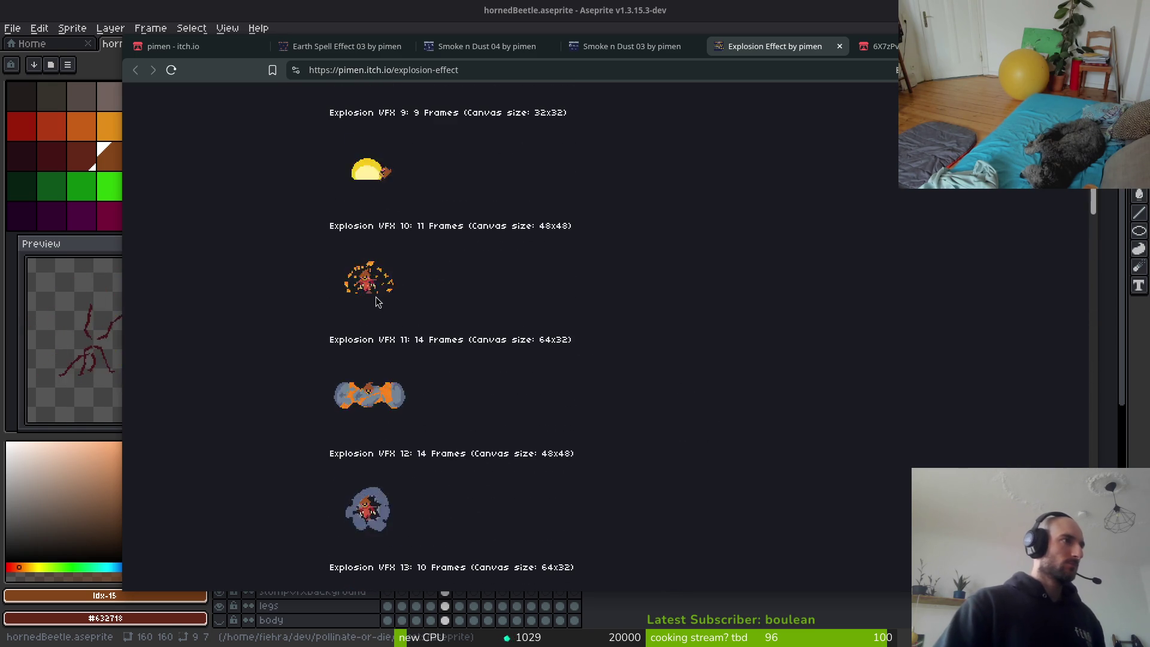
scroll(378, 296, "up", 4)
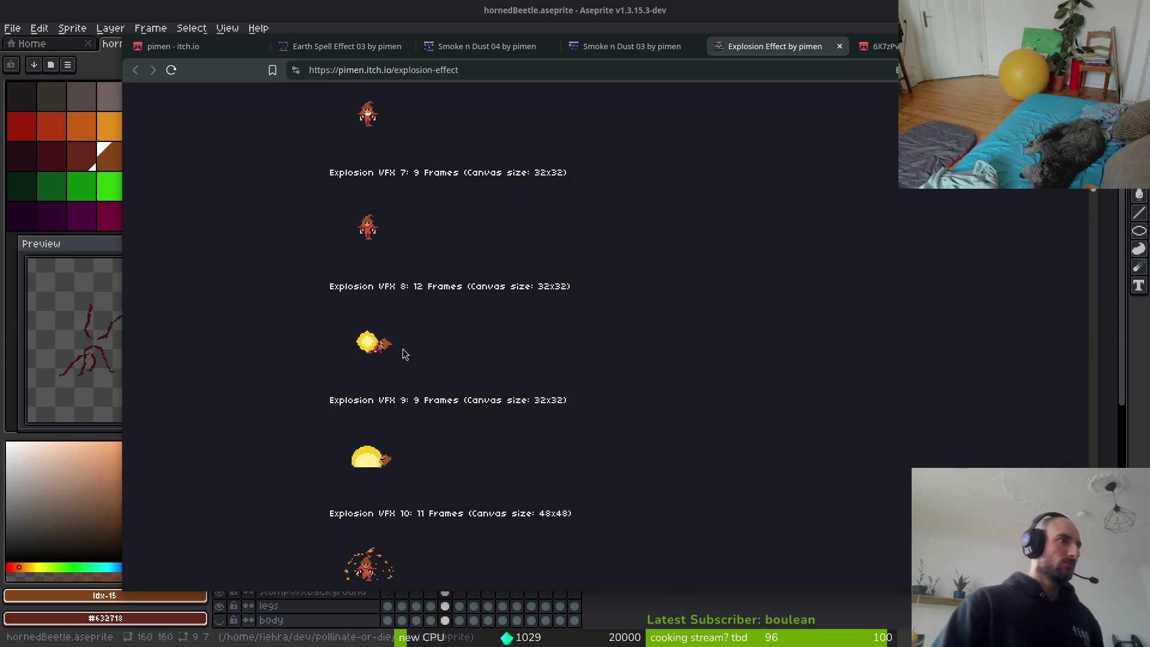
scroll(405, 357, "up", 2)
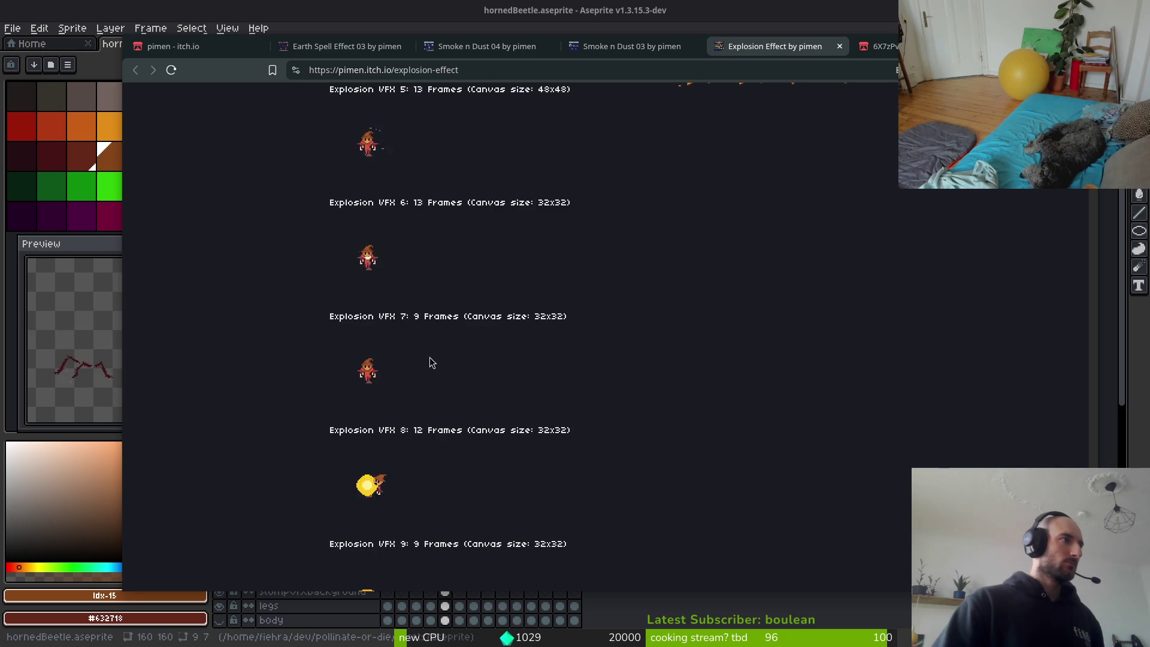
scroll(430, 358, "up", 4)
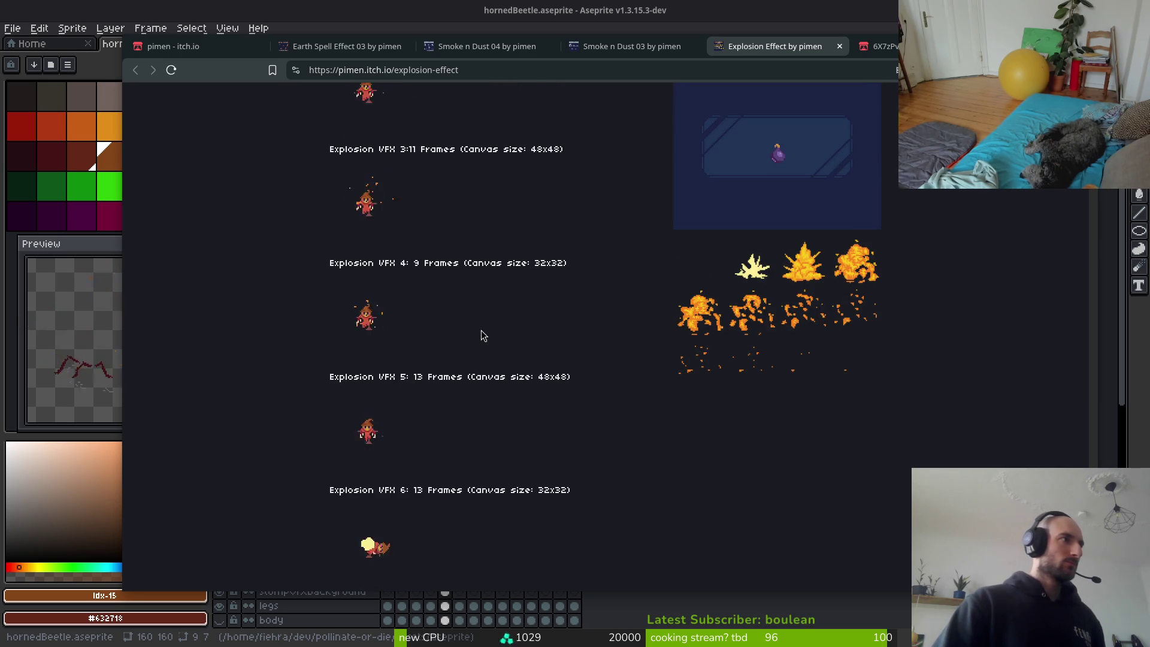
scroll(486, 335, "up", 3)
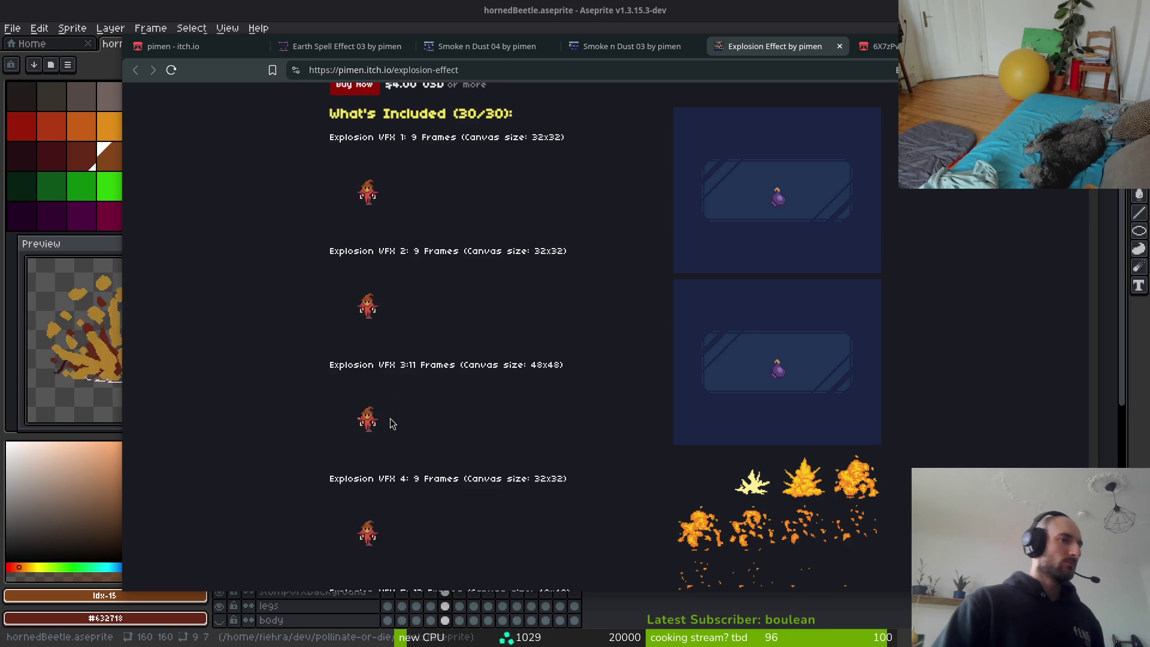
scroll(788, 429, "up", 1)
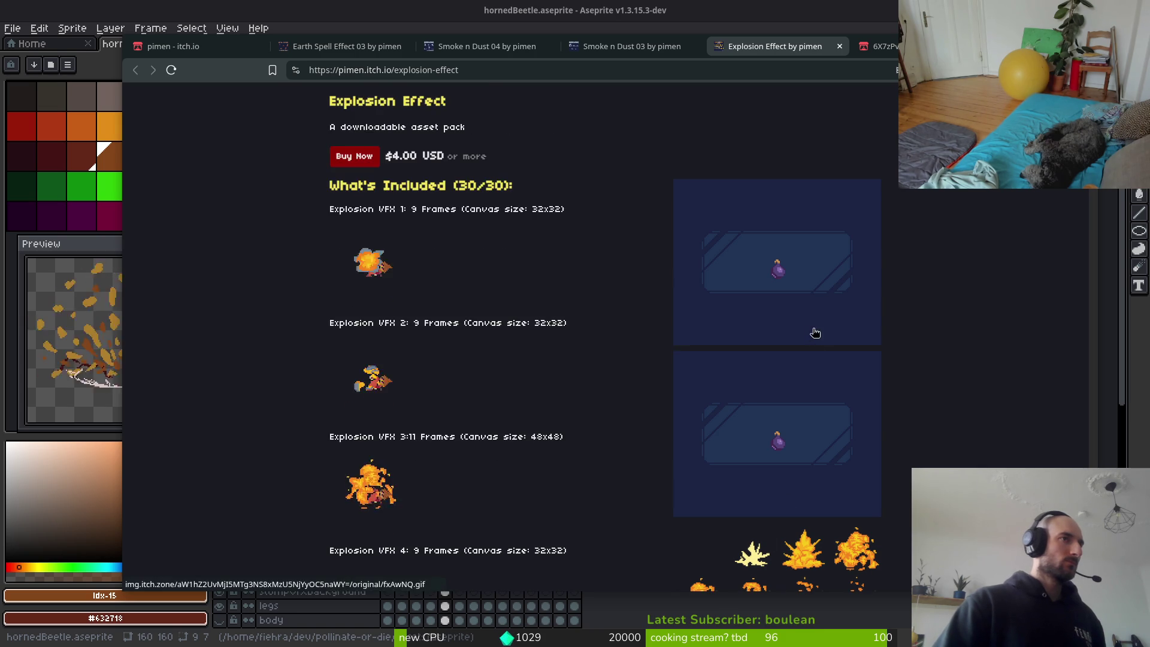
left_click(770, 303)
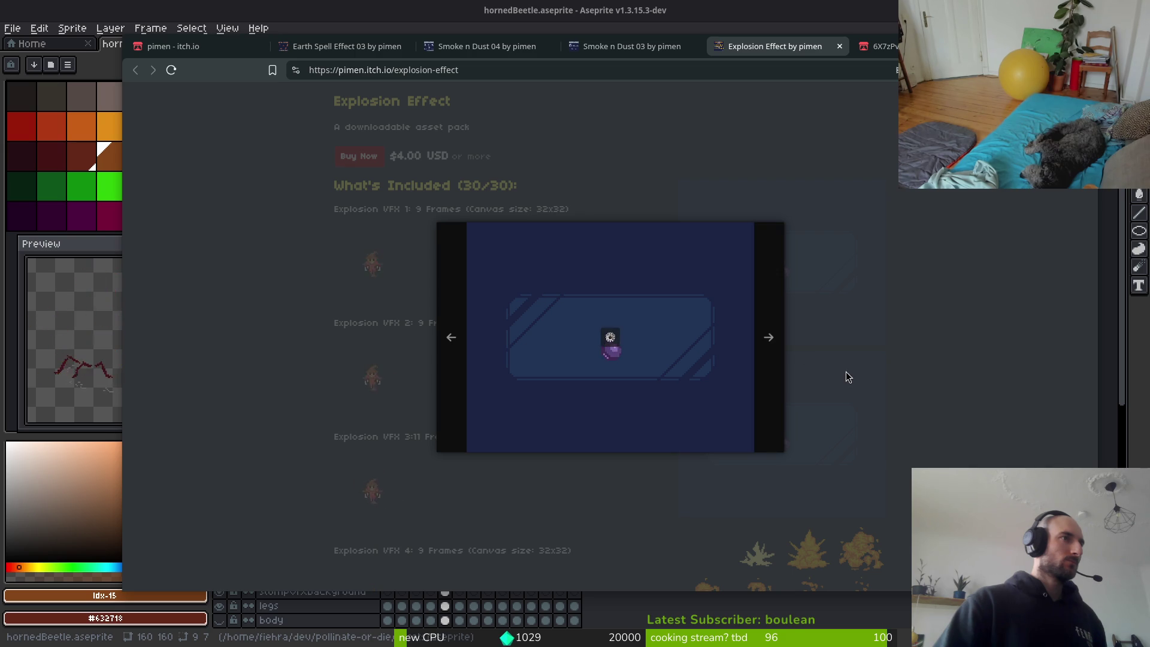
left_click(609, 137)
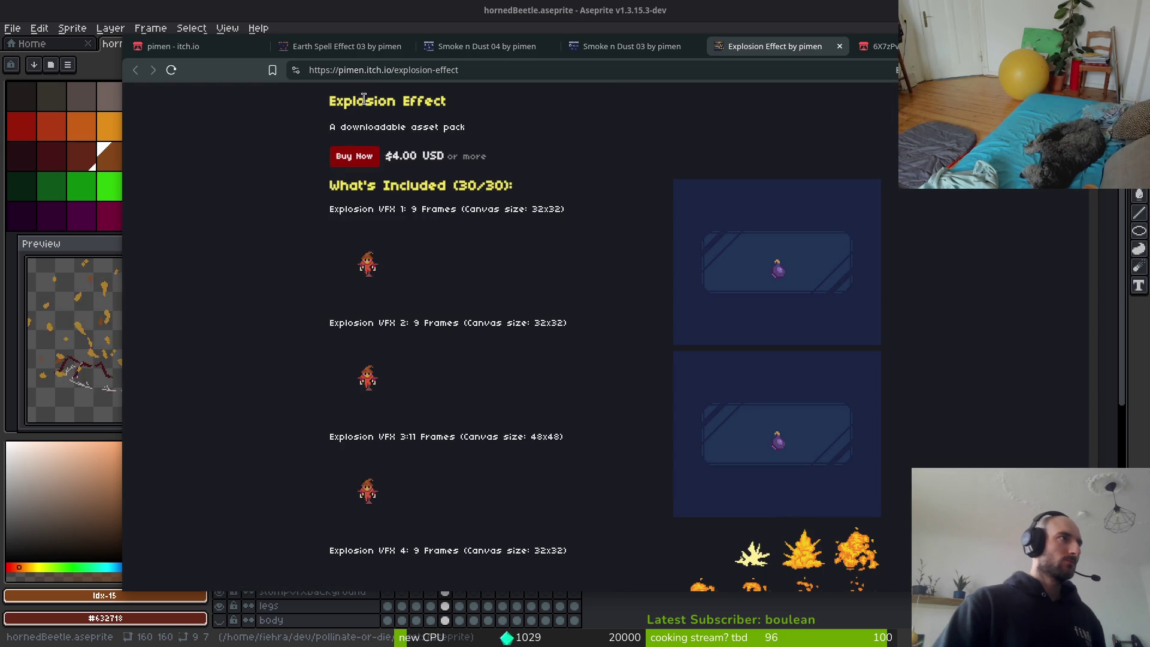
Switch to the Smoke n Dust 03 page and scroll through it.
left_click(620, 46)
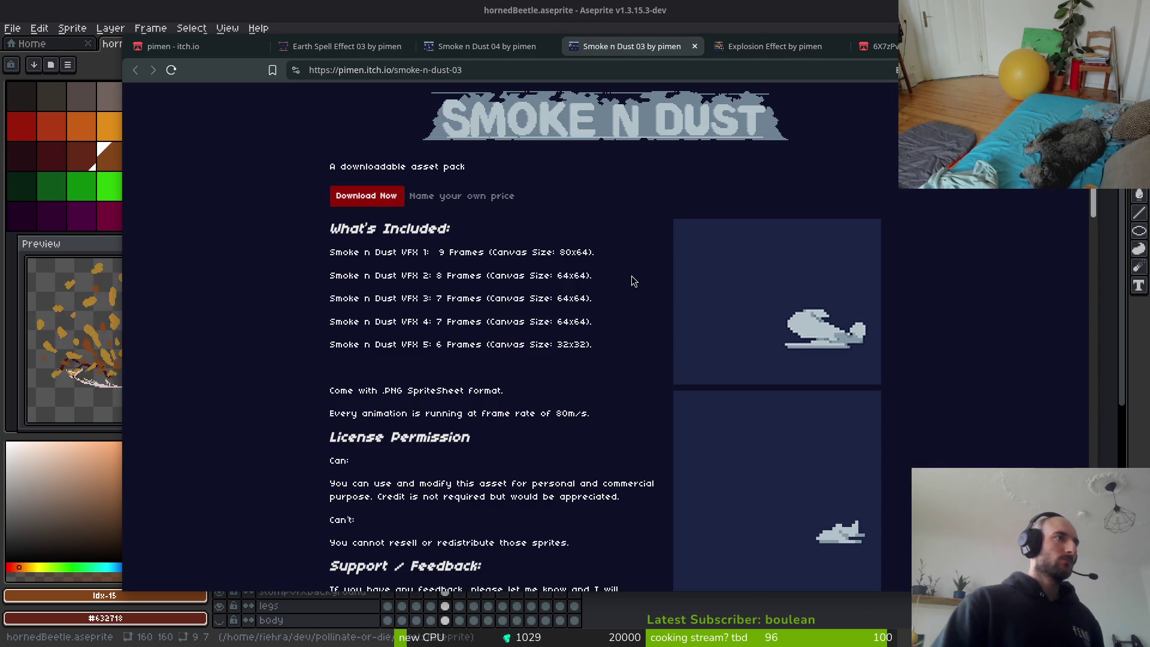
scroll(811, 340, "down", 5)
scroll(817, 339, "down", 5)
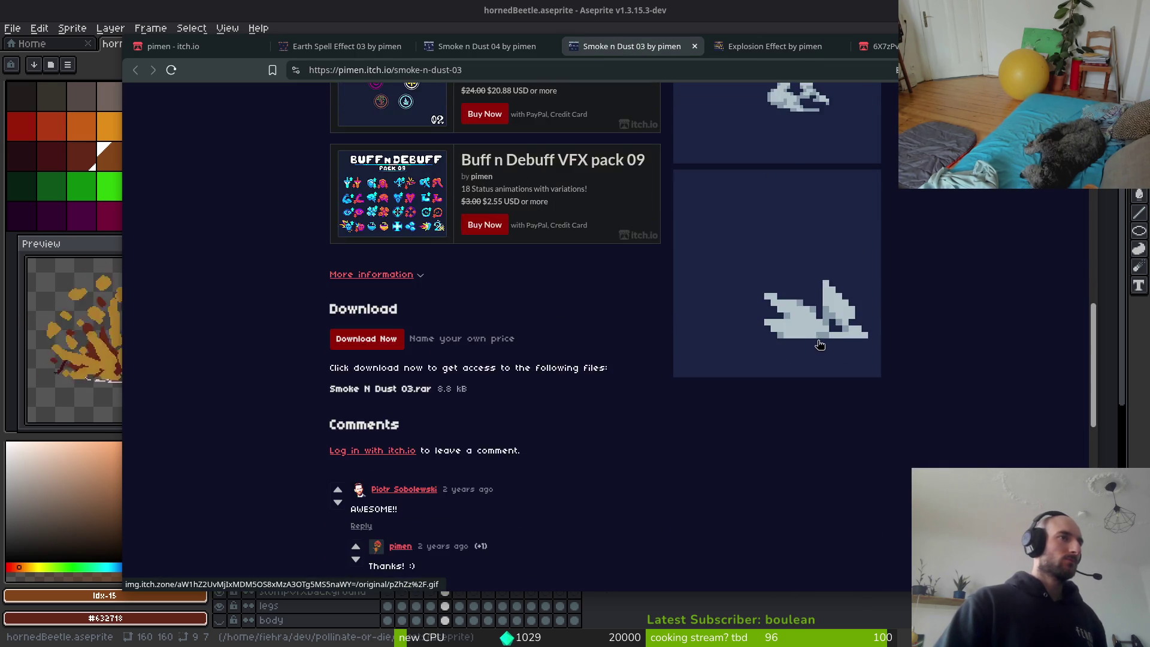
scroll(805, 324, "up", 8)
scroll(804, 324, "down", 2)
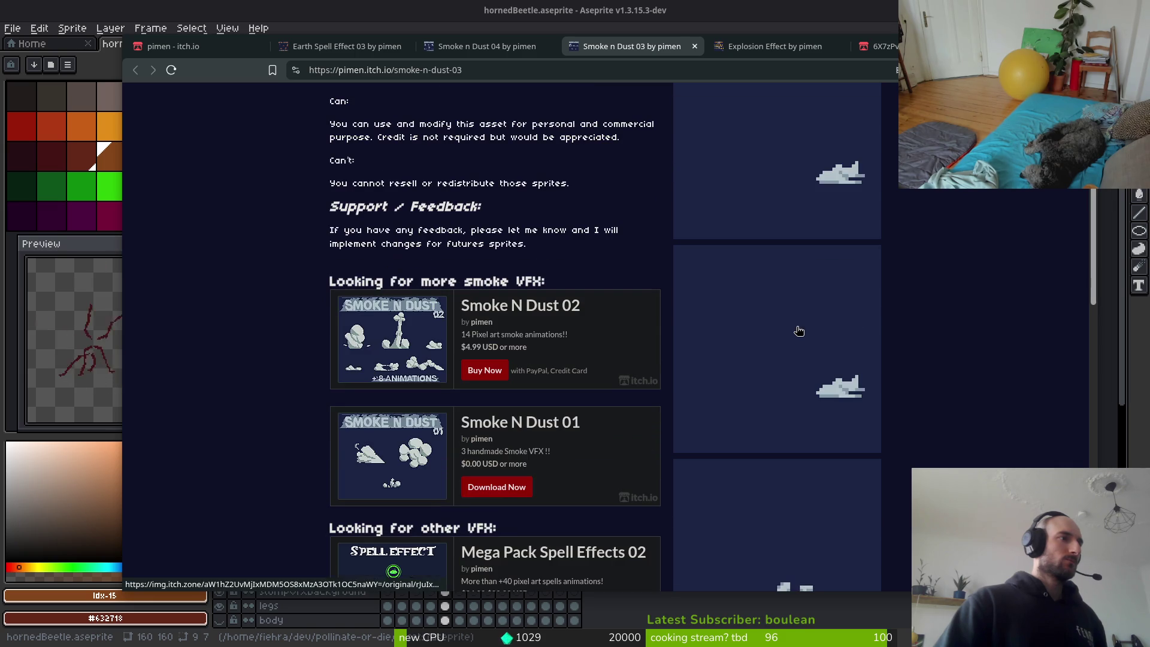
Open the Smoke N Dust 01 pack page and step through its enlarged preview images.
left_click(527, 418)
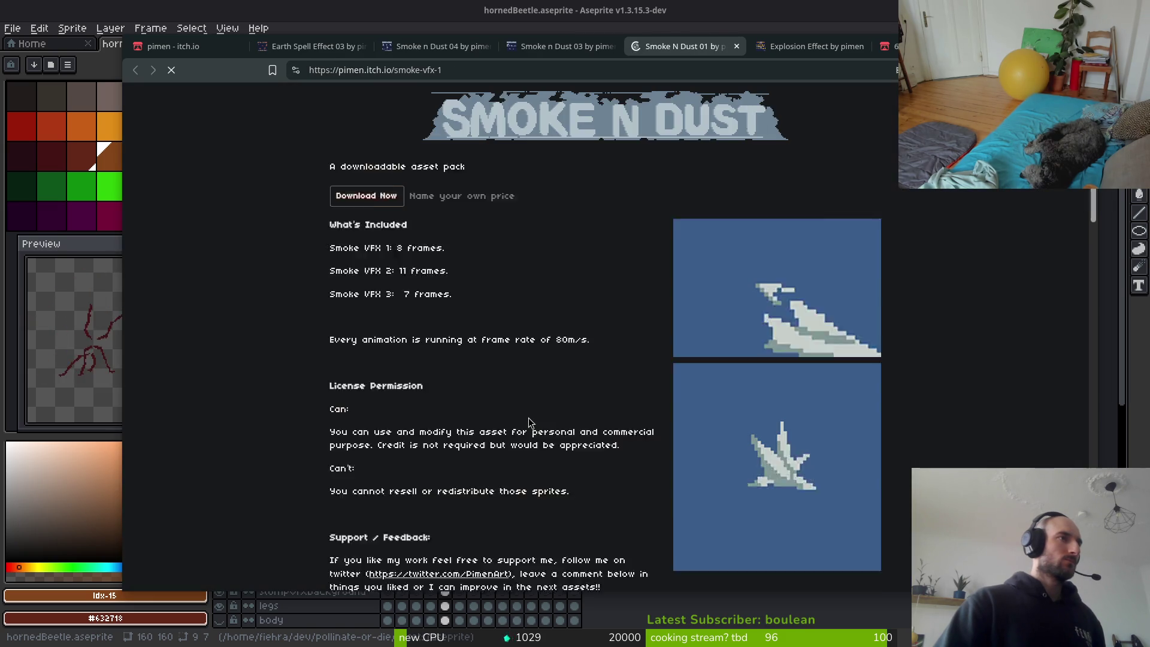
scroll(713, 257, "down", 2)
left_click(735, 249)
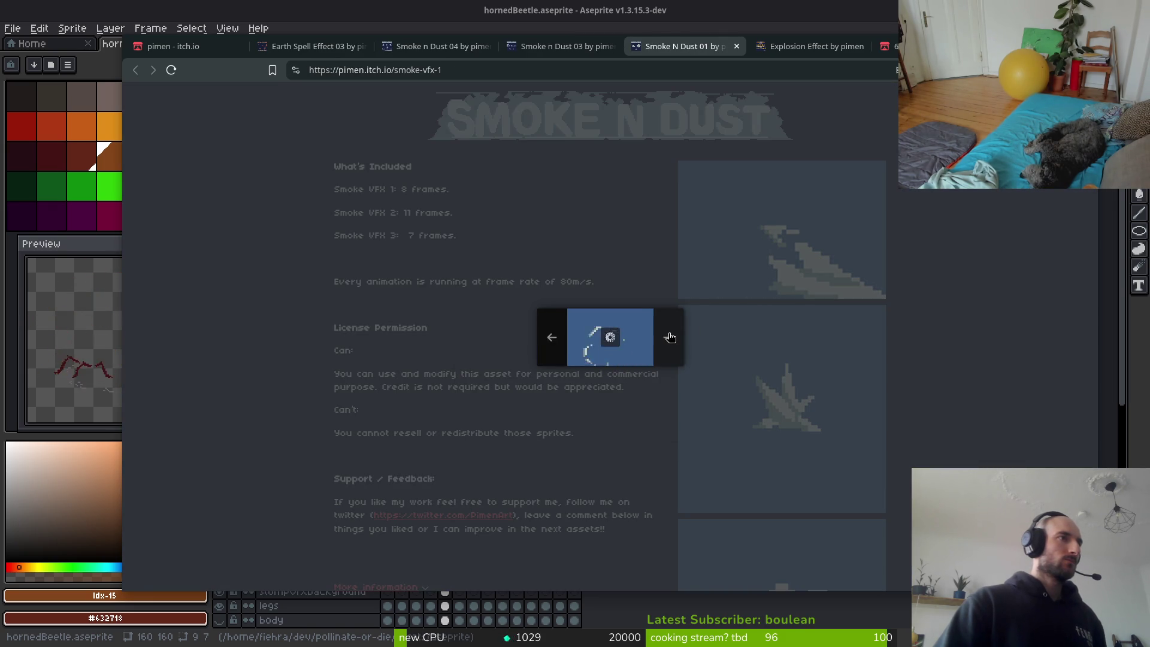
left_click(669, 338)
left_click(670, 338)
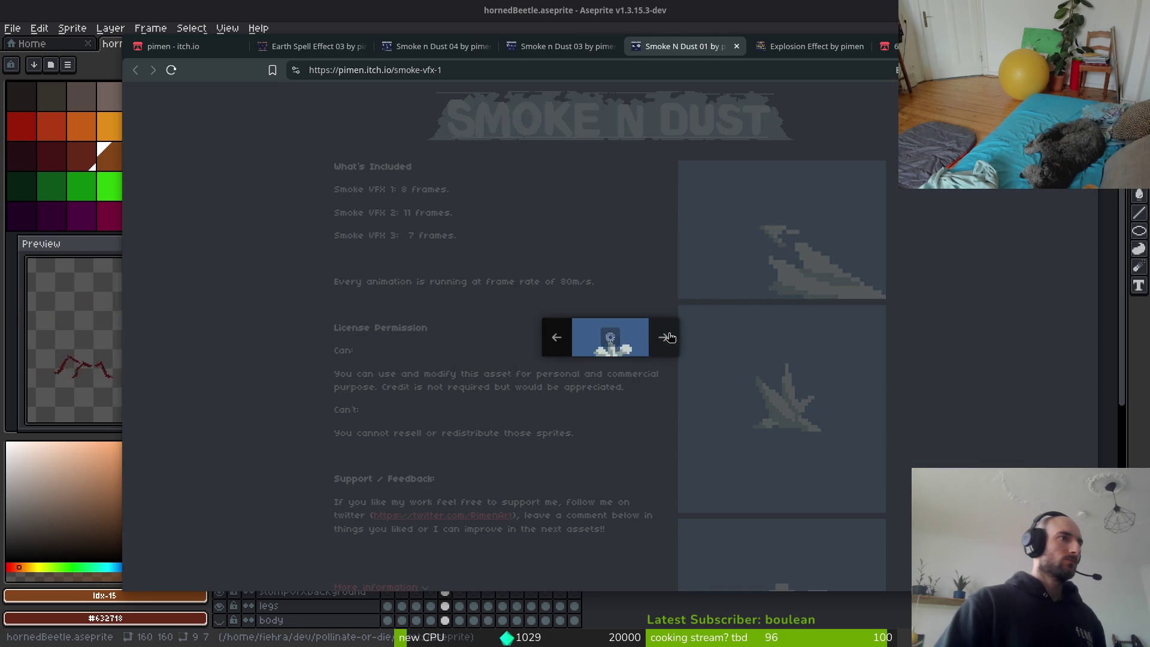
left_click(613, 218)
scroll(487, 253, "down", 10)
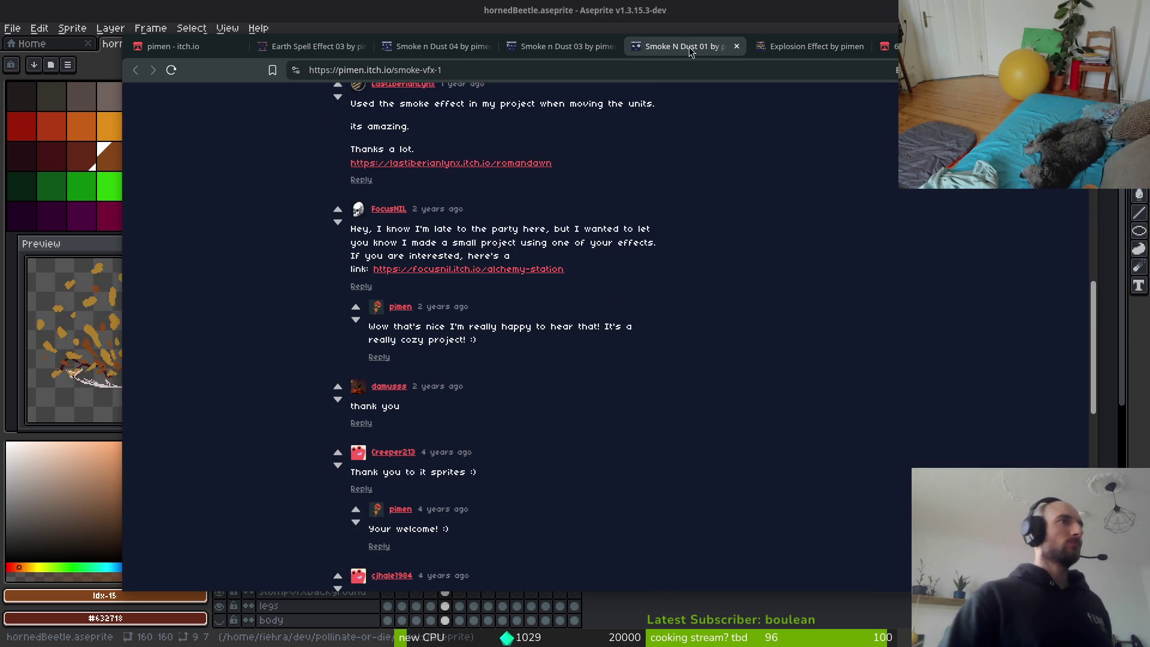
Back on Smoke n Dust 03, step through its enlarged preview images and close the viewer.
left_click(562, 46)
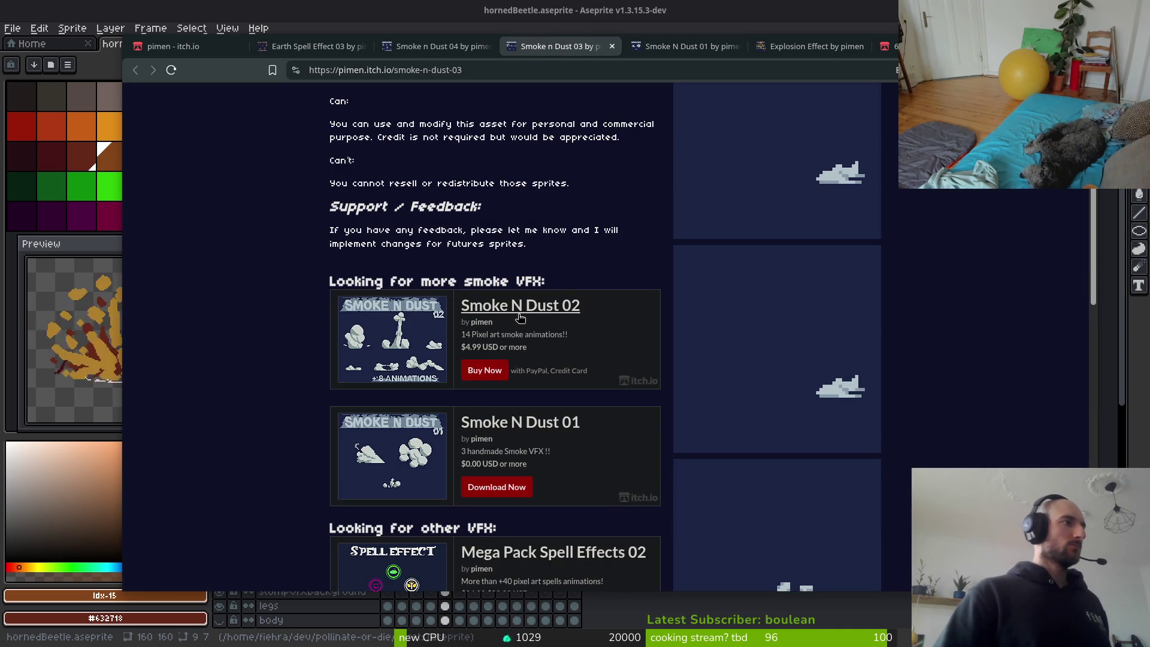
scroll(803, 377, "up", 6)
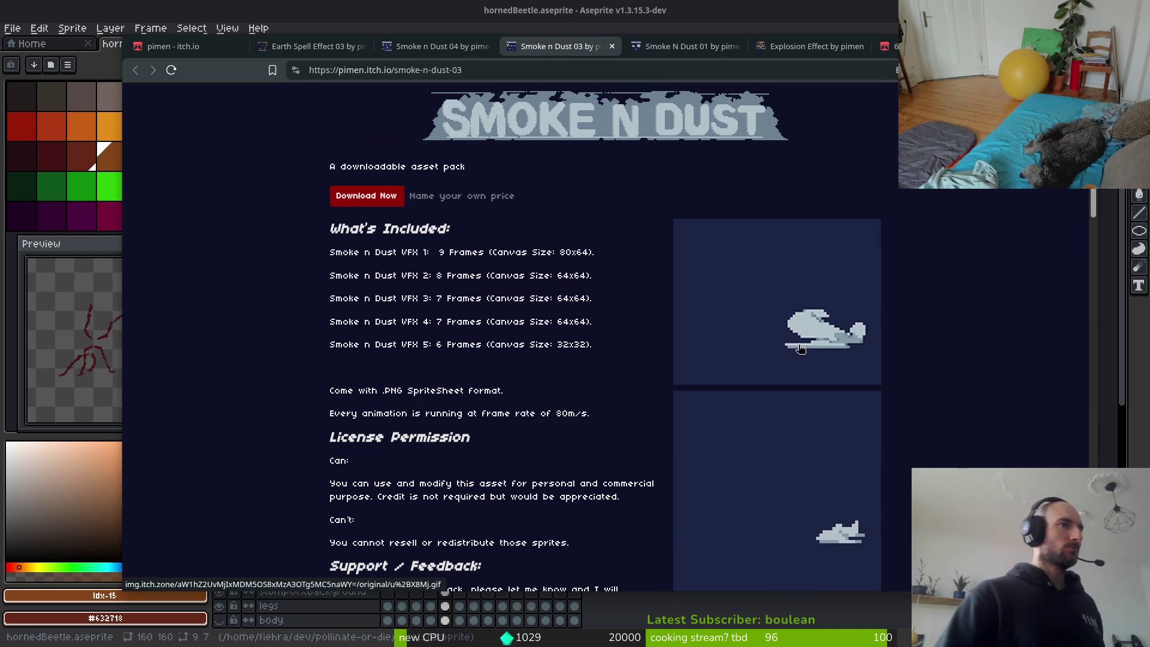
left_click(797, 340)
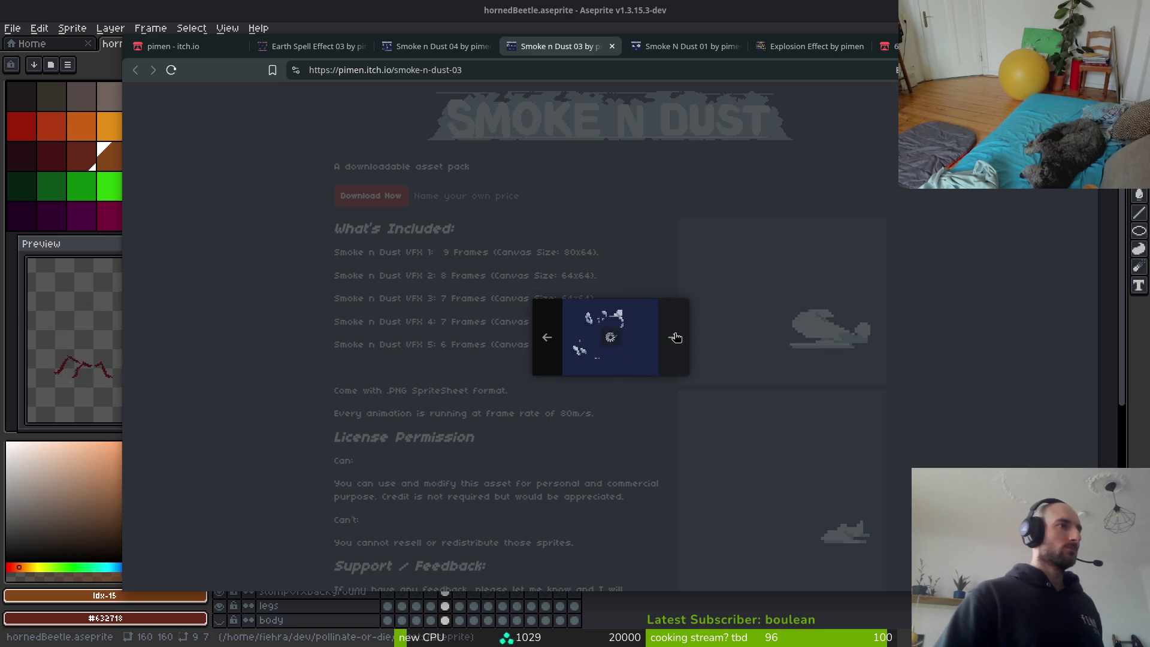
left_click(676, 337)
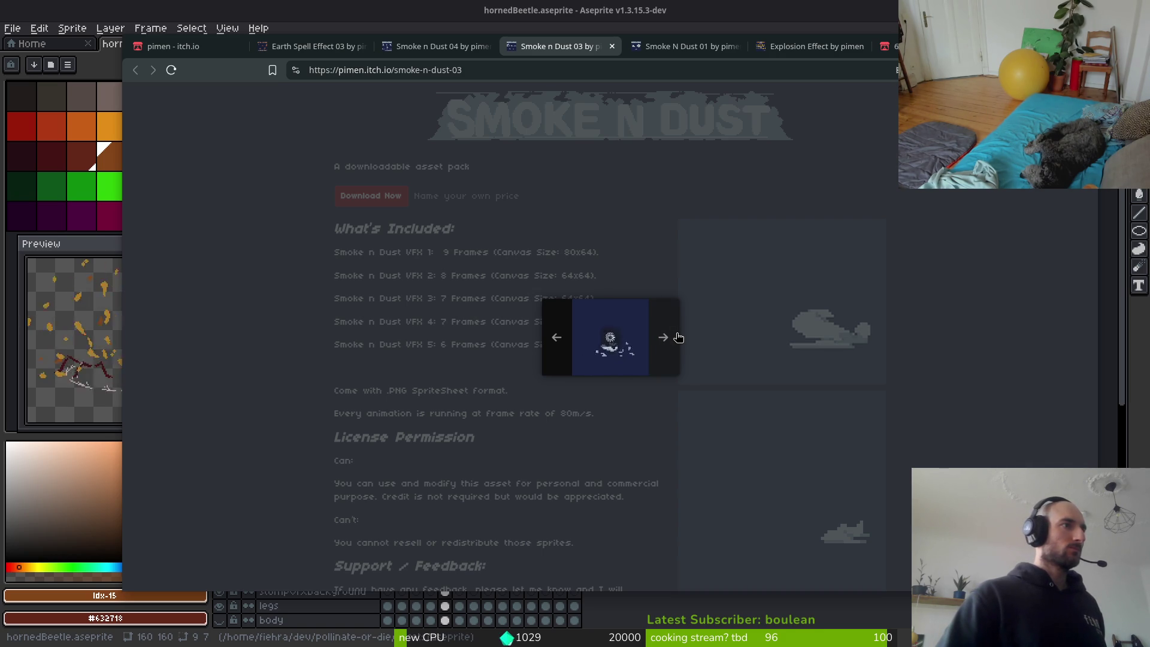
left_click(673, 336)
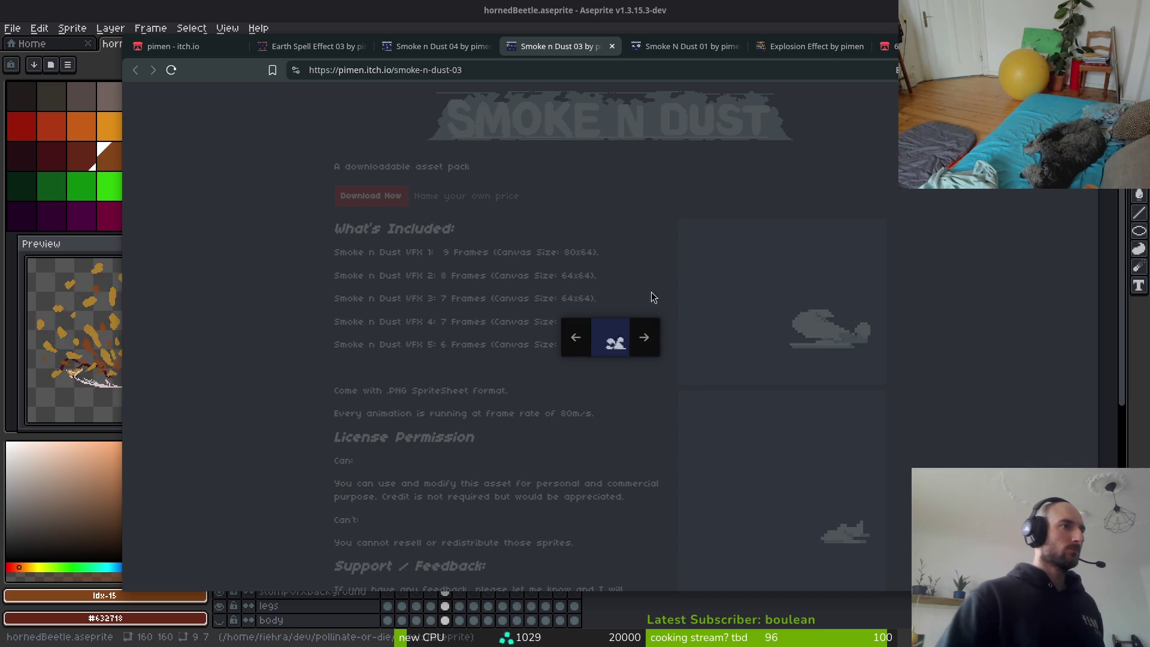
left_click(641, 249)
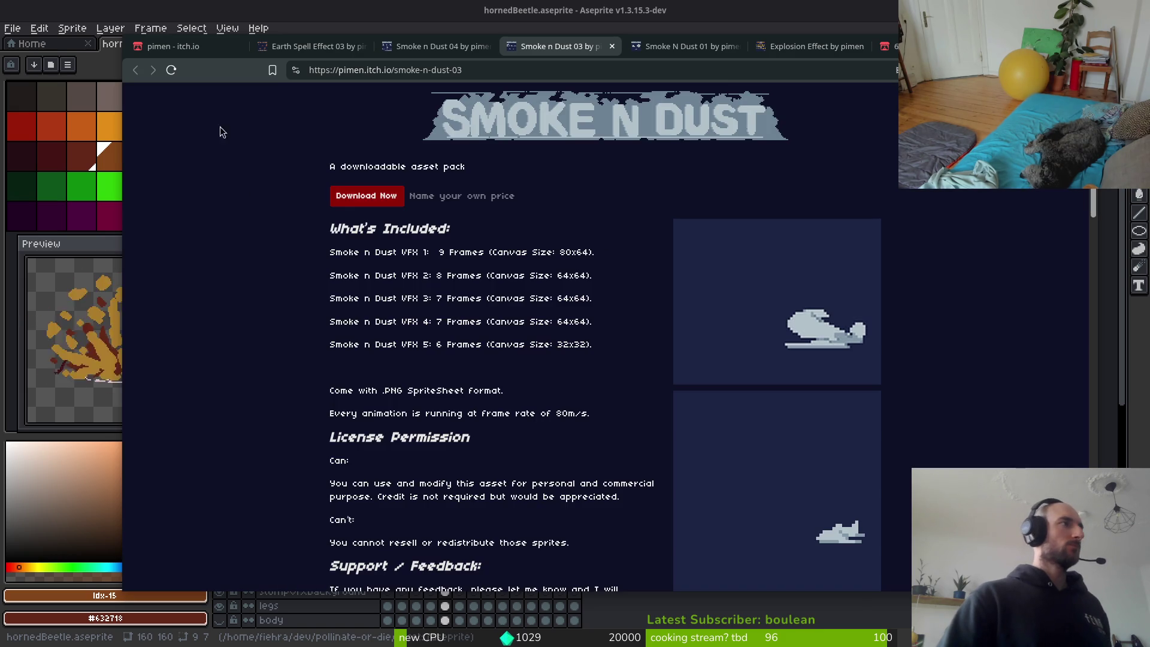
Play the Smoke n Dust 04 preview video, then bring up the Earth Spell Effect 03 page.
left_click(490, 52)
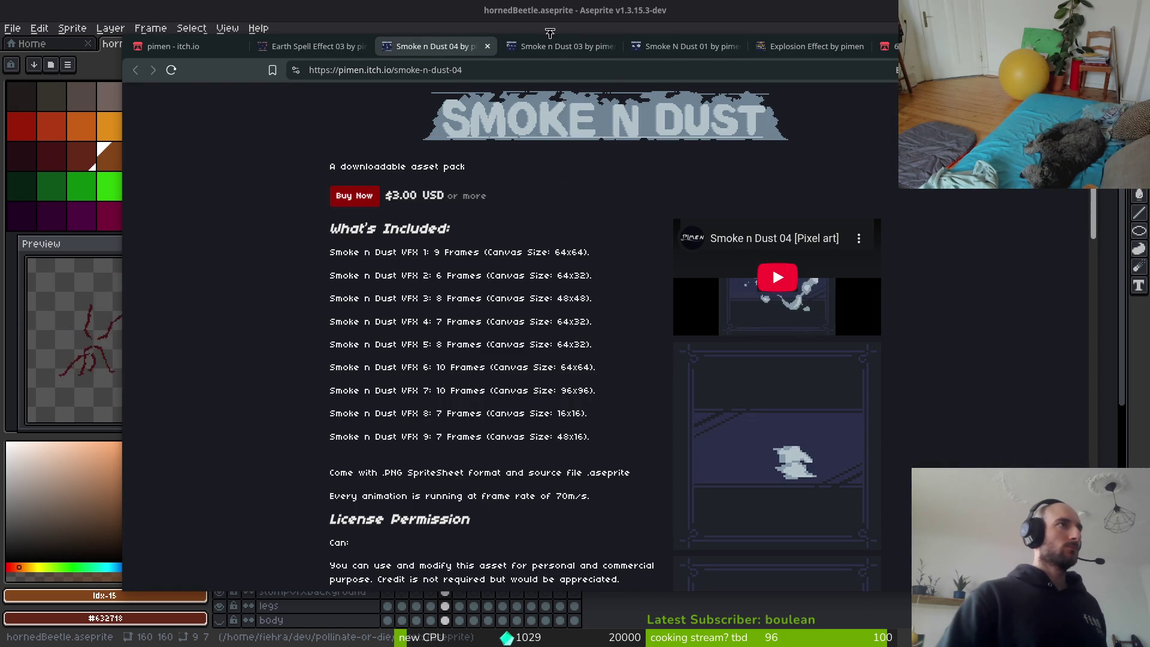
key("ctrl+Tab")
left_click(421, 46)
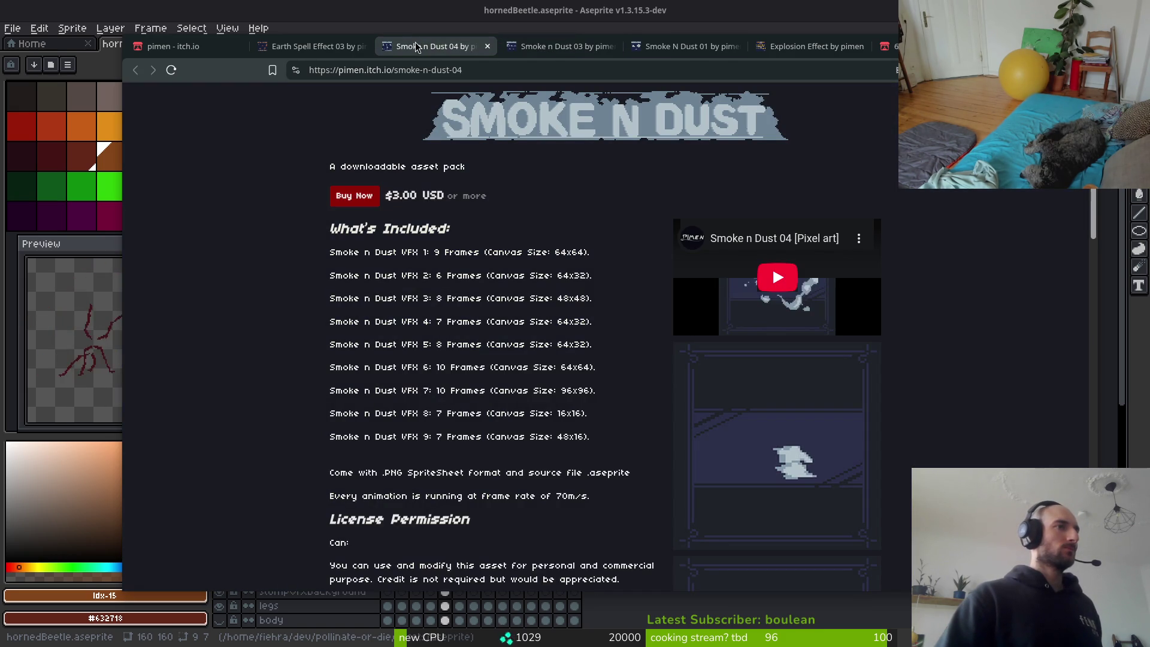
left_click(777, 280)
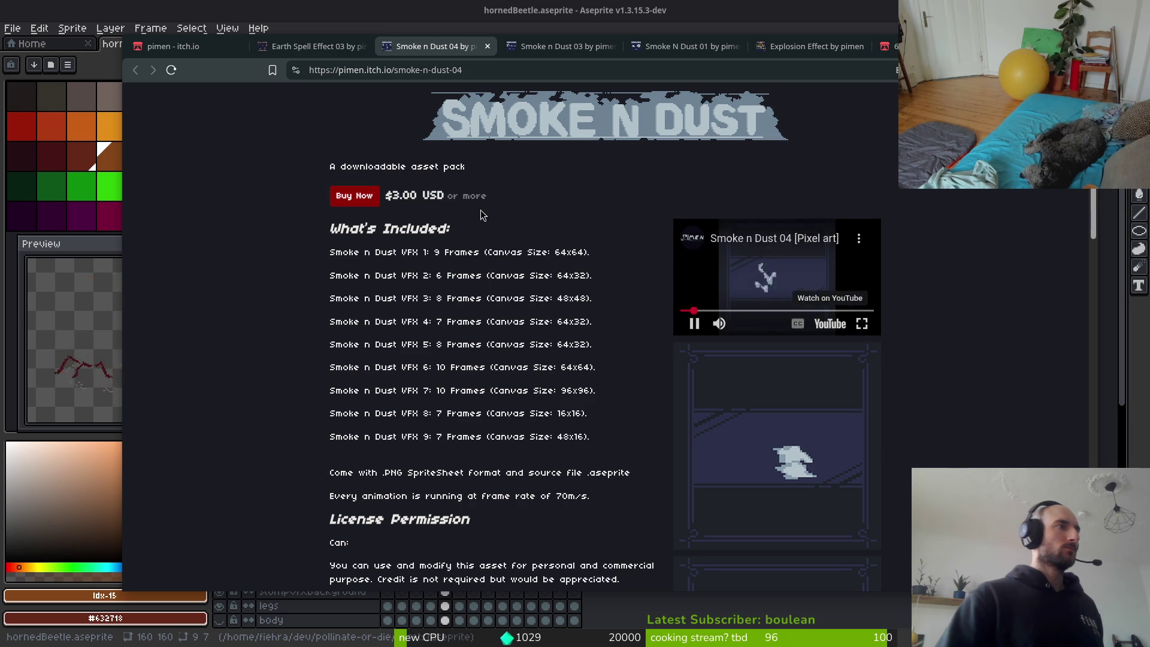
left_click(330, 52)
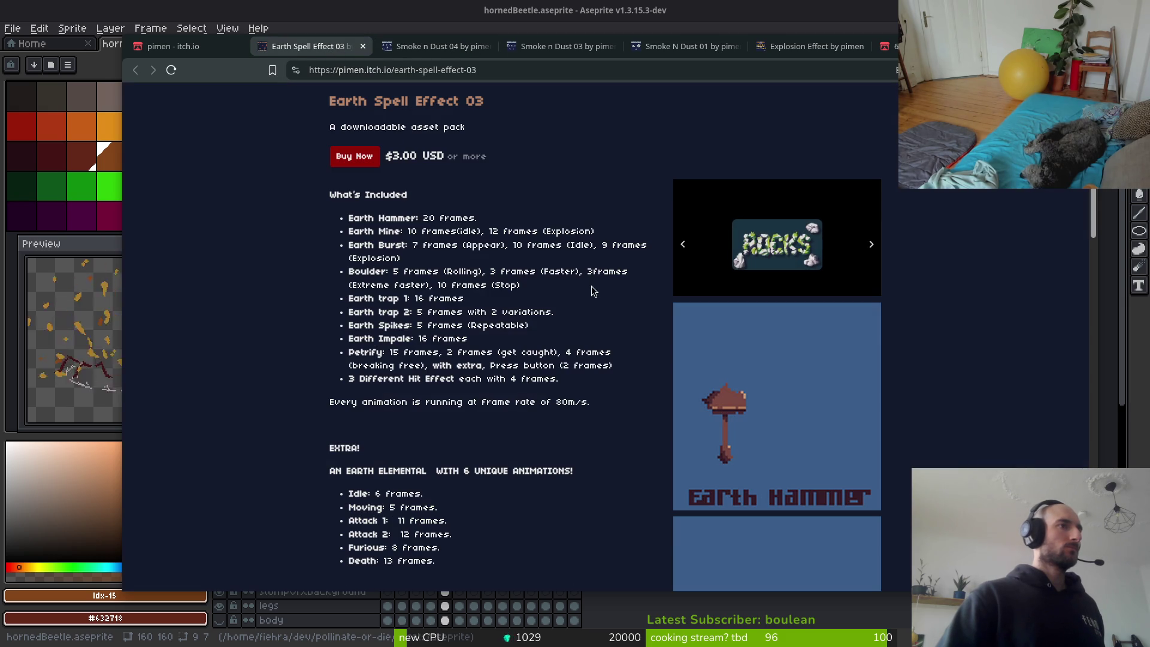
Return to the storefront listing and open Buff n Debuff VFX pack 07 in a background tab.
left_click(410, 46)
left_click(206, 49)
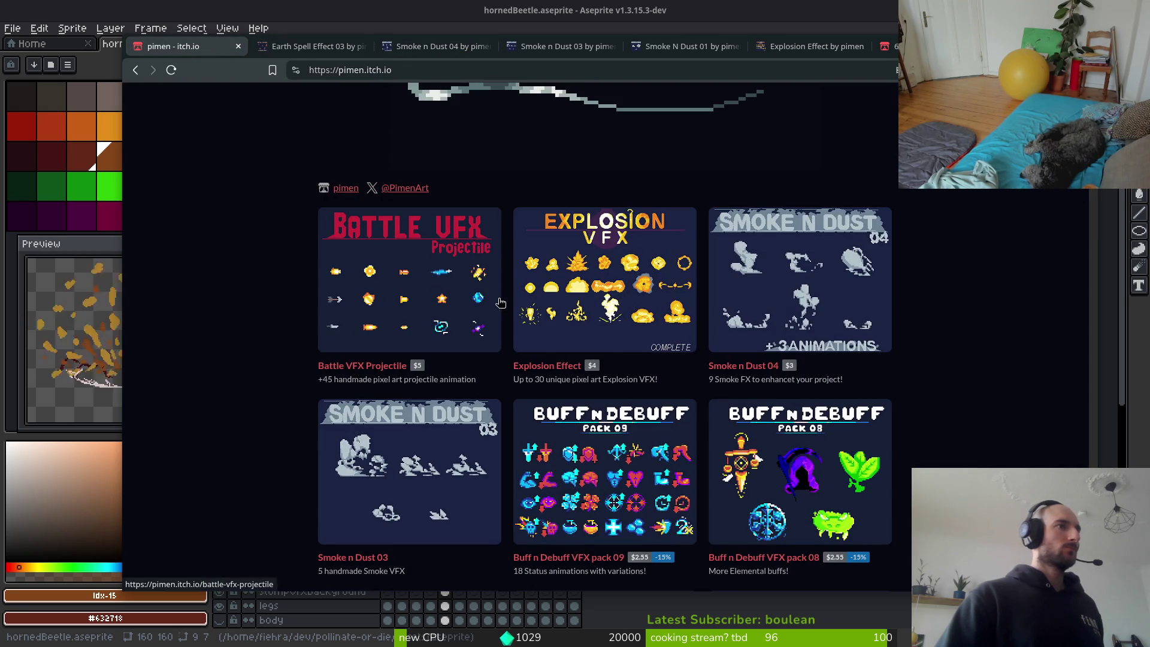
scroll(843, 487, "down", 5)
scroll(584, 389, "down", 2)
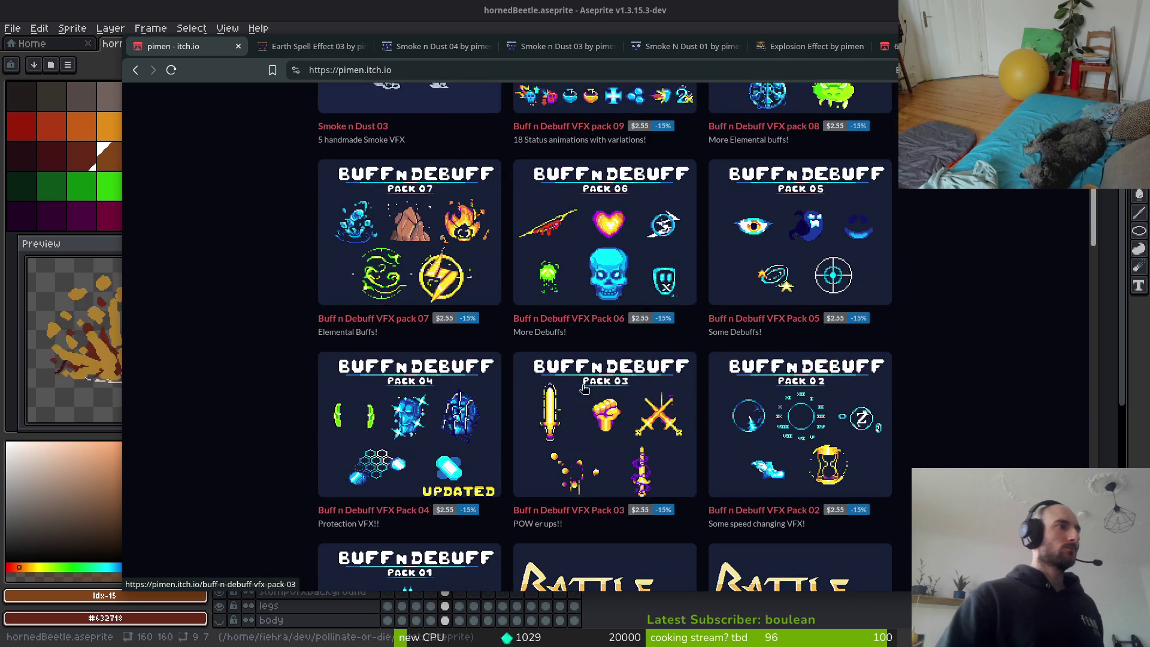
middle_click(407, 243)
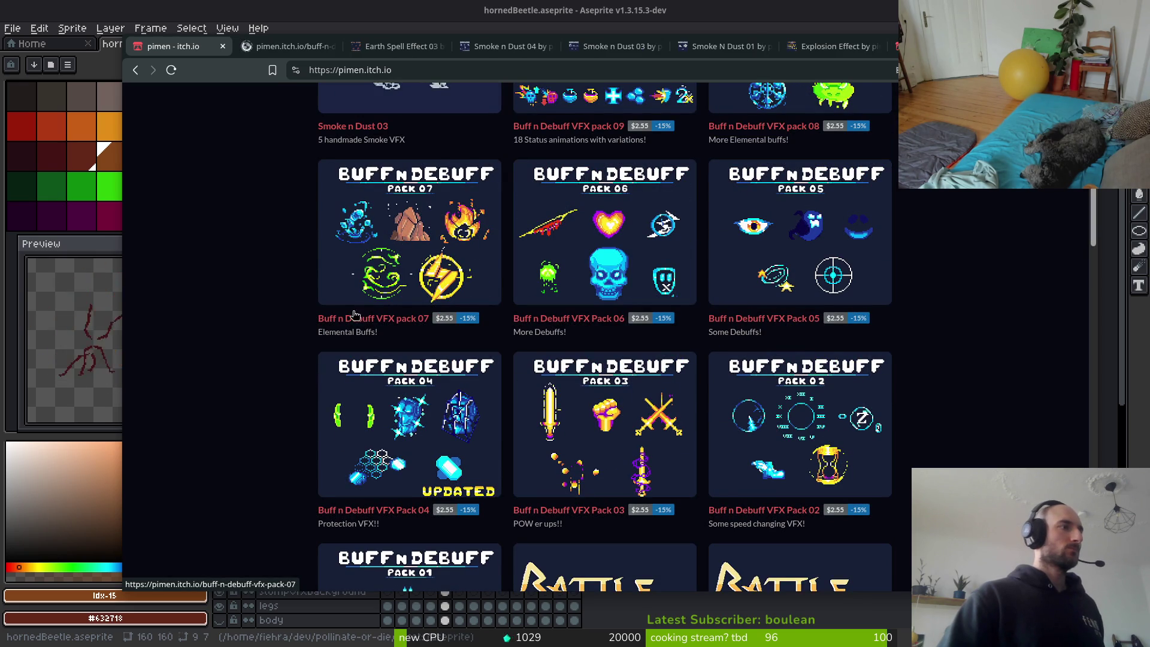
scroll(309, 369, "down", 2)
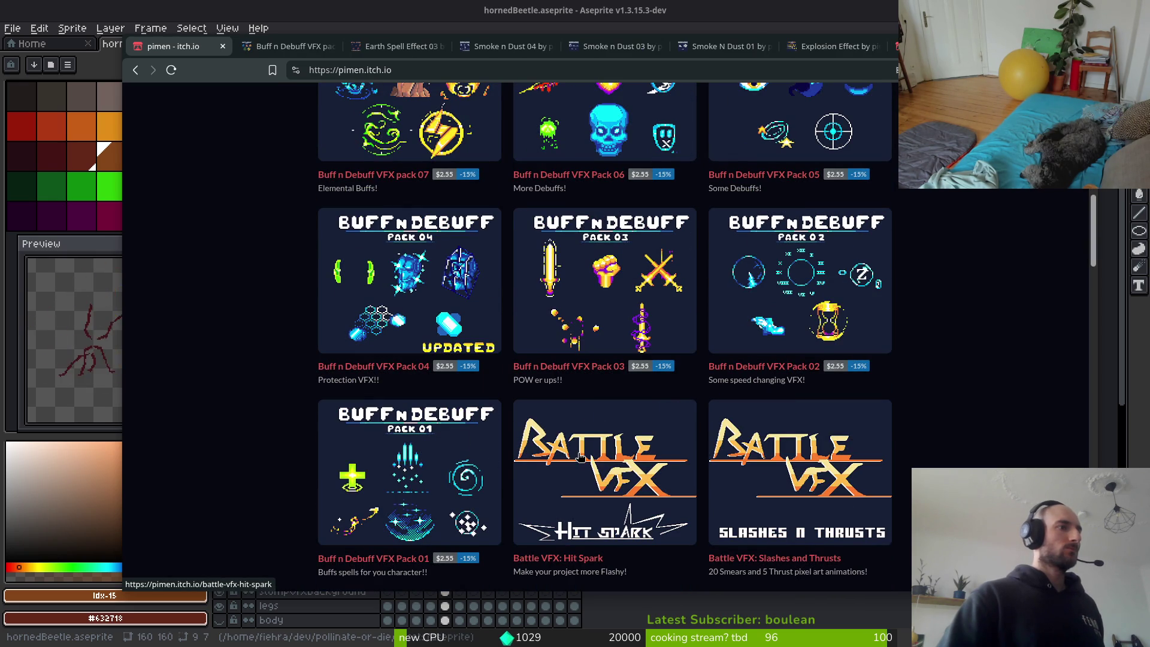
scroll(665, 454, "down", 3)
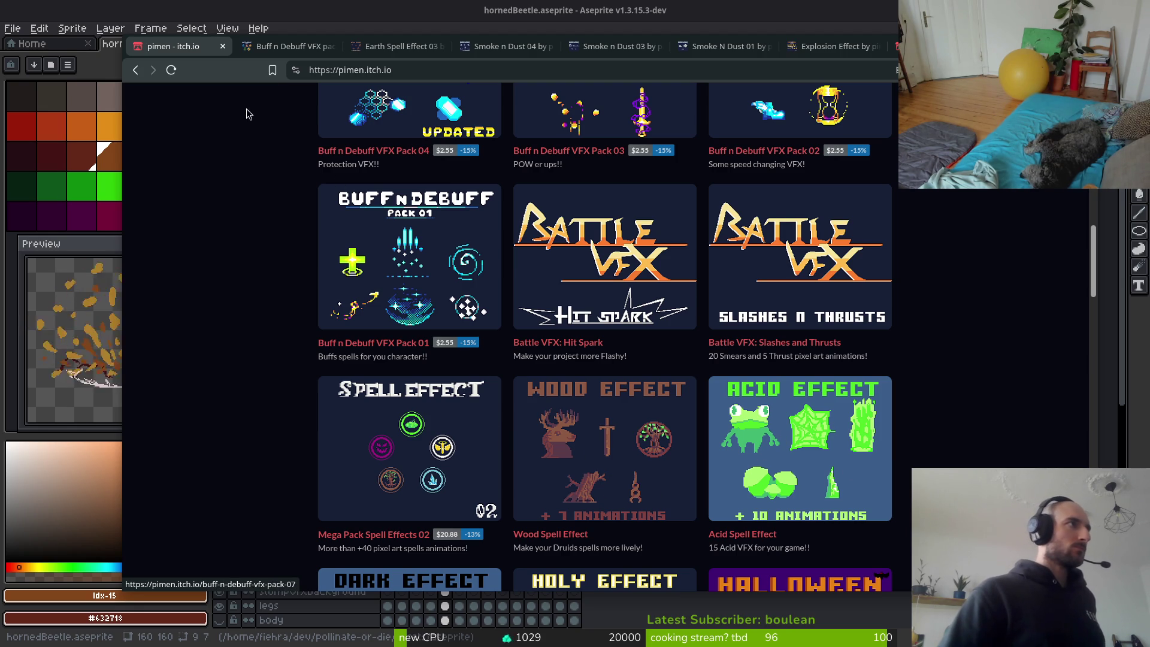
Bookmark the storefront page and open a blank new tab.
left_click(272, 69)
left_click(472, 185)
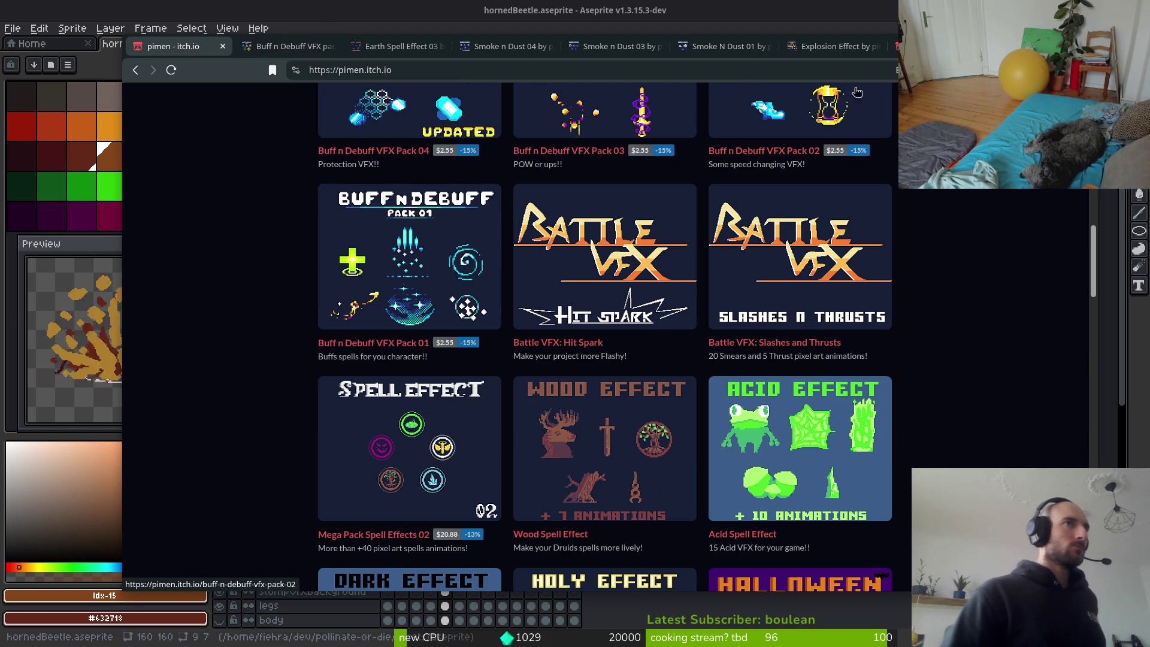
key("ctrl+t")
Open the Smoke N Dust 02 bookmark from the gamedev bookmarks folder.
left_click(442, 91)
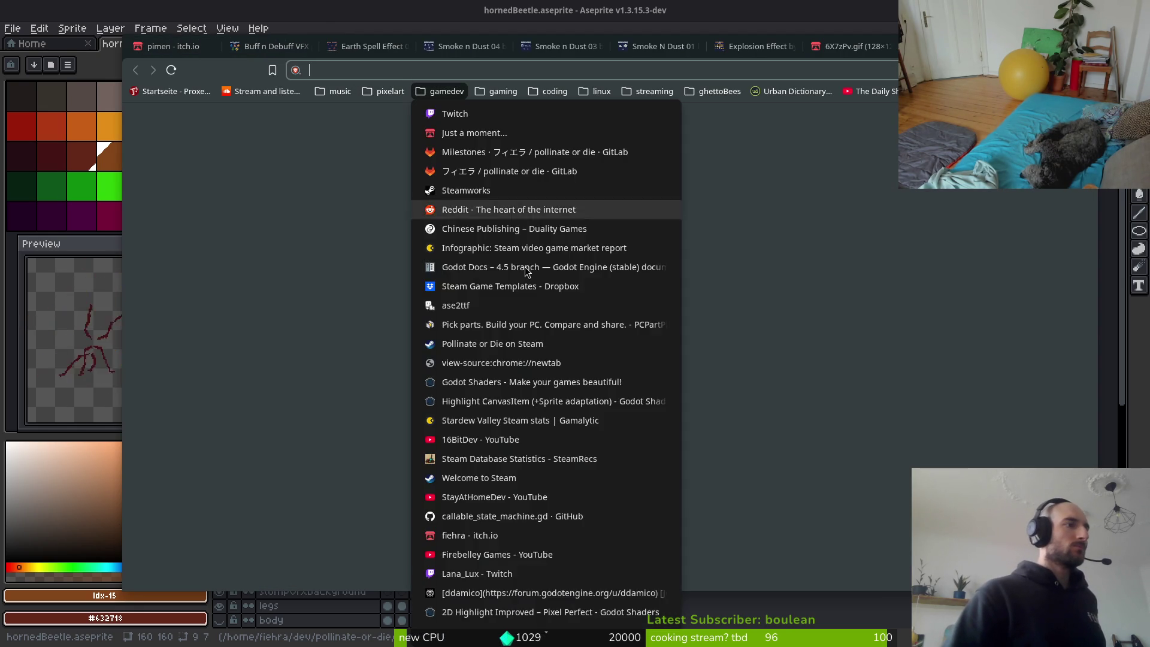
scroll(557, 360, "down", 3)
right_click(495, 617)
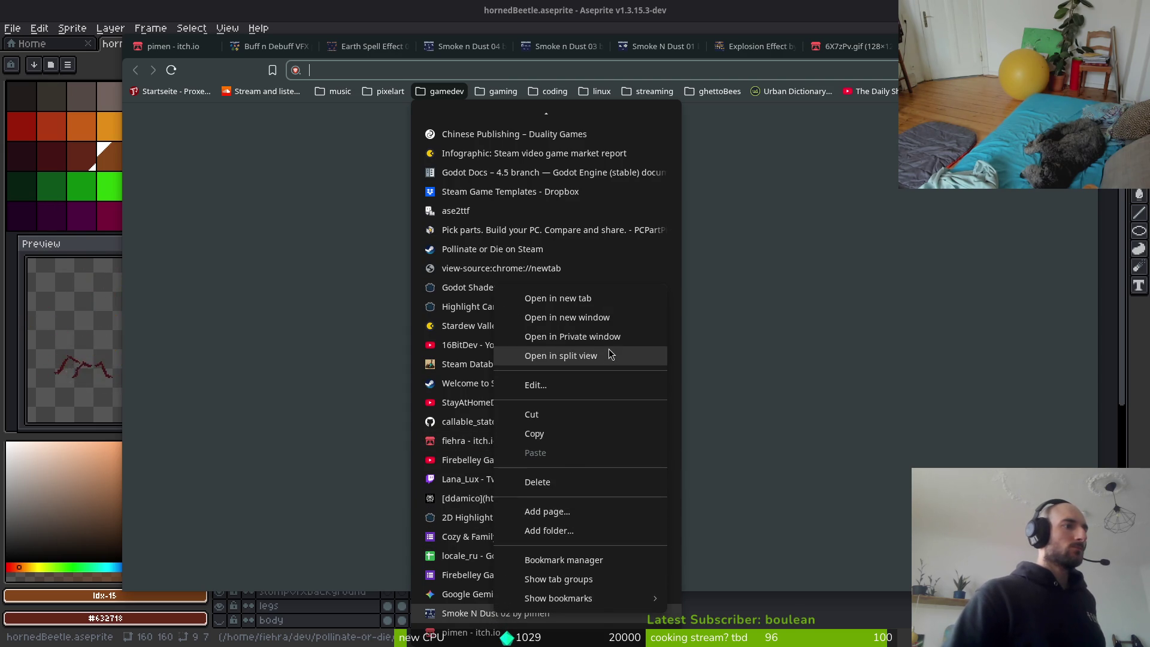
key("alt+Tab")
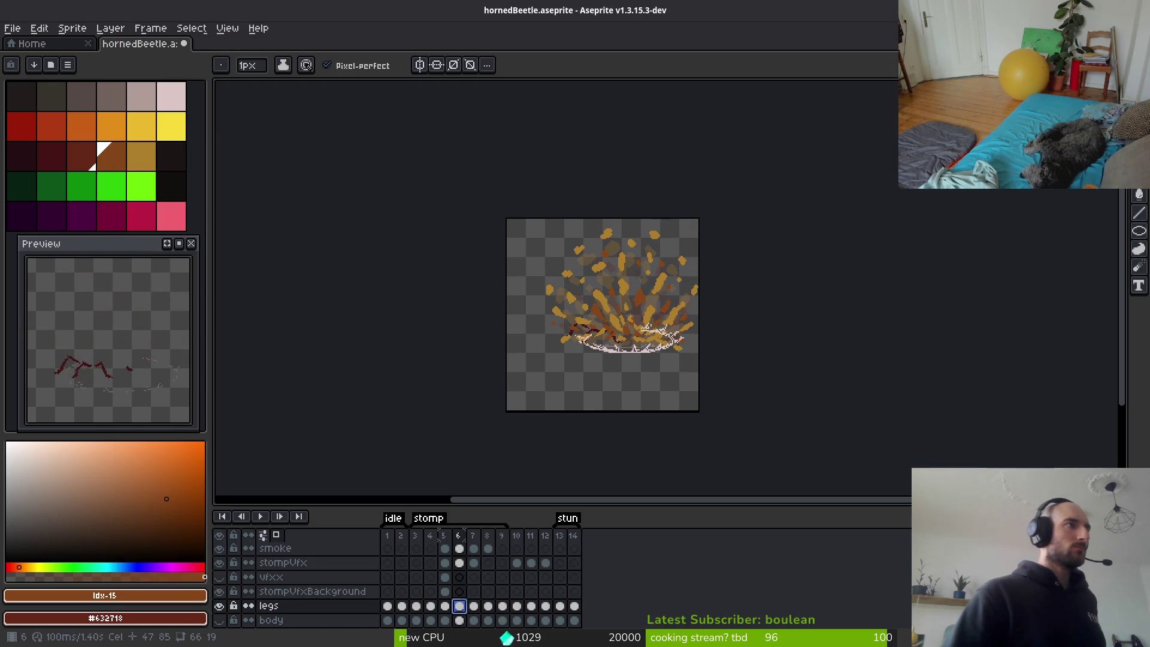
key("alt+Tab")
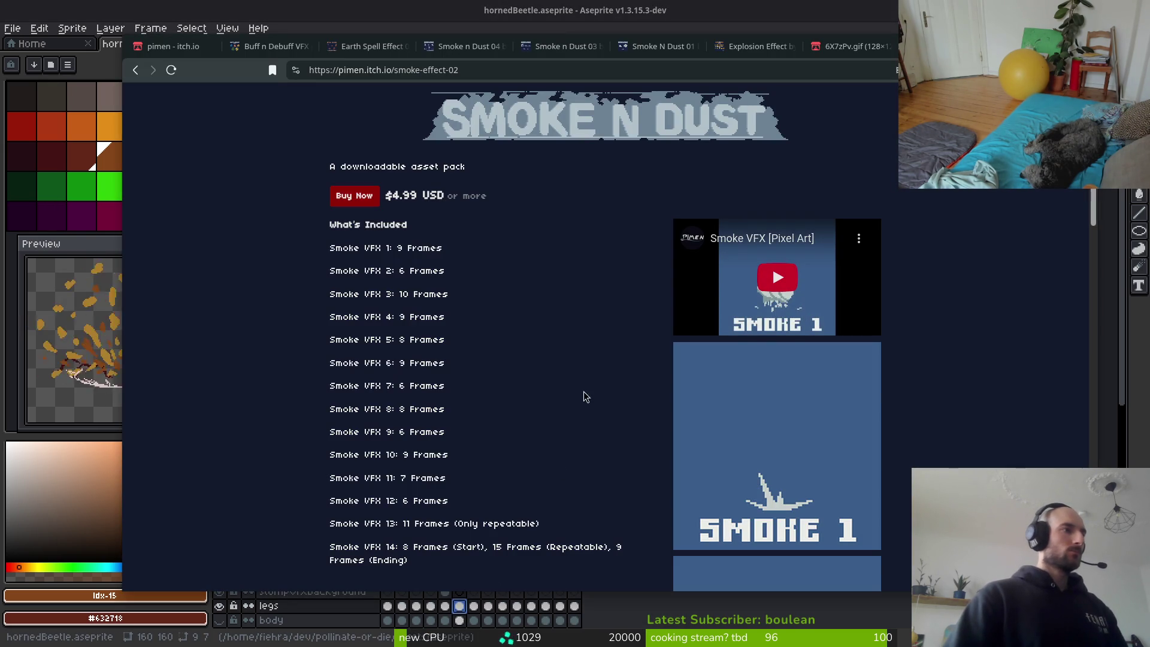
Remove the Smoke N Dust 02 bookmark and close its page.
left_click(272, 71)
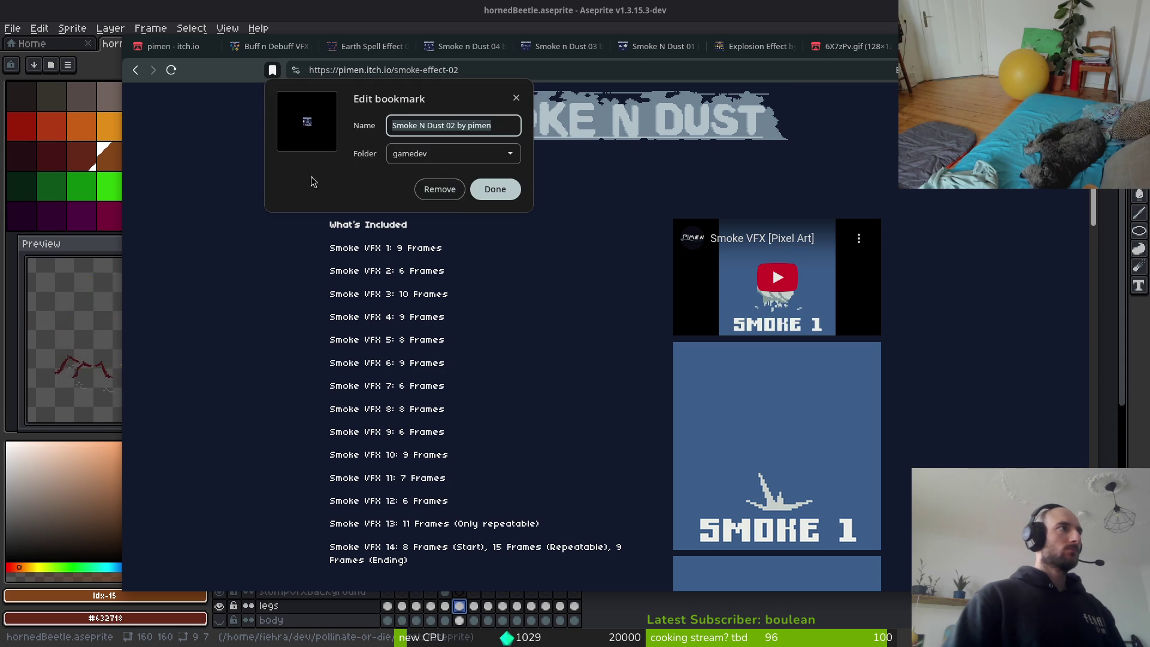
left_click(450, 192)
key("ctrl+w")
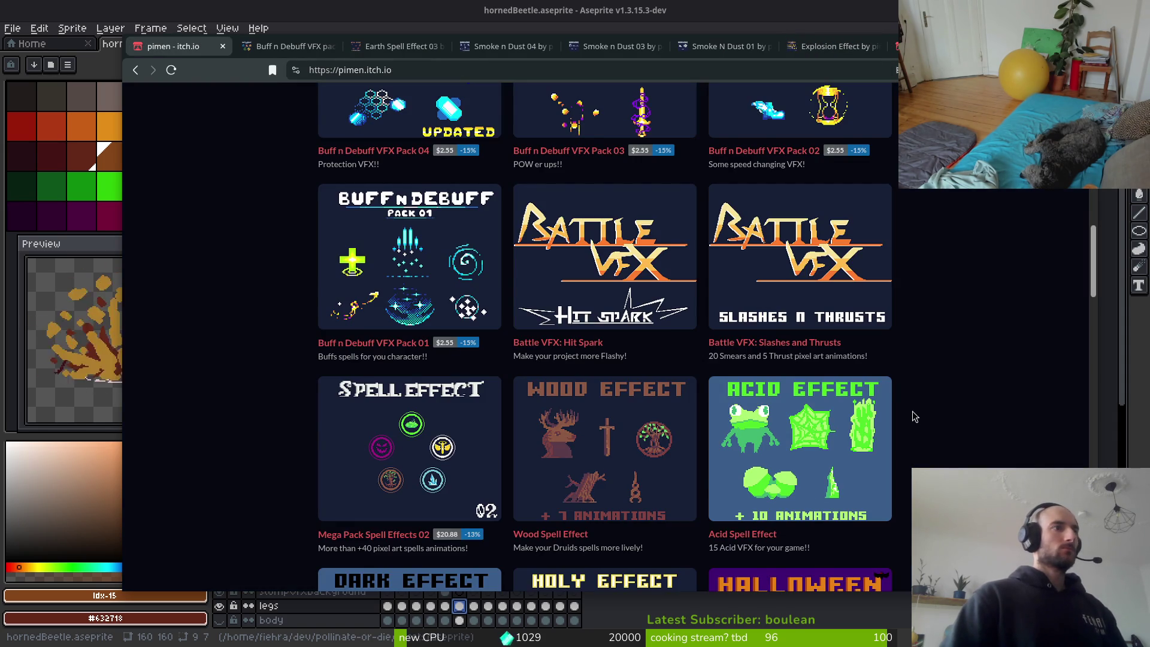
Scroll to the storefront's Earth Effect row and open Earth Spell Effect 02 in a background tab.
scroll(602, 444, "down", 3)
scroll(595, 459, "down", 3)
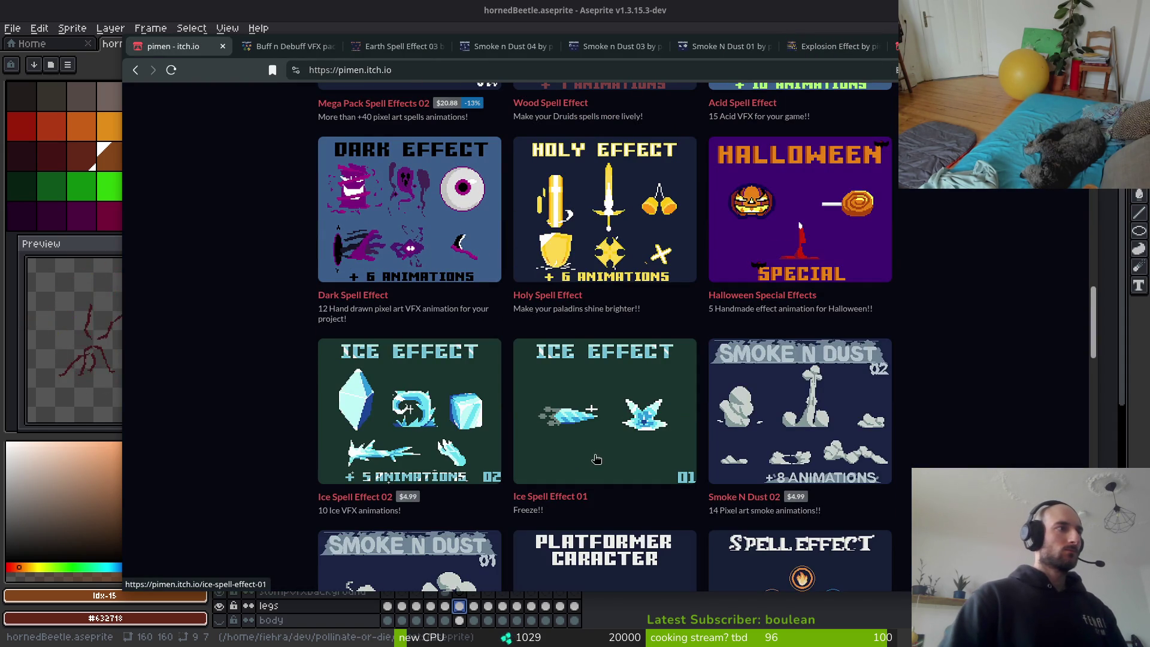
scroll(823, 403, "down", 2)
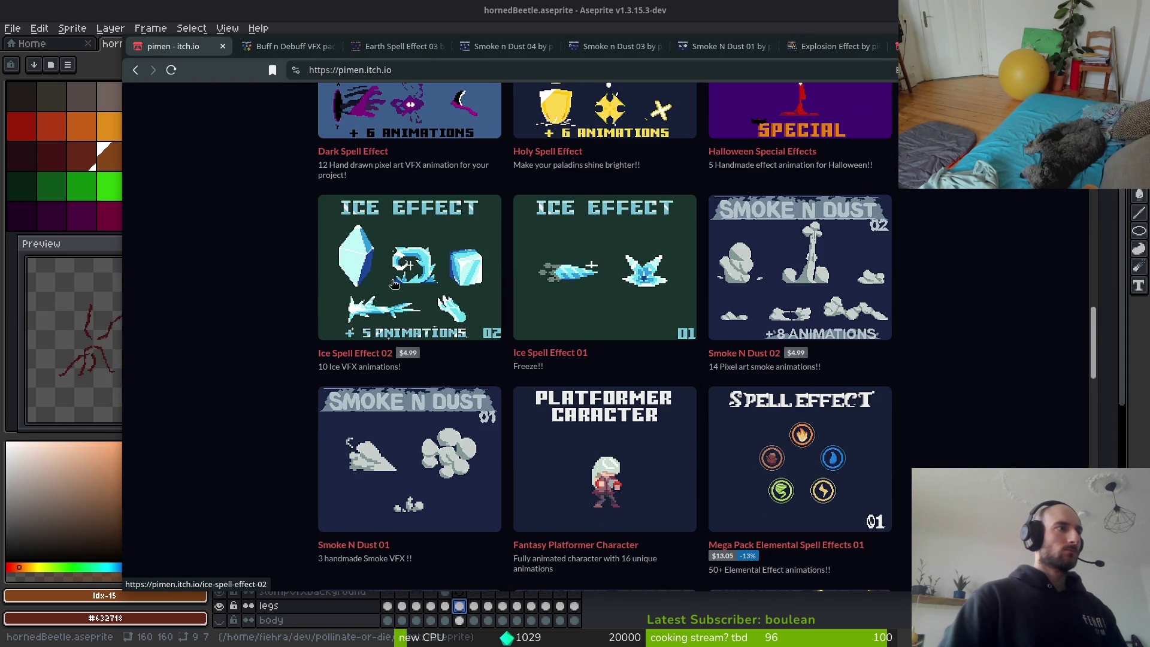
scroll(460, 289, "down", 6)
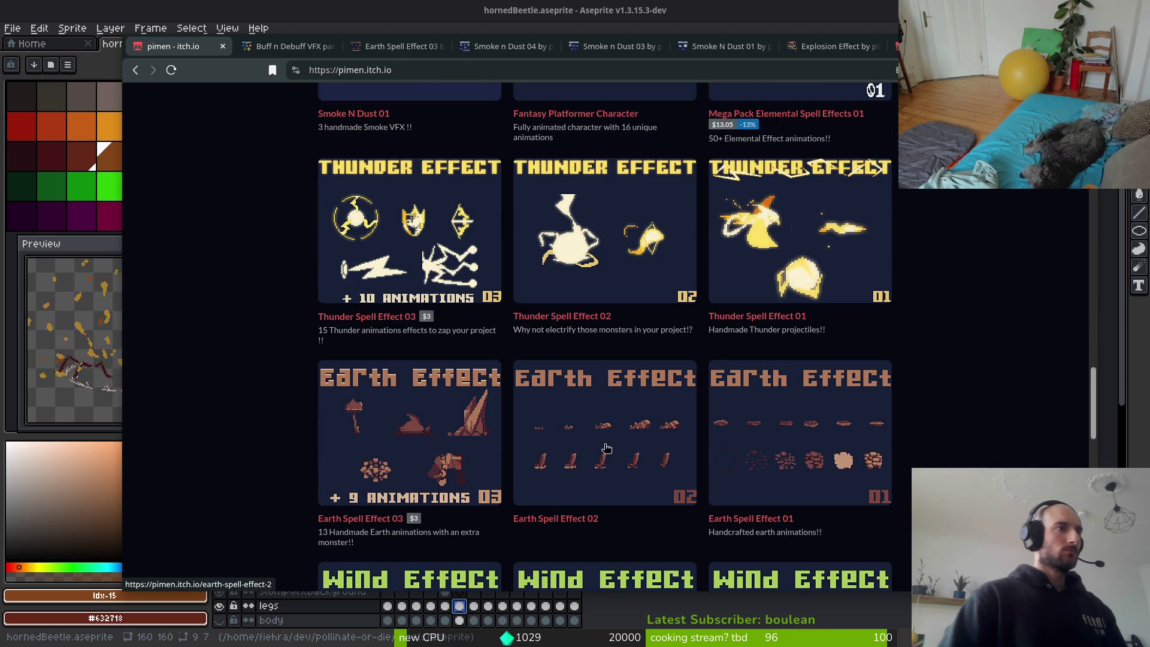
middle_click(606, 448)
scroll(620, 451, "down", 2)
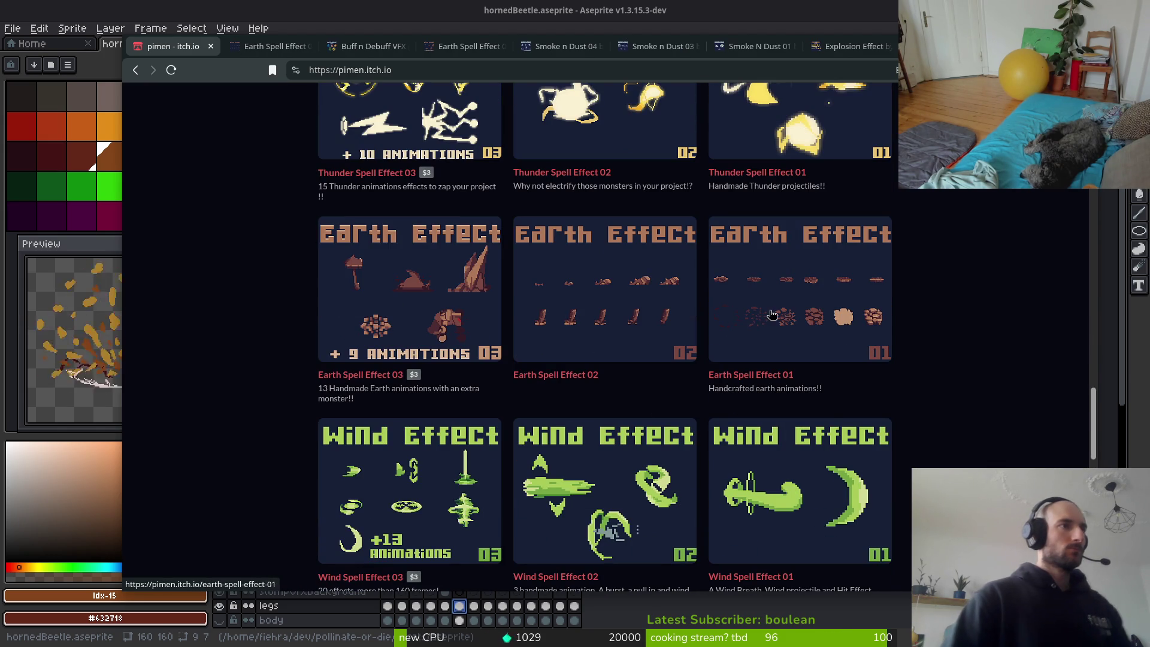
scroll(841, 452, "down", 4)
scroll(841, 452, "down", 4)
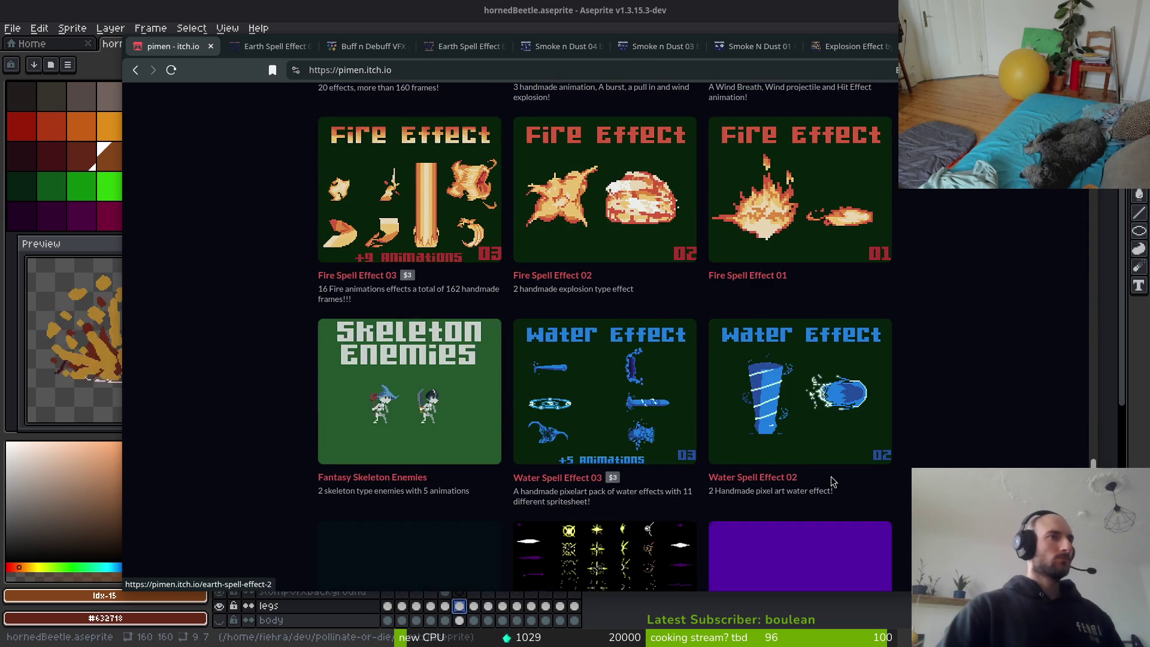
scroll(735, 439, "down", 3)
scroll(735, 439, "up", 6)
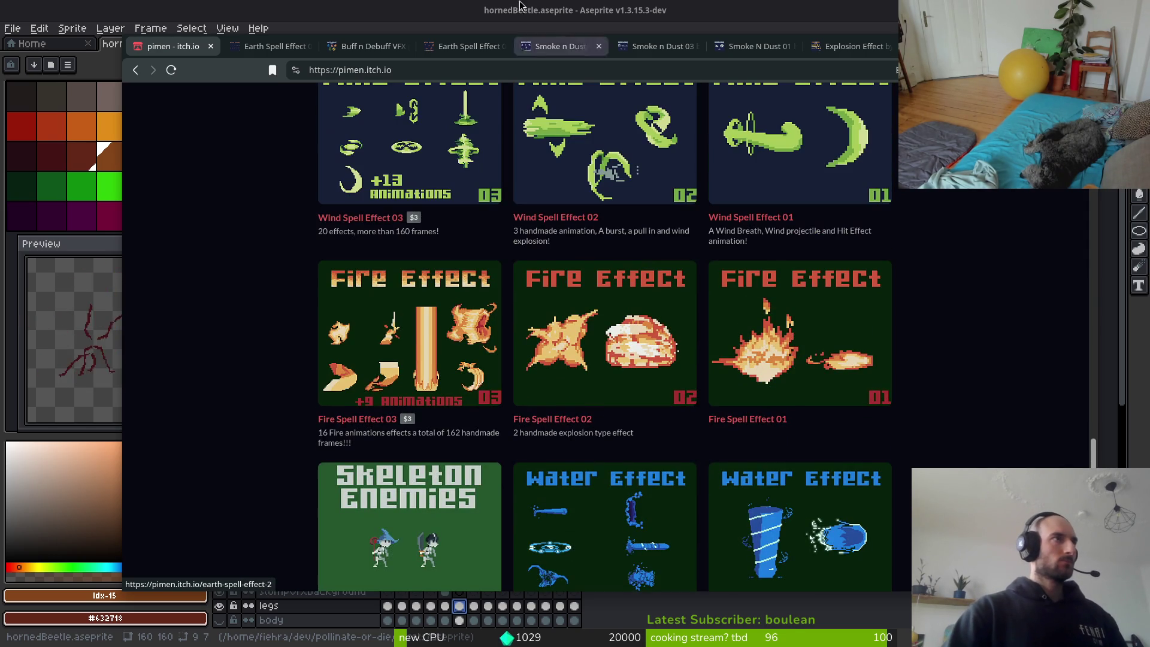
Enlarge the Earth Spell Effect 02 preview, then close and reopen that tab.
left_click(274, 48)
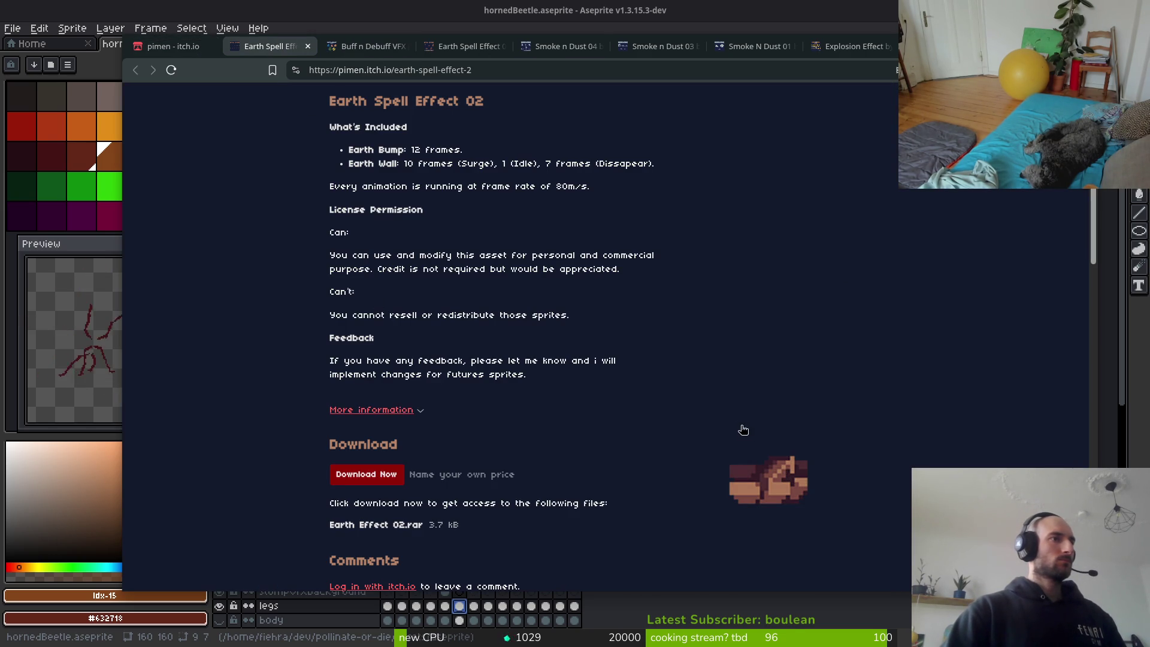
left_click(774, 480)
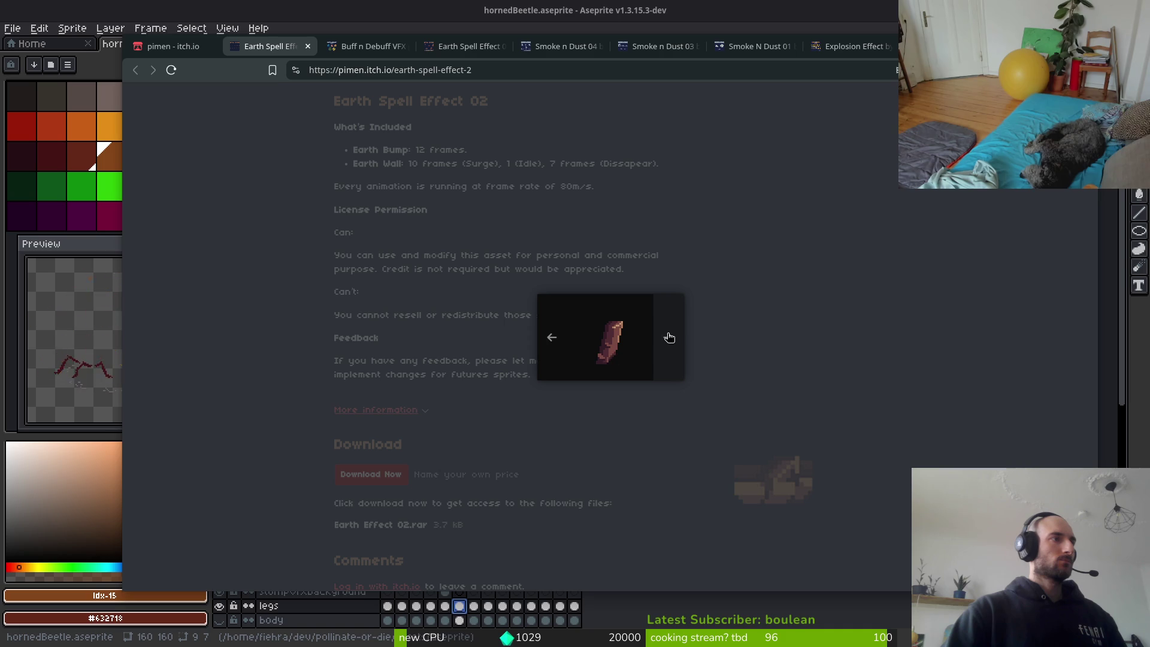
key("ctrl+w")
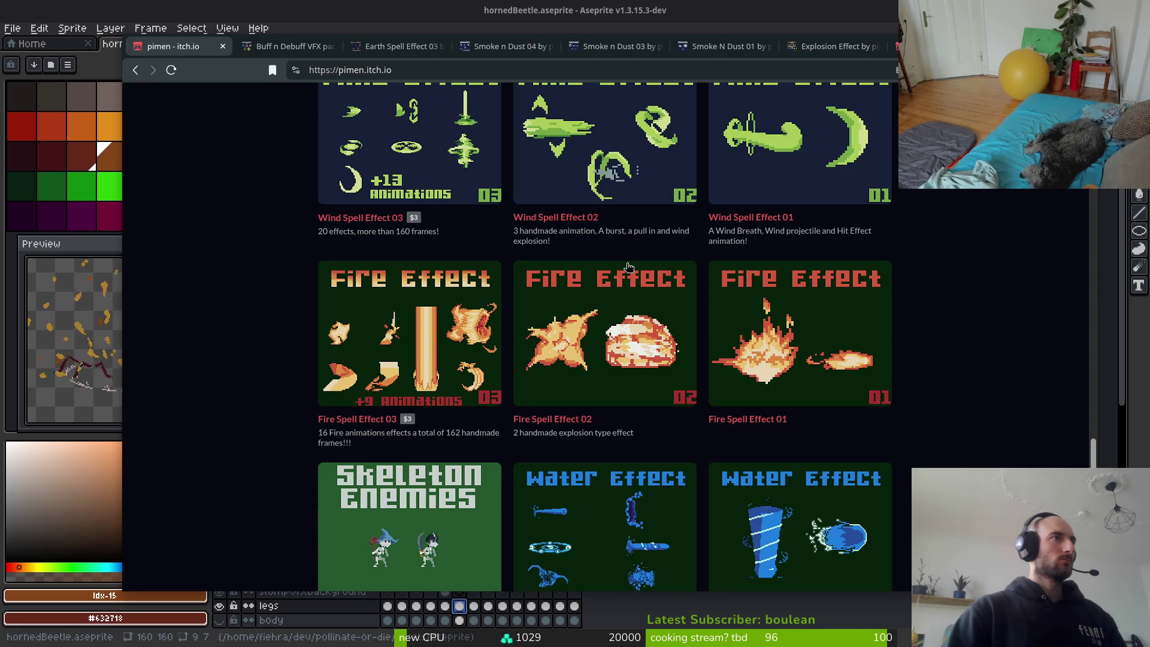
key("ctrl+shift+t")
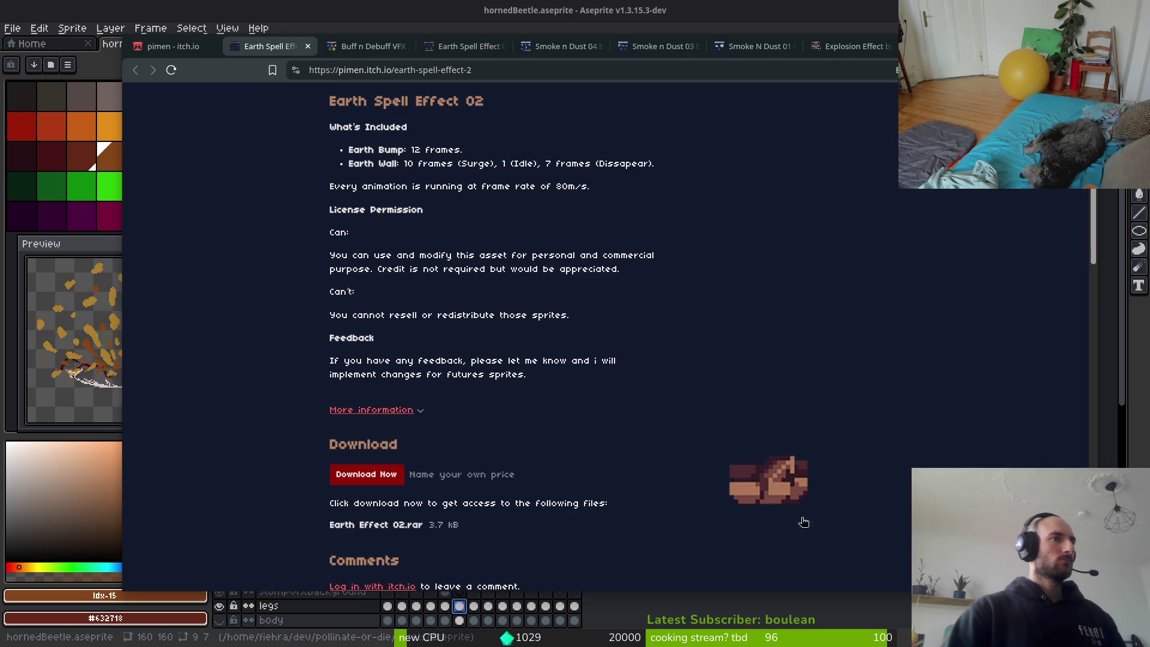
View the enlarged preview again, then play the Buff n Debuff VFX pack 07 preview video.
left_click(803, 522)
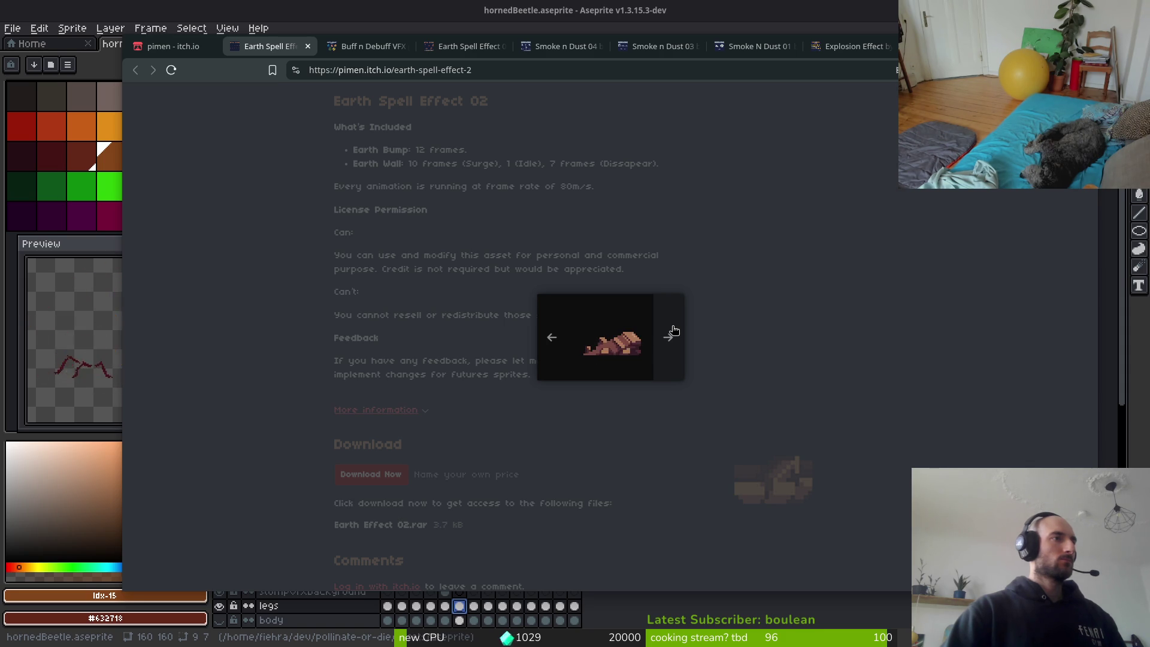
left_click(667, 207)
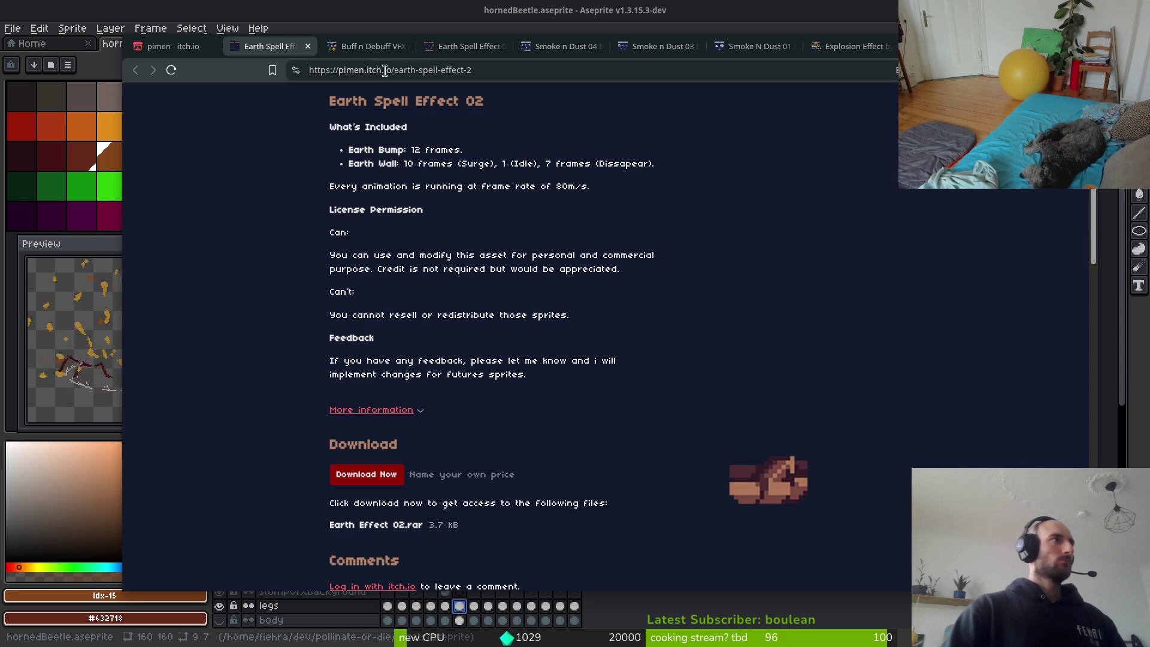
left_click(369, 49)
left_click(755, 175)
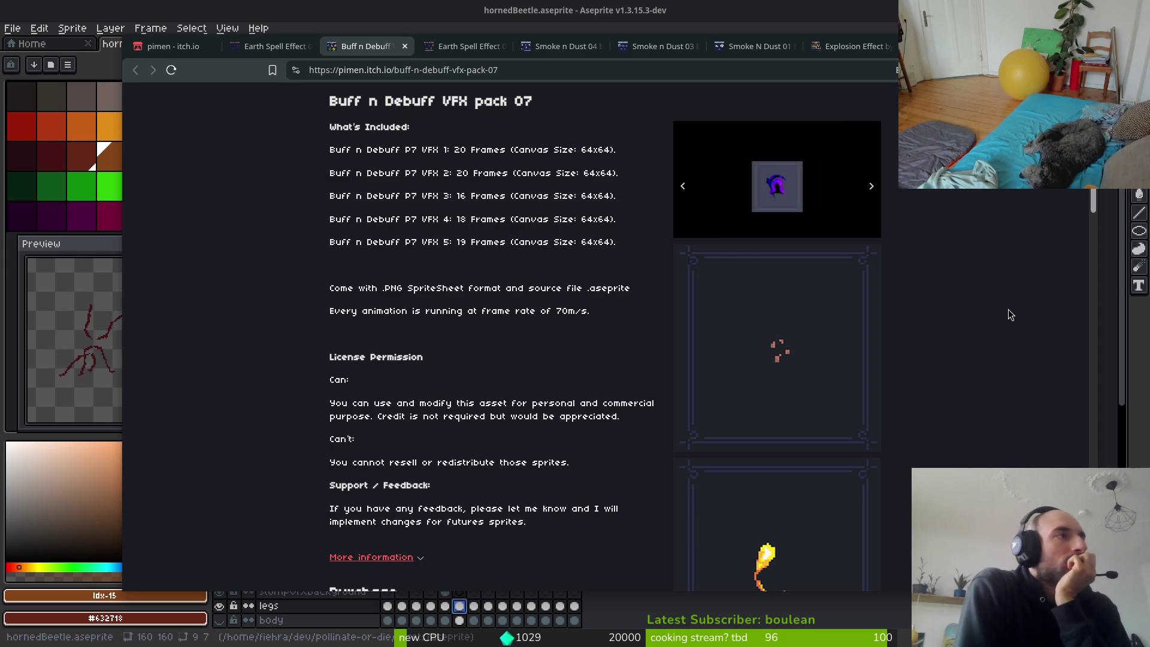
Watch the Buff n Debuff video, scroll to its $2.55 price, then return to Earth Spell Effect 02.
mouse_move(686, 181)
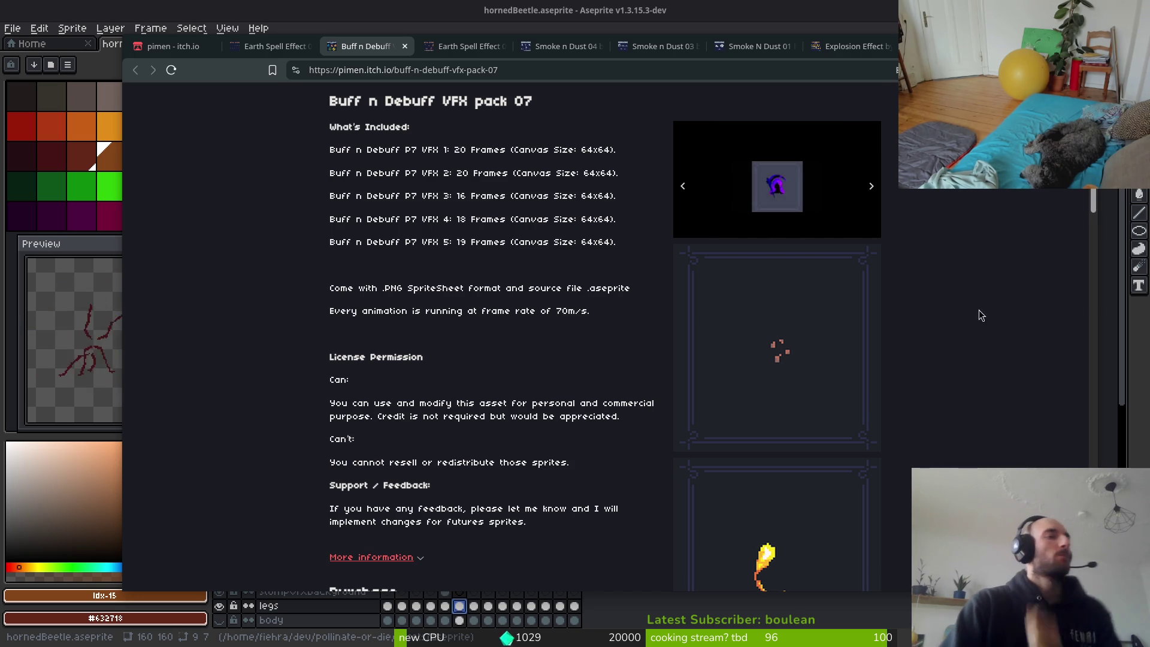
scroll(951, 412, "down", 3)
scroll(846, 388, "down", 6)
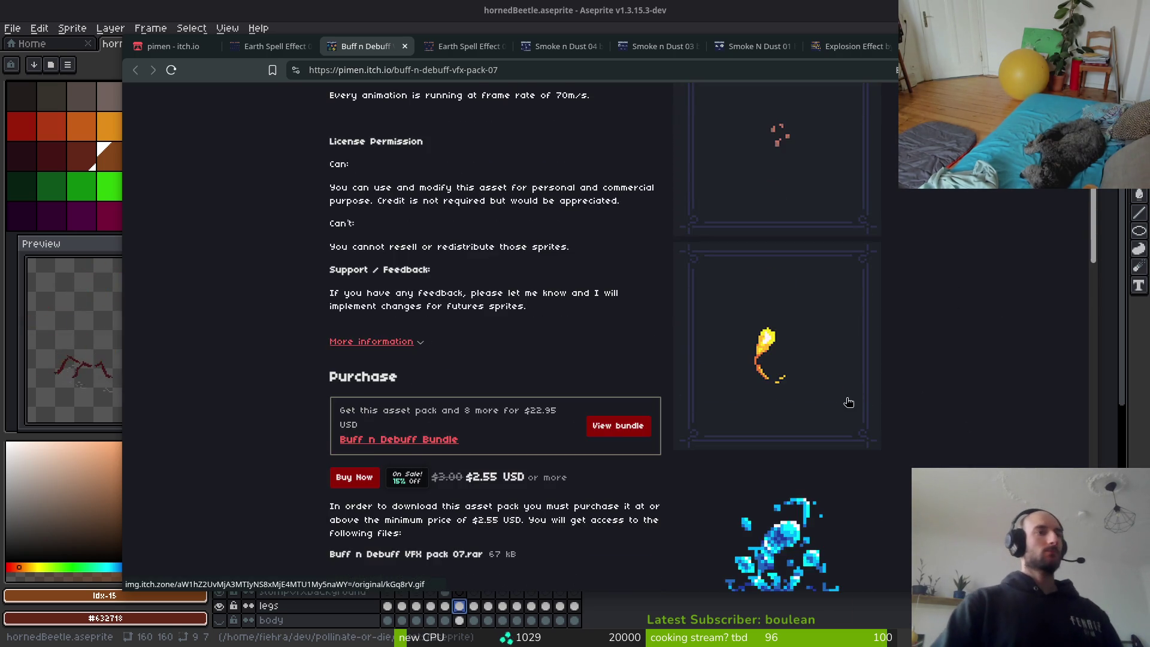
key("ctrl+Page_Up")
key("ctrl+Page_Up")
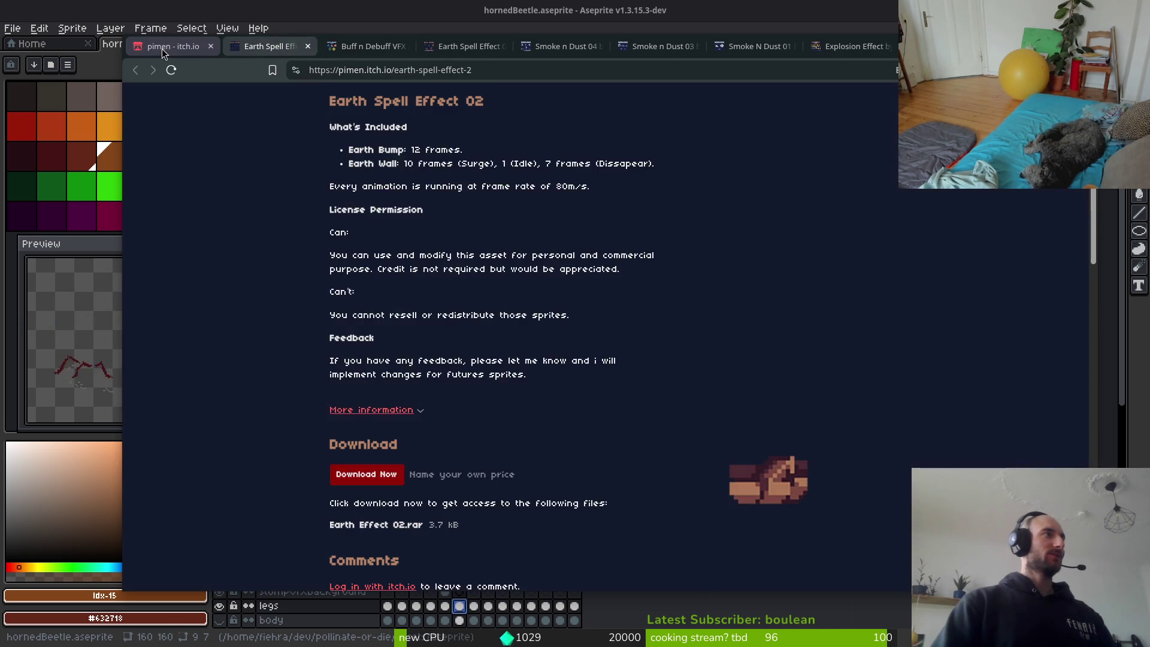
Scroll up the pimen listing, open Mega Pack Elemental Spell Effects 01 and enlarge its spell preview.
scroll(773, 369, "up", 4)
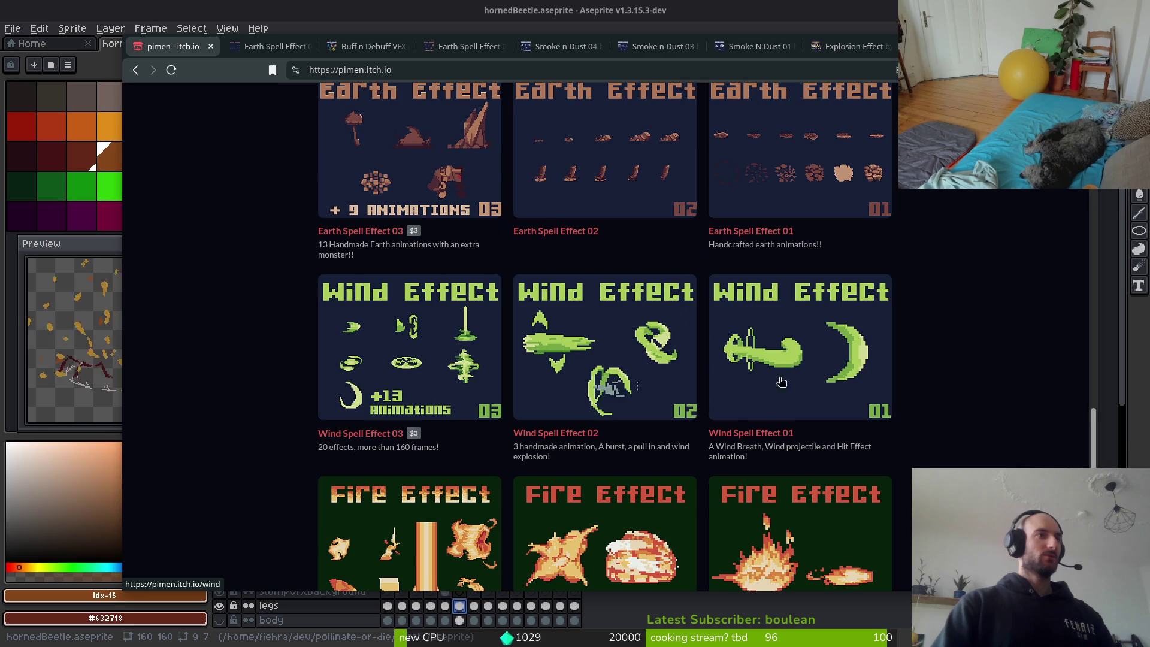
scroll(772, 377, "up", 7)
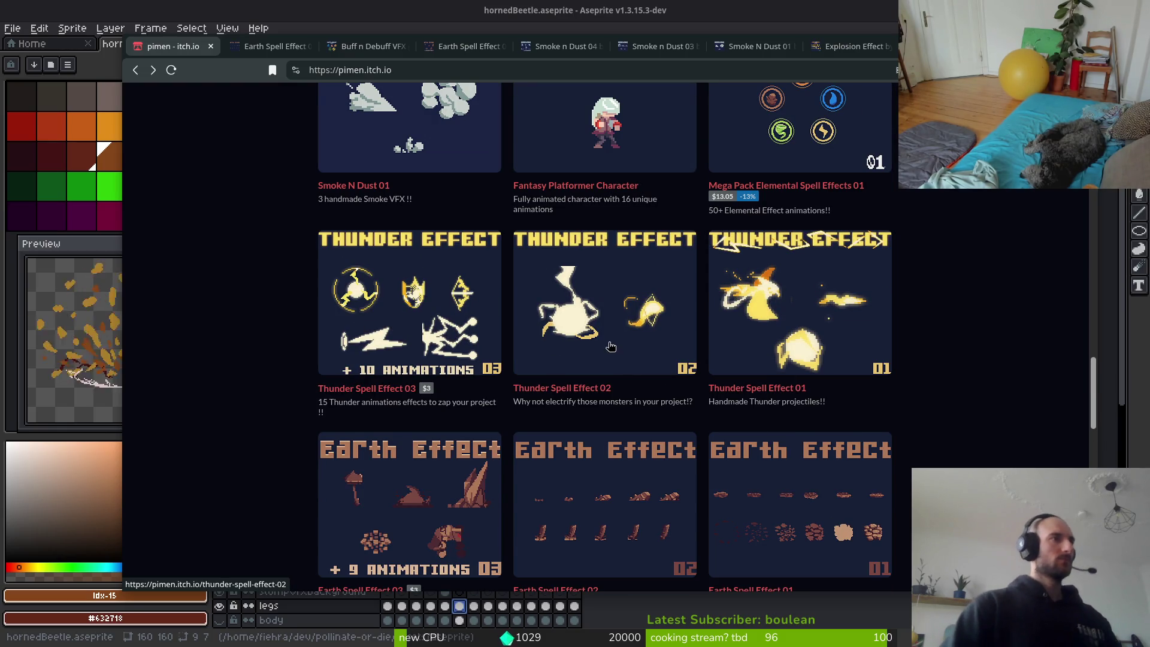
scroll(812, 377, "up", 4)
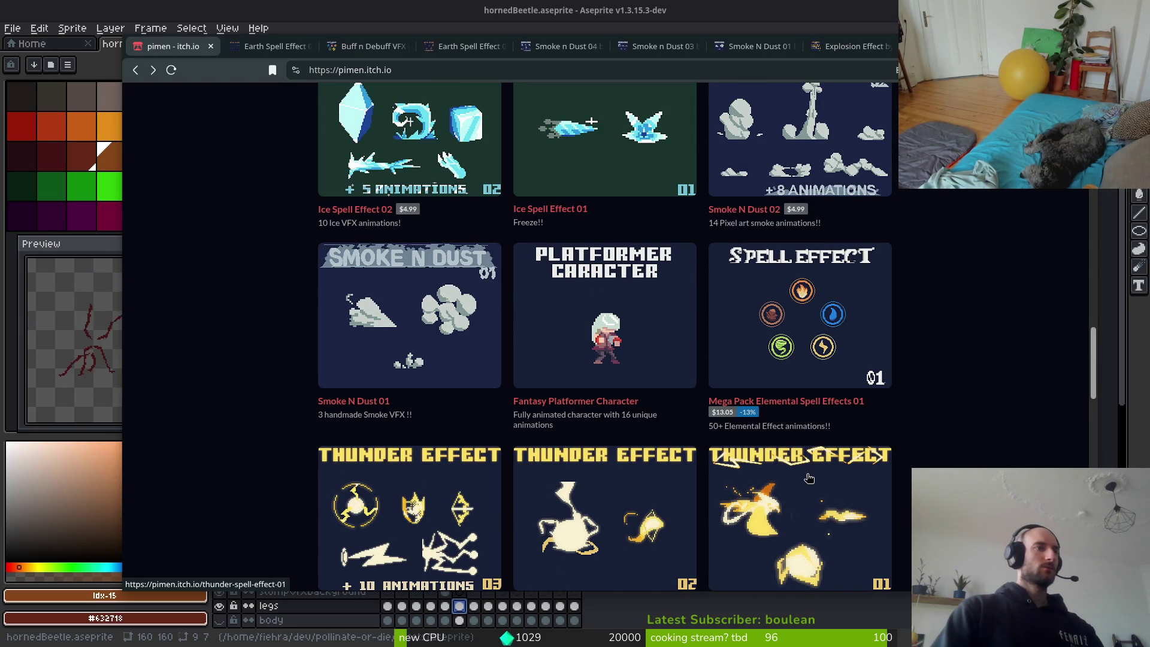
scroll(810, 342, "up", 3)
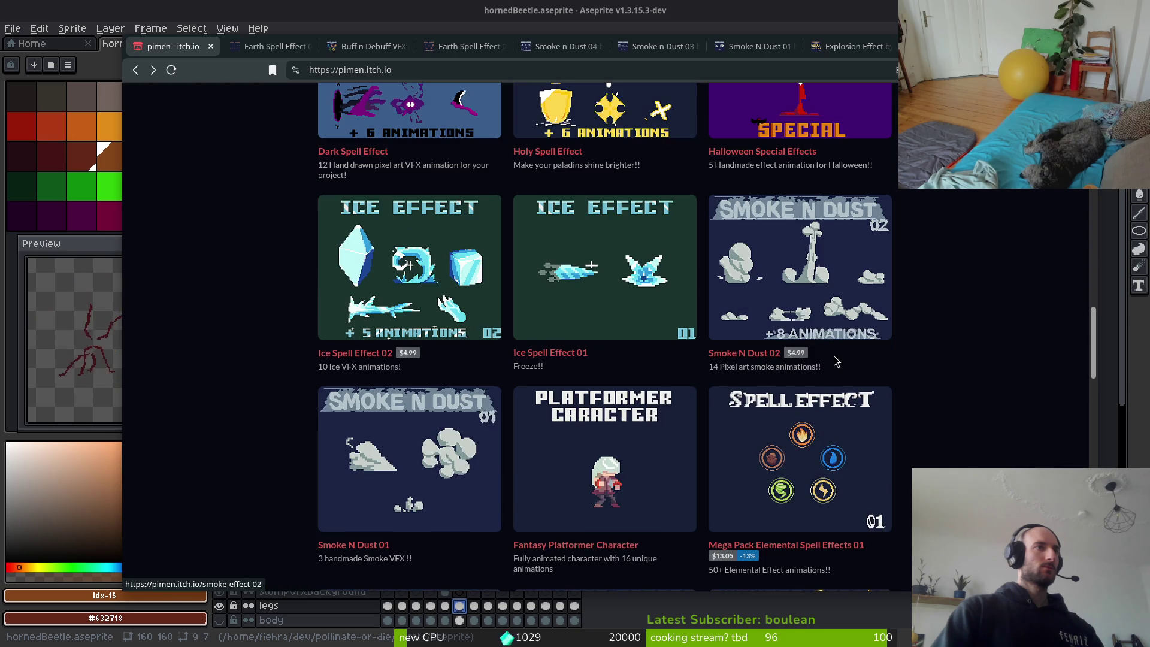
left_click(804, 477)
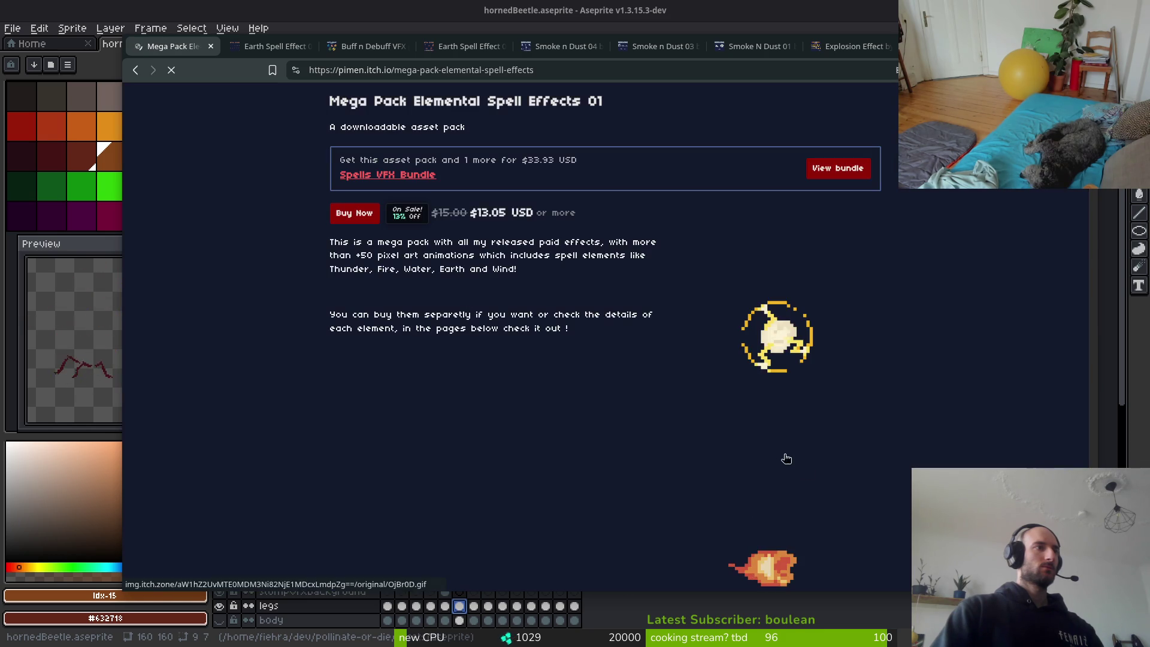
left_click(791, 349)
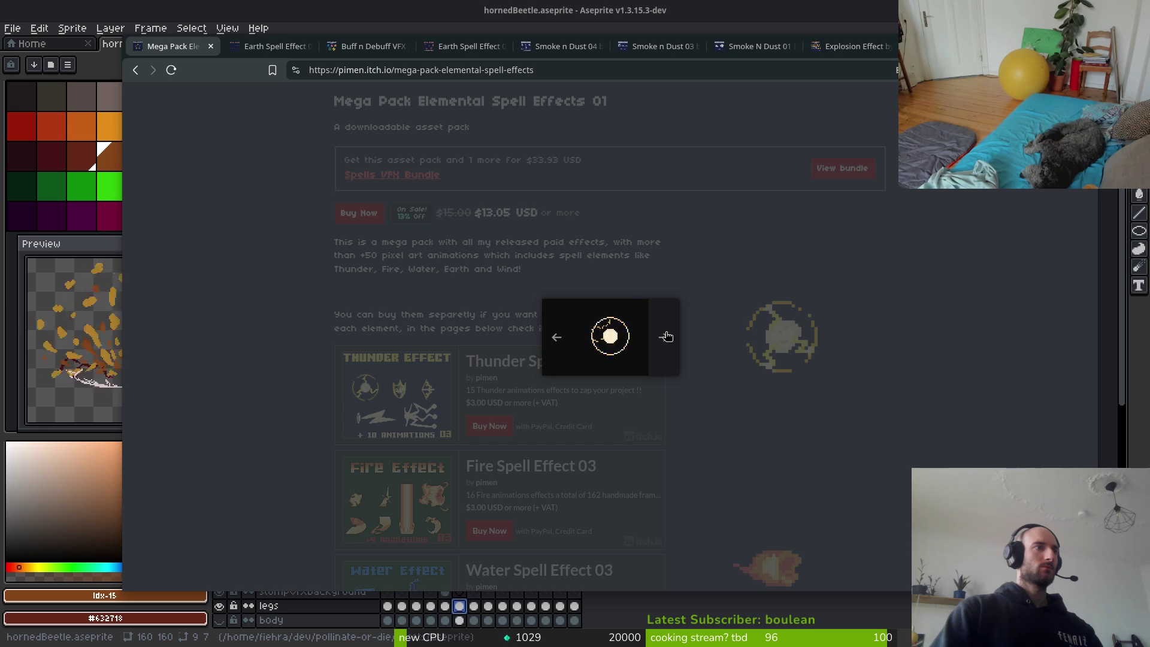
Cycle through five more of the pack's preview animations, then close the enlarged view.
left_click(666, 337)
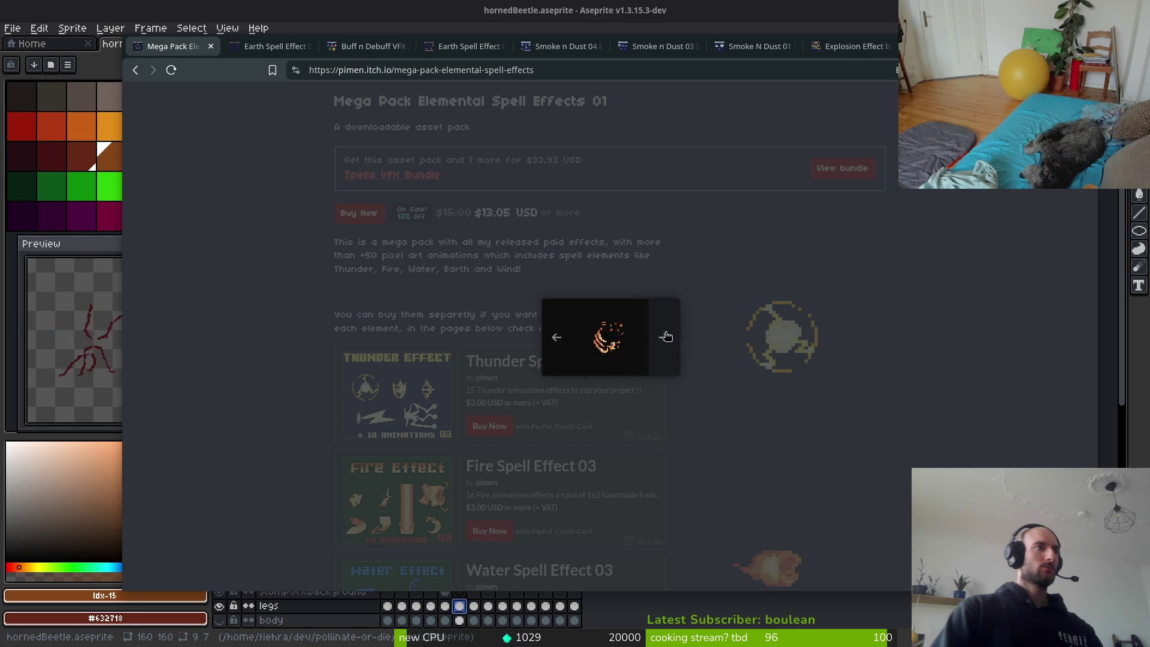
left_click(666, 337)
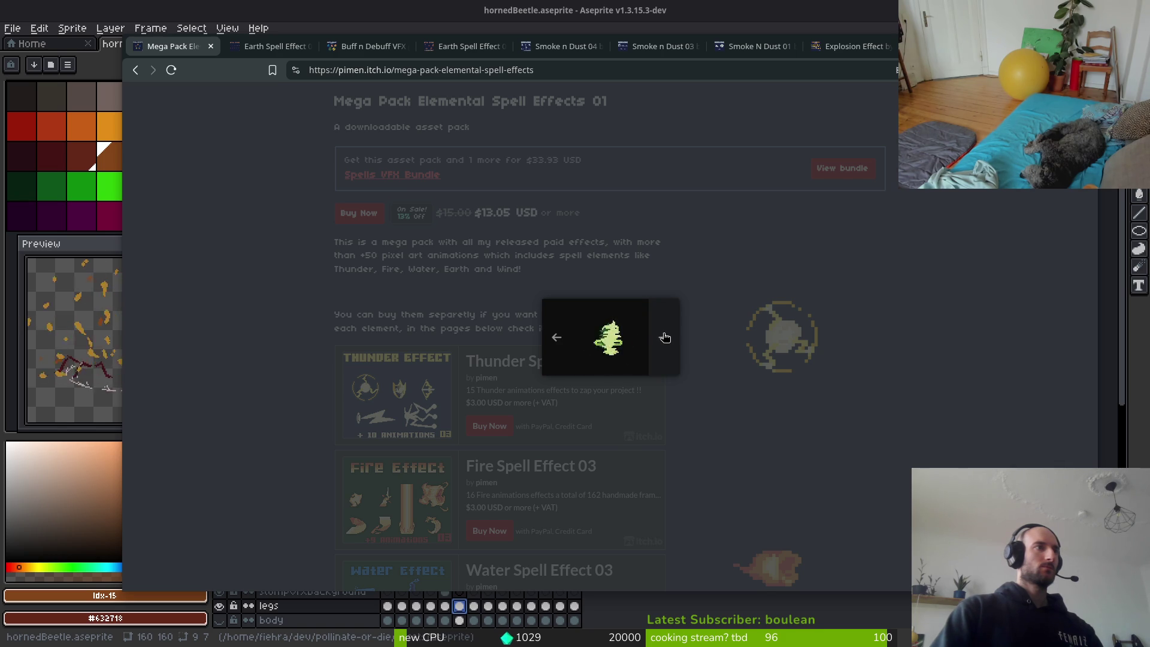
left_click(666, 338)
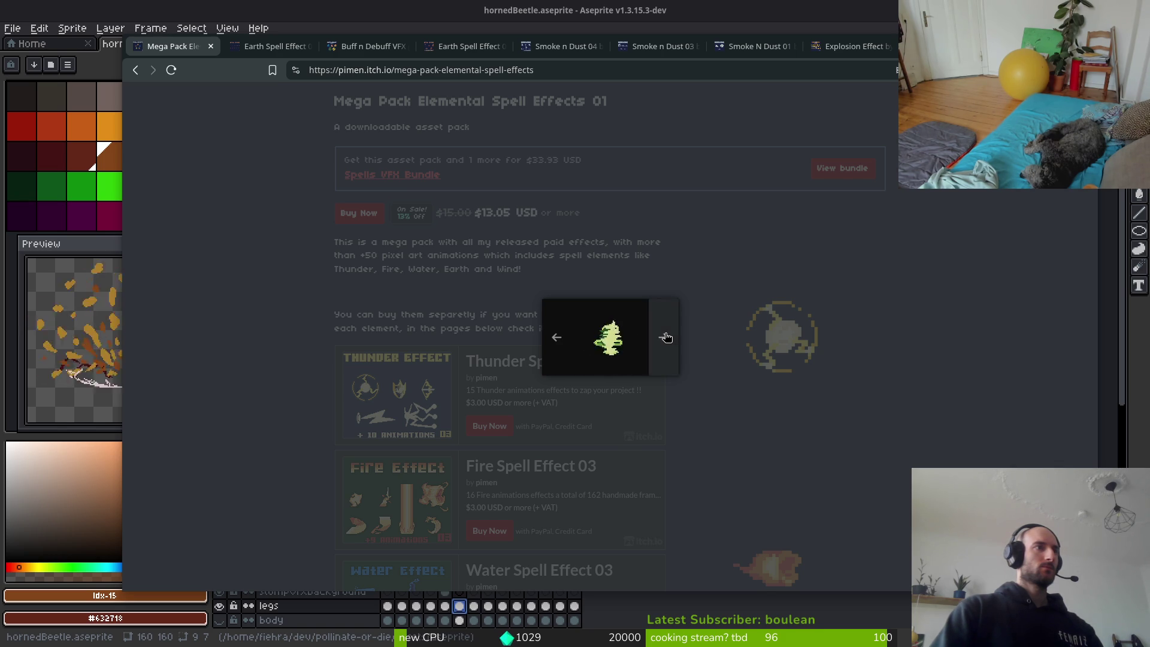
left_click(666, 338)
left_click(666, 338)
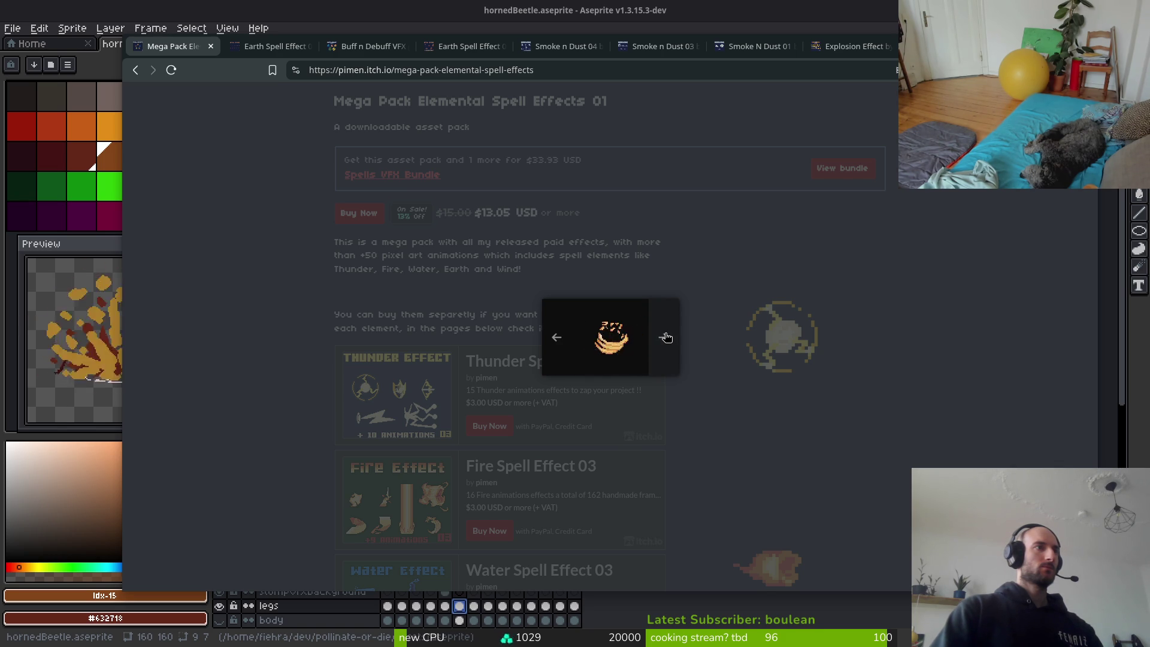
left_click(647, 305)
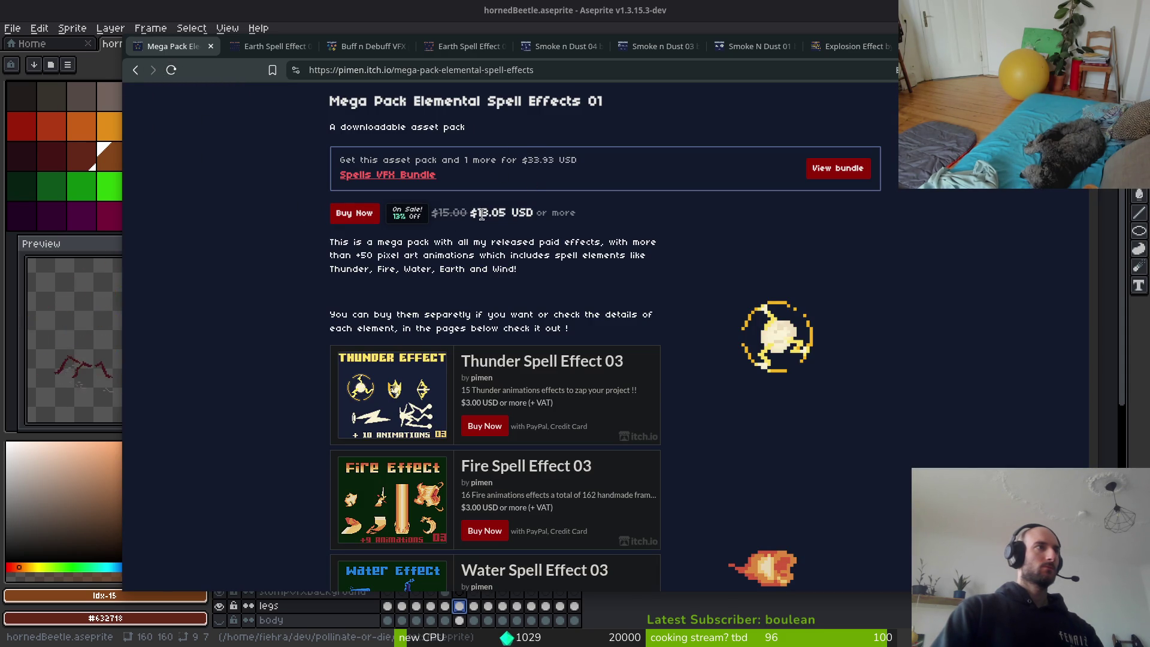
Go back via the Wood Spell Effect page to pimen's listing and scroll up to the Explosion Effect row.
left_click(135, 73)
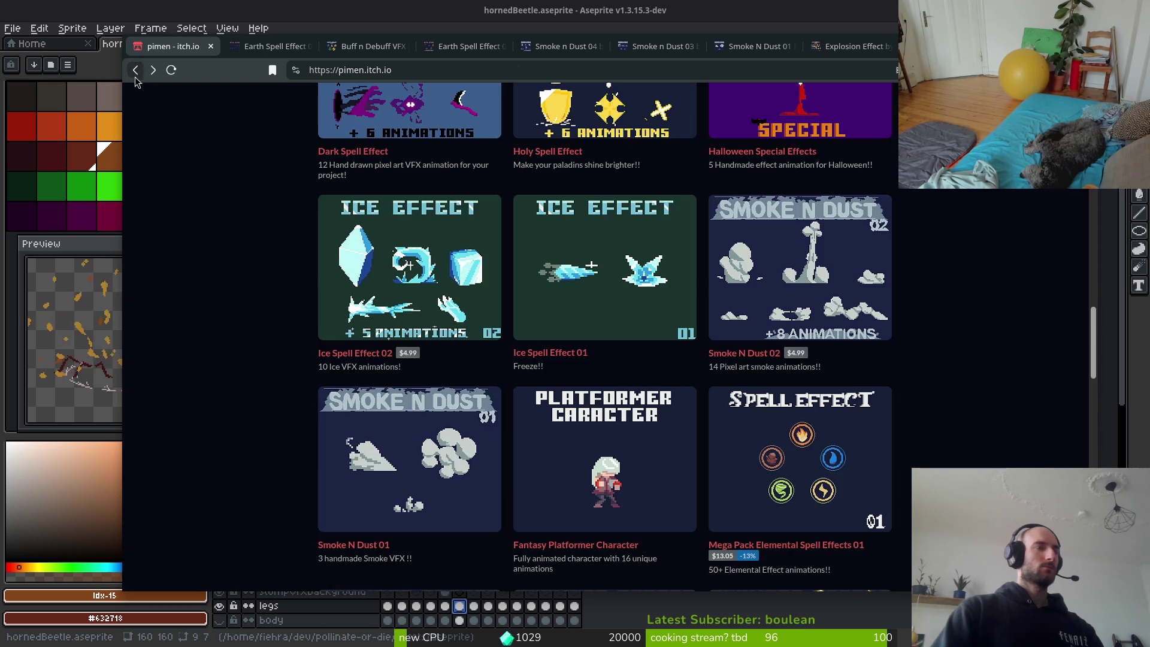
scroll(579, 419, "up", 5)
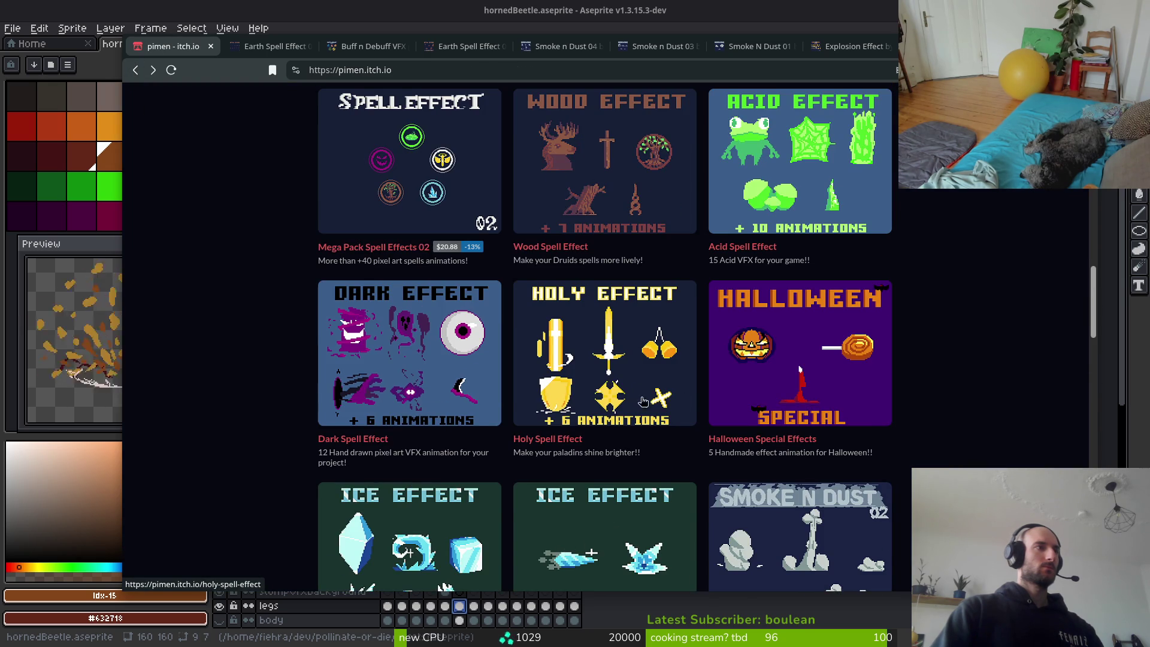
scroll(555, 396, "up", 4)
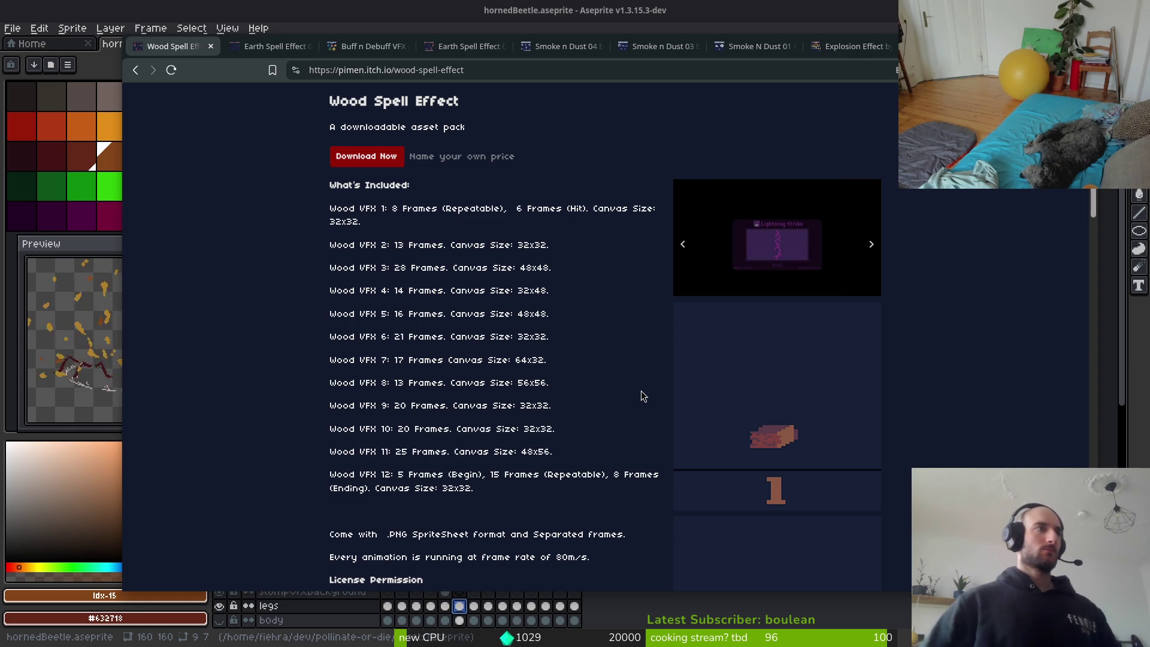
left_click(136, 70)
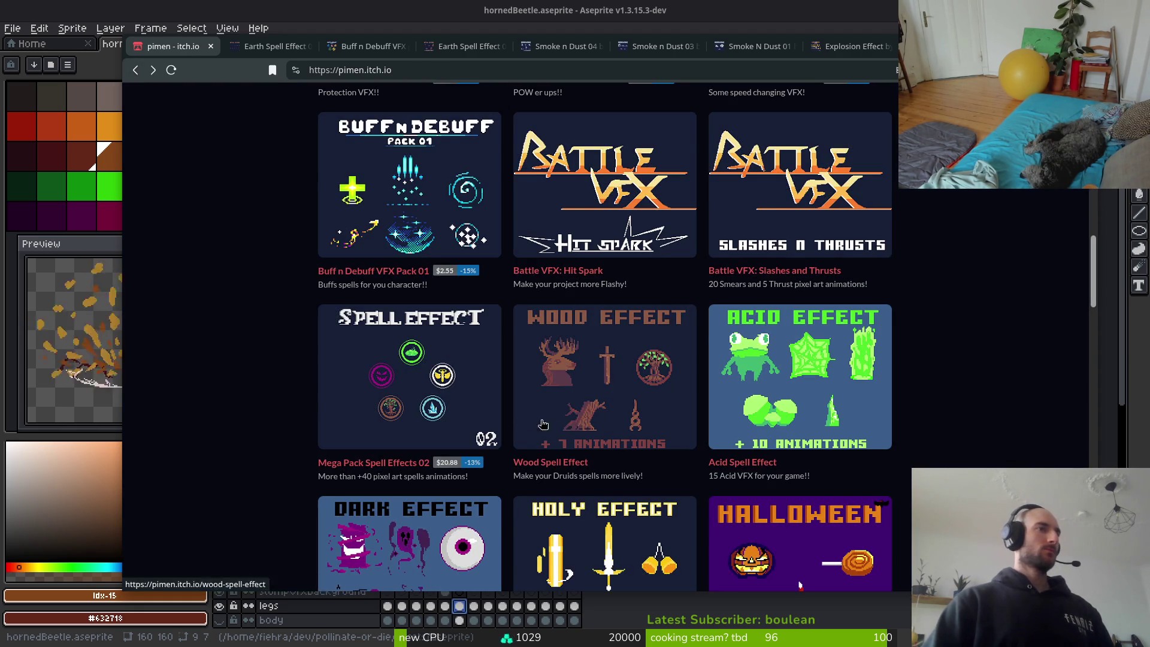
scroll(329, 353, "up", 5)
scroll(328, 354, "up", 5)
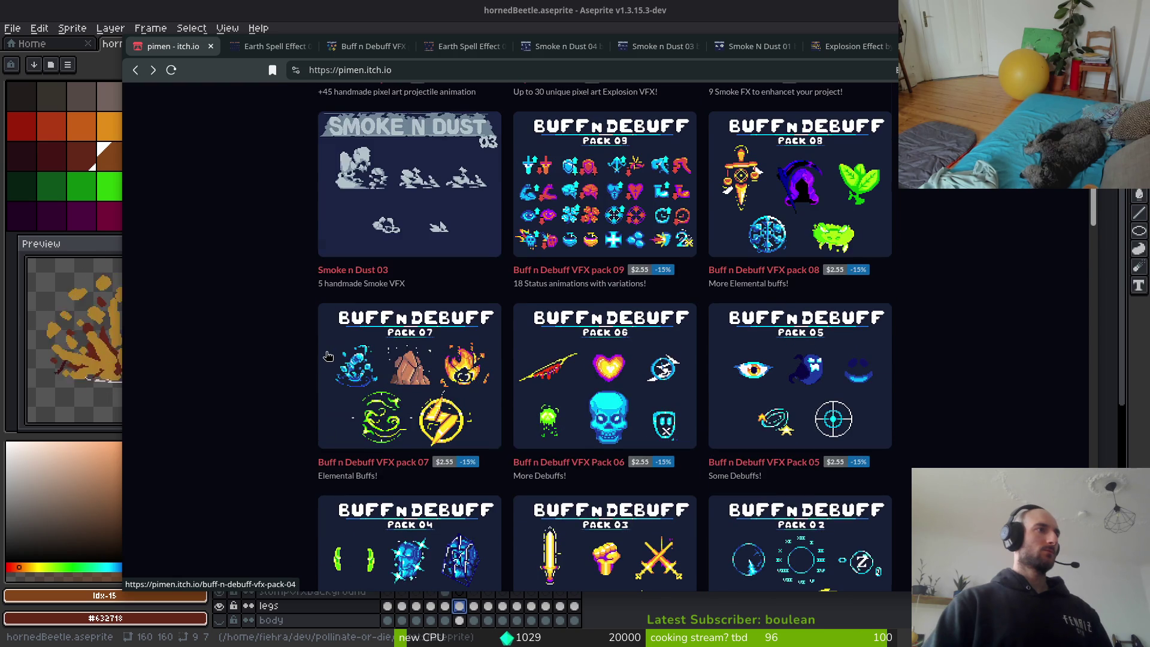
scroll(431, 394, "up", 2)
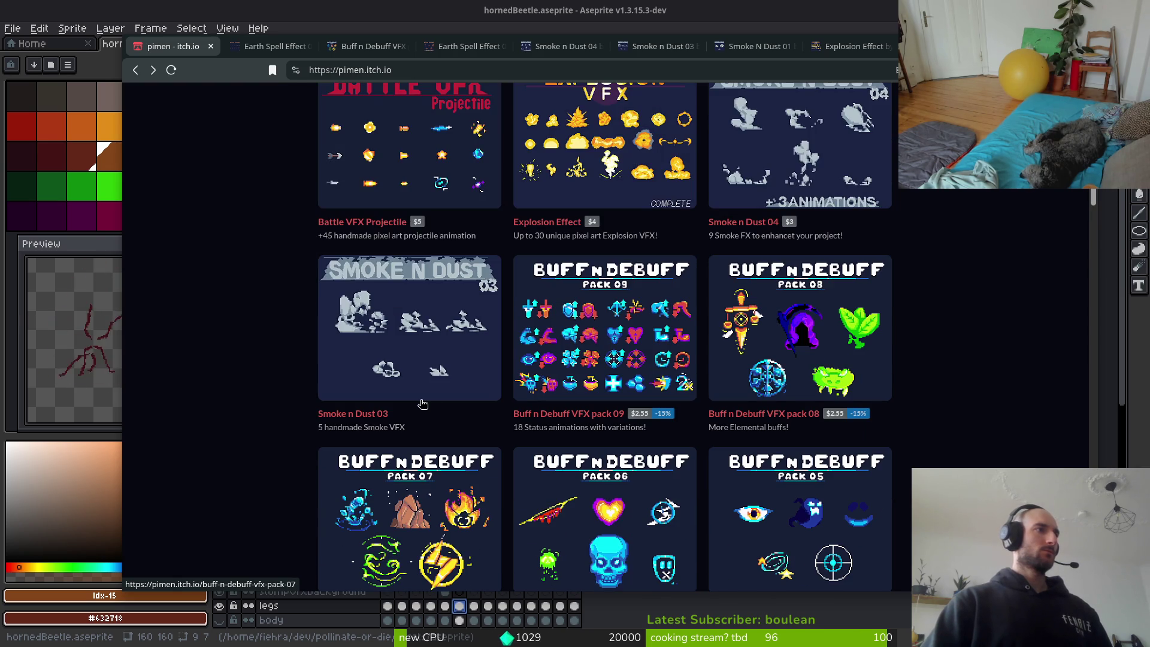
scroll(395, 356, "up", 2)
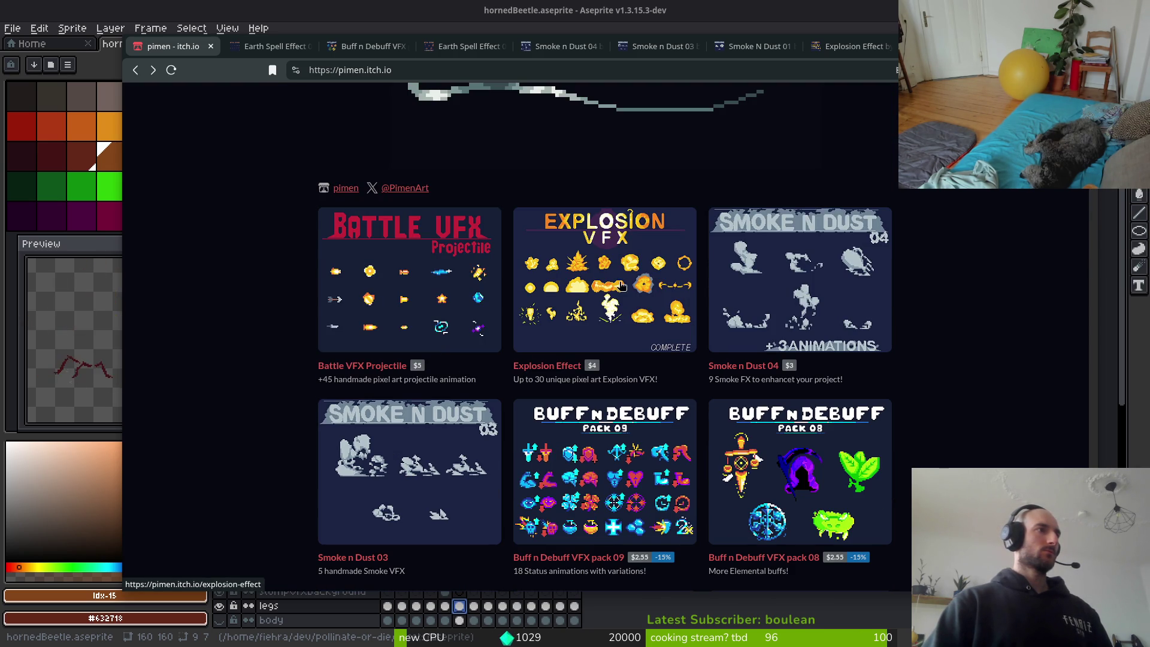
Open the Explosion Effect pack page and open the VFX 10 animation in its own tab.
left_click(568, 288)
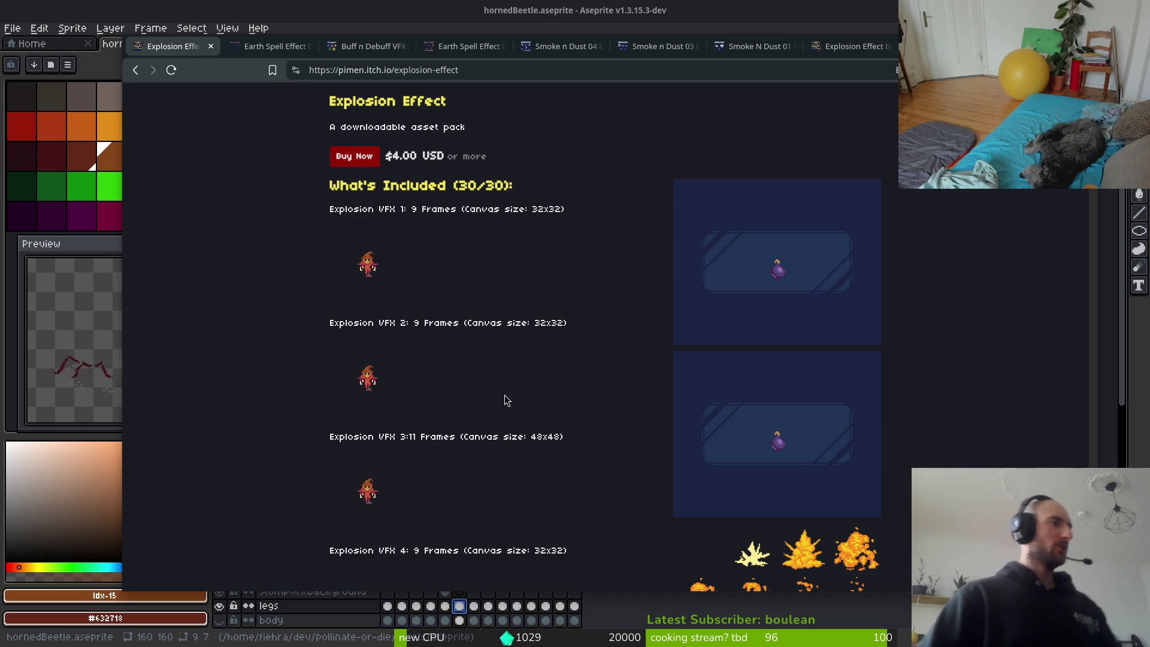
scroll(502, 468, "down", 1)
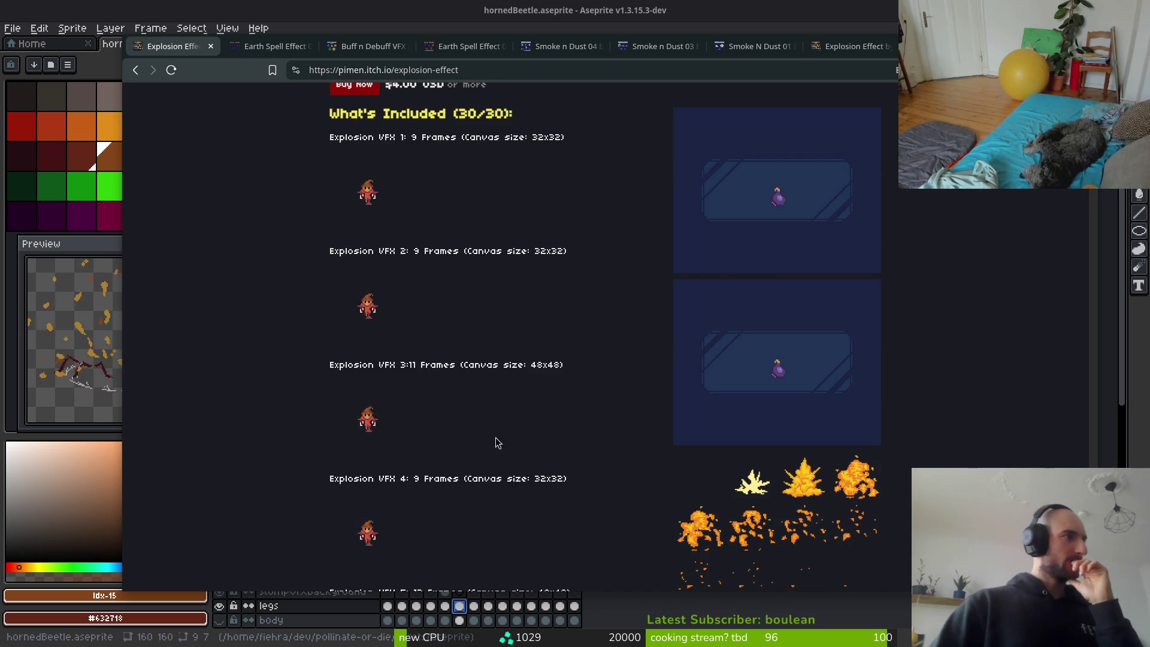
scroll(454, 414, "down", 9)
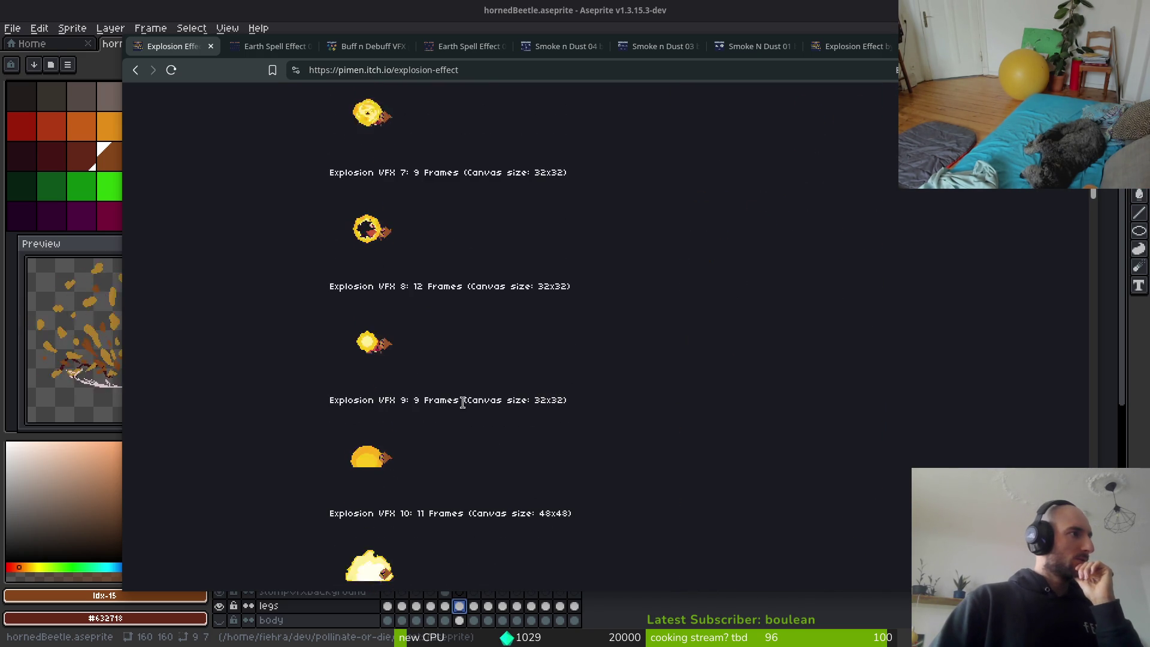
scroll(464, 401, "down", 2)
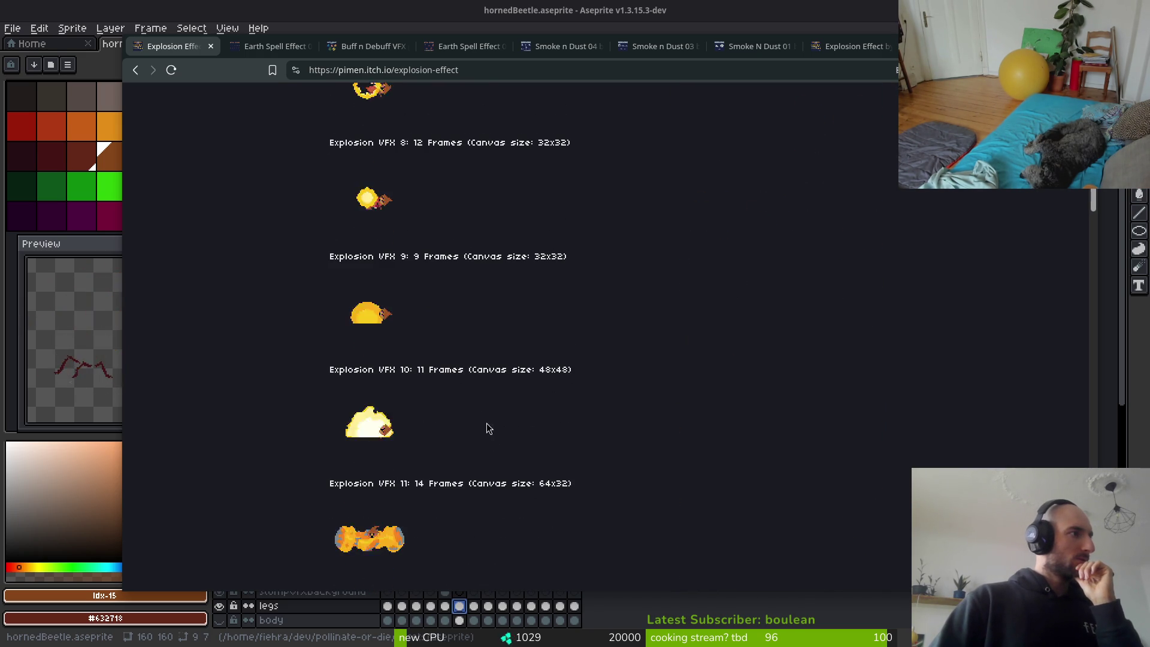
right_click(357, 431)
left_click(419, 448)
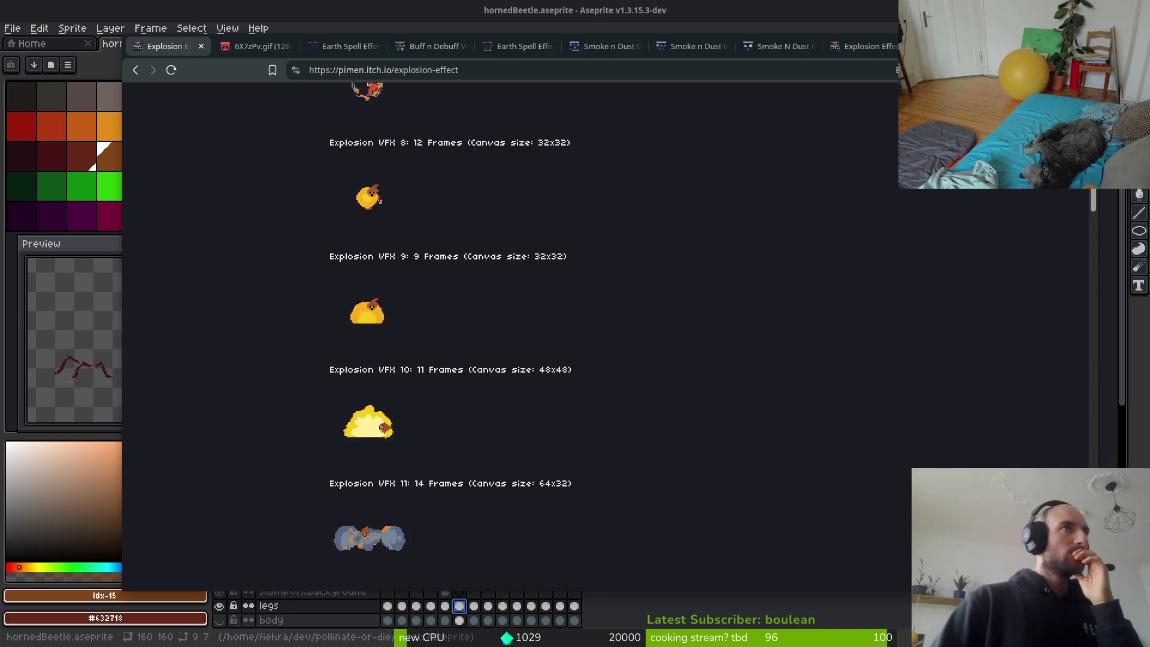
Save the VFX 10 GIF as 6X7zPv.gif and return to the Explosion Effect page.
key("ctrl+Tab")
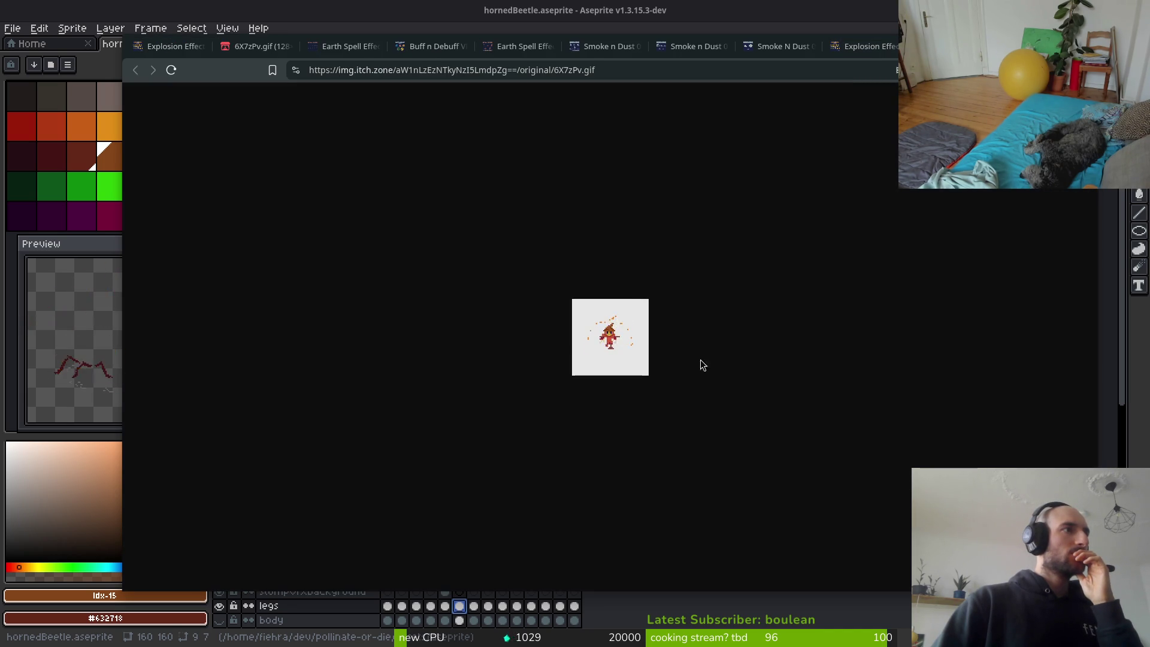
right_click(599, 310)
left_click(691, 344)
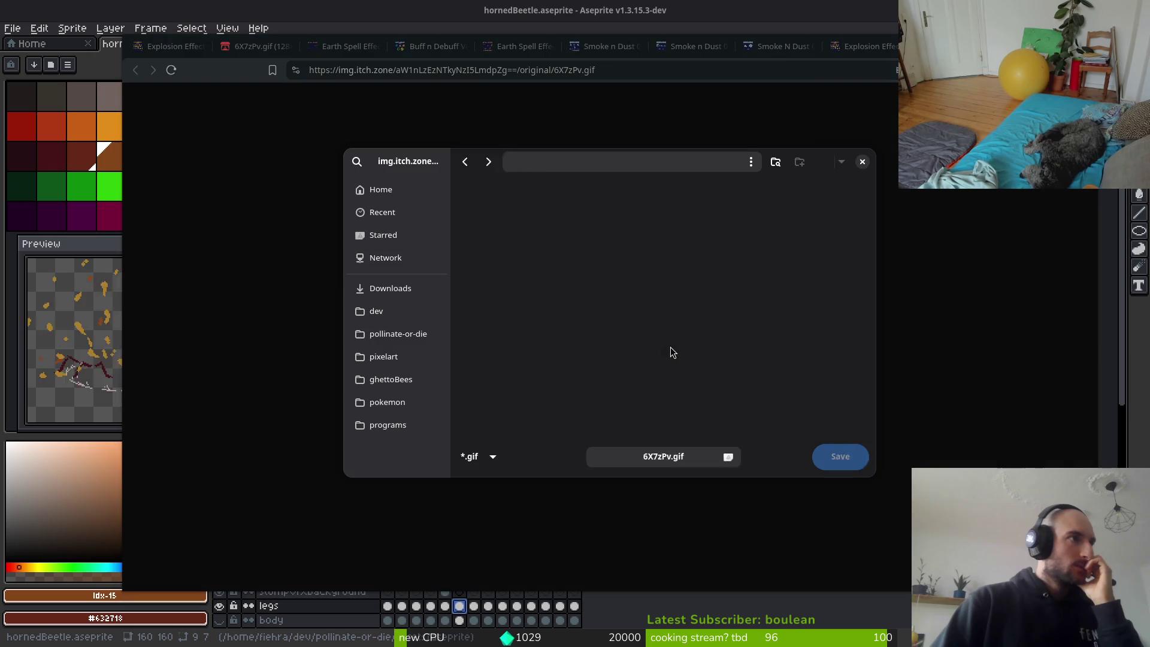
left_click(862, 466)
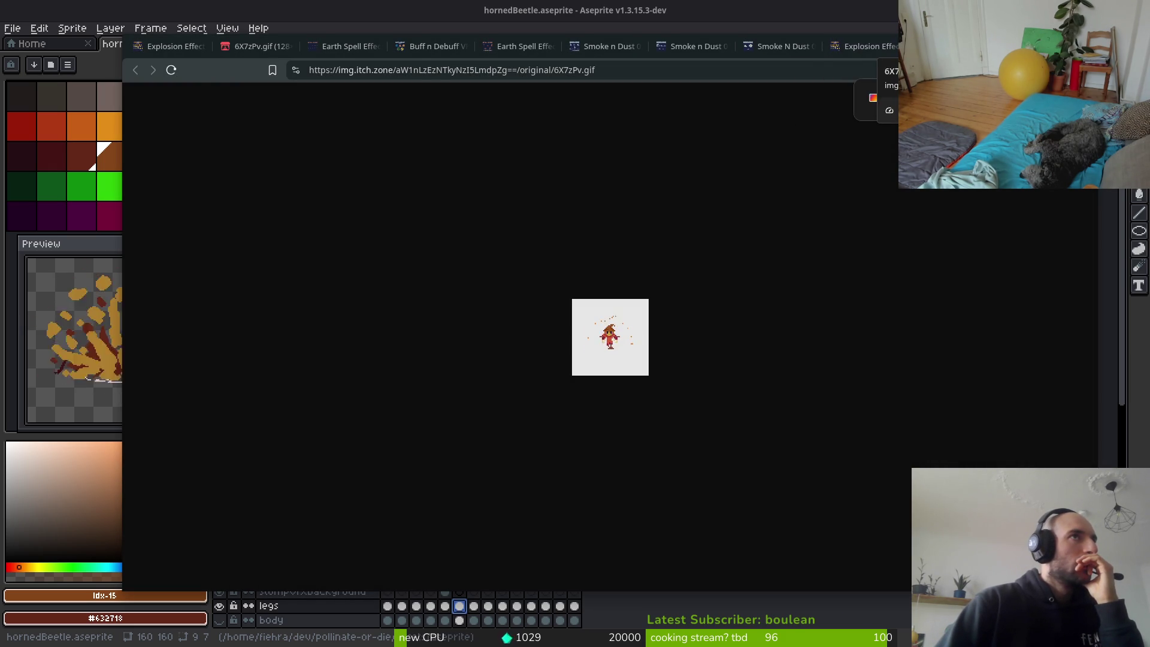
key("ctrl+shift+Tab")
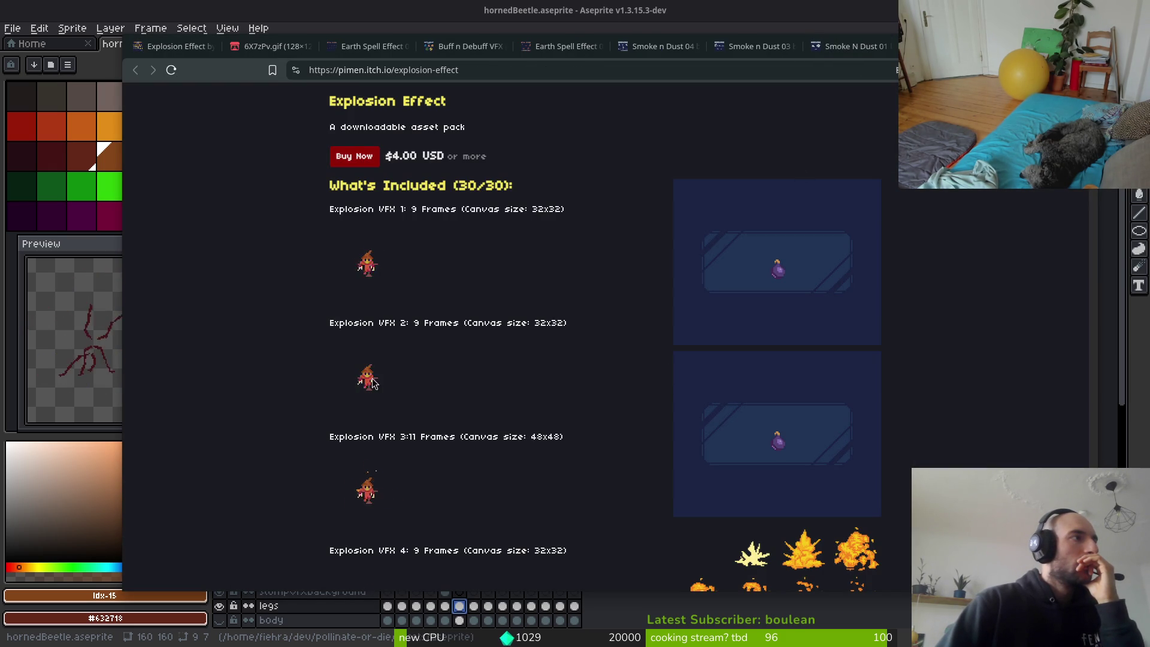
Scroll the Explosion Effect previews from VFX 13 down to VFX 28, then switch to the Smoke n Dust tab.
scroll(493, 350, "down", 5)
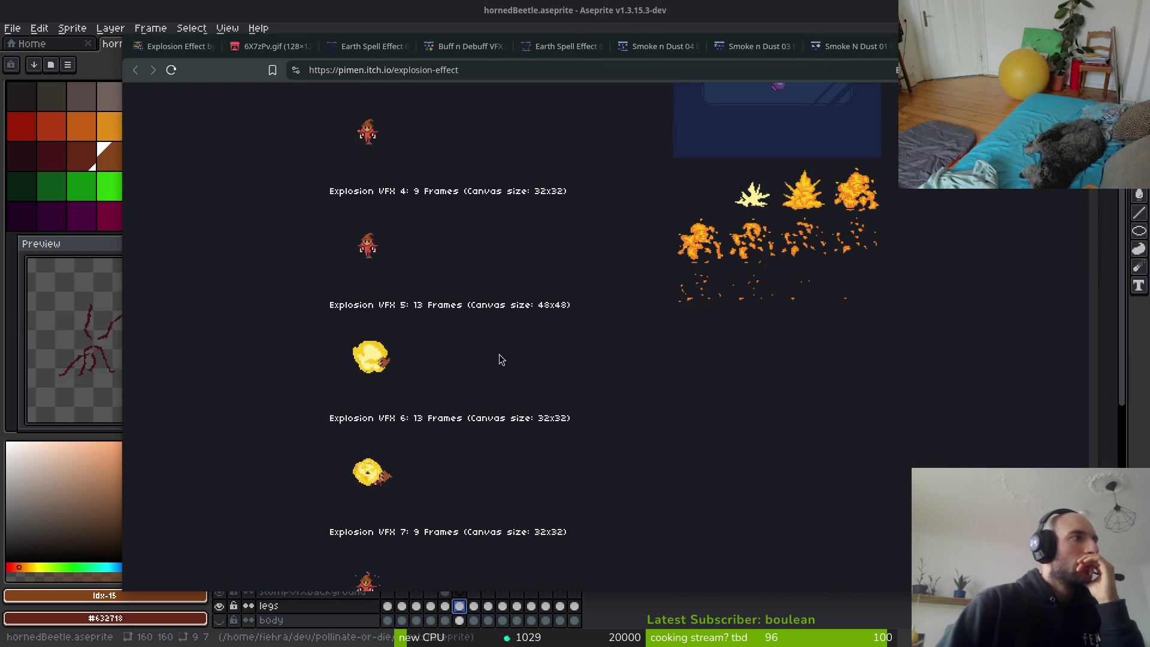
scroll(603, 490, "down", 4)
scroll(420, 383, "down", 3)
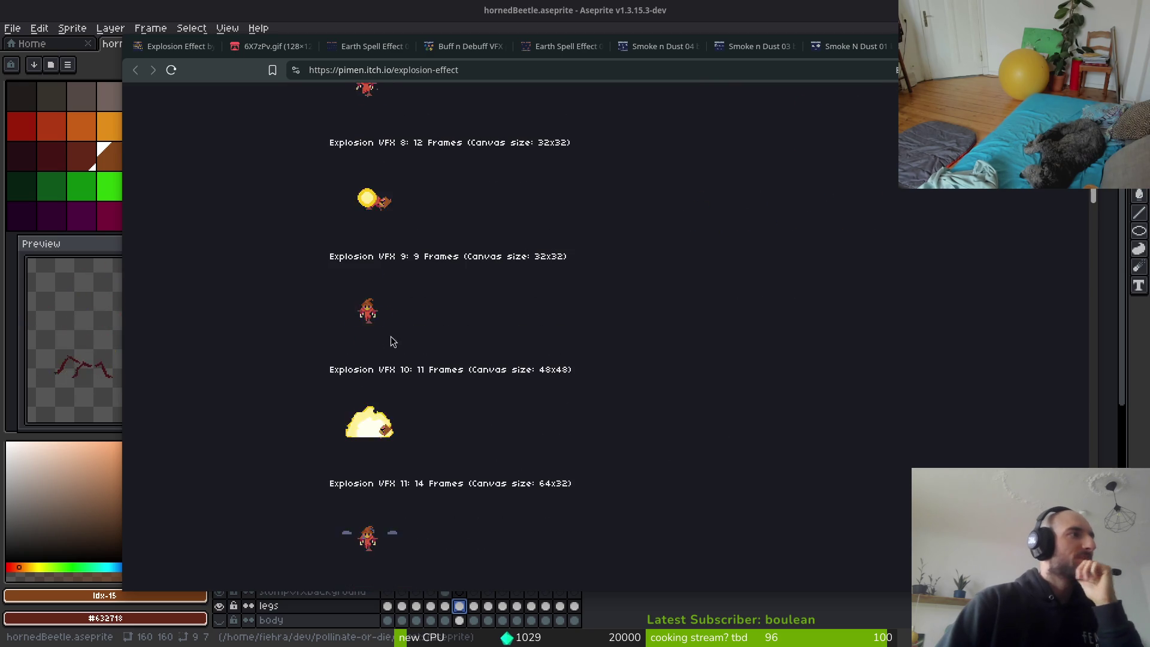
scroll(381, 441, "down", 8)
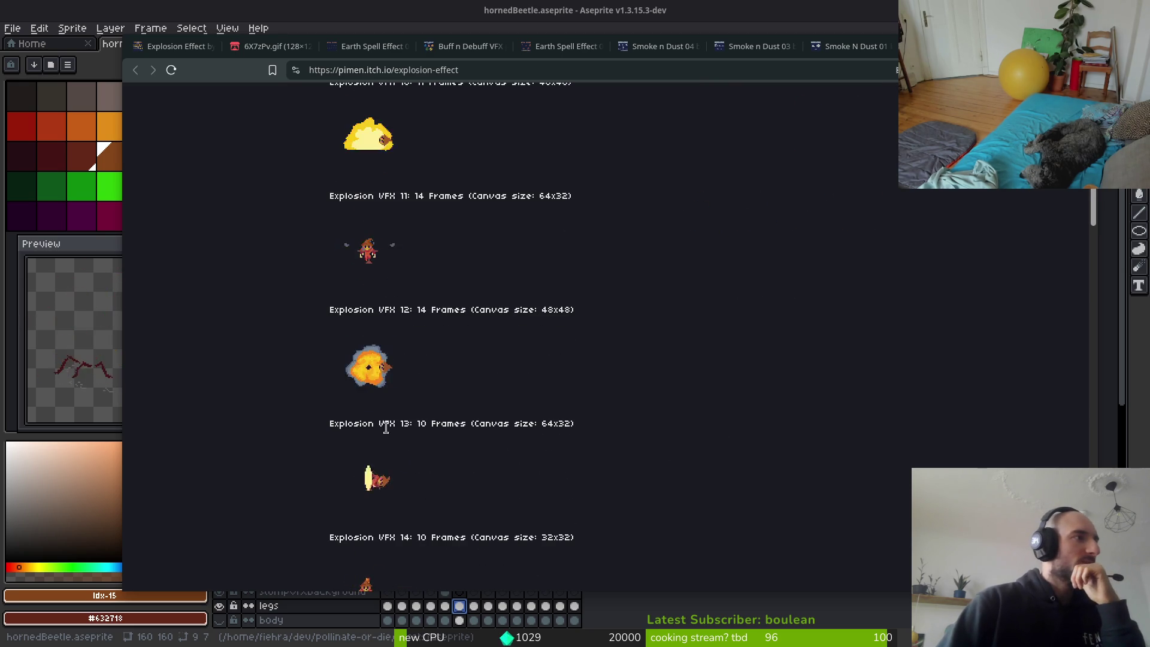
scroll(406, 419, "down", 6)
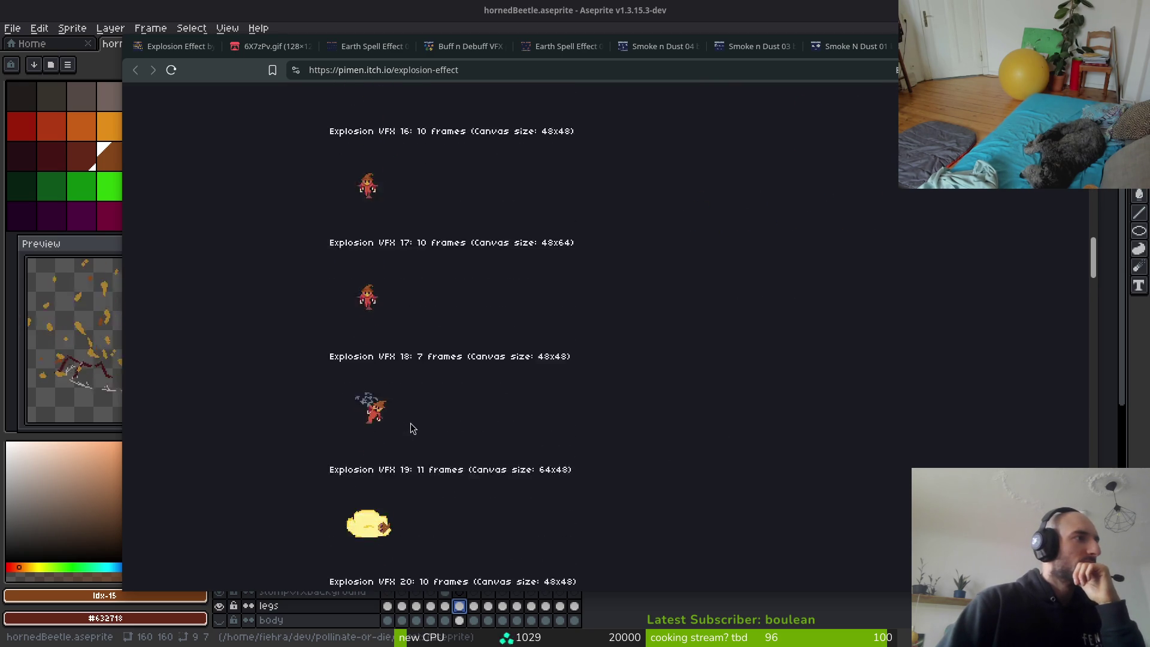
scroll(393, 458, "down", 1)
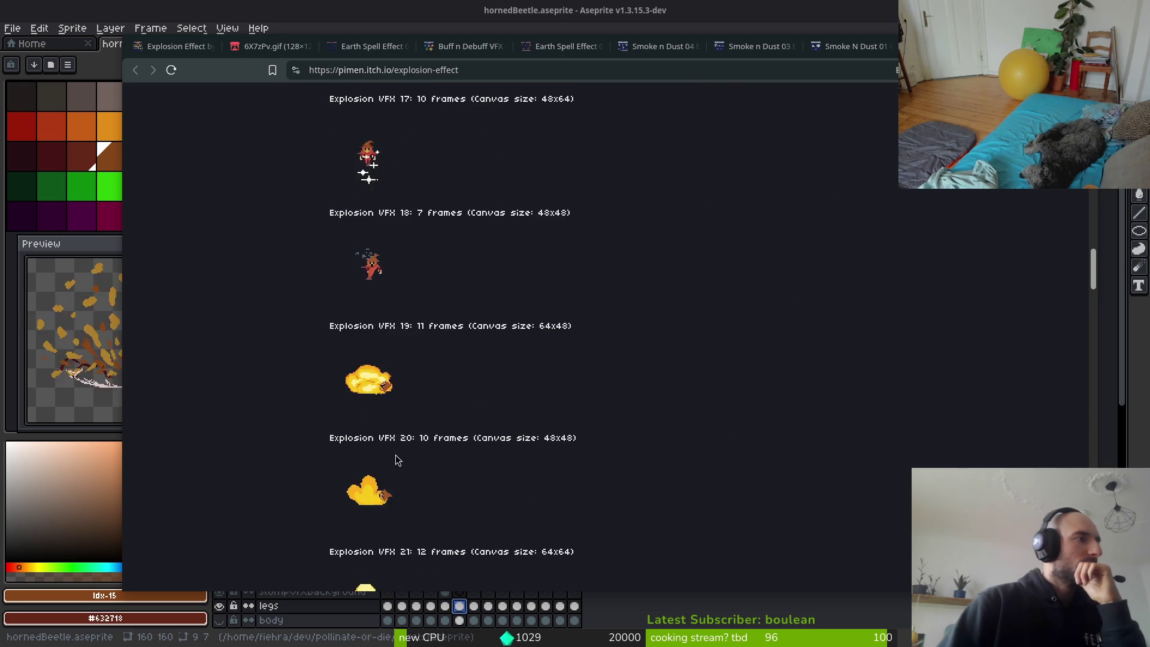
scroll(395, 509, "down", 1)
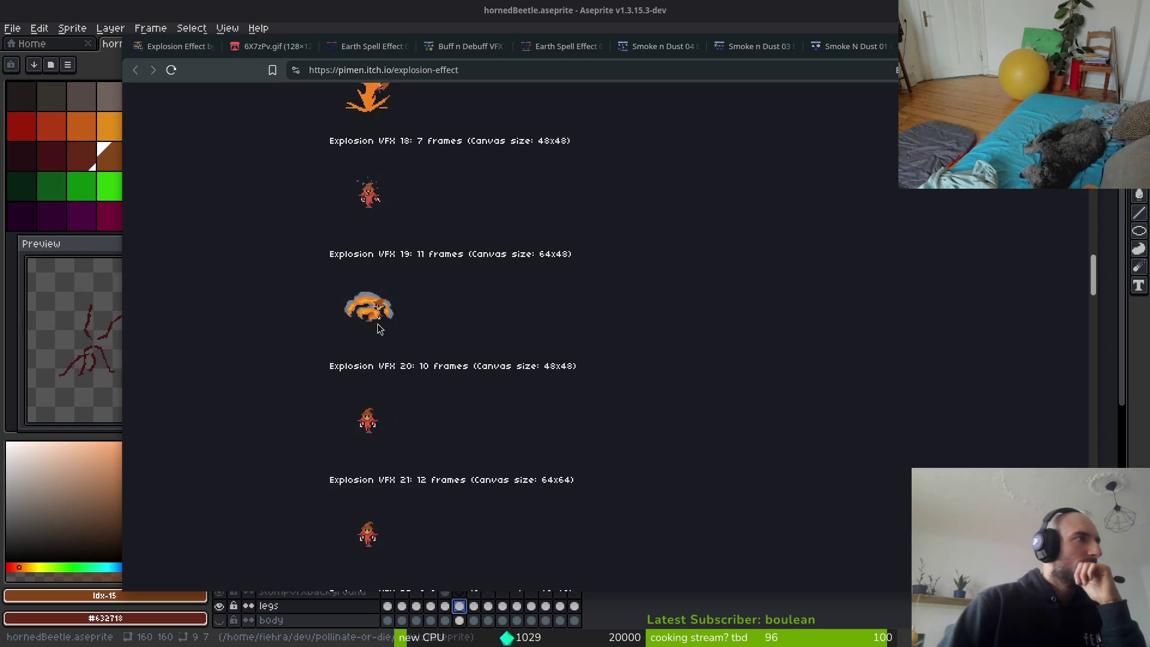
scroll(487, 467, "down", 2)
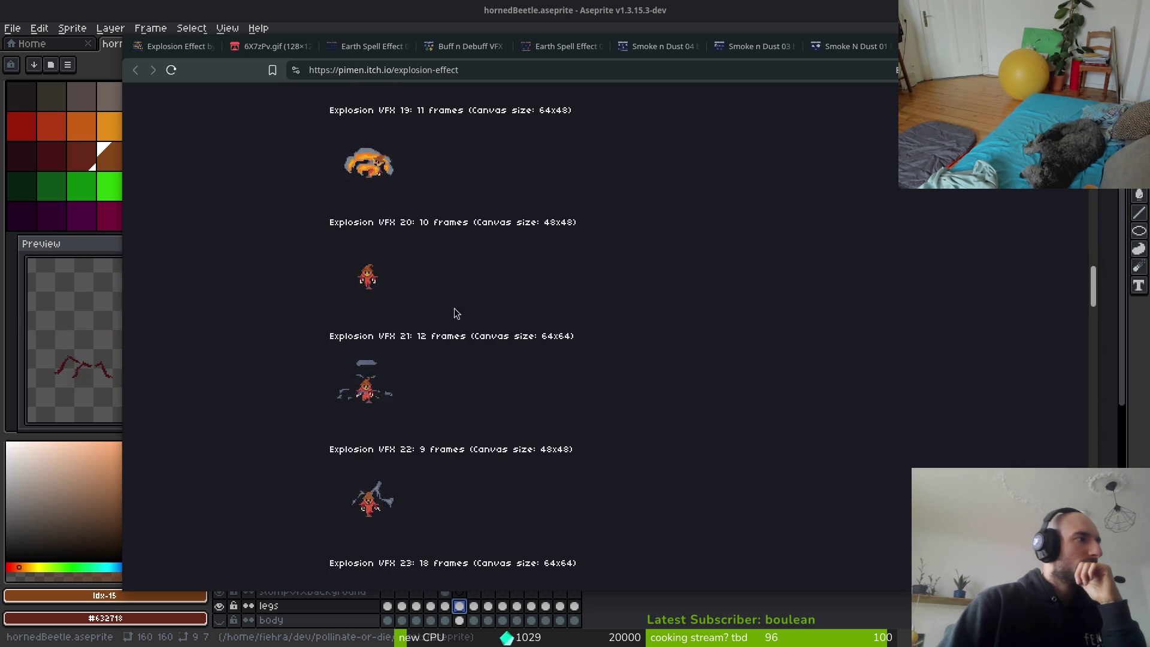
scroll(467, 317, "down", 1)
scroll(492, 417, "down", 5)
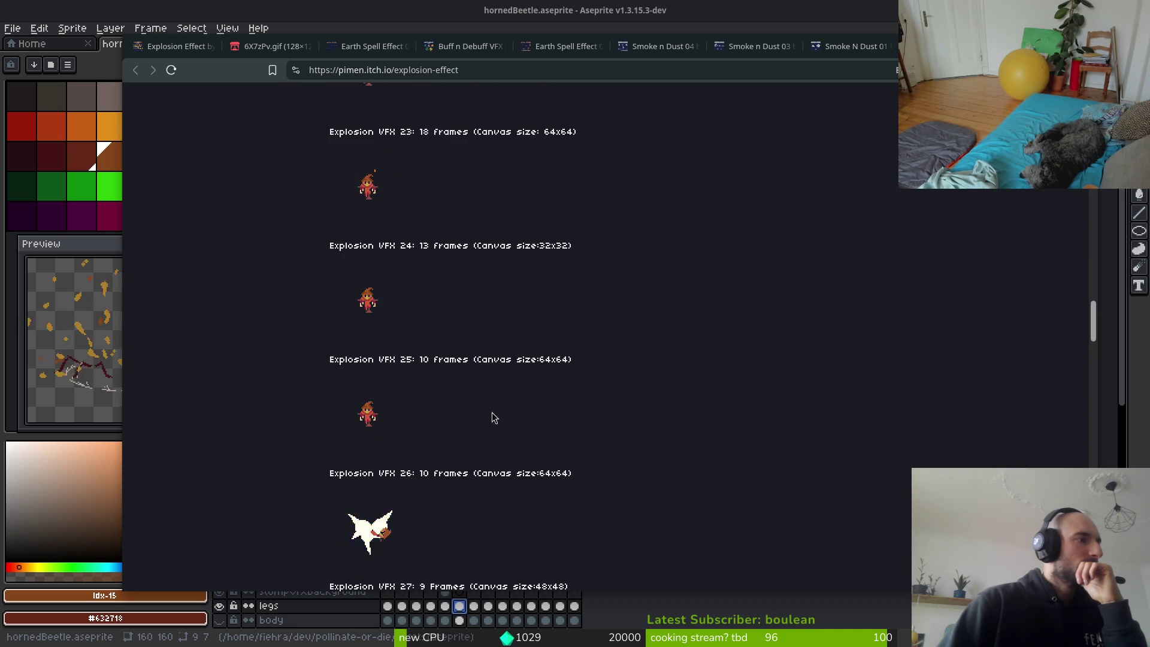
scroll(493, 418, "down", 2)
scroll(486, 393, "down", 2)
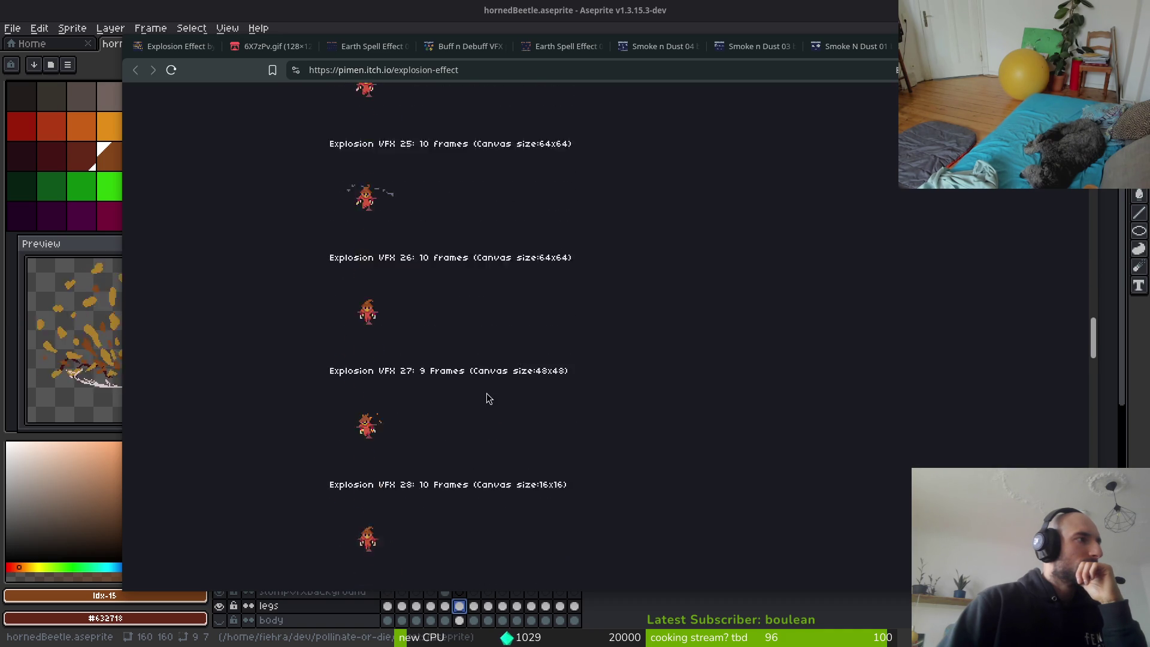
left_click(767, 47)
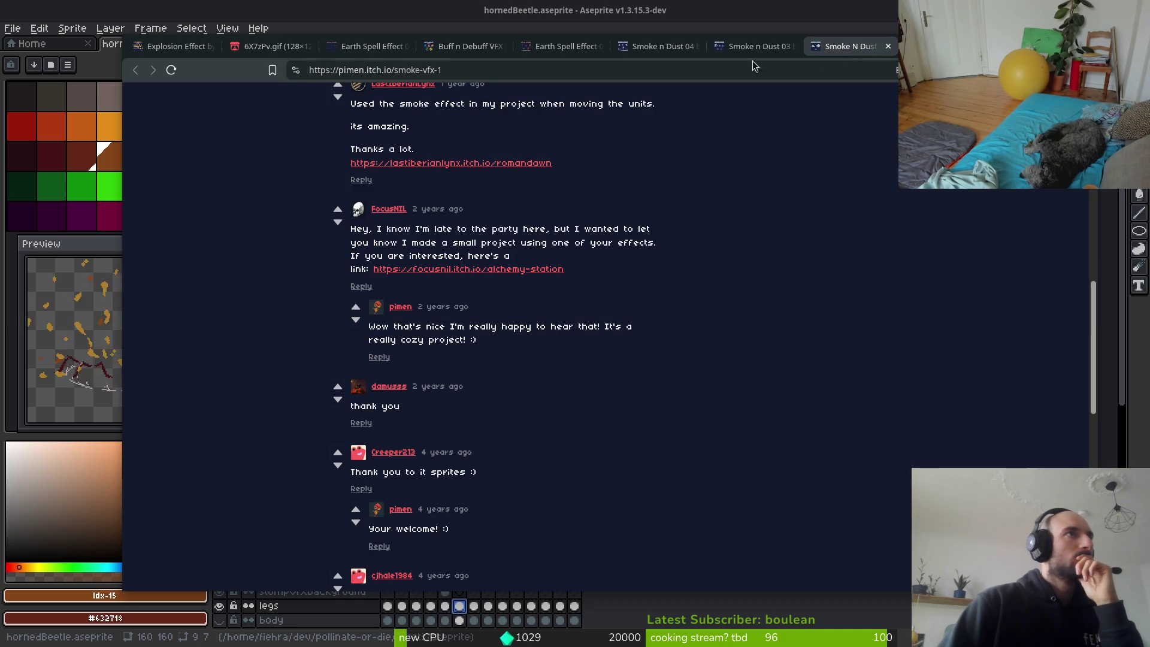
Open the Smoke n Dust 04 preview video on YouTube, then close that YouTube tab.
left_click(674, 47)
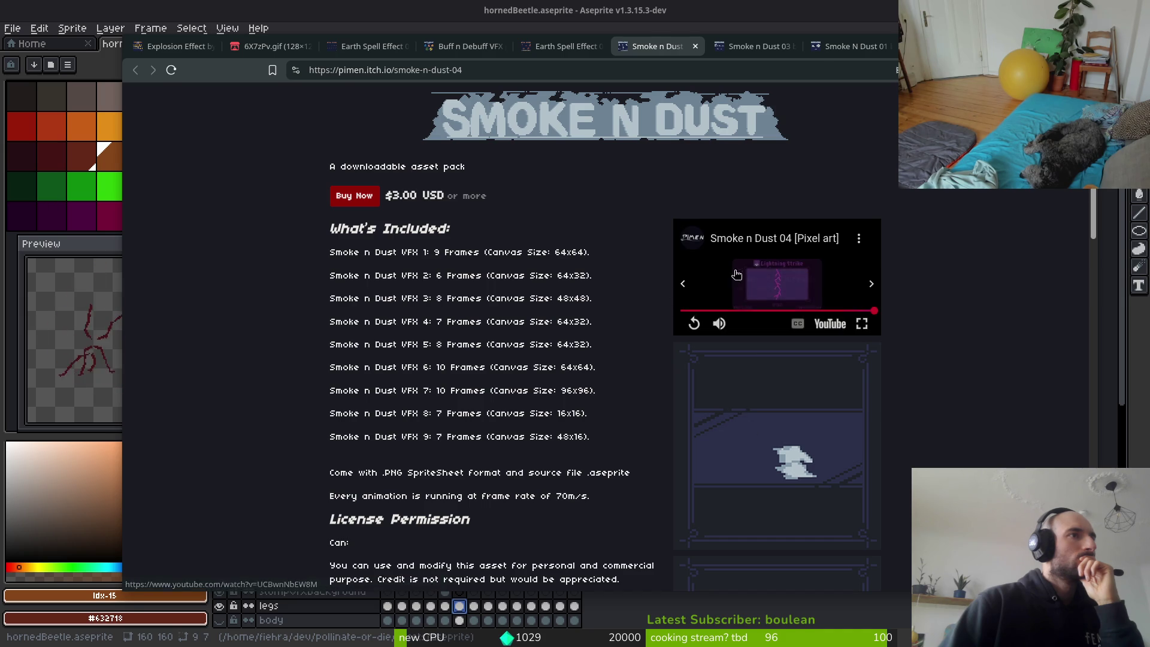
left_click(830, 323)
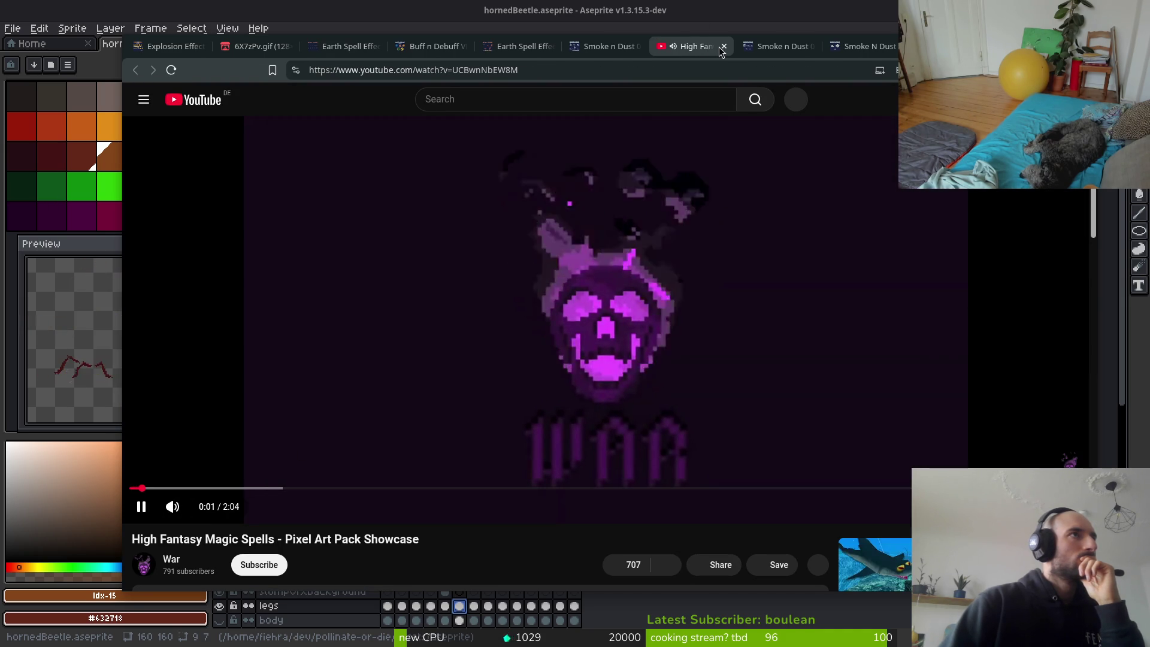
left_click(724, 46)
scroll(765, 442, "down", 5)
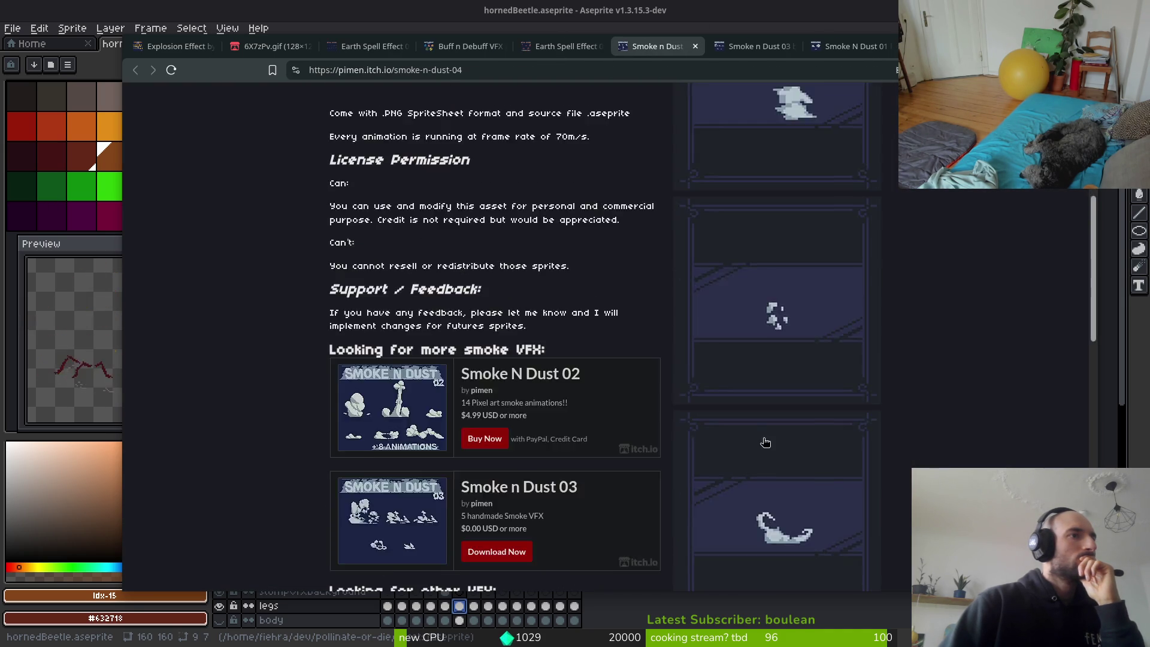
scroll(765, 442, "up", 5)
Close the Smoke n Dust, Earth Spell Effect and Buff n Debuff tabs.
left_click(695, 46)
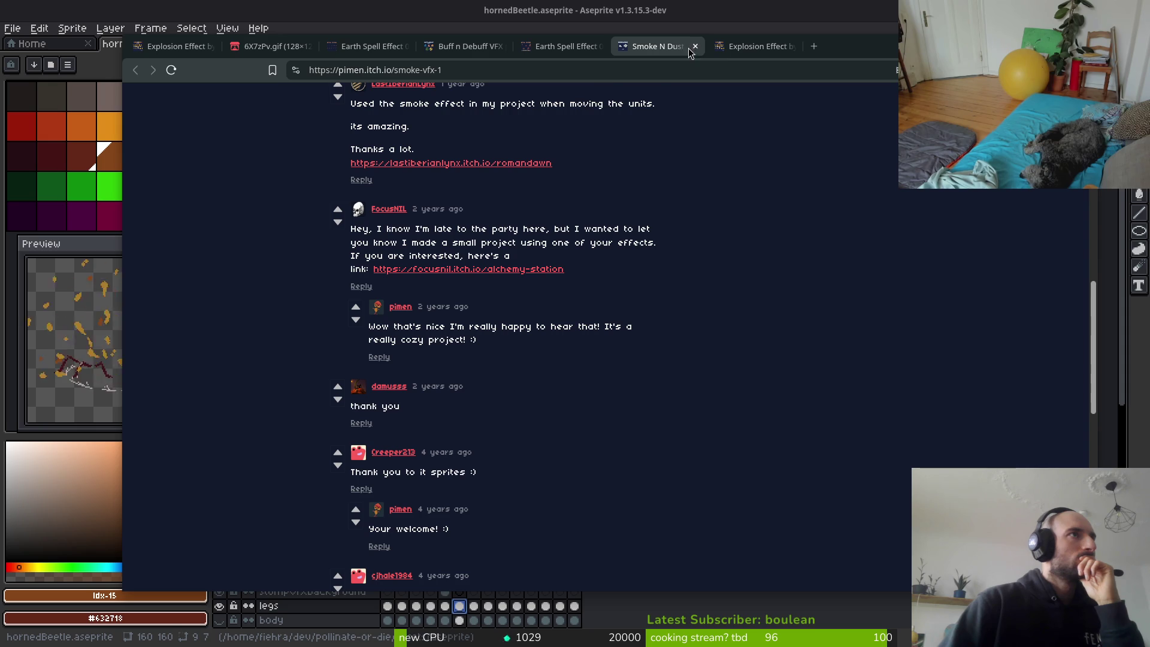
key("ctrl+w")
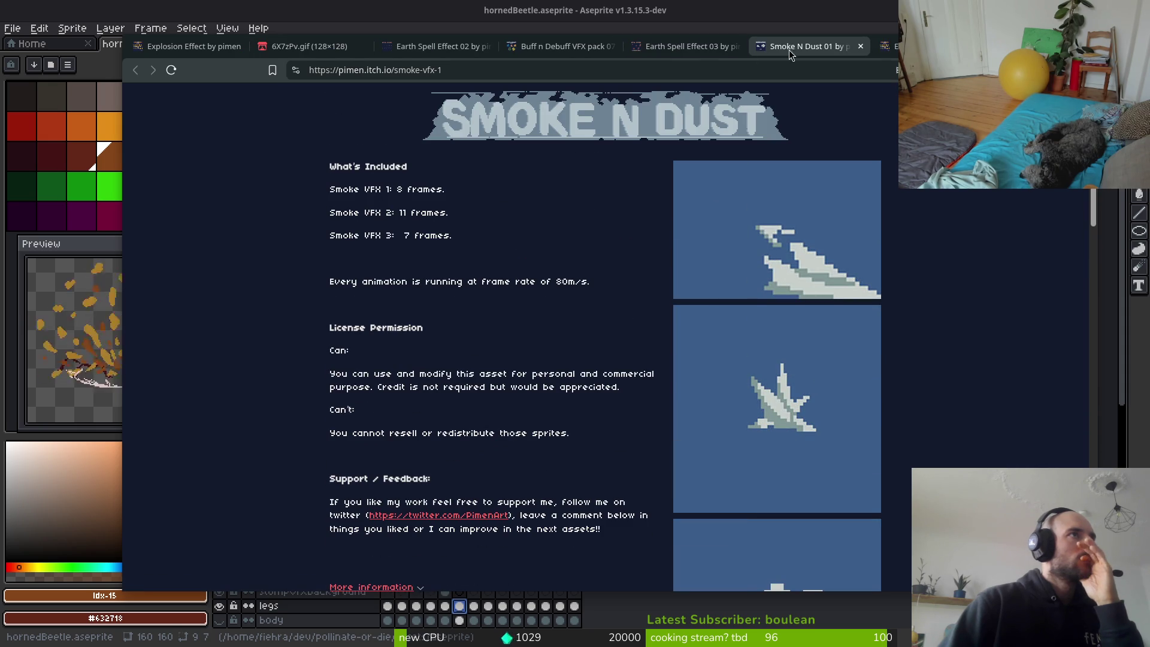
left_click(860, 48)
key("ctrl+w")
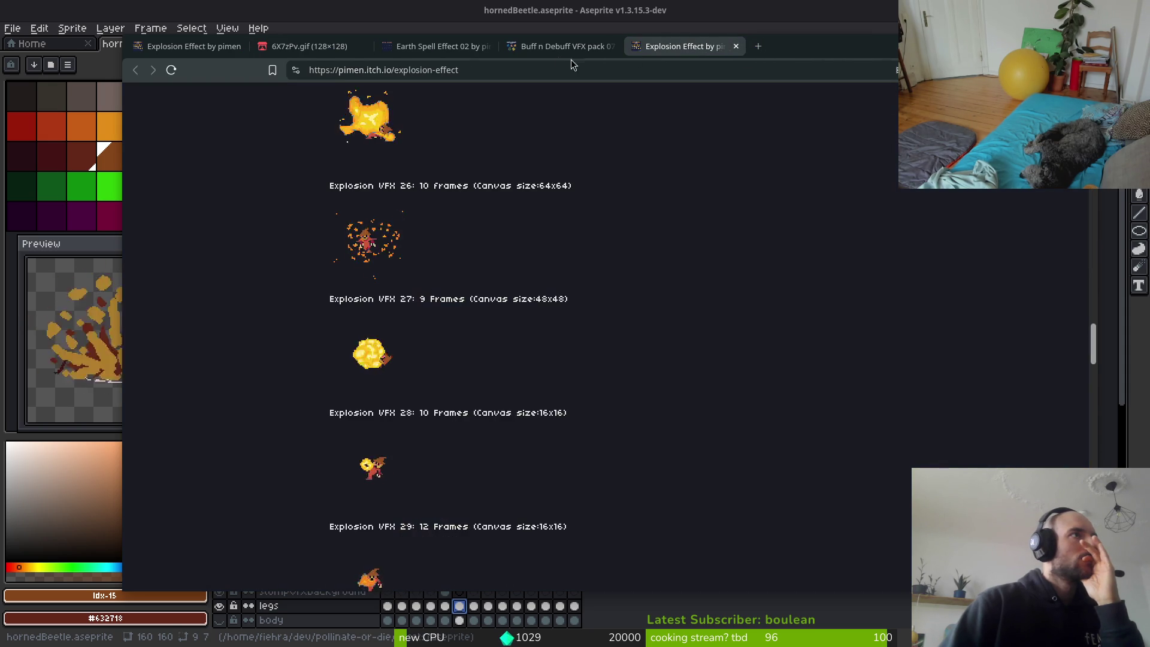
left_click(587, 48)
left_click(611, 47)
left_click(479, 48)
Close the remaining leftover, 6X7zPv.gif and duplicate Explosion tabs, then return to the creator's store page.
left_click(486, 47)
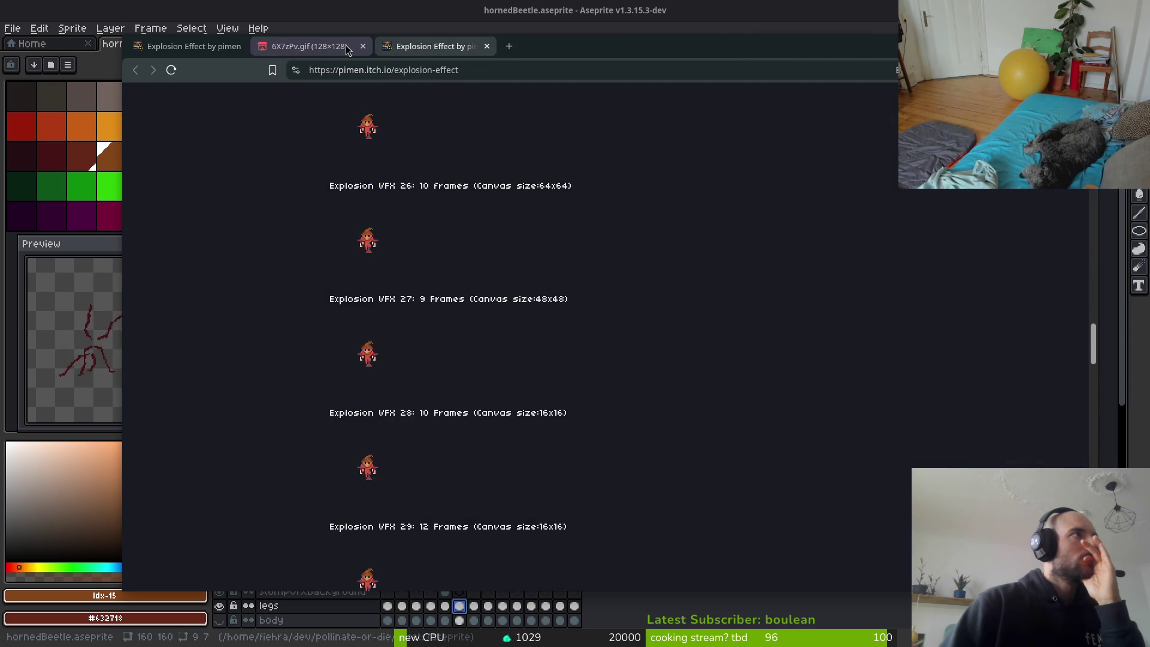
left_click(355, 48)
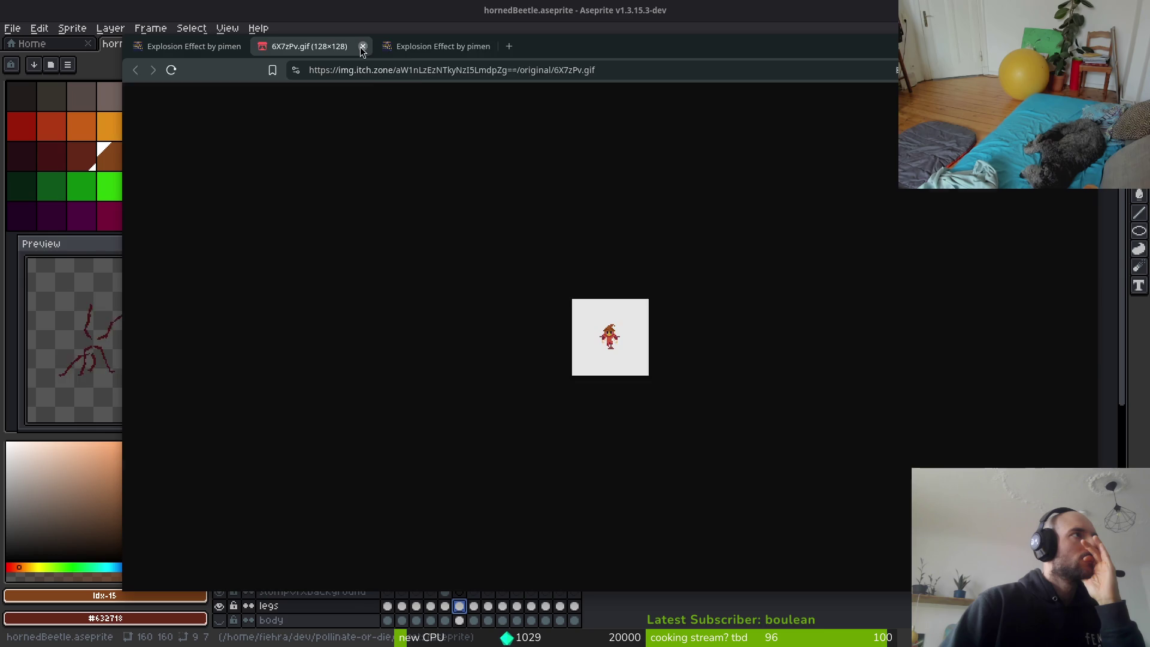
left_click(361, 46)
left_click(362, 47)
scroll(446, 250, "up", 10)
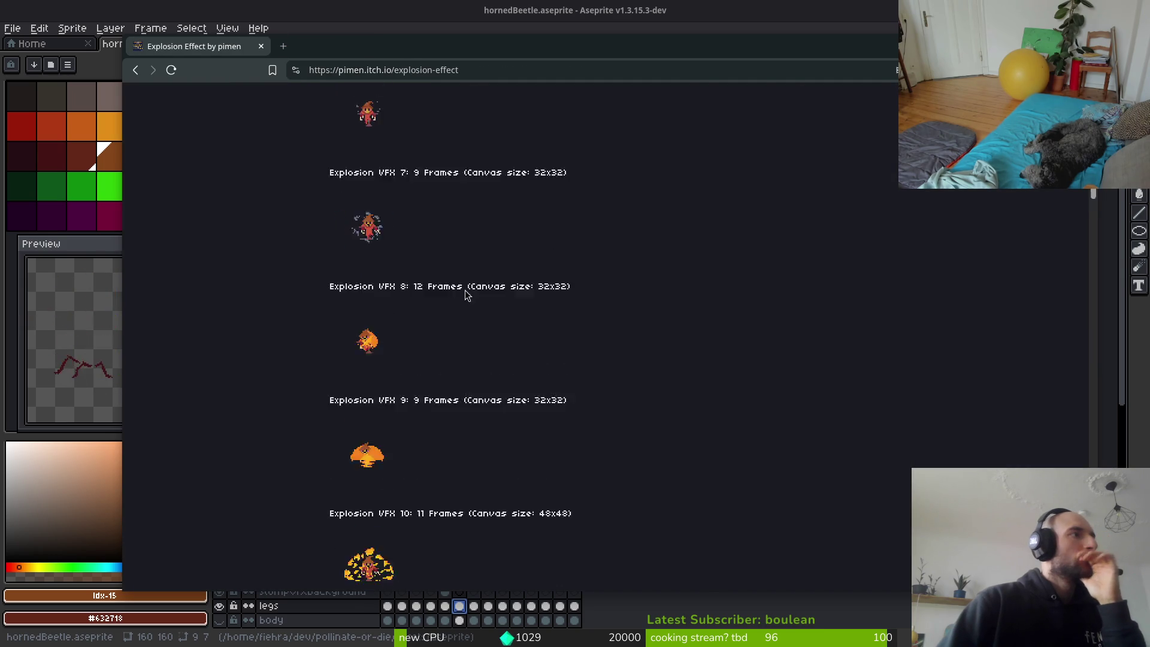
key("alt+Left")
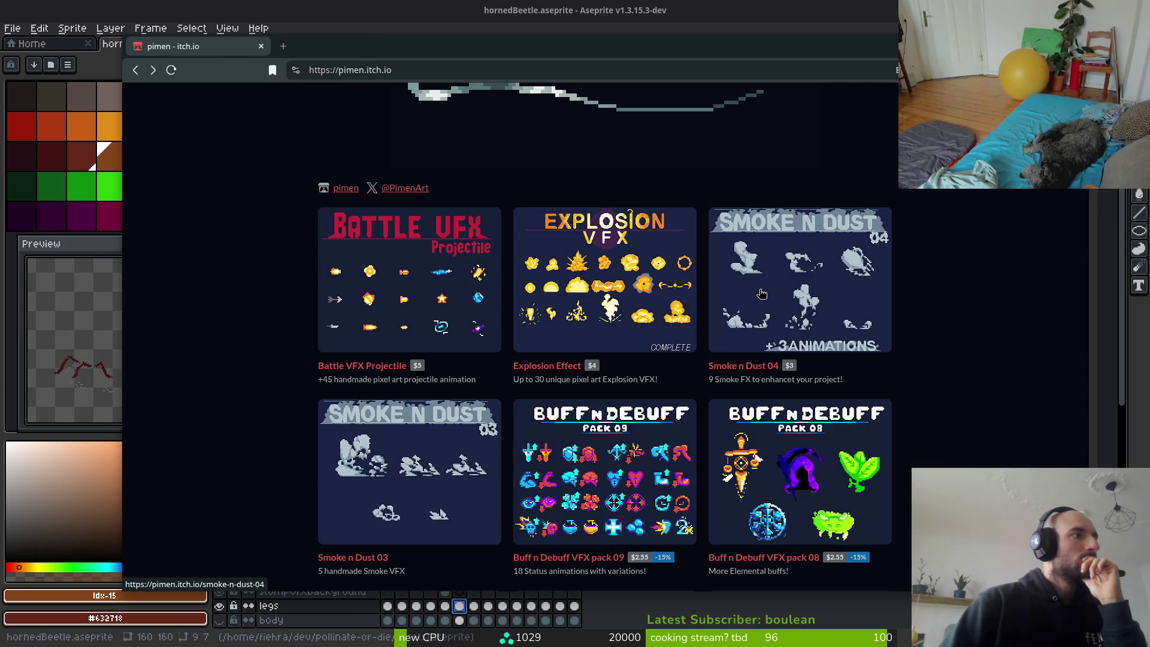
Open the Smoke n Dust 04 page, play its embedded preview, and open the video on YouTube.
left_click(761, 295)
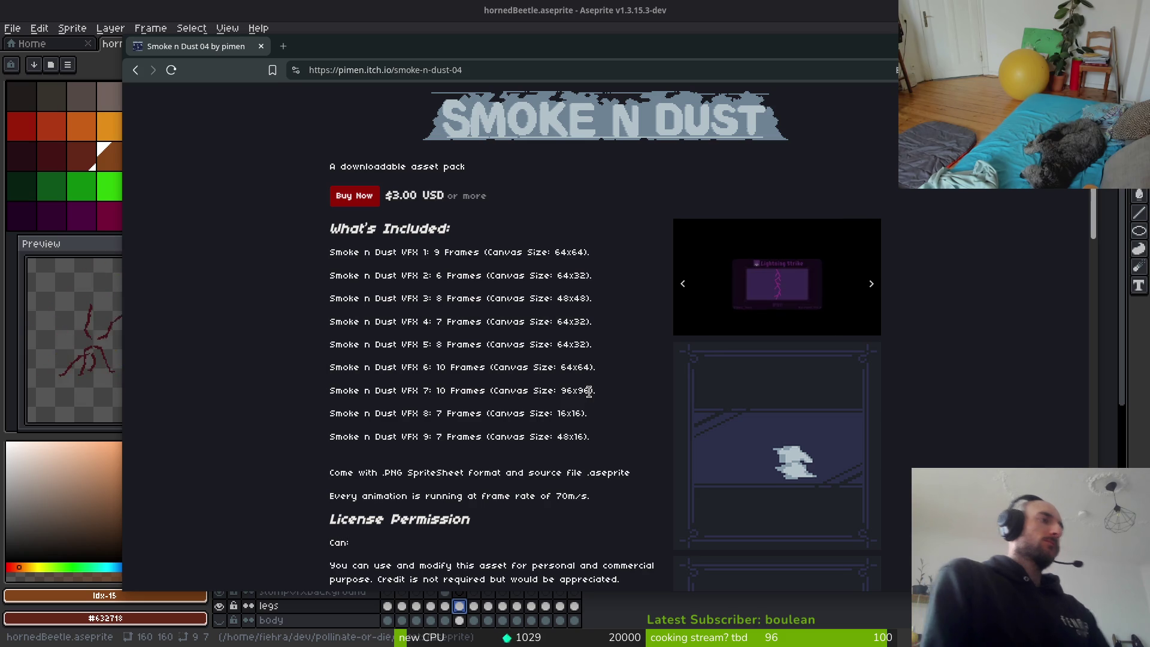
left_click(806, 336)
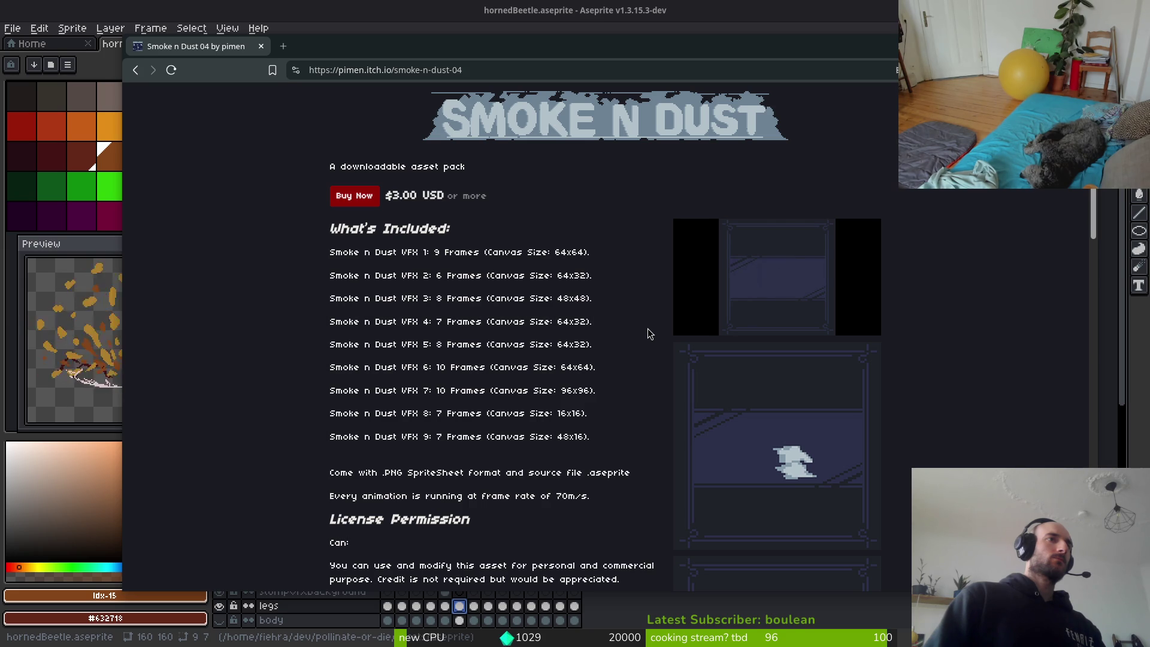
left_click(791, 293)
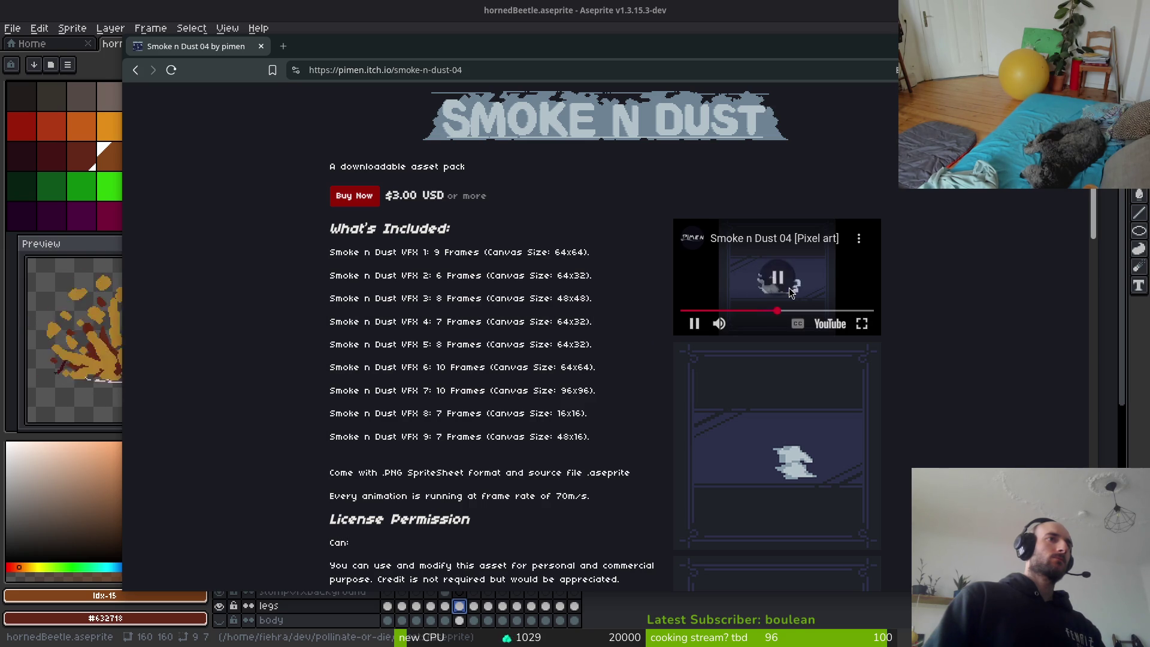
left_click(830, 324)
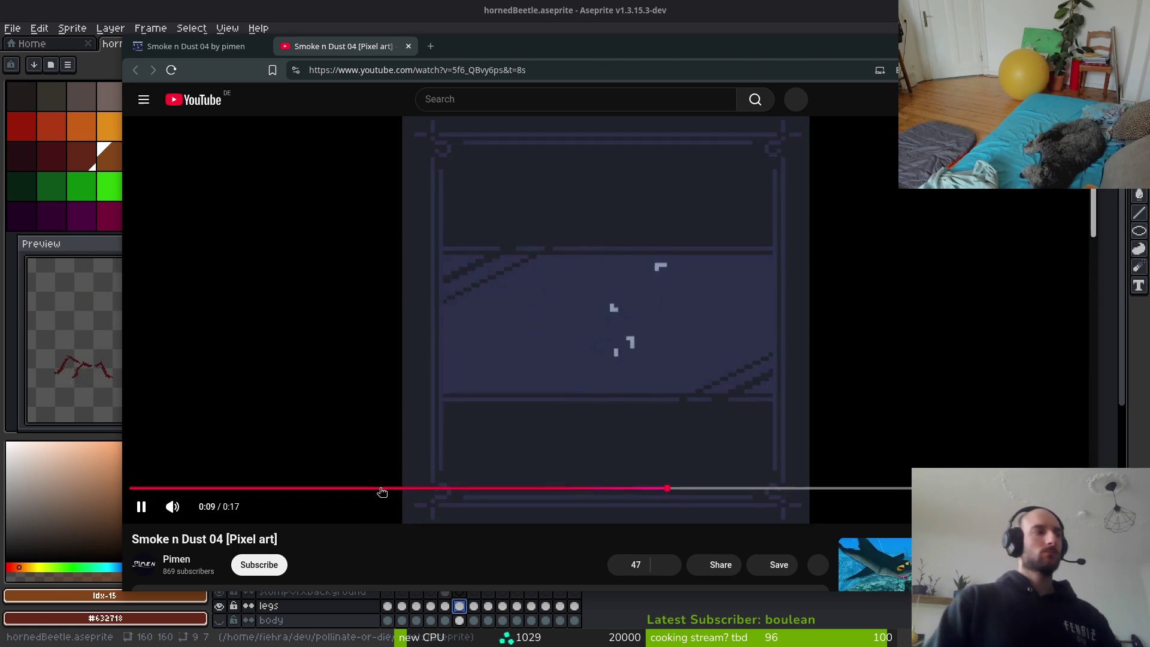
left_click(395, 488)
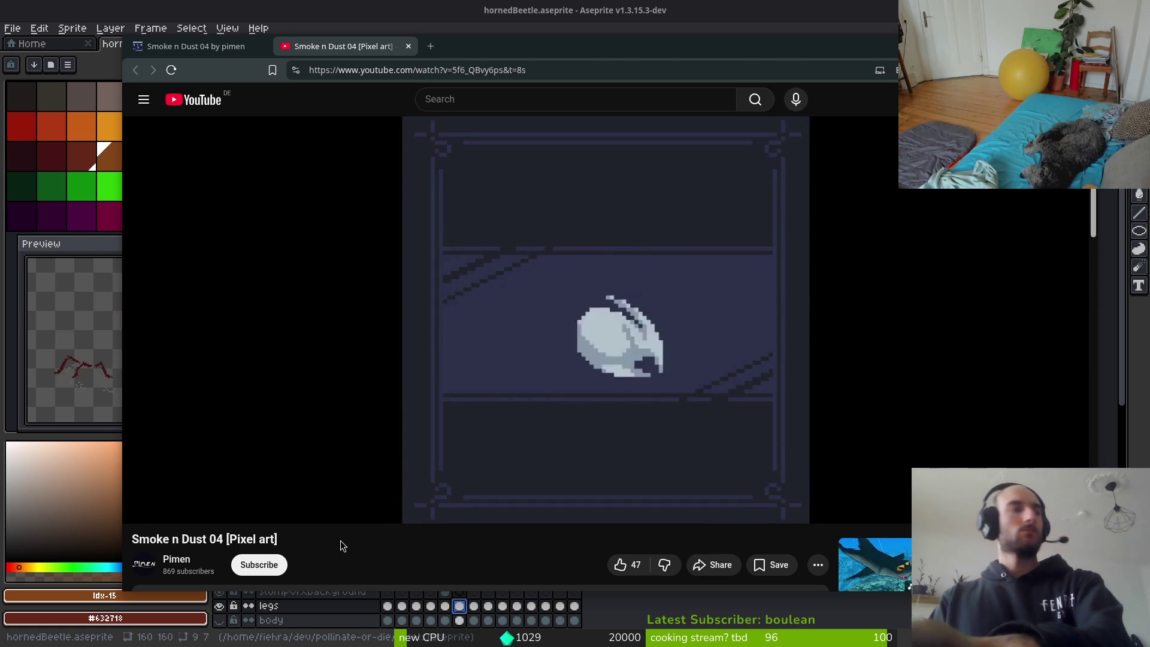
Select a screenshot region enlarged to cover the whole Smoke n Dust 04 video frame.
key("Print")
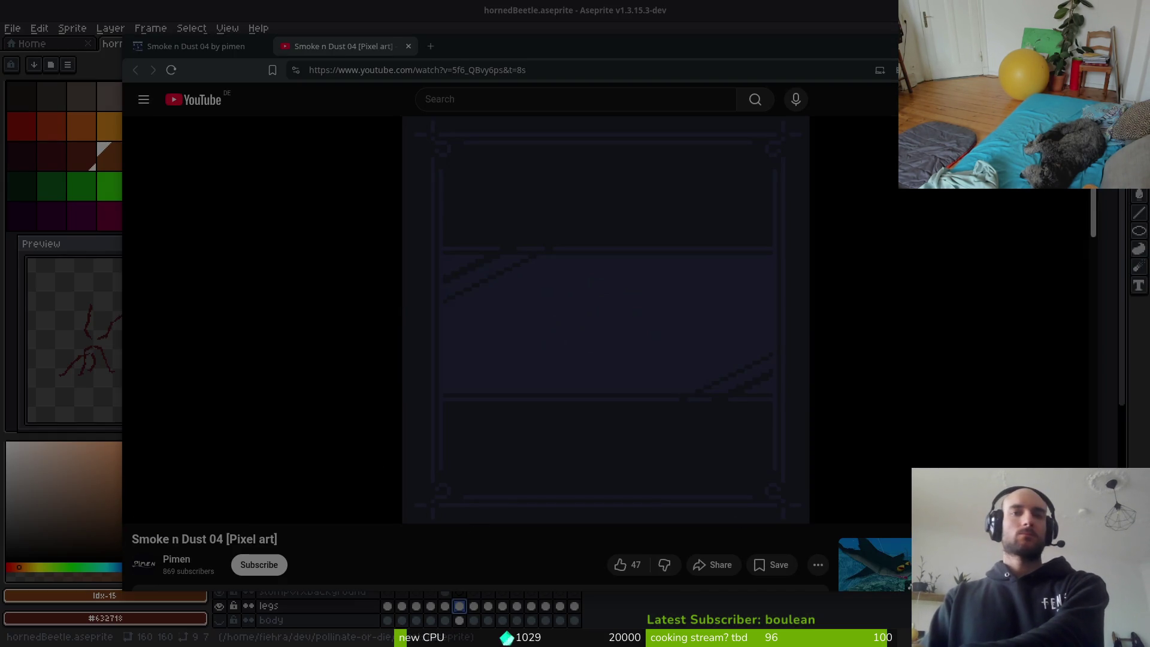
left_click_drag(515, 313, 570, 283)
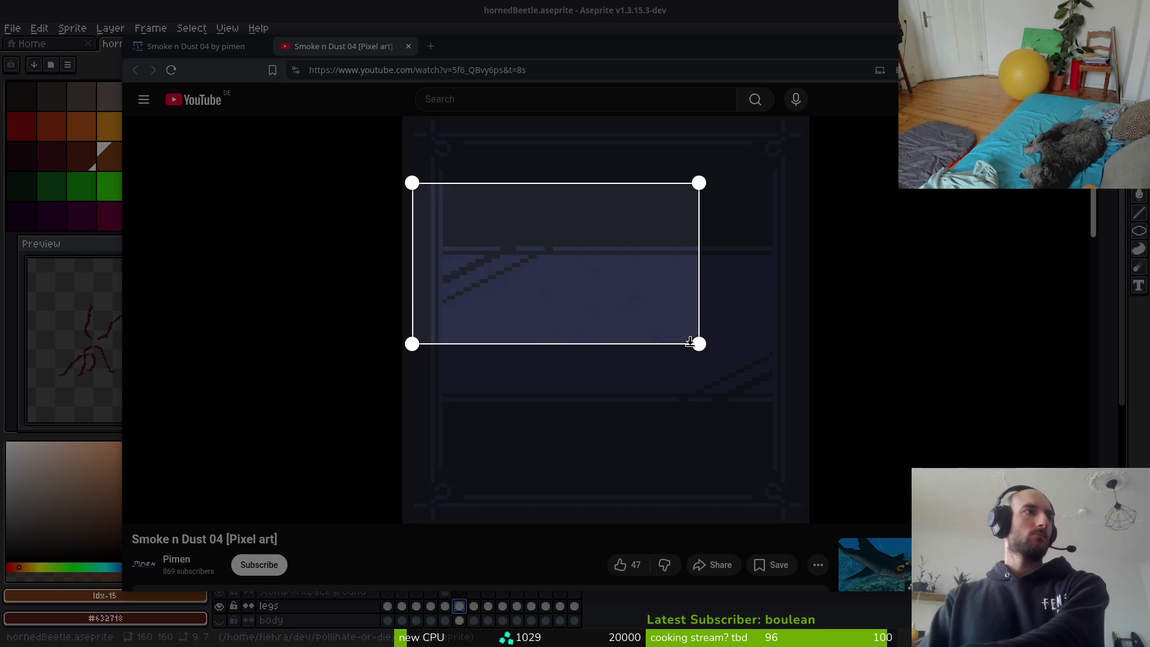
left_click_drag(690, 341, 804, 466)
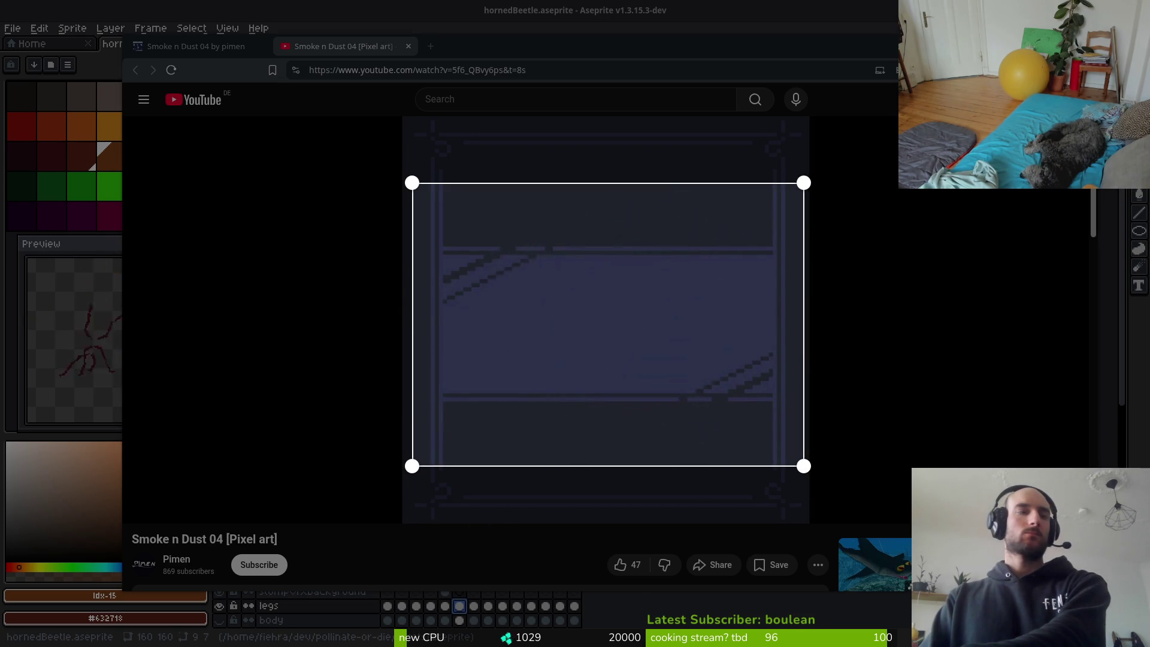
key("Return")
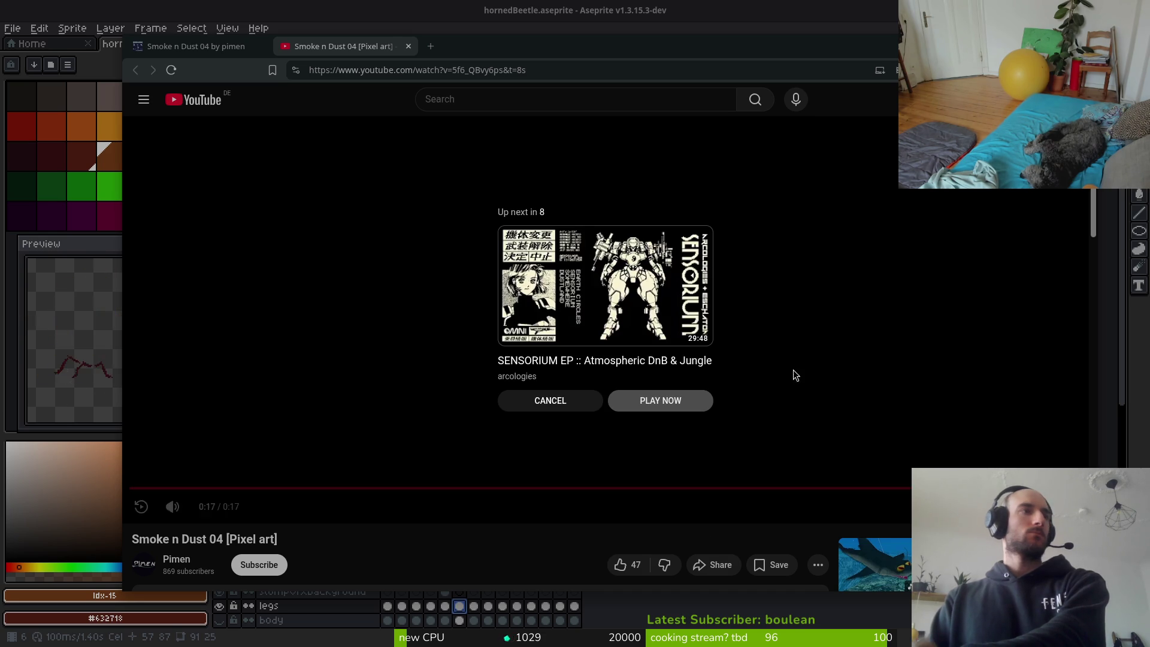
Return to the Smoke n Dust itch.io page, pausing then resuming its embedded smoke preview.
key("super")
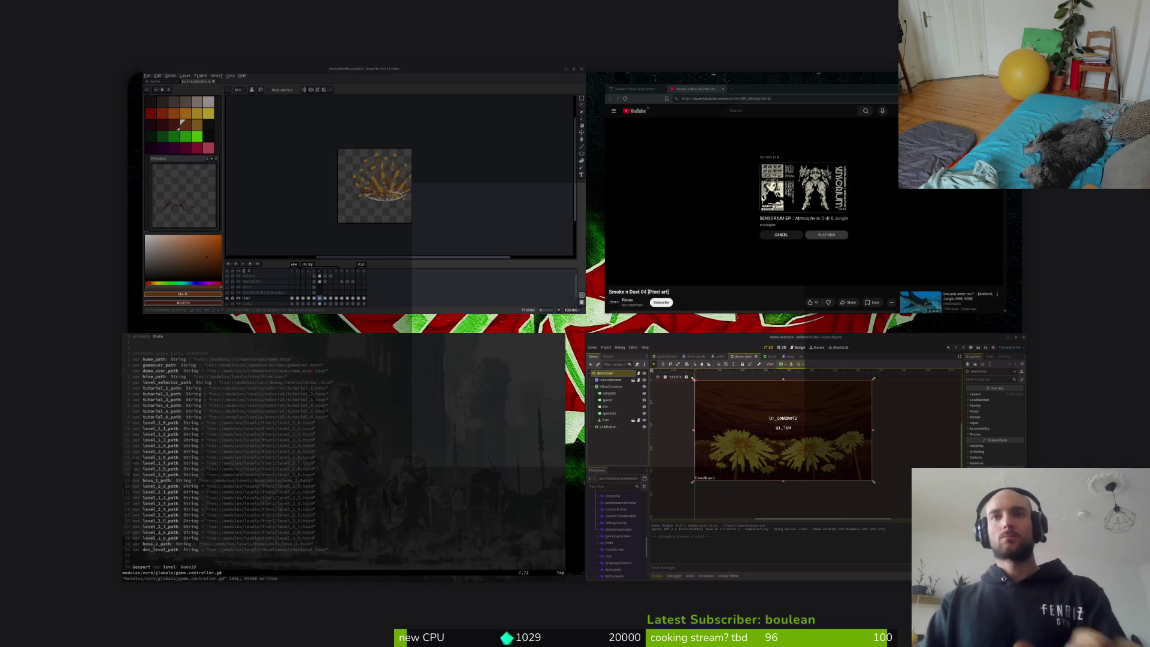
key("super")
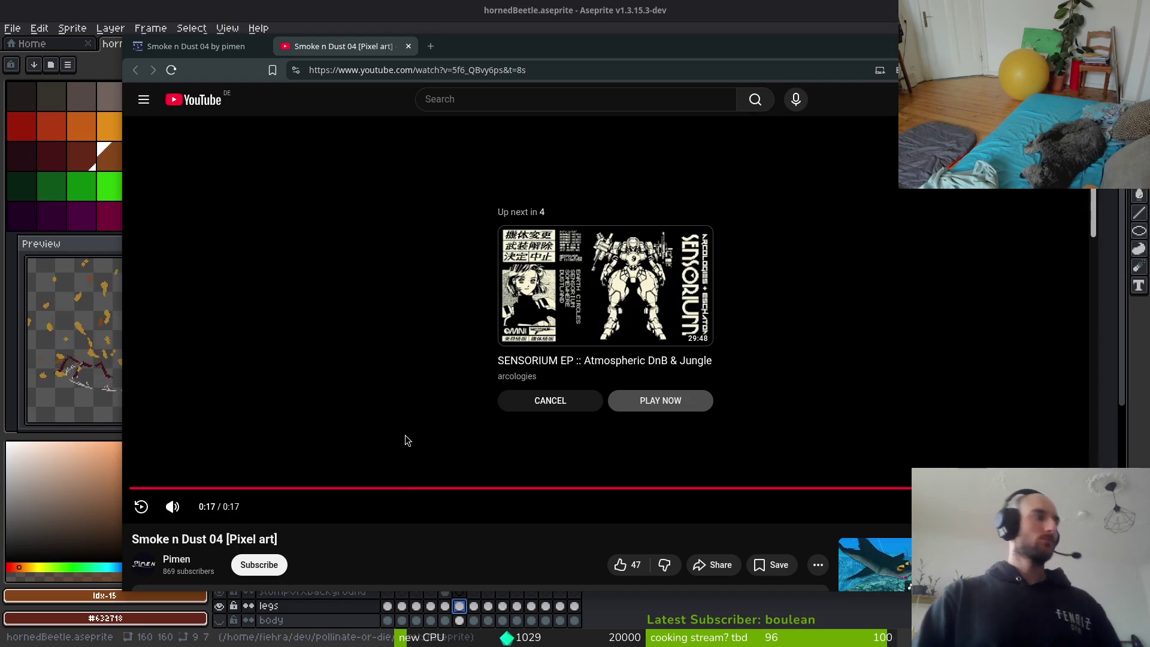
left_click(246, 47)
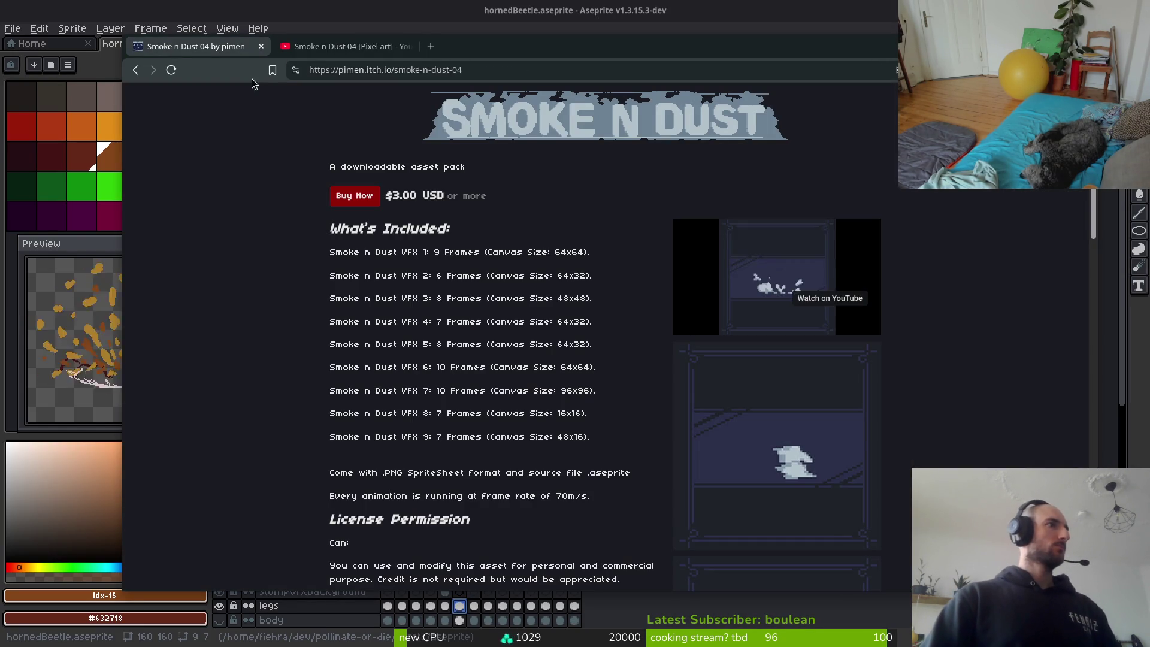
left_click(772, 275)
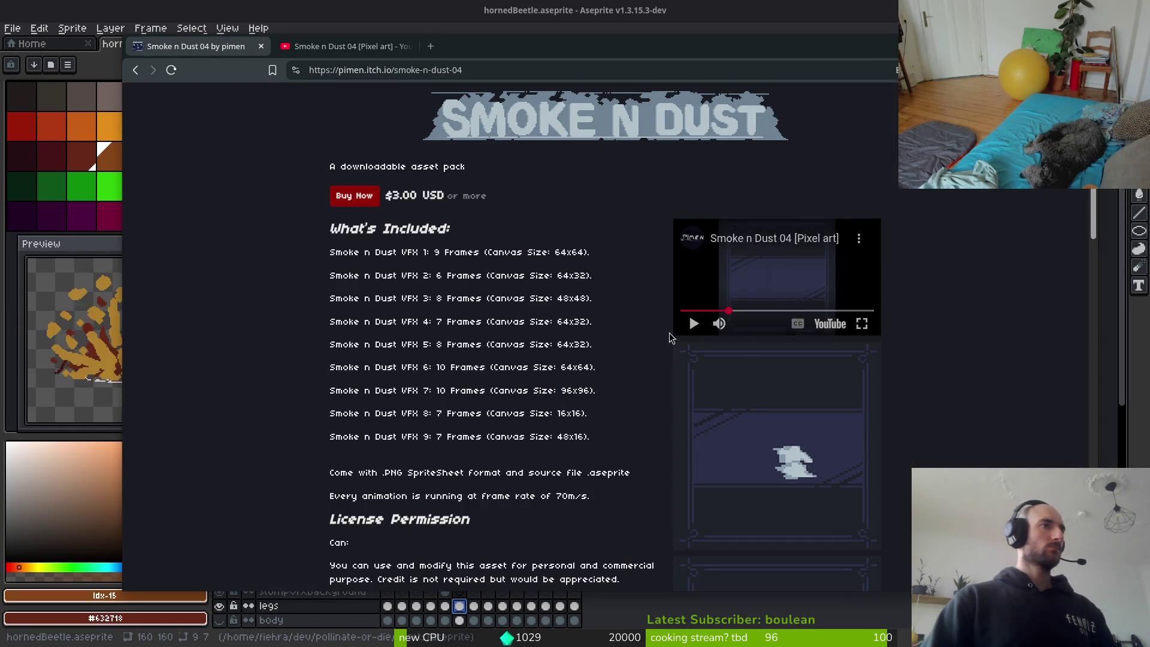
key("space")
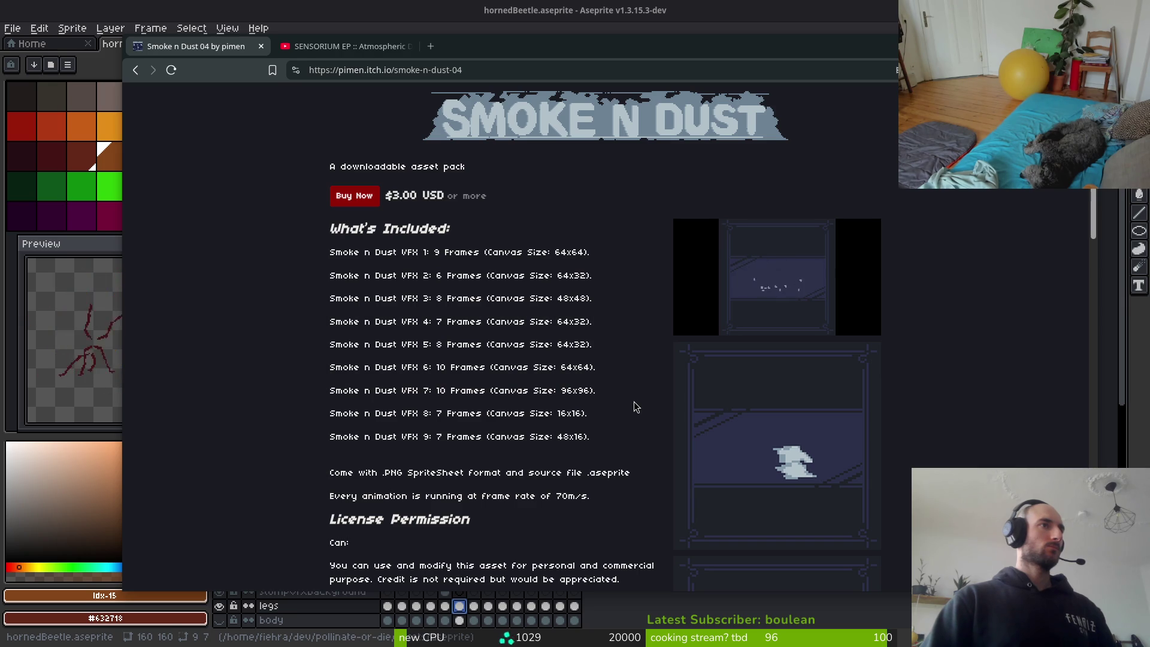
Restore the browser to full size, go to the SENSORIUM video tab, and open a new tab.
mouse_move(753, 288)
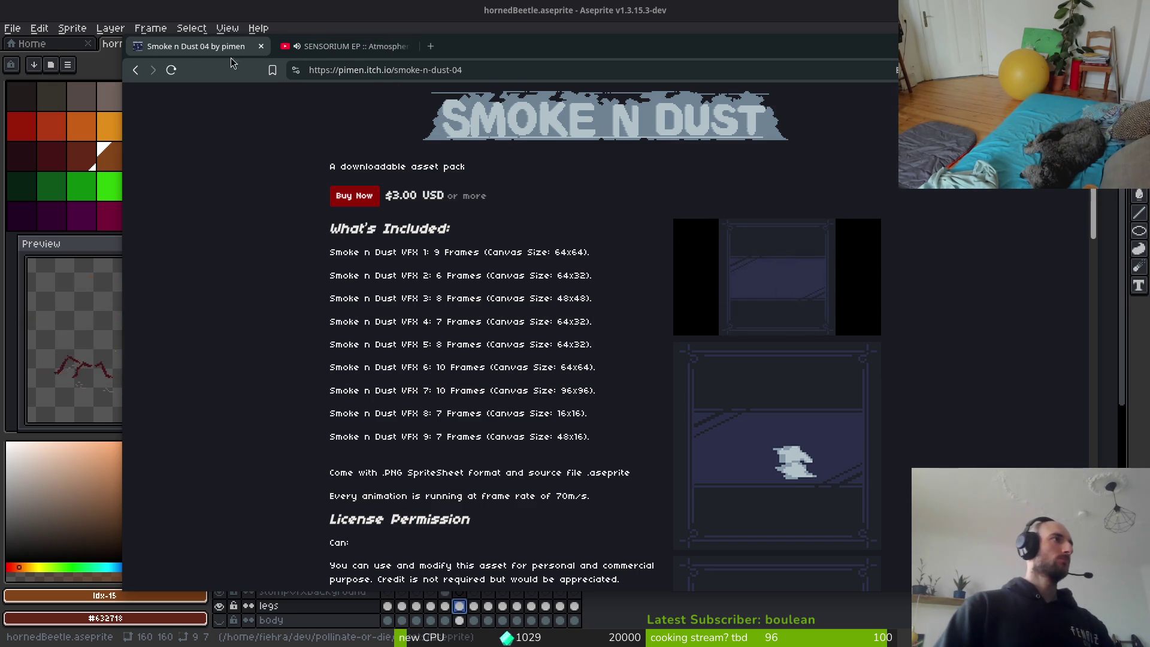
key("super")
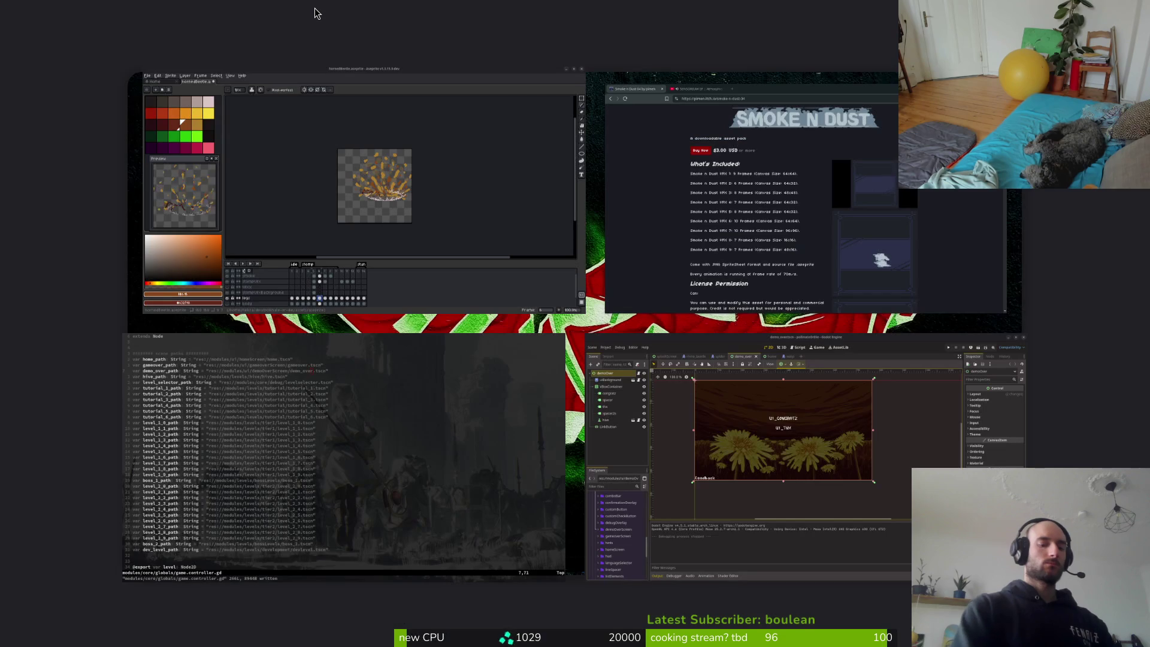
left_click(629, 149)
left_click(359, 46)
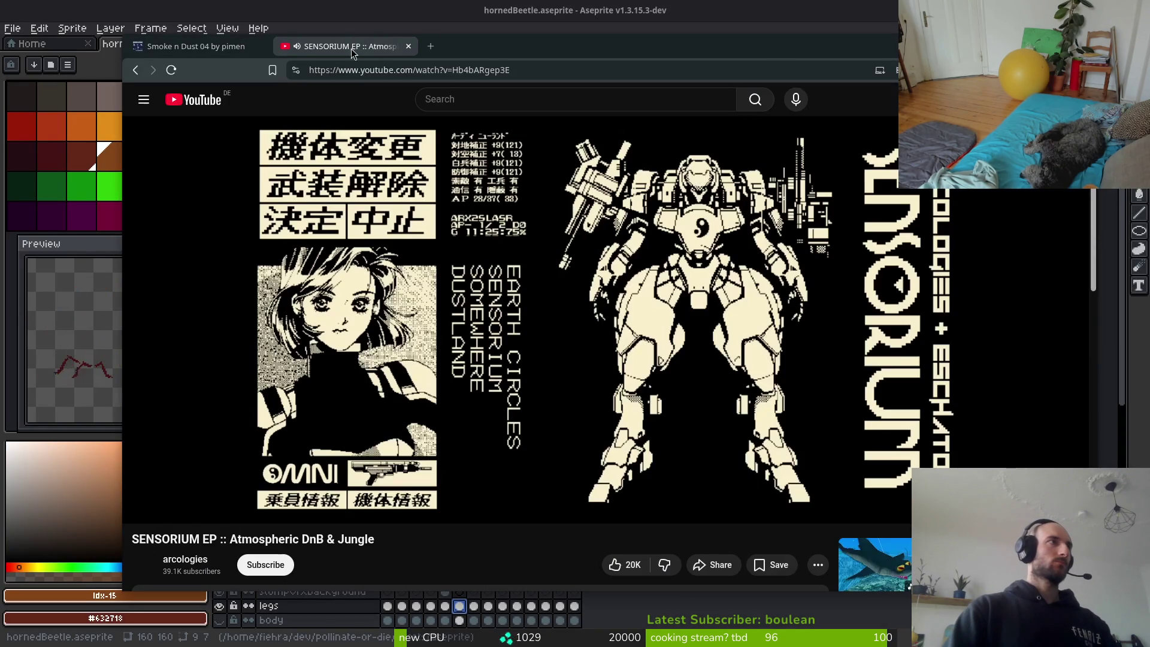
left_click(426, 50)
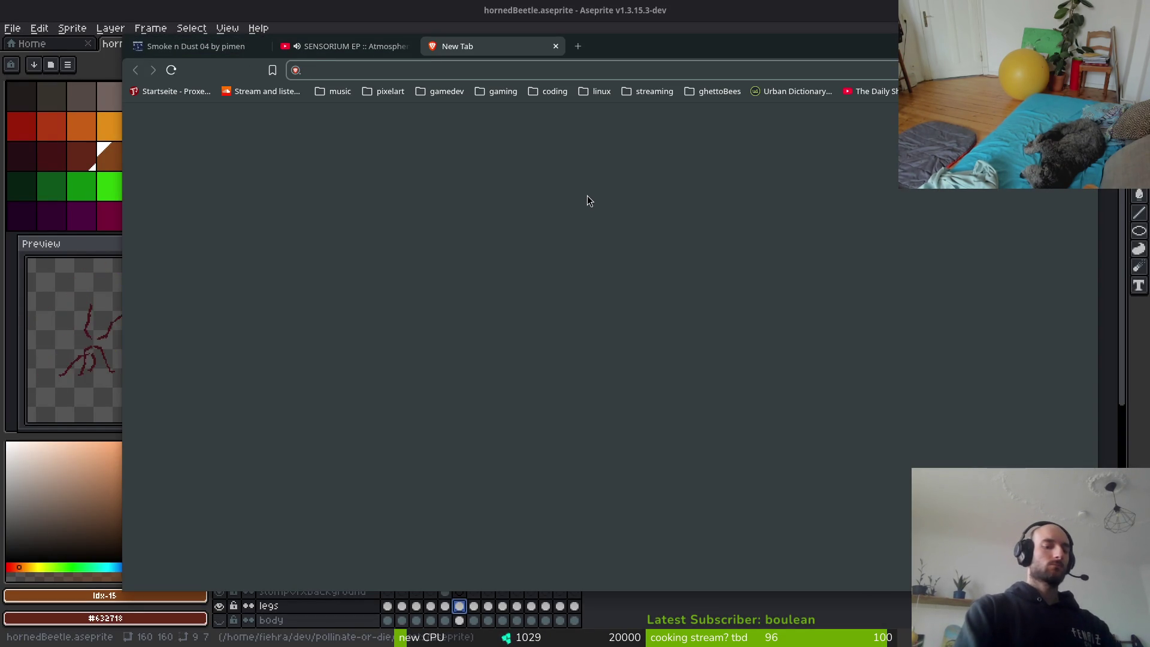
Search 'mp4 to gif ffmpeg', open the Reddit result, then switch to the Vim terminal.
type("mp4 to gif")
key("Return")
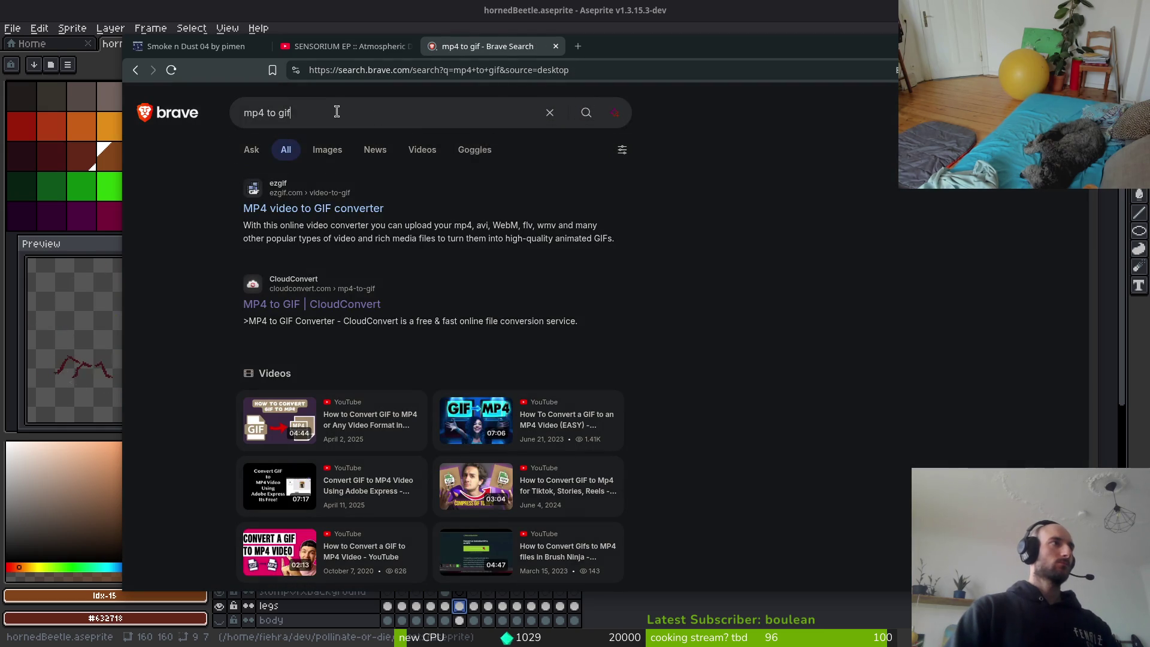
left_click(336, 113)
type("ffmpeg")
key("Return")
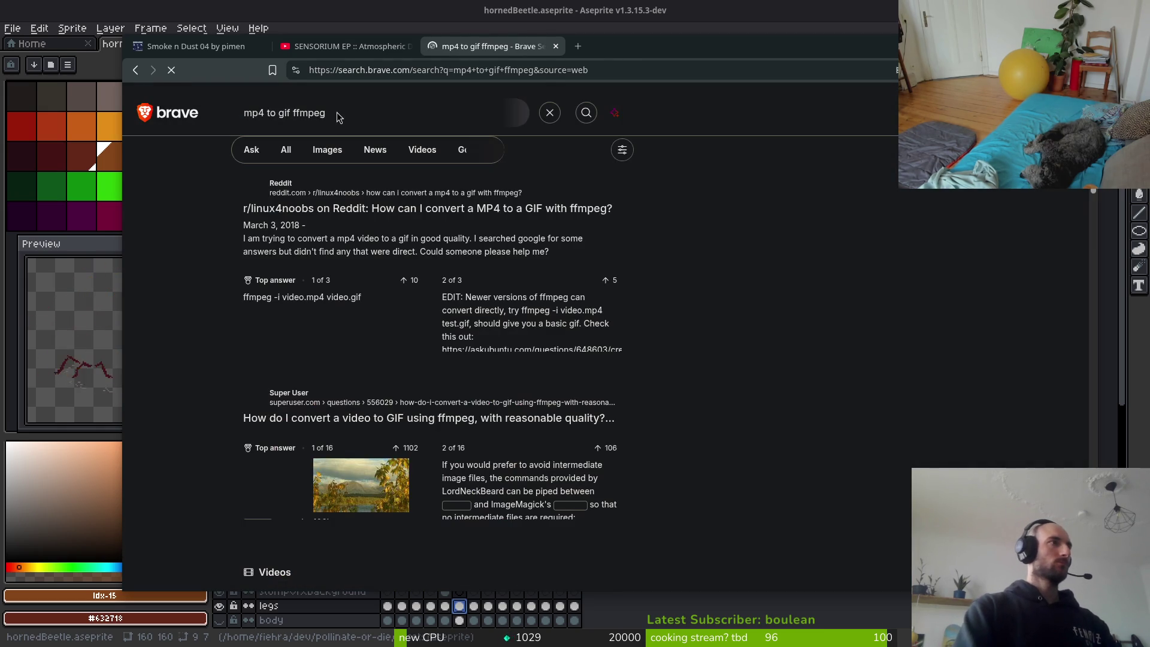
left_click(544, 212)
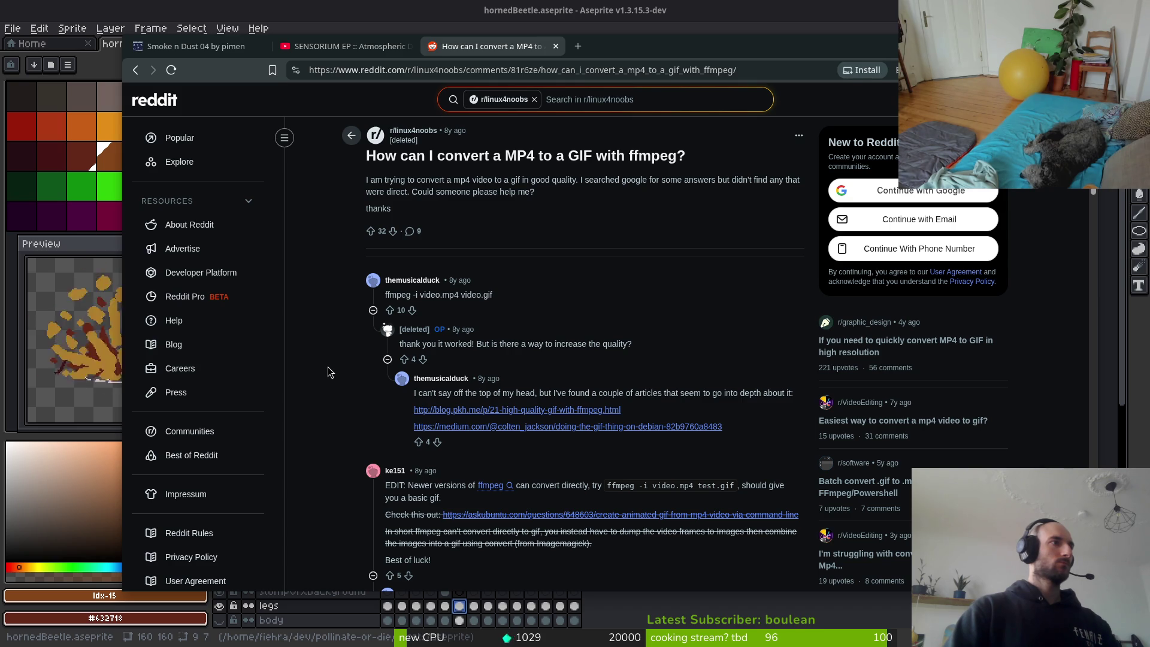
key("alt+Tab")
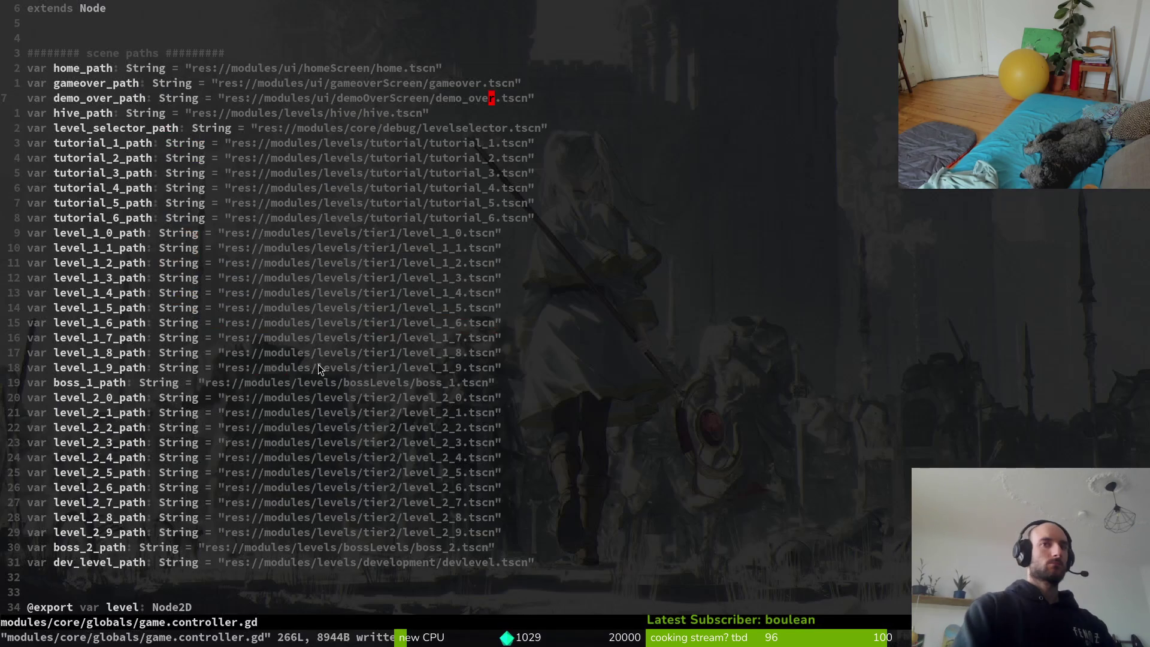
Undo the accidental edit to game.controller.gd and quit Vim.
key("l")
key("a")
key("Return")
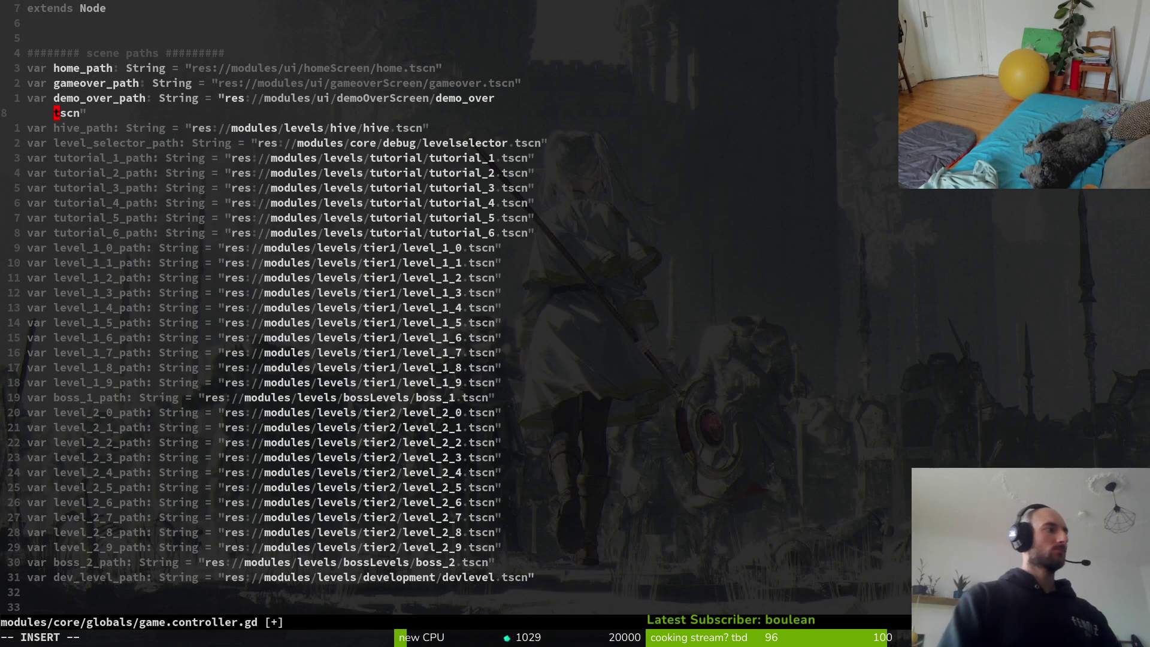
type("u:q")
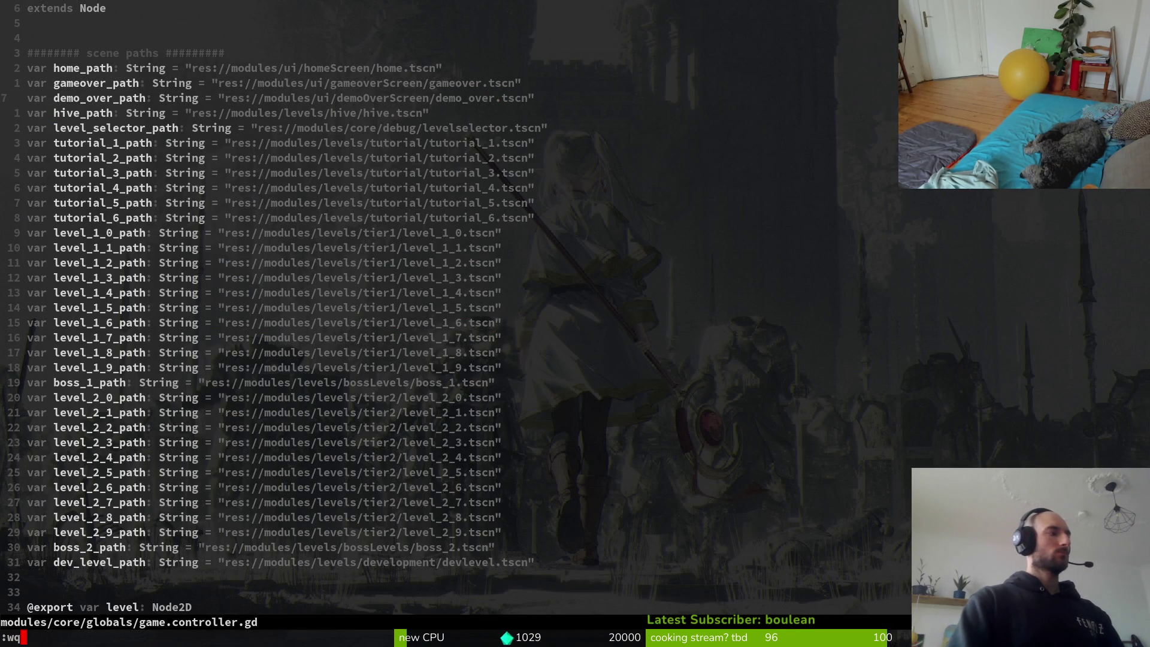
key("Return")
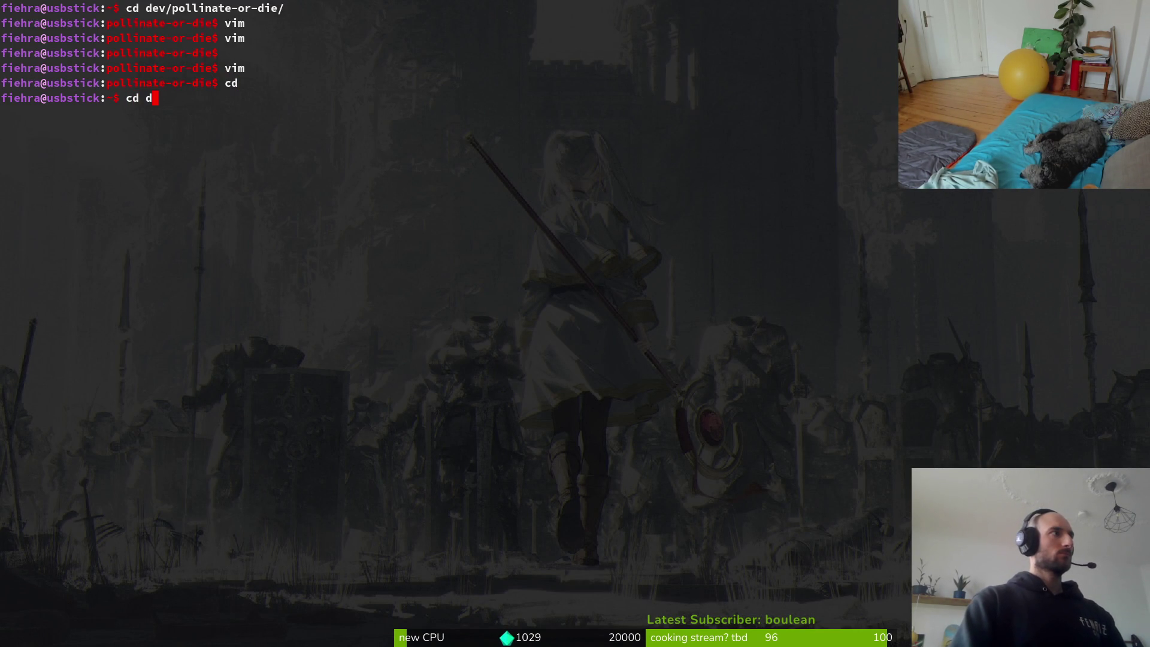
Change into Downloads, list it with ls, and open the Files window at Home.
key("Return")
type("ls")
key("Return")
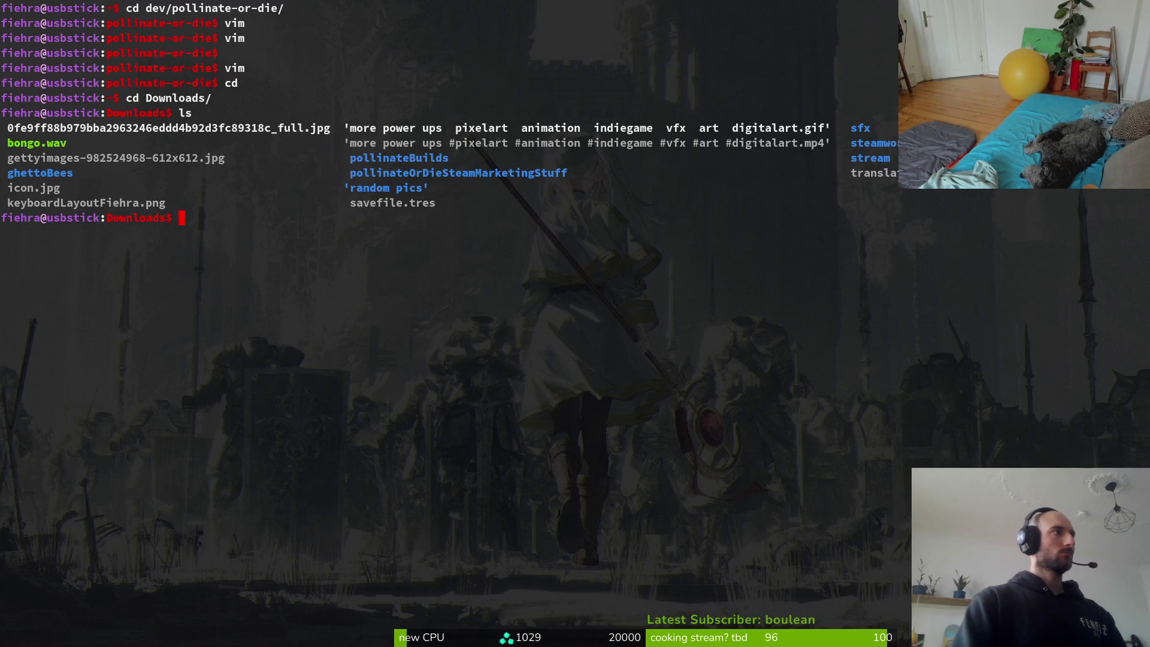
key("super")
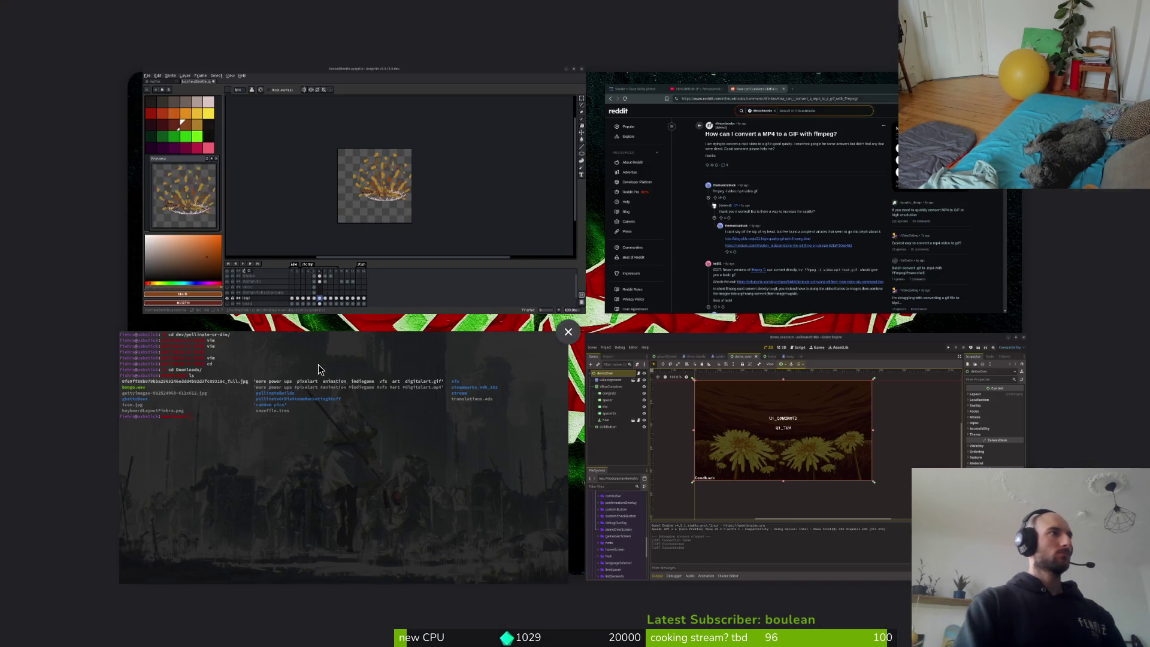
key("super+e")
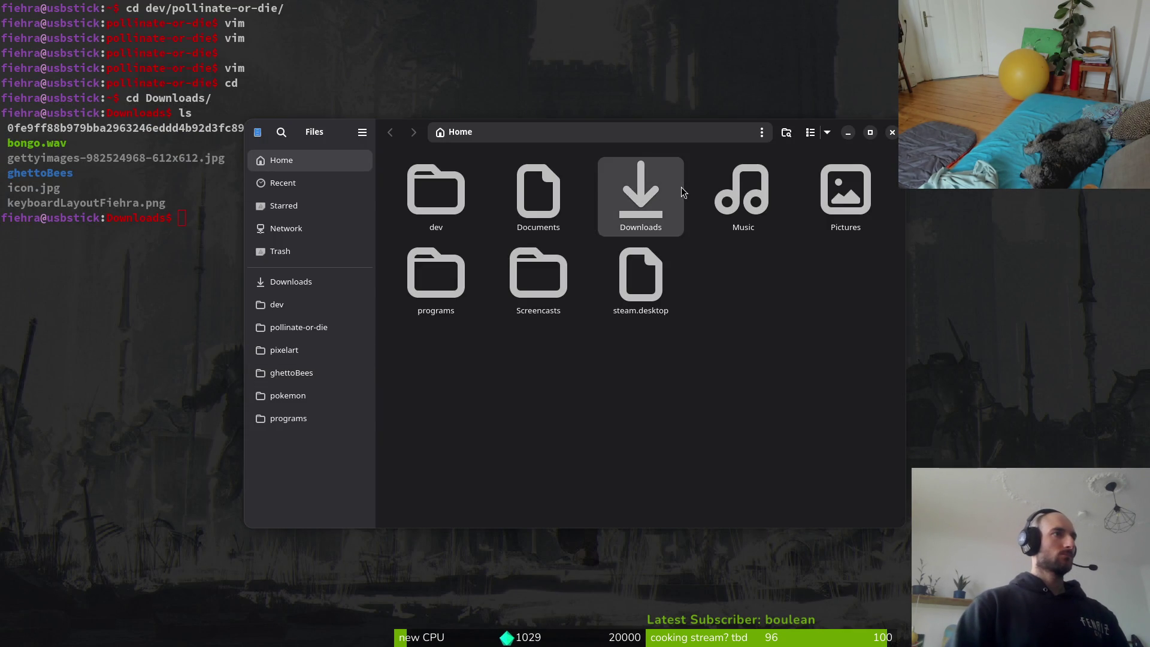
Play the most recent recording in the Screencasts folder, then close the video player.
double_click(668, 185)
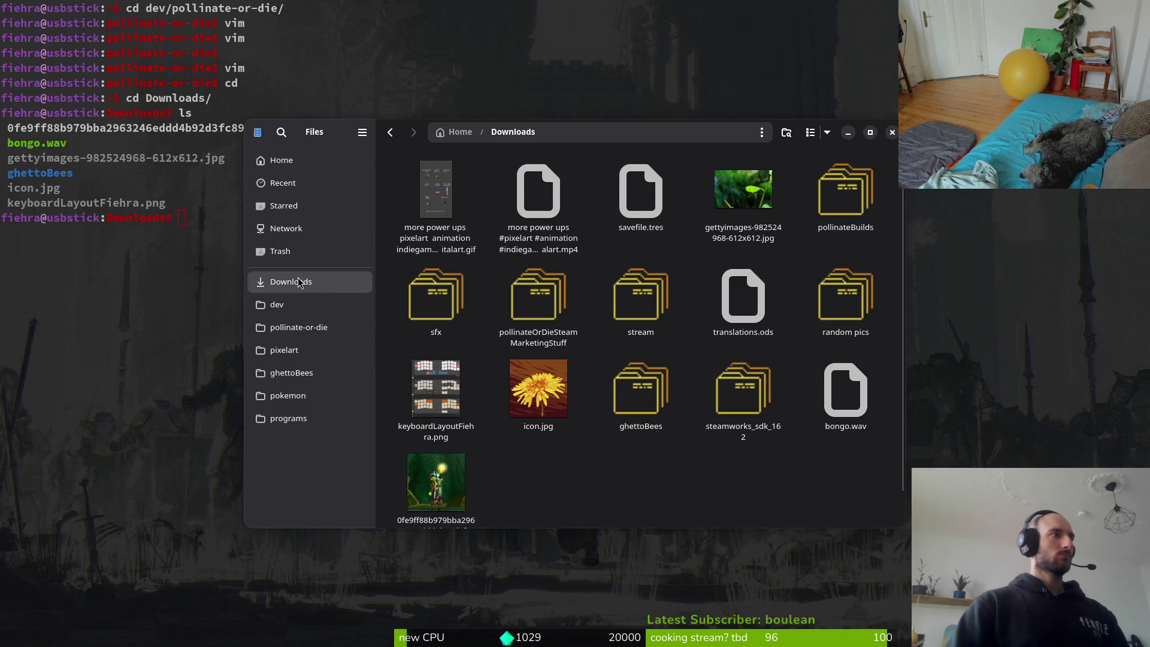
left_click(288, 166)
double_click(563, 281)
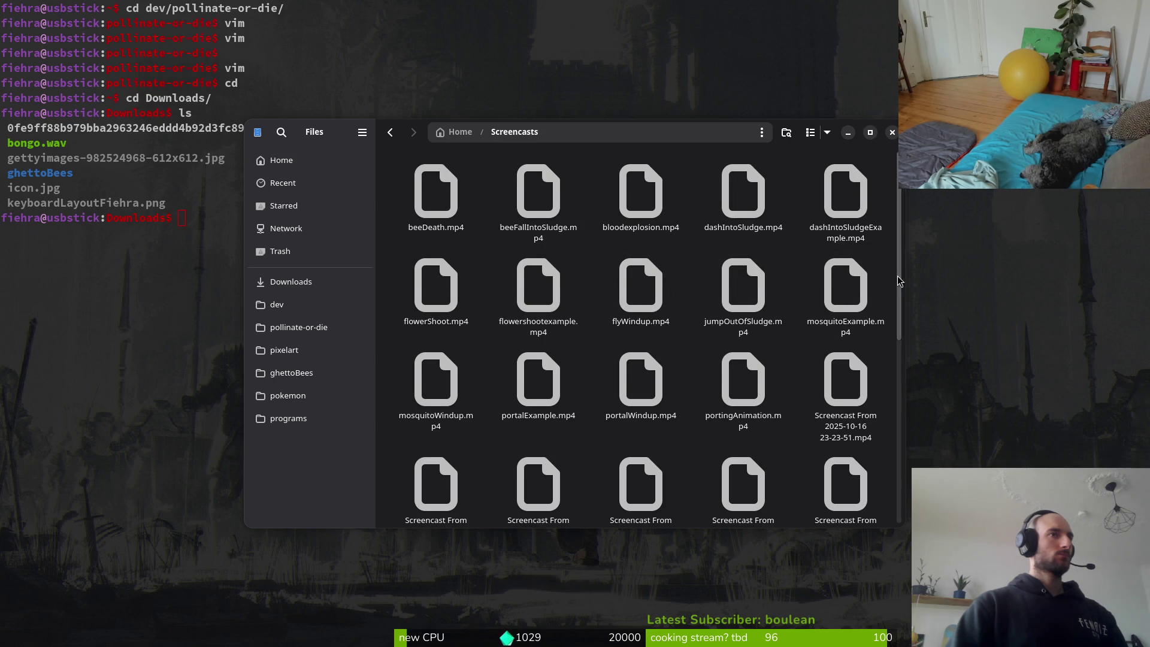
scroll(599, 359, "down", 5)
double_click(636, 465)
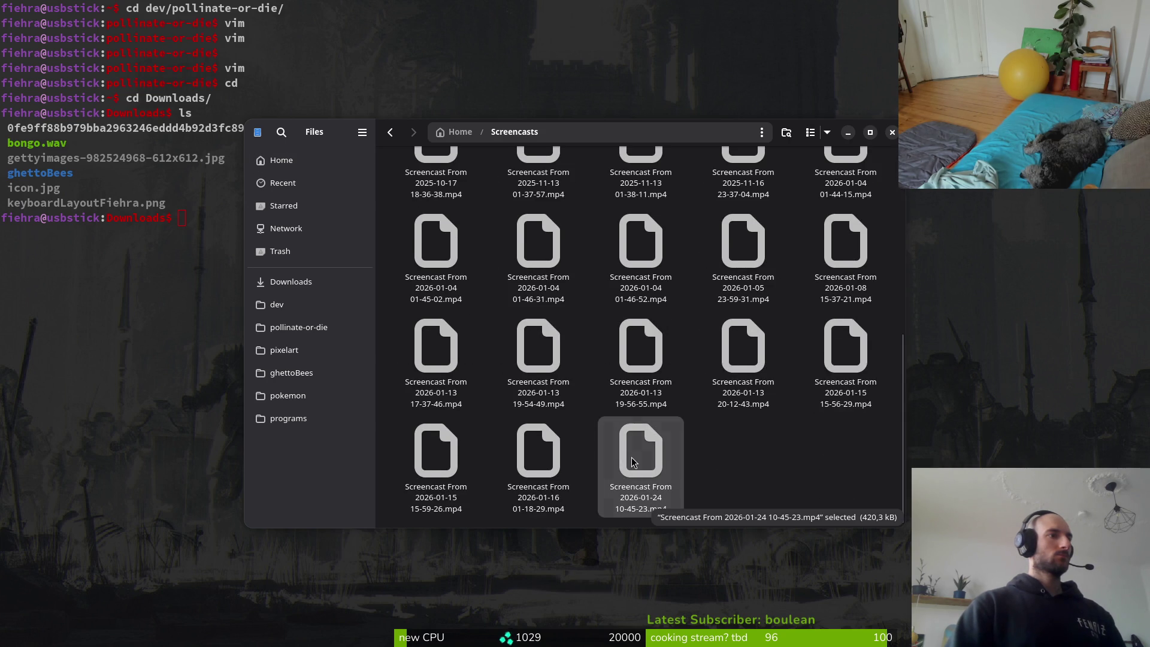
key("ctrl+q")
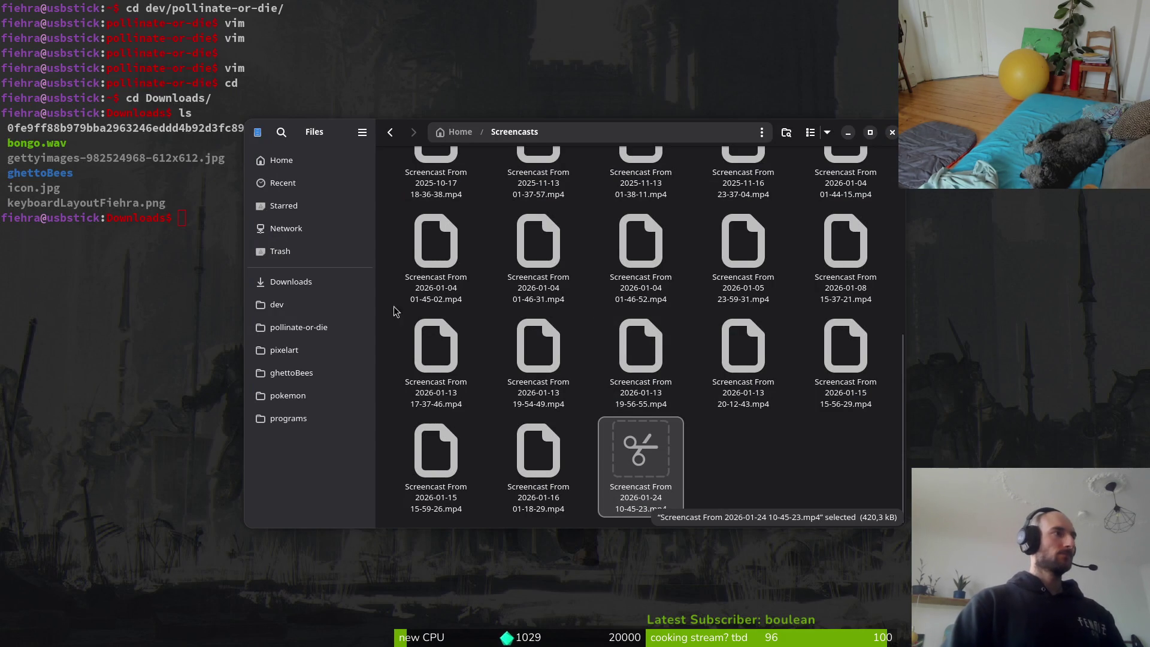
Rename the Screencast mp4 in Downloads to smokes.mp4.
left_click(291, 282)
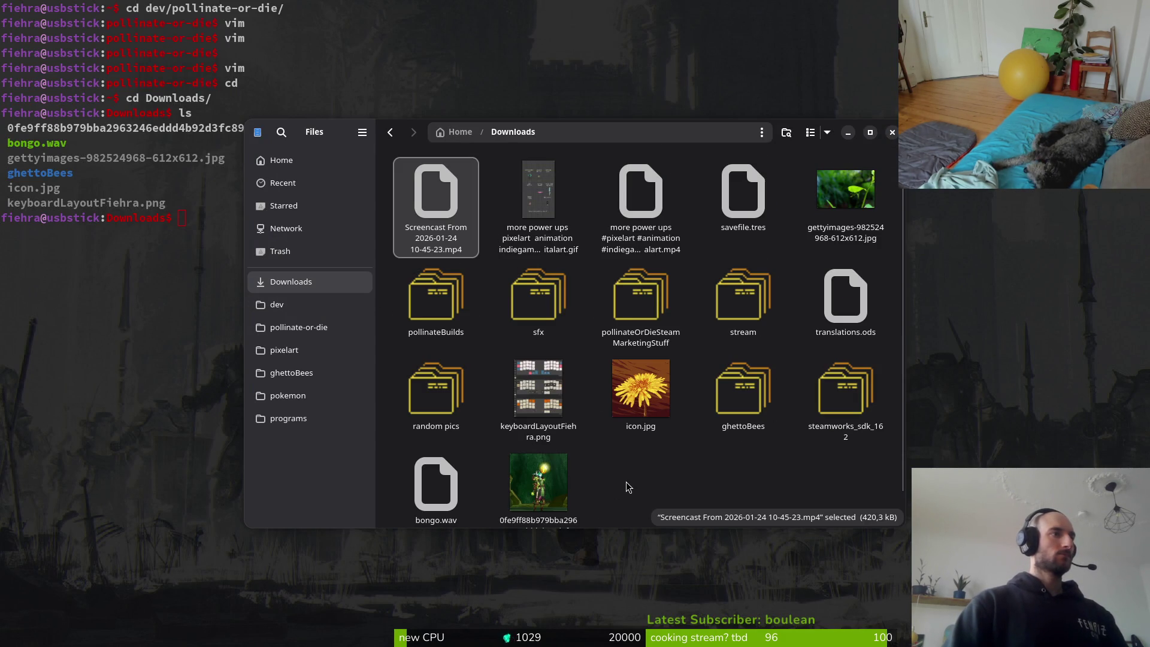
type("q")
key("Escape")
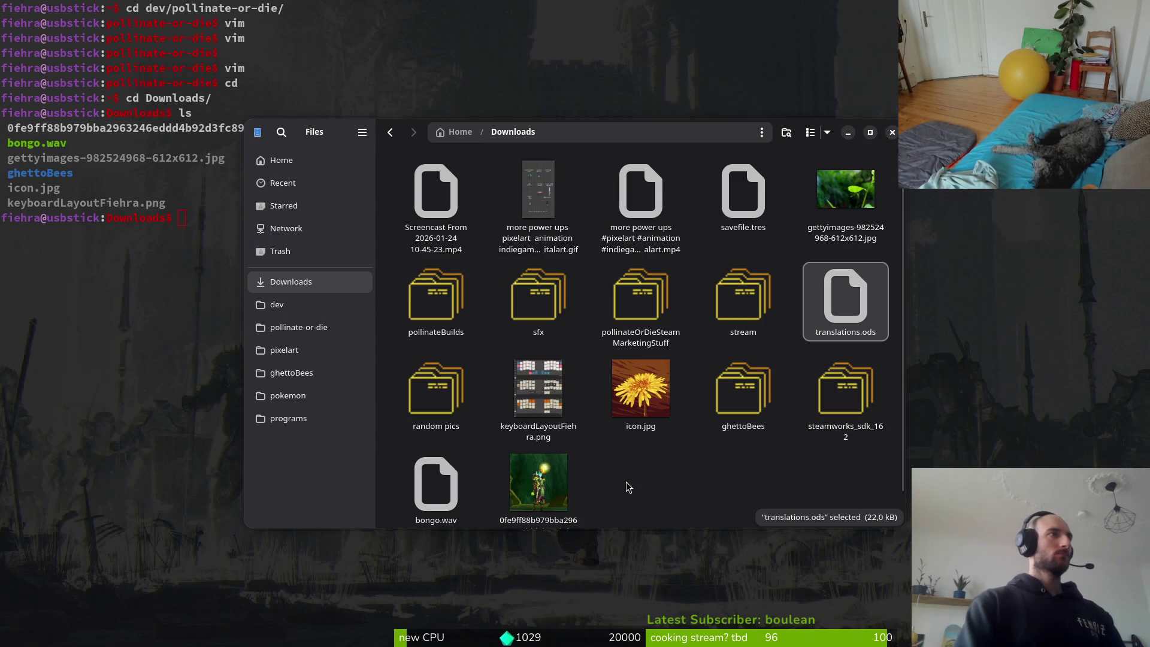
left_click(451, 211)
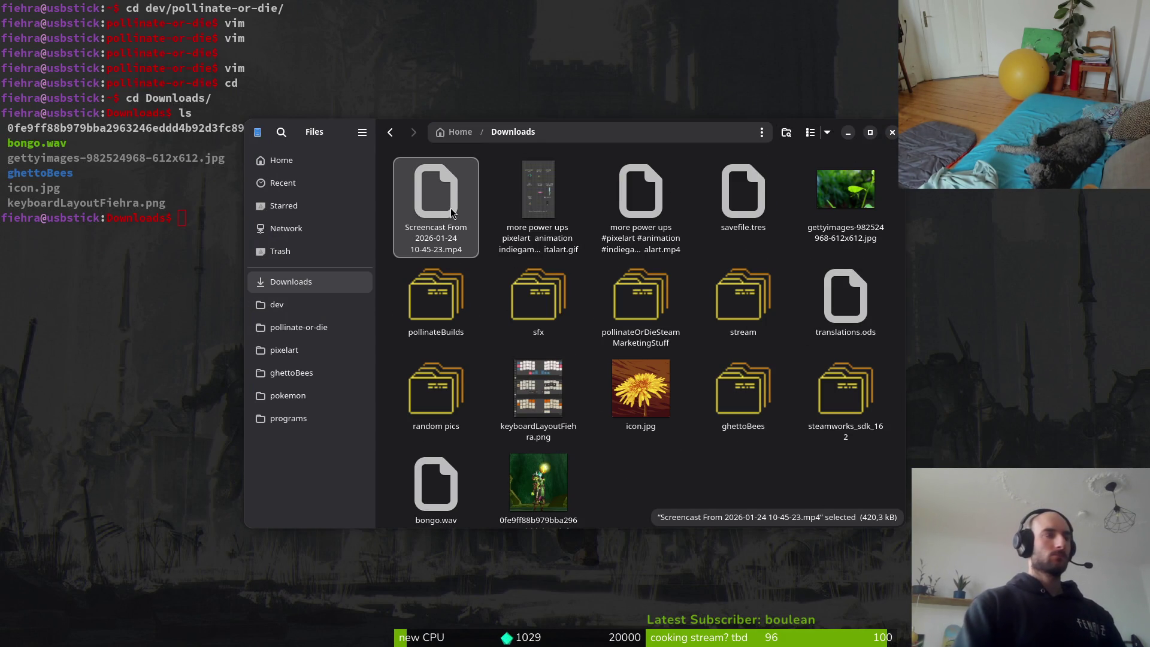
key("F2")
type("smokes.mp4")
key("Return")
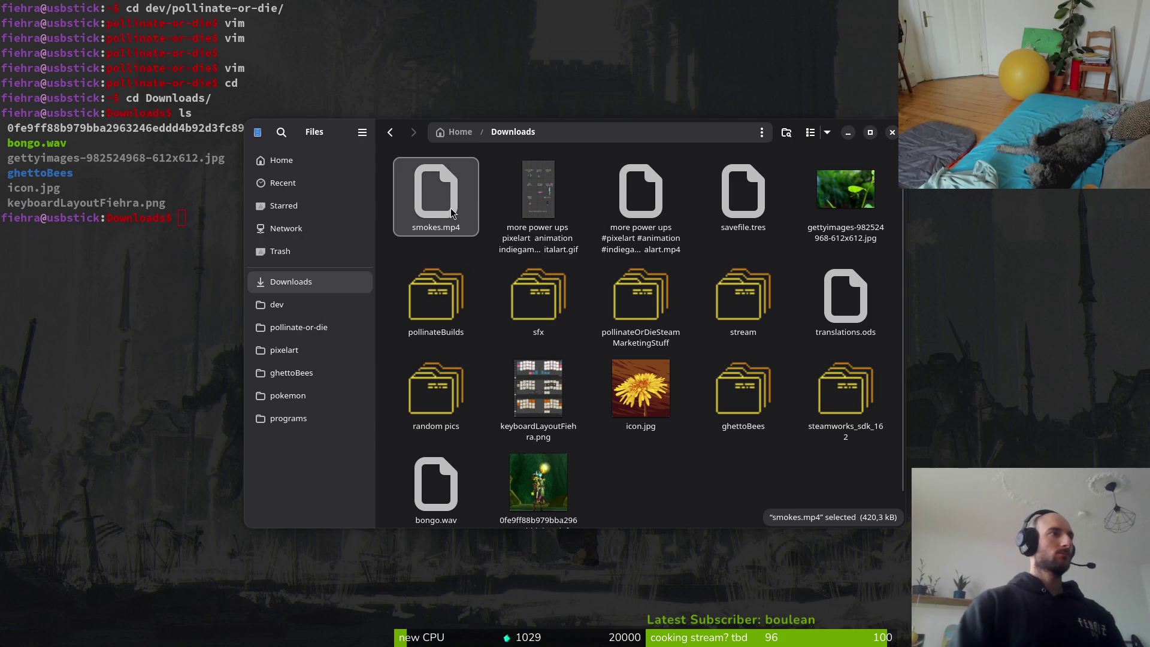
Preview the more power ups GIF, then trash the more power ups mp4 and savefile.tres.
double_click(535, 199)
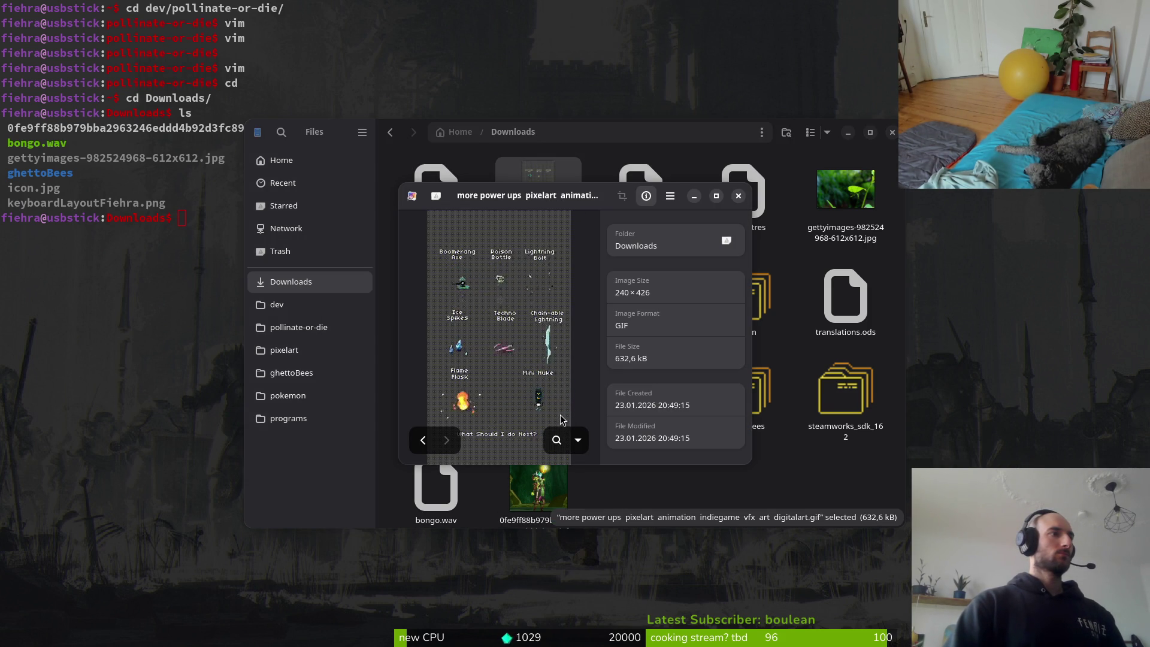
left_click(738, 197)
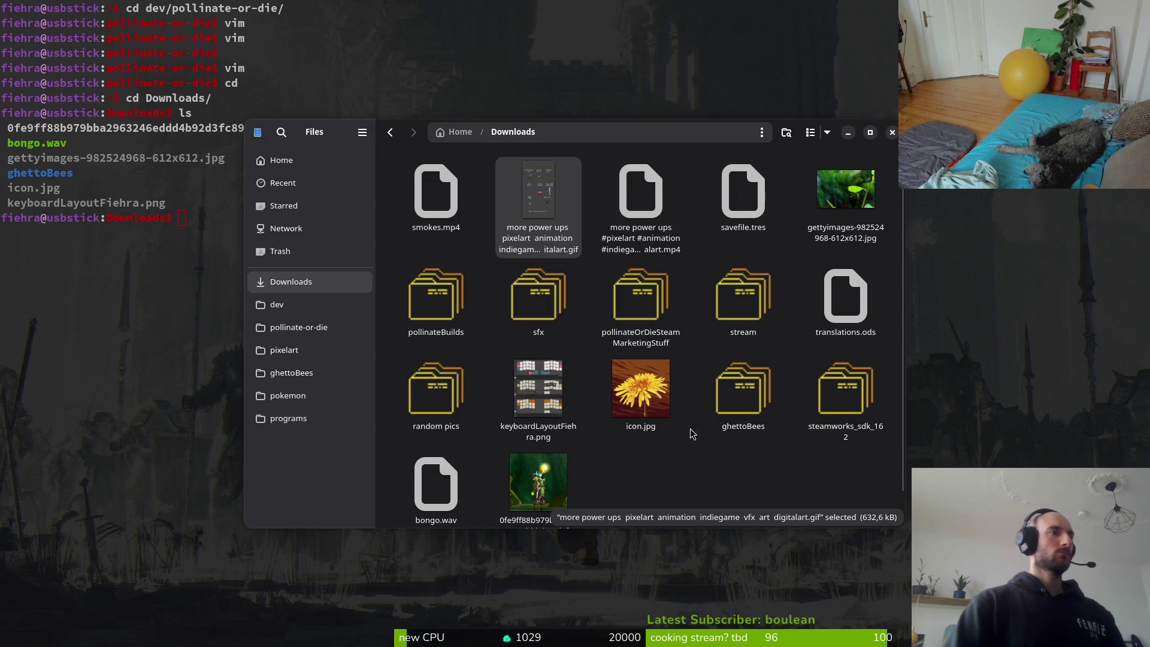
left_click(638, 233)
key("Delete")
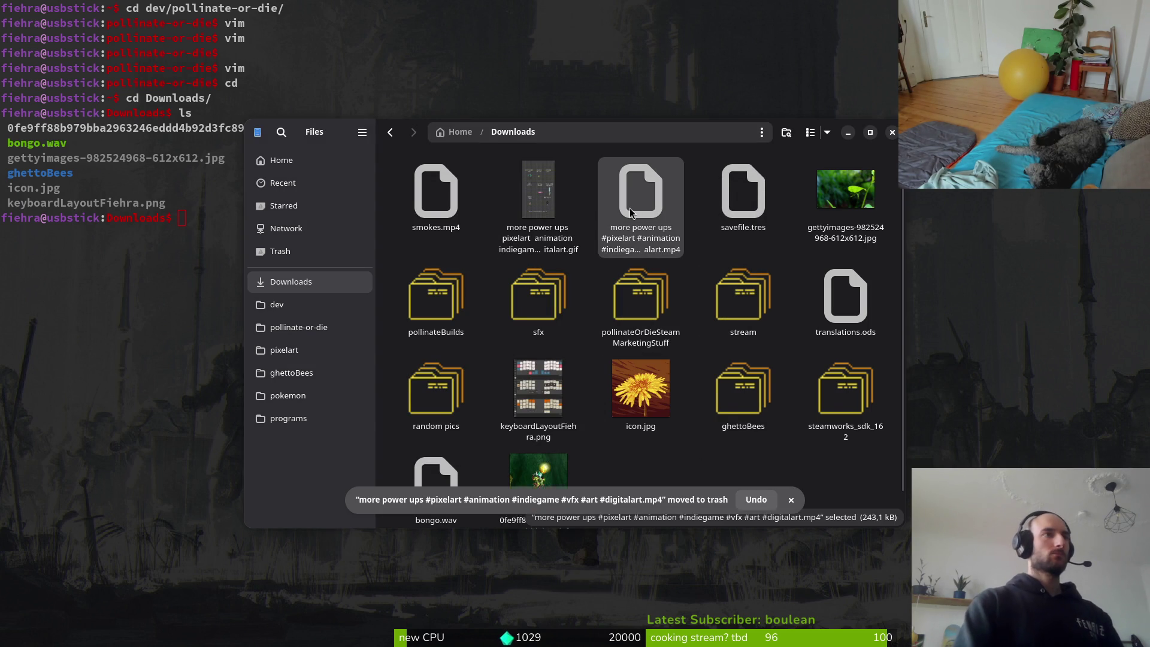
left_click(635, 194)
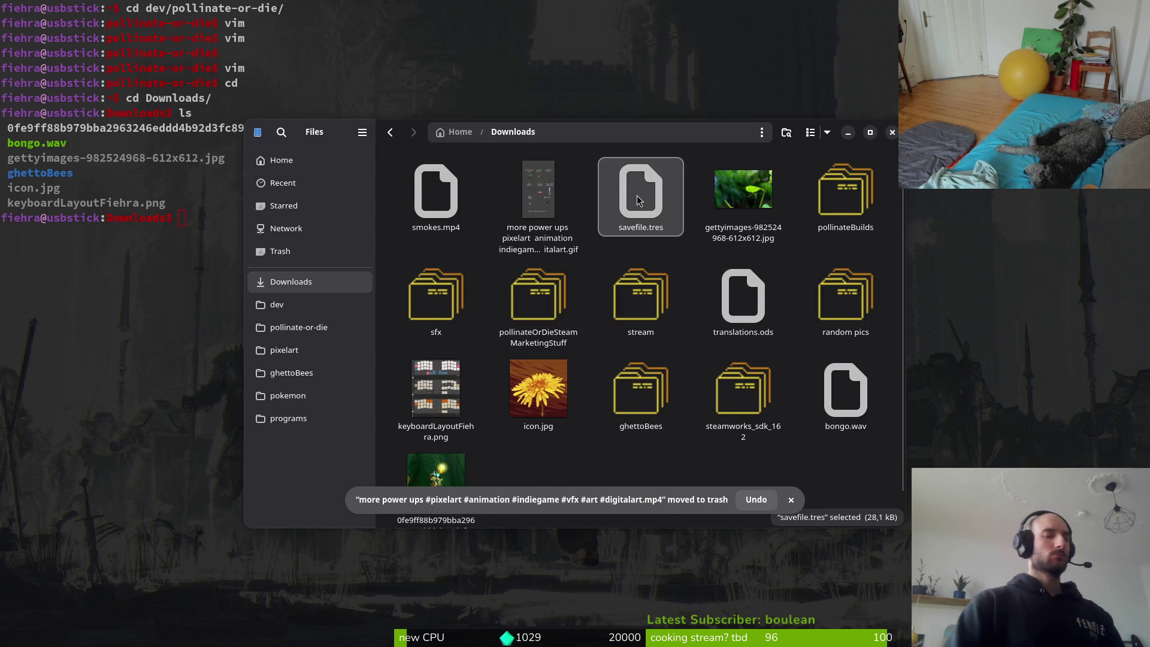
key("Delete")
double_click(652, 216)
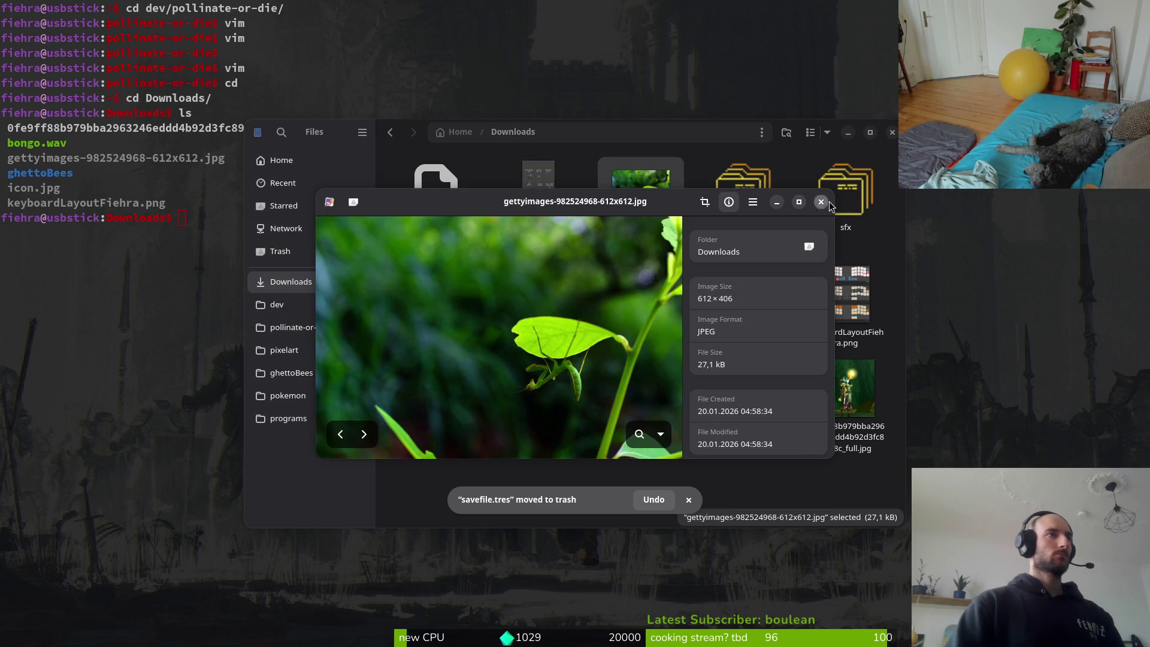
left_click(829, 204)
key("ctrl+x")
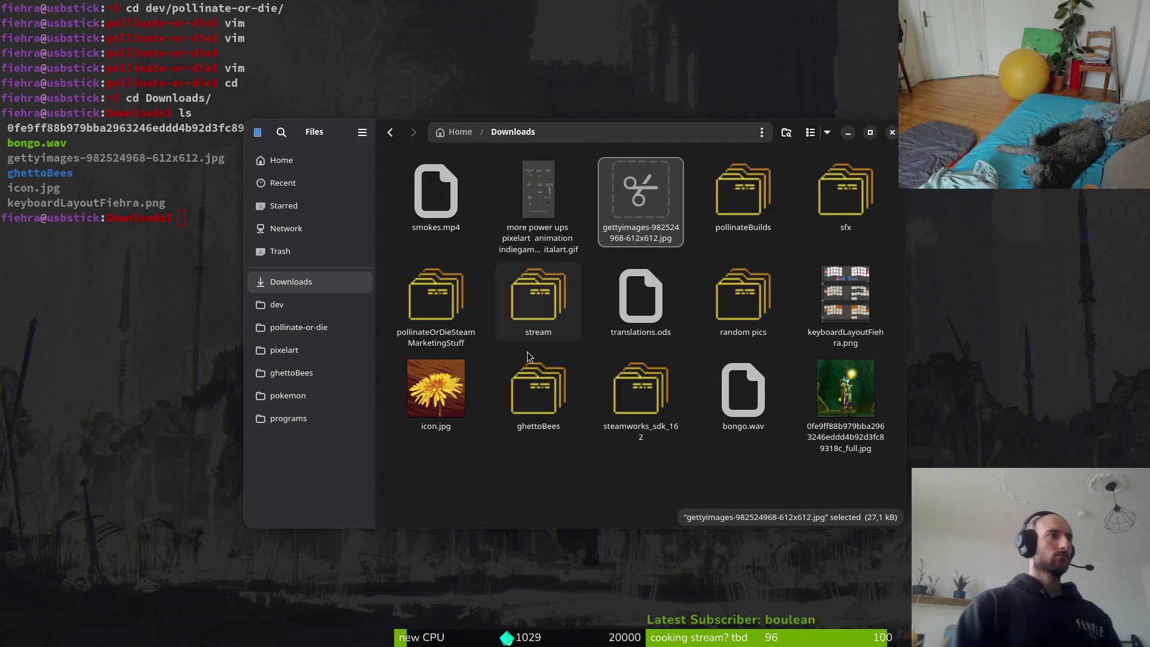
left_click(299, 327)
double_click(523, 206)
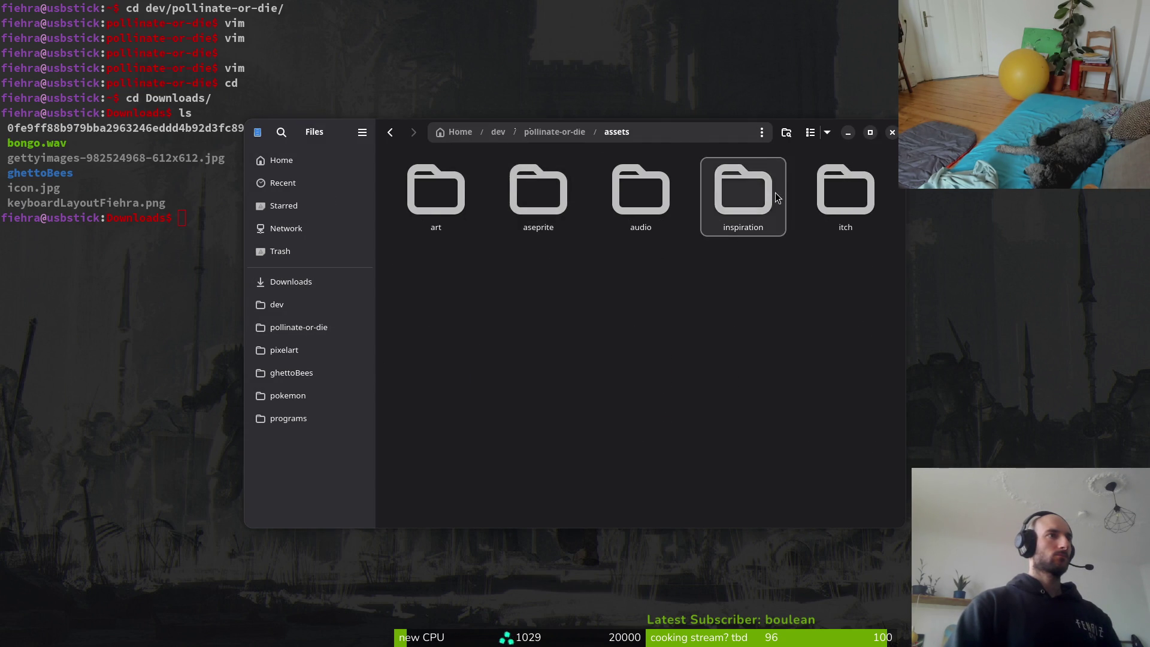
double_click(743, 191)
key("ctrl+v")
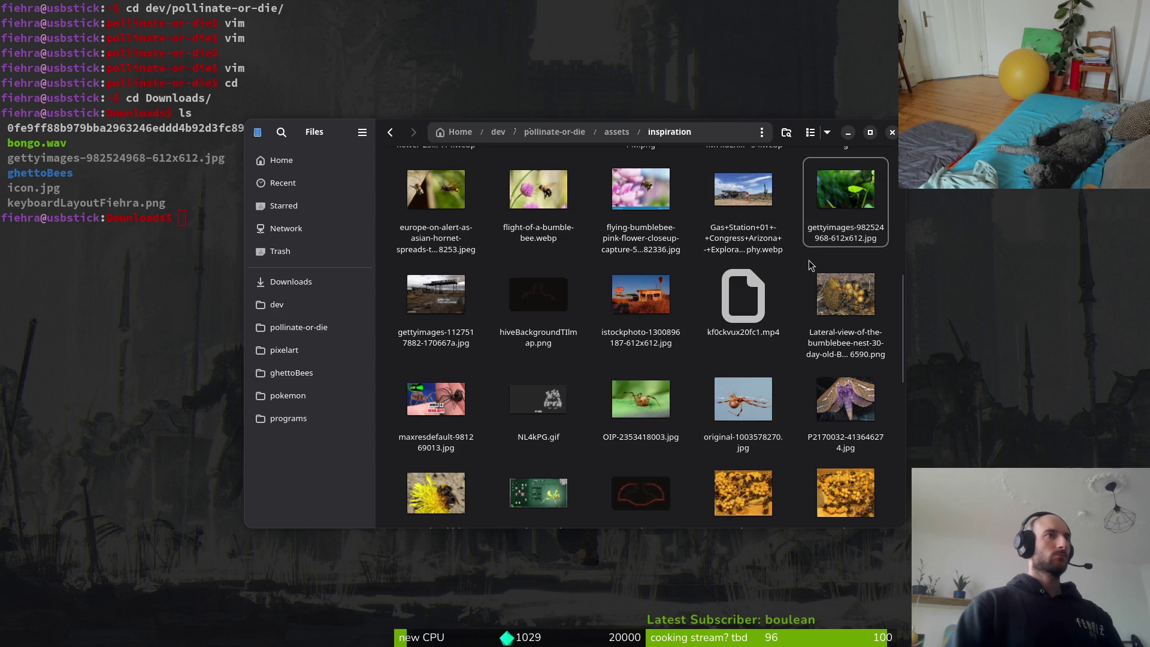
key("alt+Left")
key("alt+Left")
key("alt+Left")
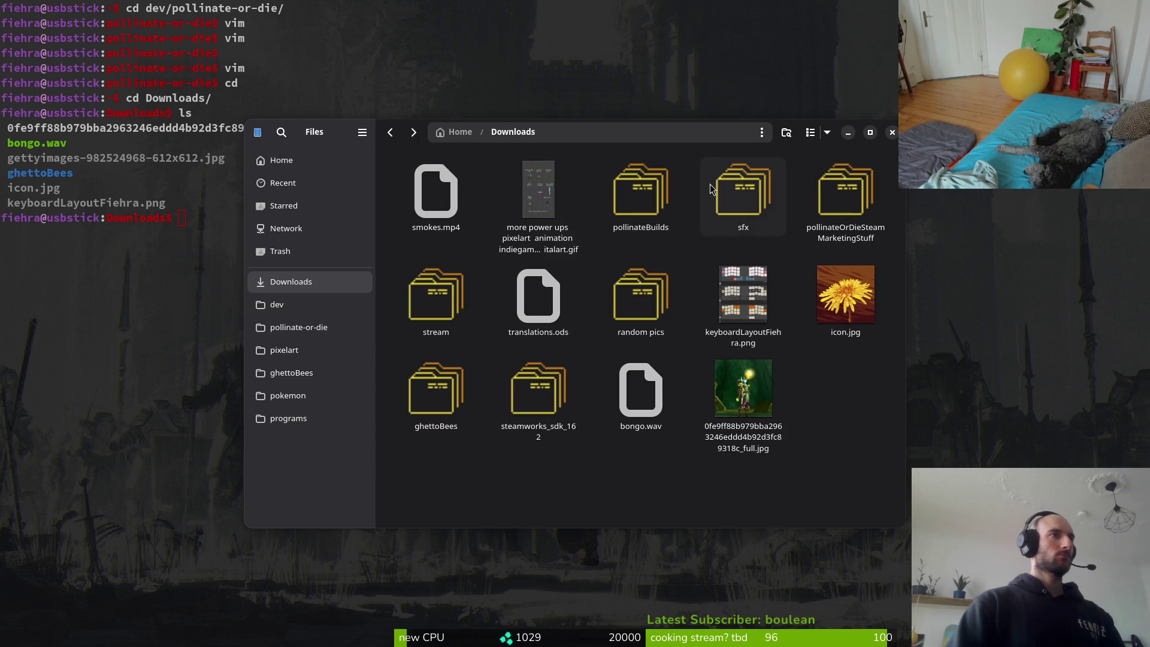
left_click(892, 132)
type("ffmpeg -i smokes.mp4 smokes.gif")
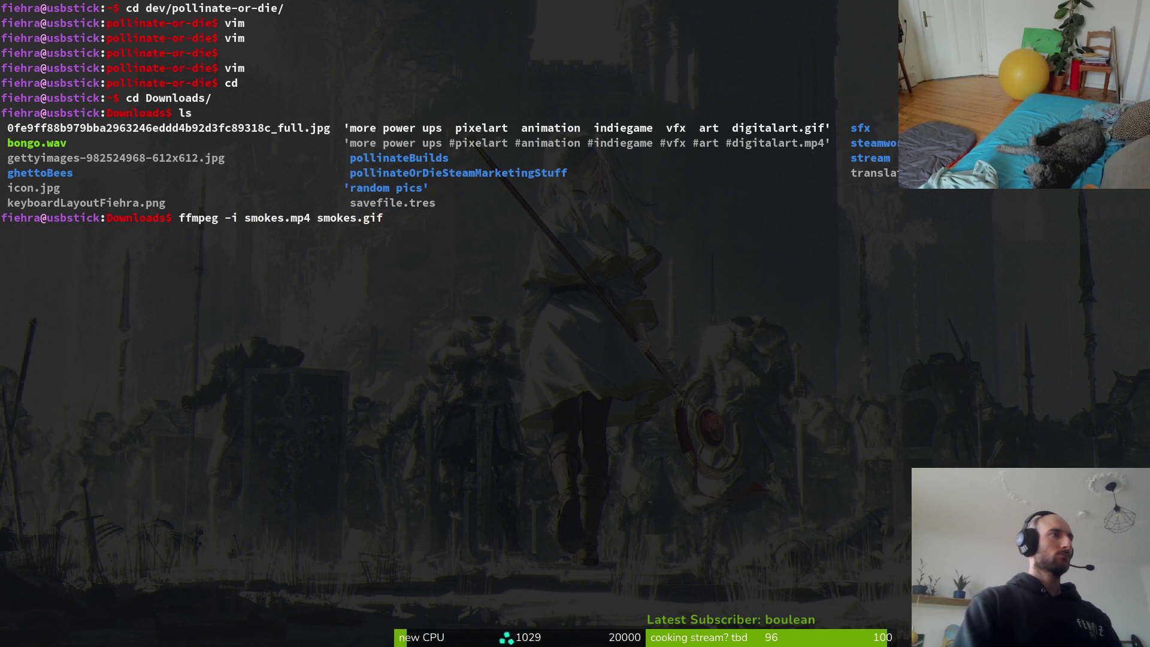
Run ffmpeg -i smokes.mp4 smokes.gif in the terminal, then clear the terminal.
key("alt+Tab")
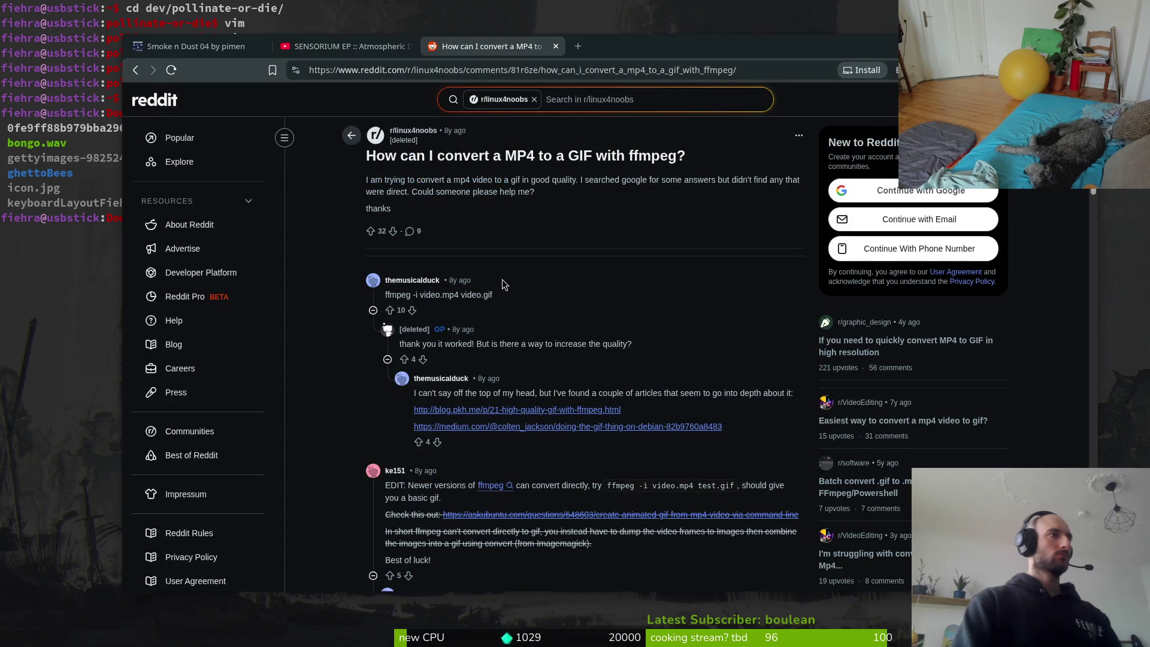
key("alt+Tab")
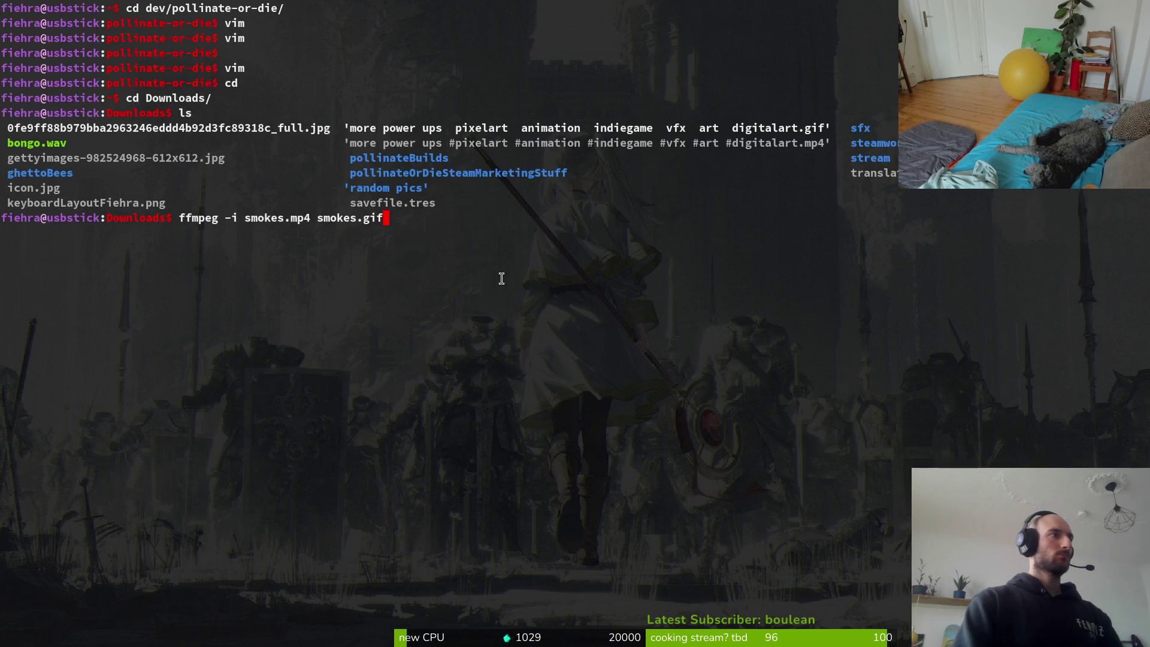
key("Return")
key("super")
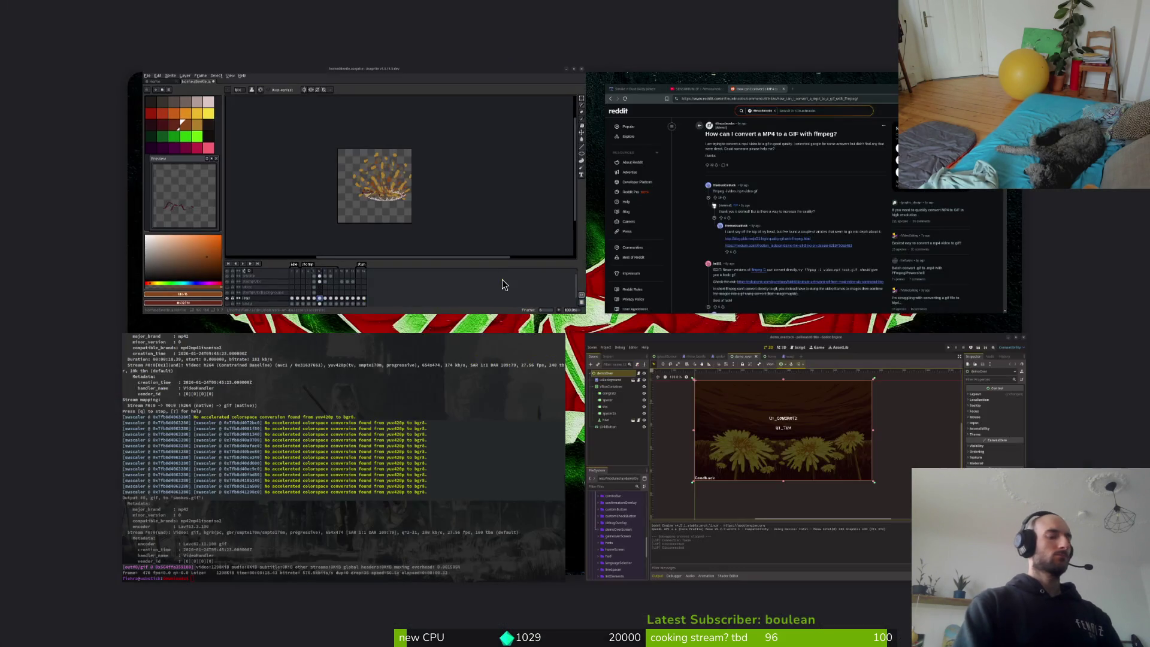
key("super+e")
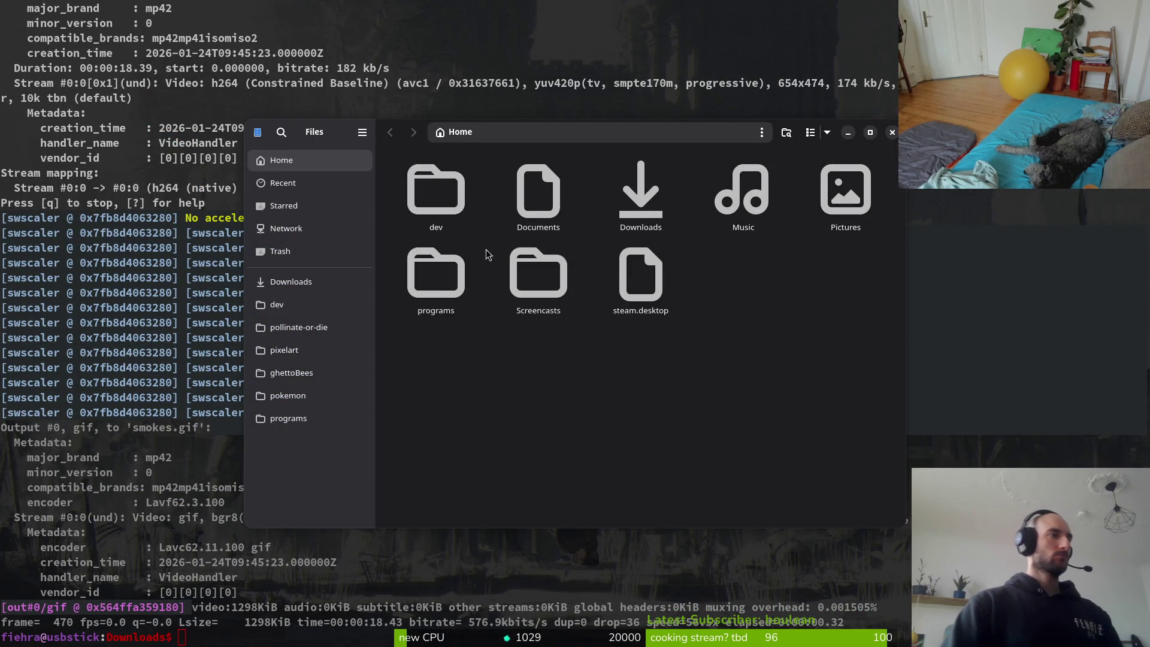
left_click(892, 133)
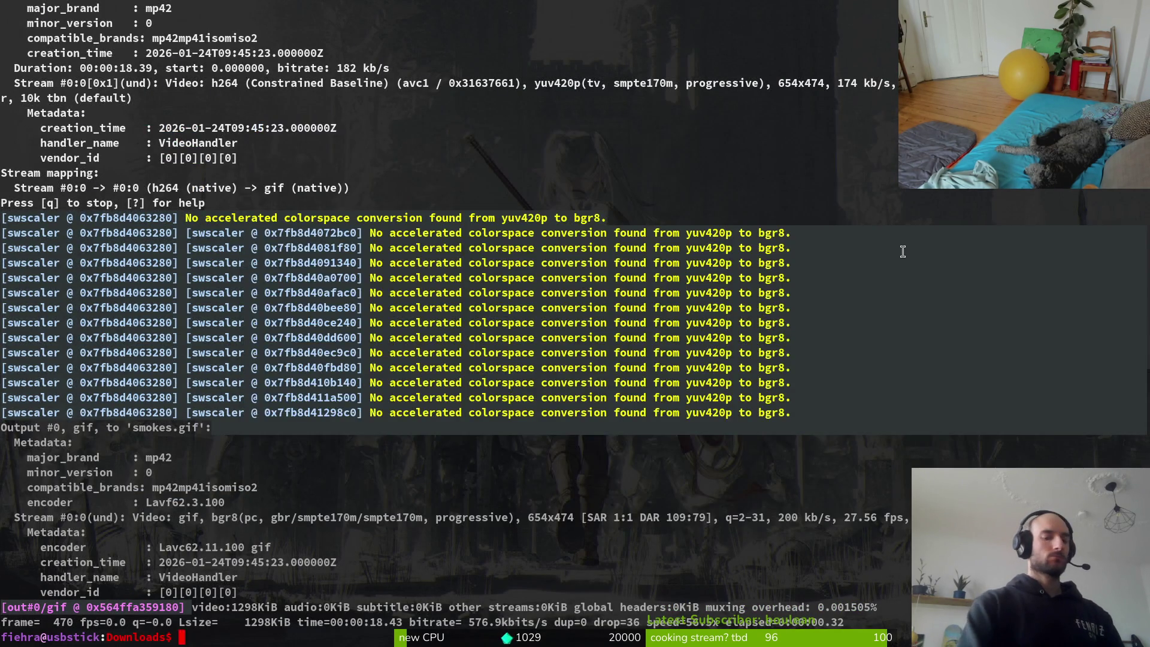
key("super")
key("super")
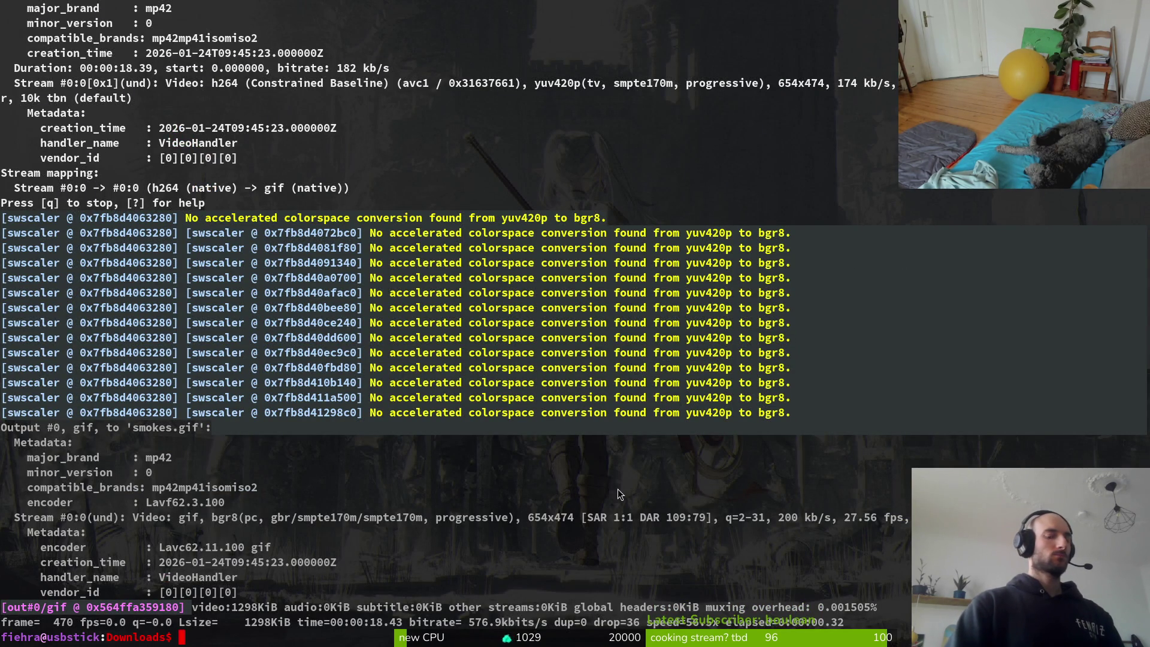
type("clea")
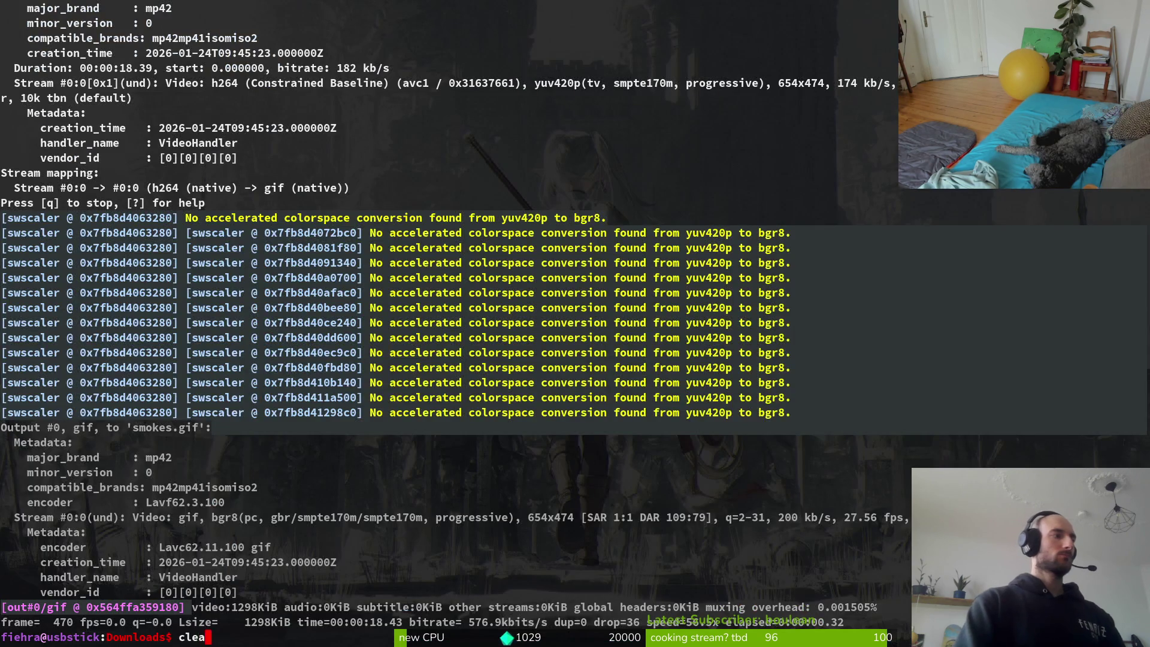
type("r")
key("Return")
Import smokes.mp4 into the OpenShot project.
key("alt+Tab")
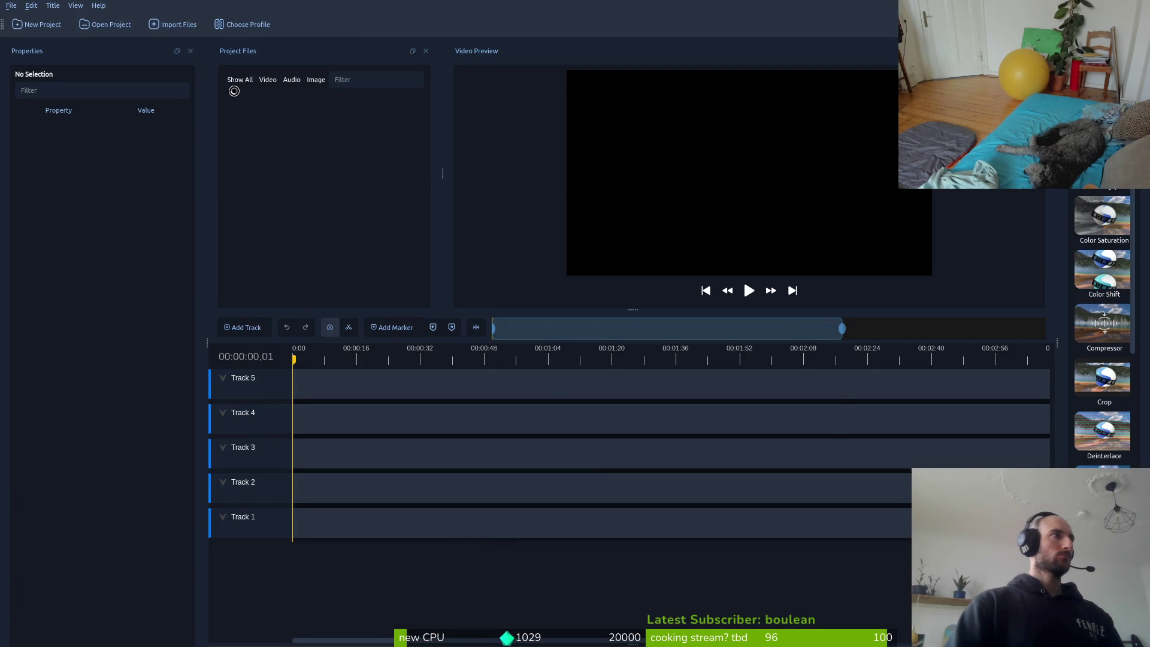
left_click(577, 174)
key("Return")
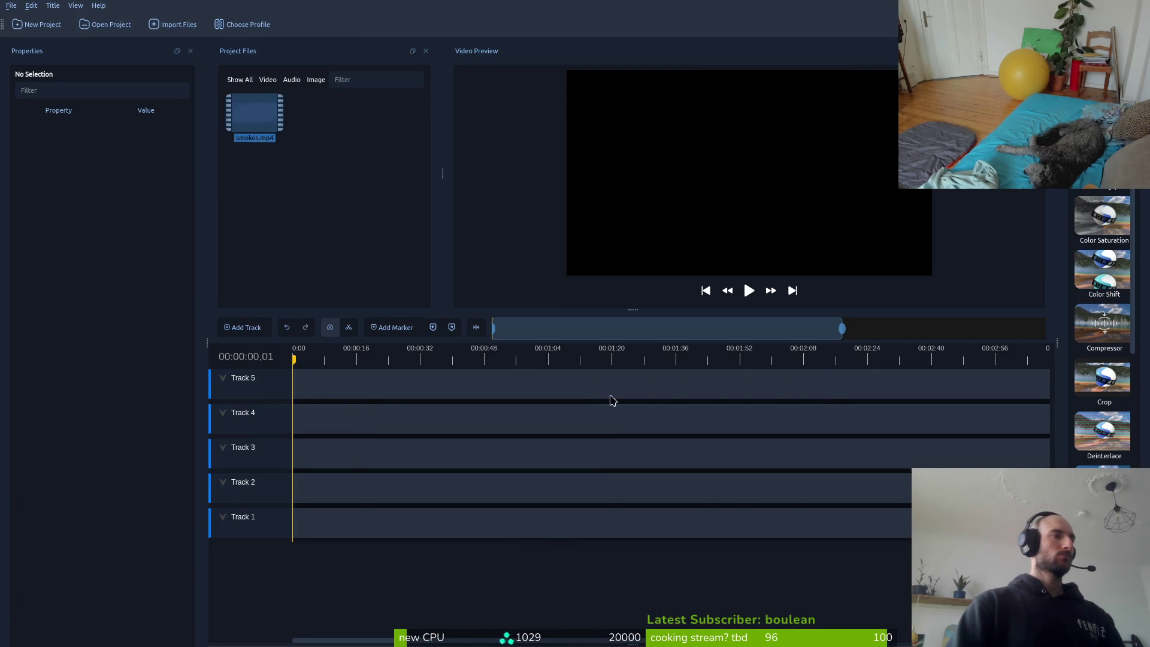
List the Downloads files with ls, then return to OpenShot.
key("alt+Tab")
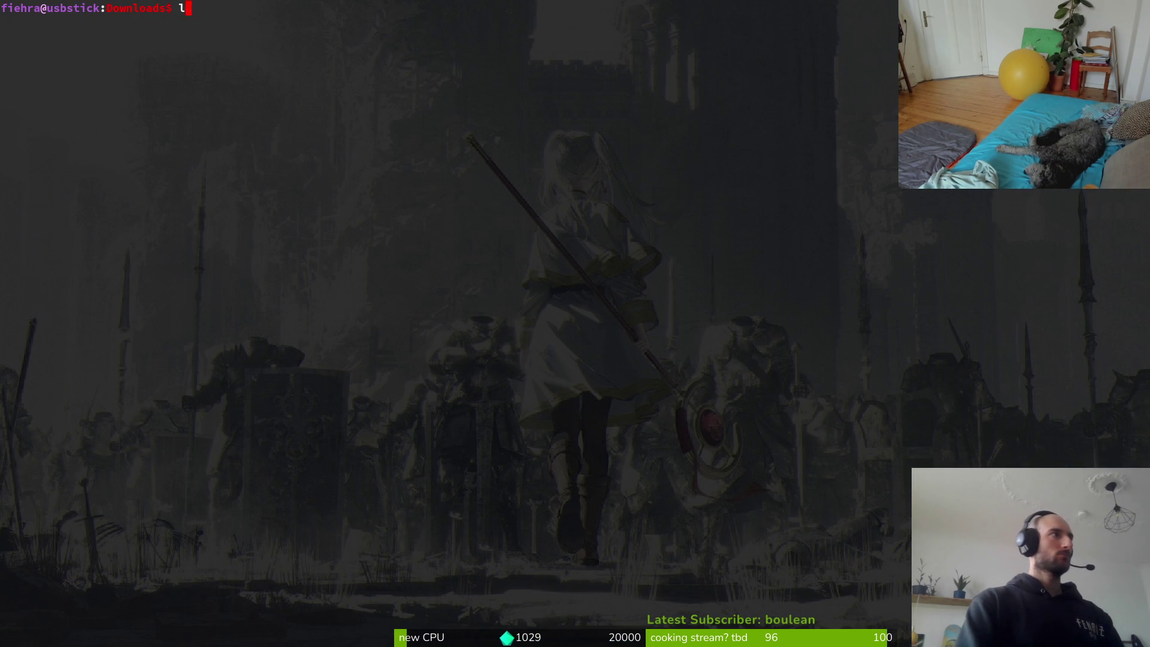
type("s")
key("Return")
type("rm smokes.gif")
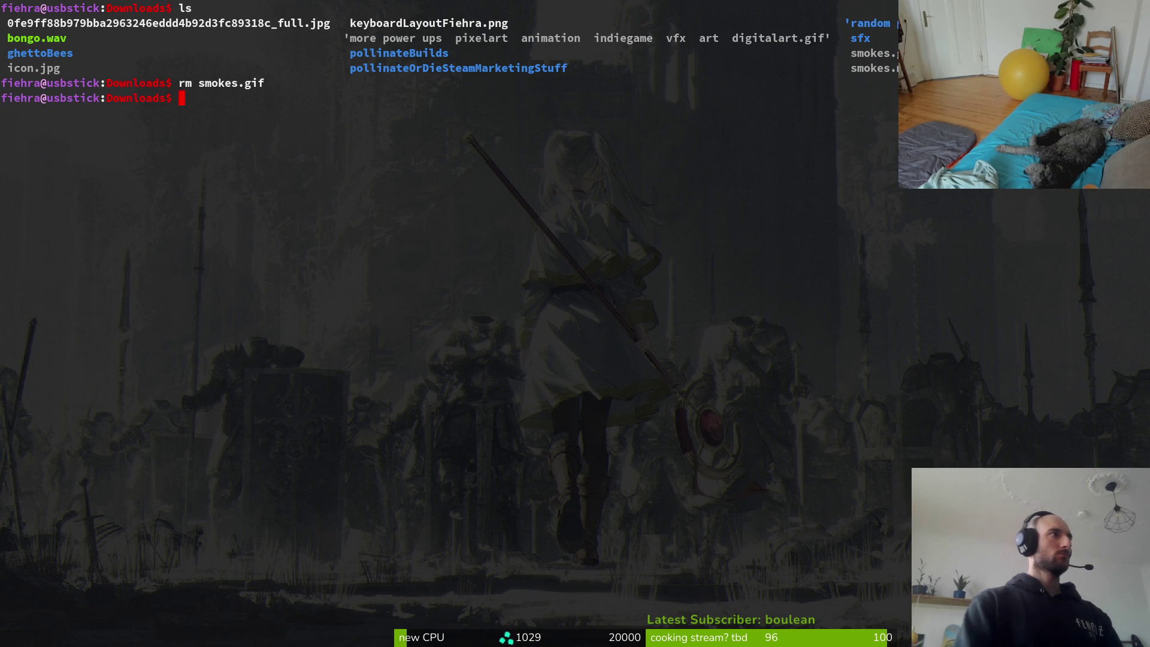
key("alt+Tab")
Place smokes.mp4 on Track 5, enlarge the preview, and trim the clip's beginning.
left_click_drag(255, 117, 379, 382)
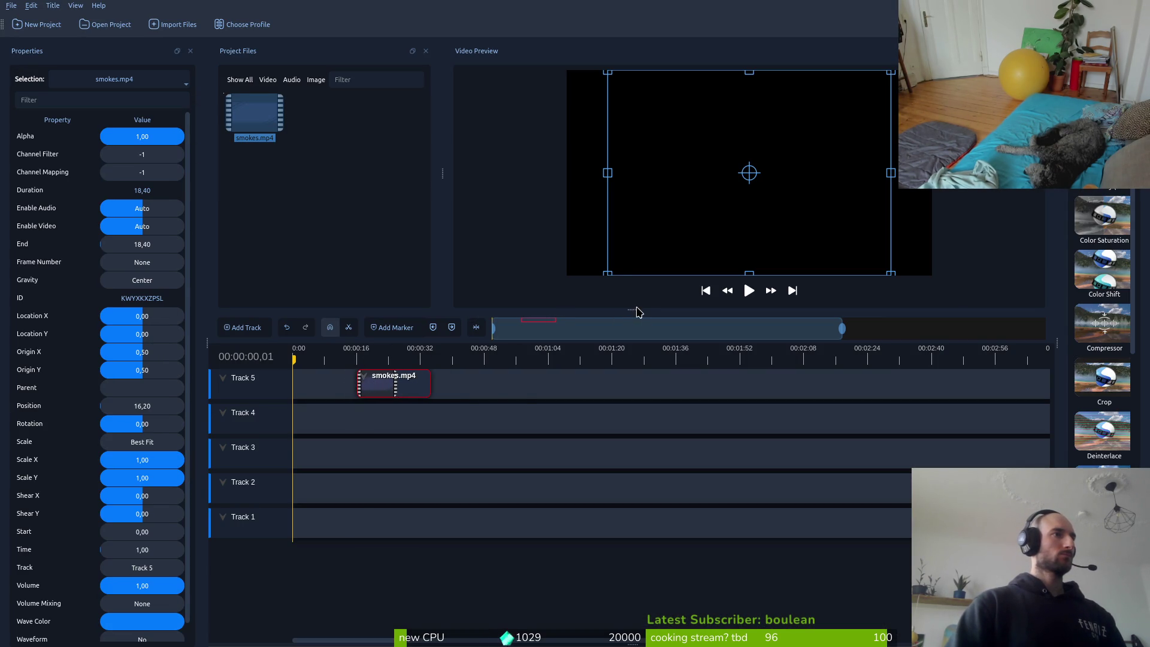
left_click_drag(636, 312, 656, 431)
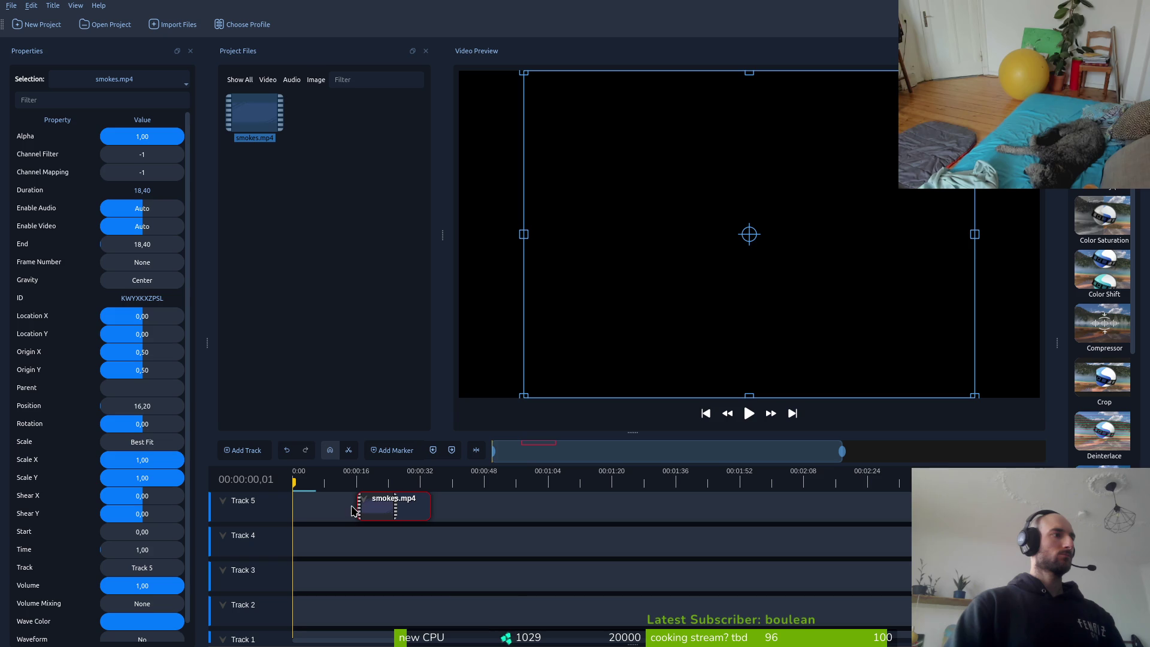
mouse_move(357, 505)
left_mouse_down()
mouse_move(422, 509)
mouse_move(383, 515)
left_mouse_up()
scroll(386, 517, "up", 5)
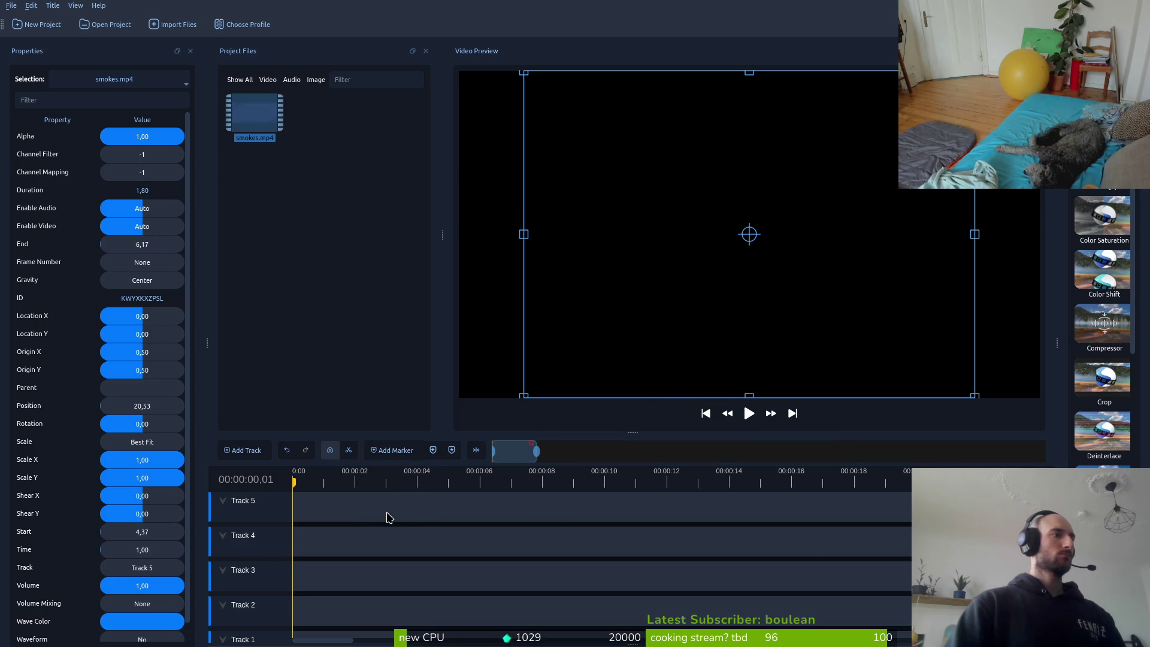
scroll(685, 508, "up", 3)
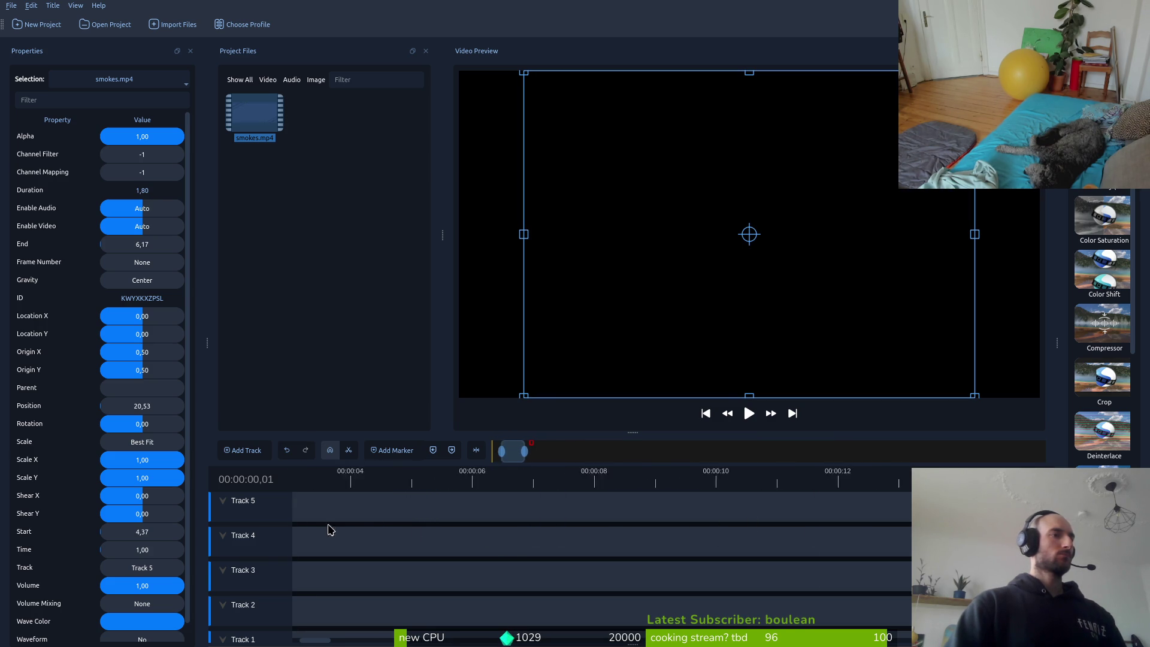
scroll(597, 563, "right", 3)
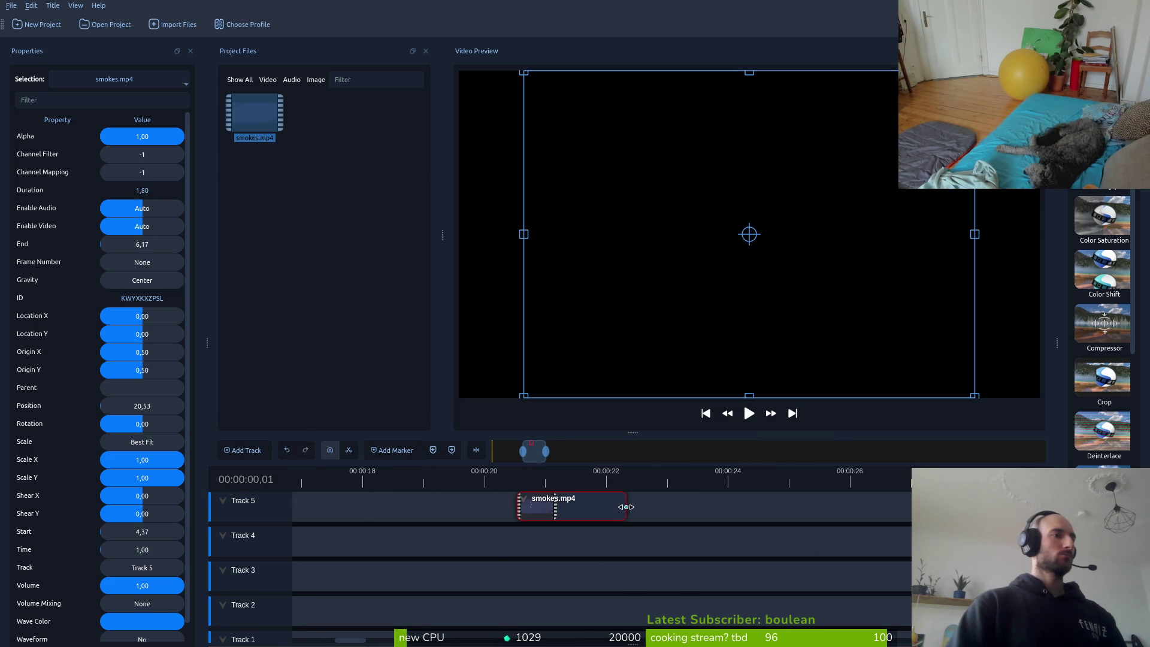
Shorten the clip's end to about 1.97 s, move it to 0:00, and open Export Video.
mouse_move(626, 506)
left_mouse_down()
mouse_move(534, 509)
mouse_move(655, 509)
mouse_move(637, 509)
left_mouse_up()
scroll(591, 509, "down", 10)
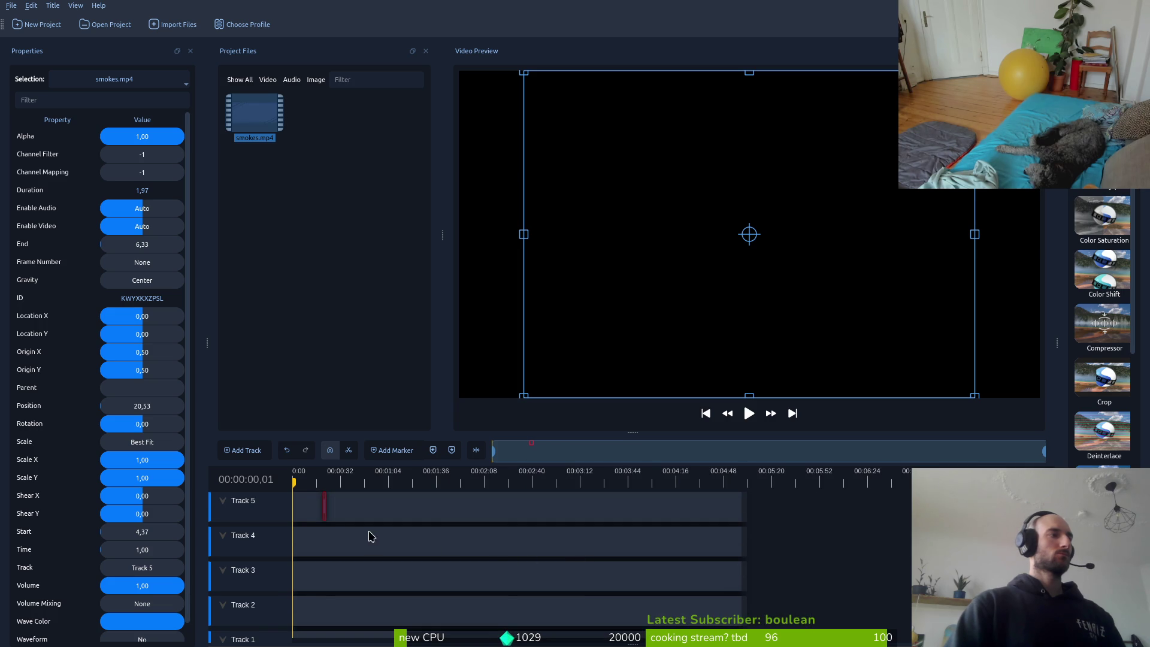
scroll(335, 515, "up", 10)
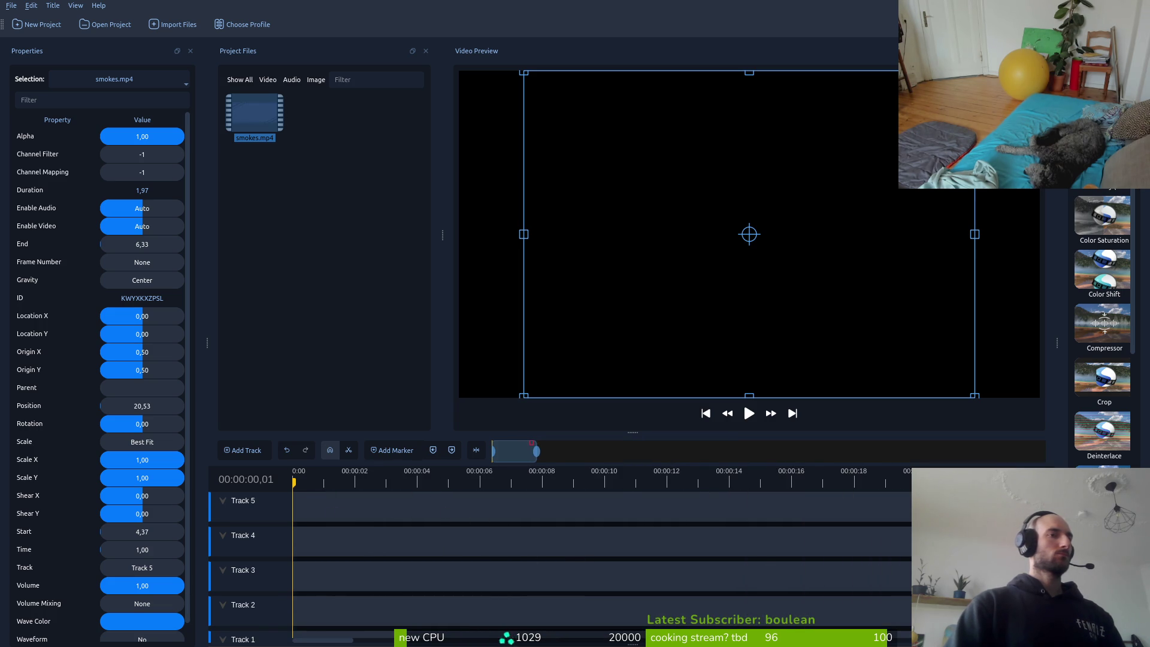
left_click_drag(328, 536, 309, 478)
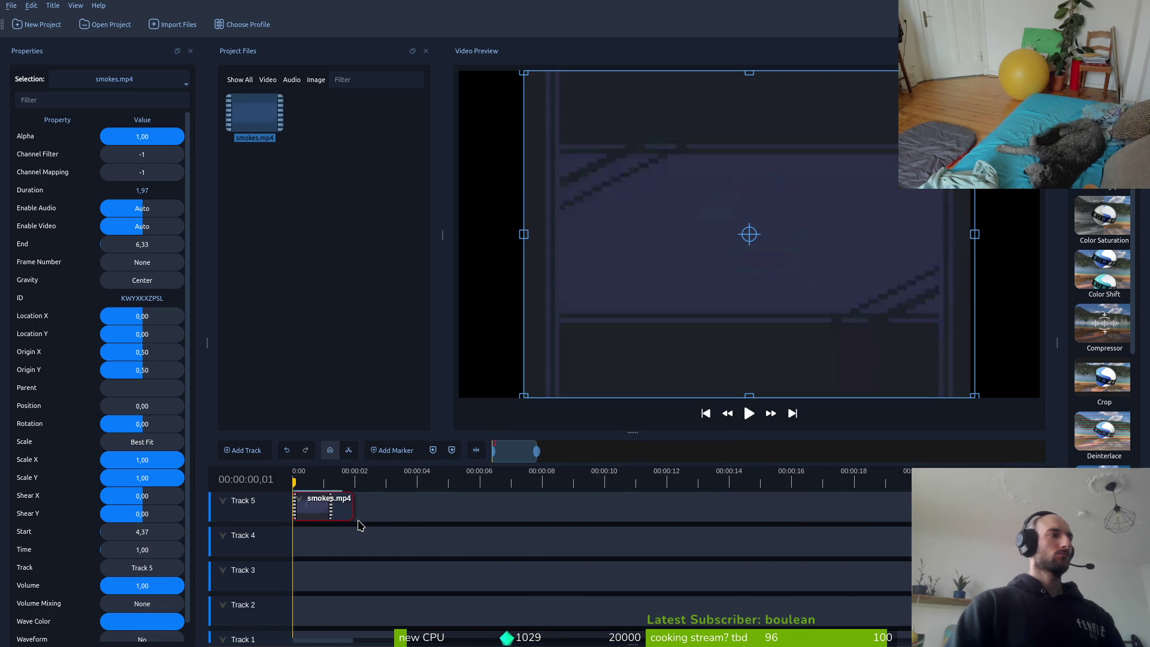
scroll(378, 521, "down", 1)
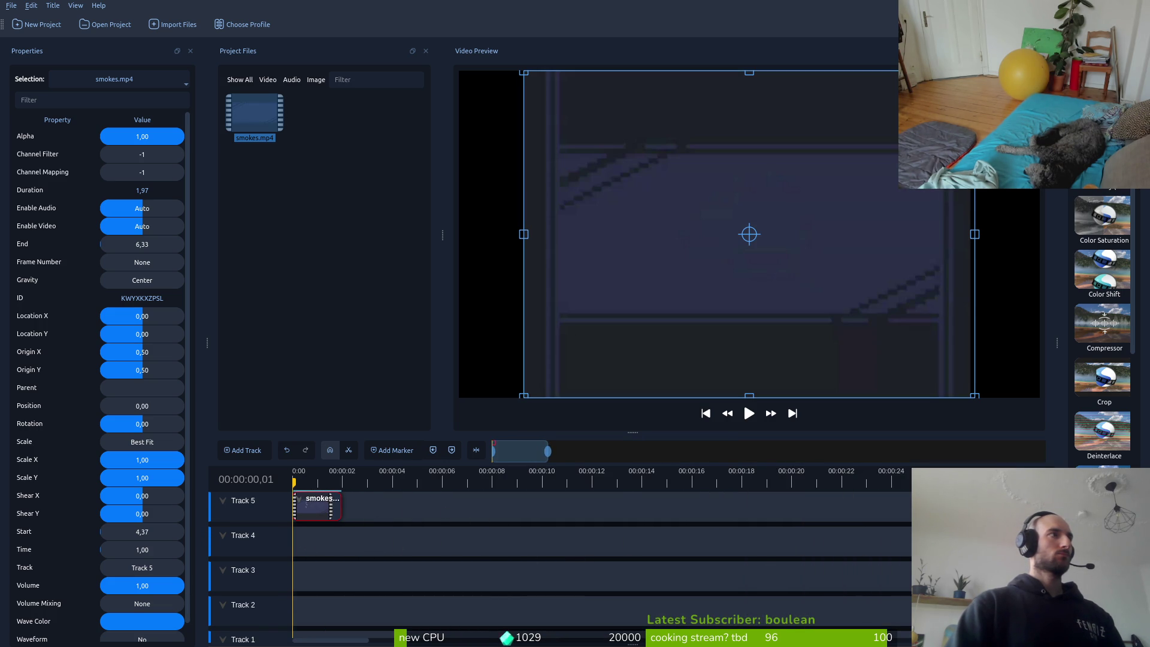
key("ctrl+e")
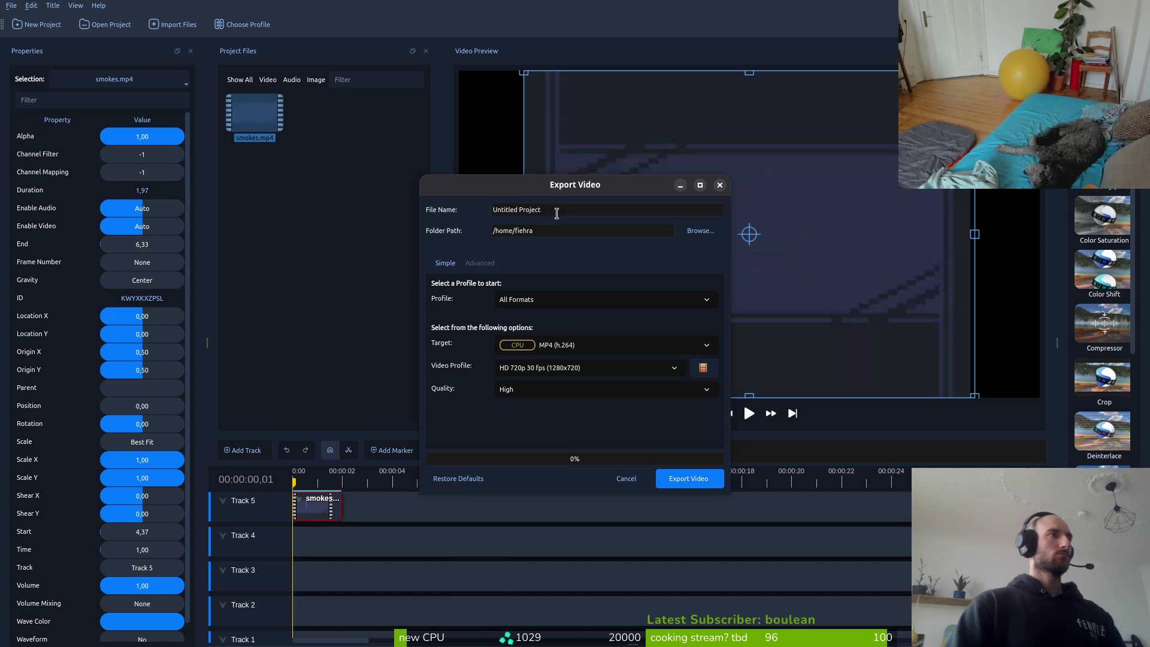
Export the trimmed clip as 'smoke' into the Downloads folder, then quit OpenShot.
left_click(698, 231)
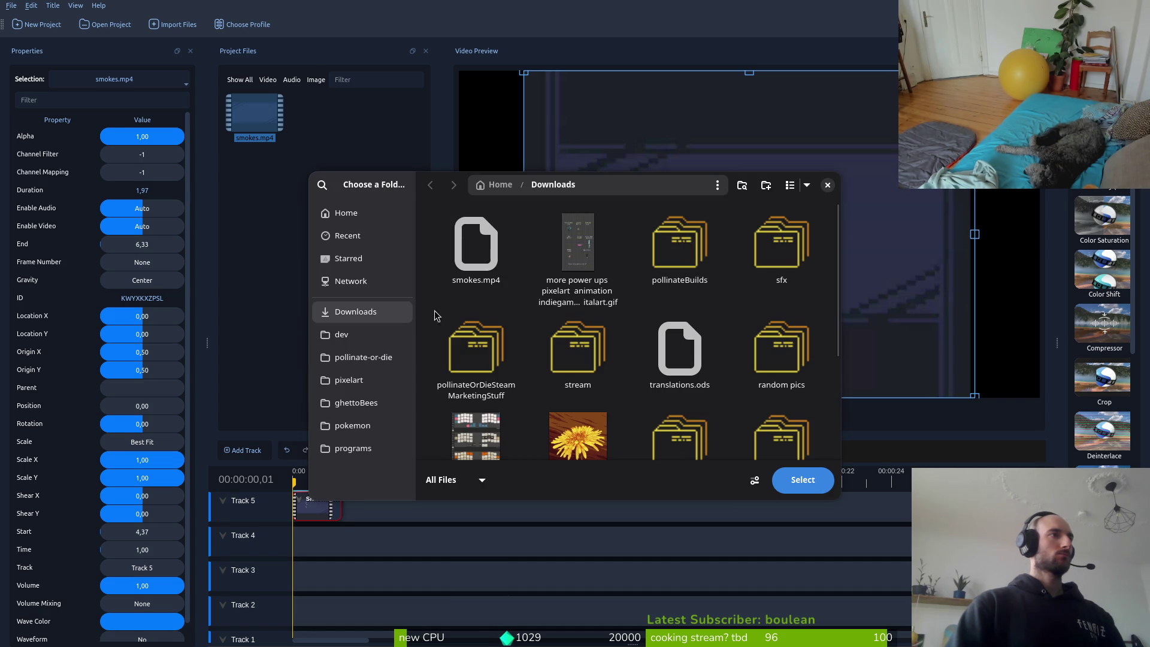
left_click(800, 479)
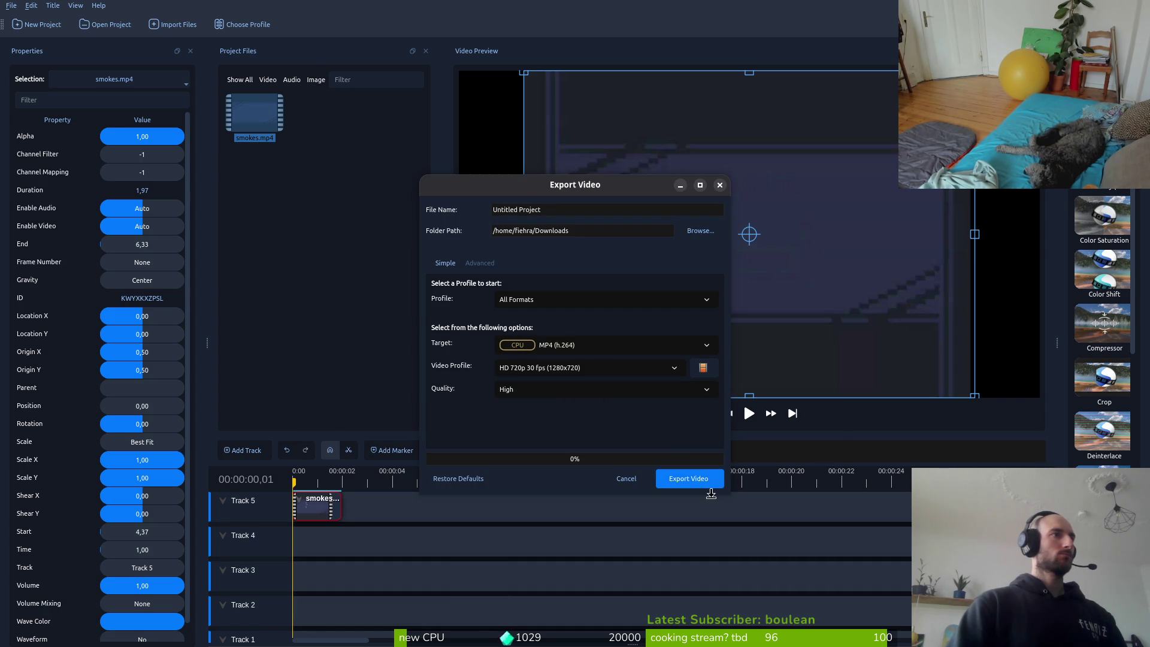
left_click(555, 210)
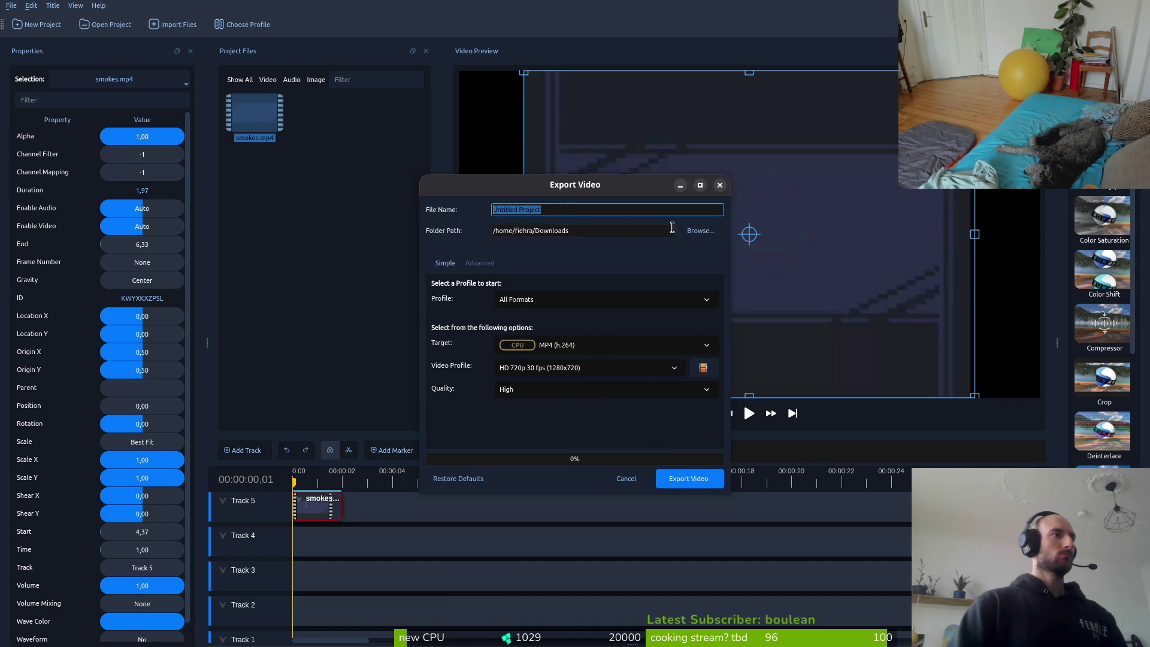
type("smoke")
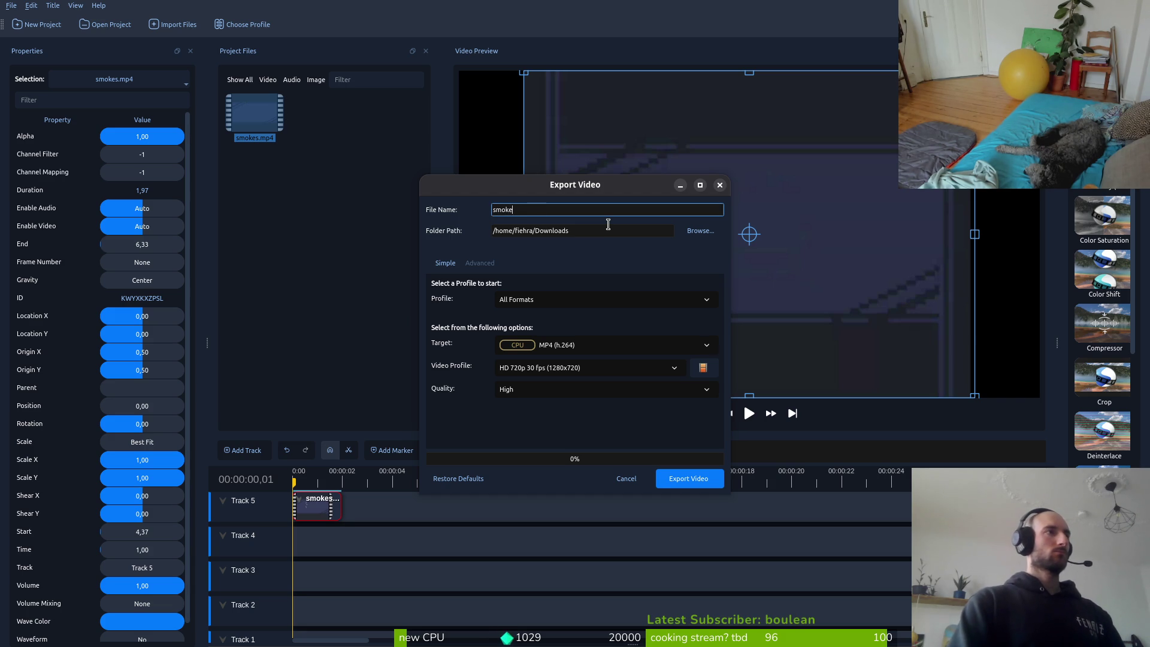
left_click(675, 485)
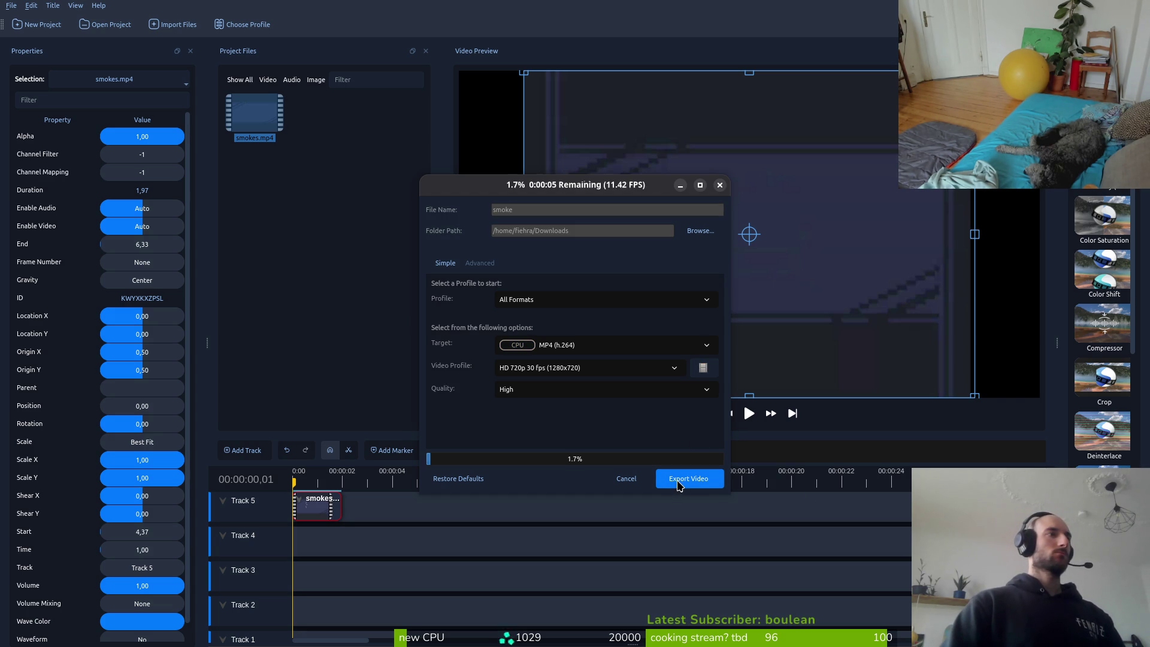
left_click(720, 185)
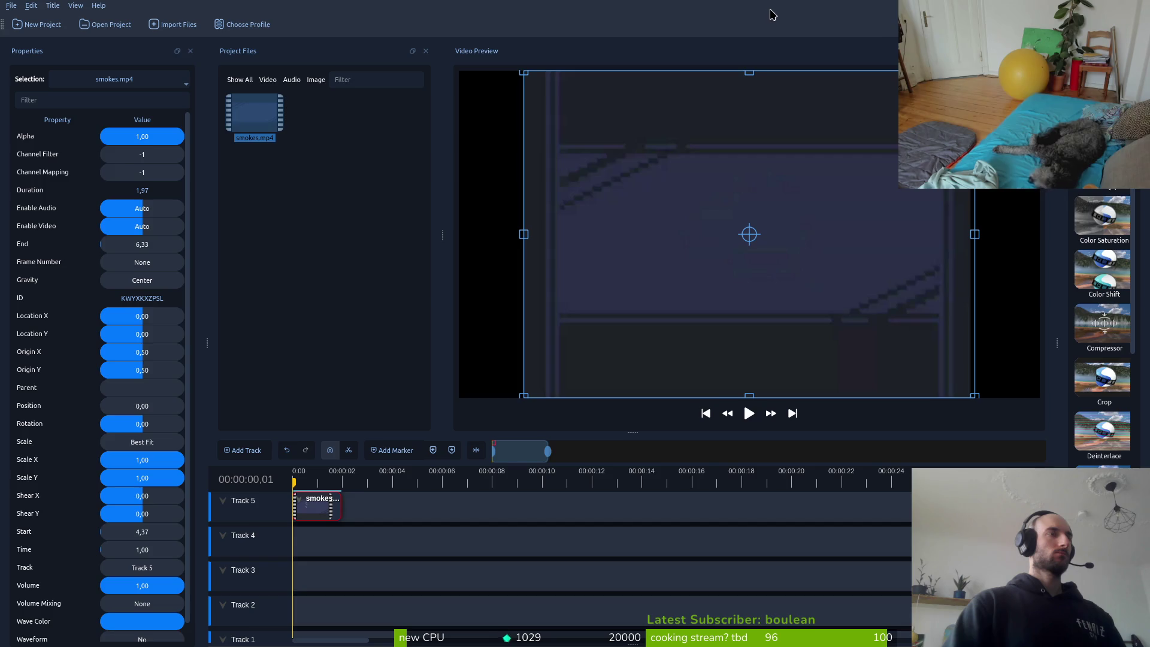
key("ctrl+q")
Discard the OpenShot project, rerun ffmpeg -i smokes.mp4 smokes.gif from history, and open Files.
left_click(591, 352)
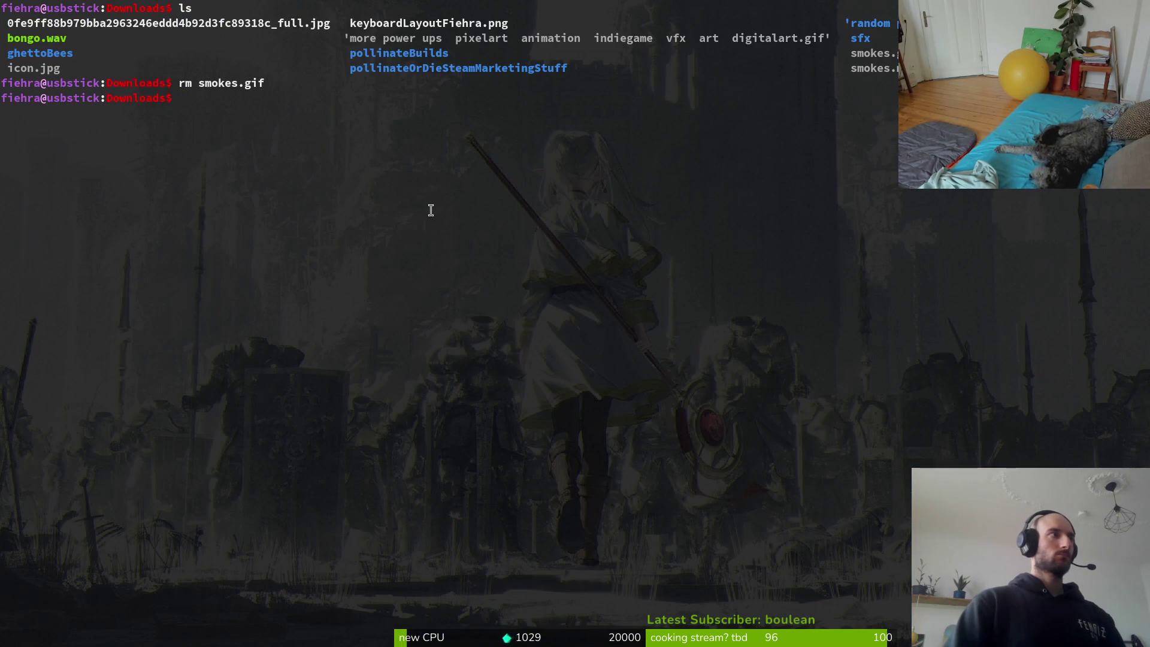
key("Up")
key("Up")
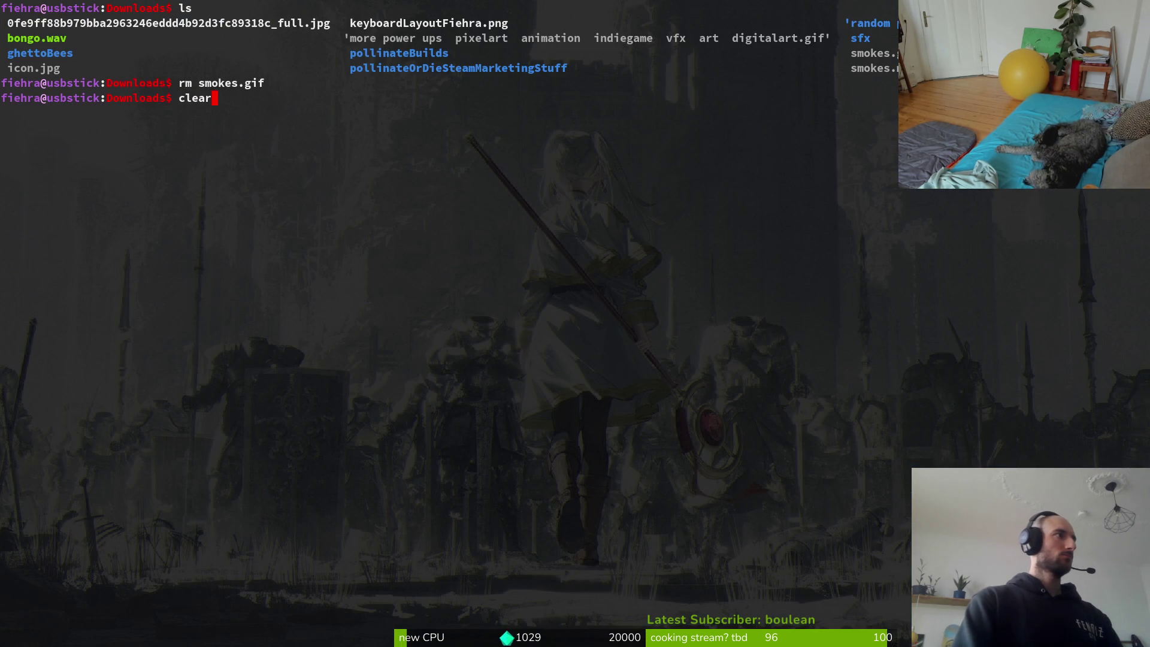
key("Up")
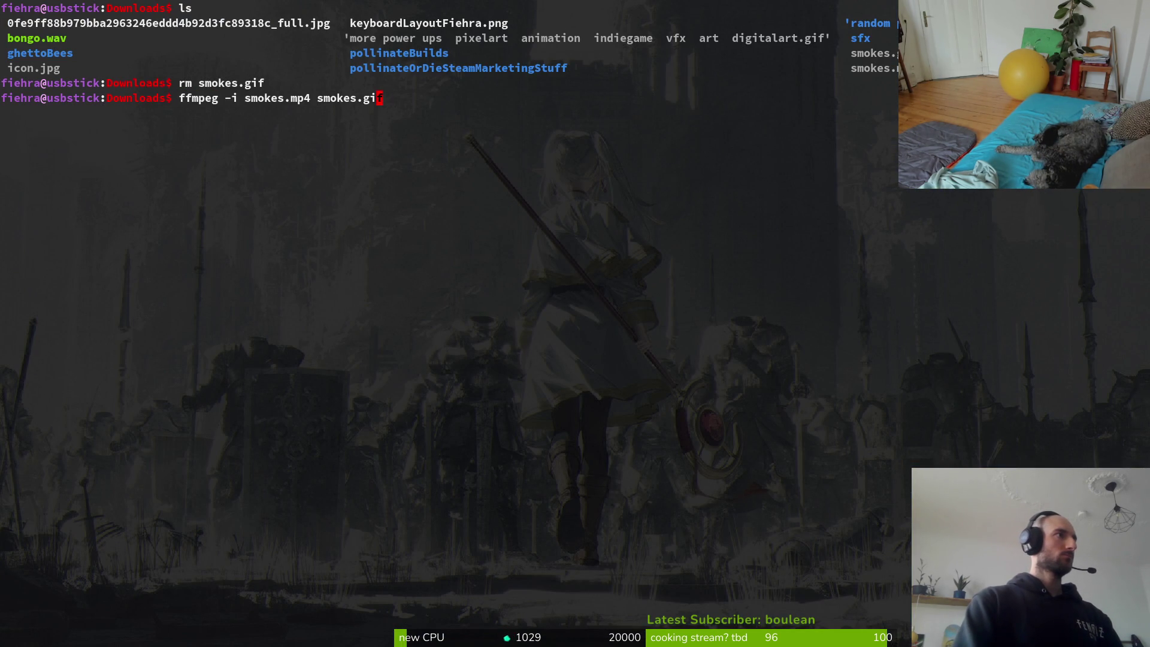
key("Return")
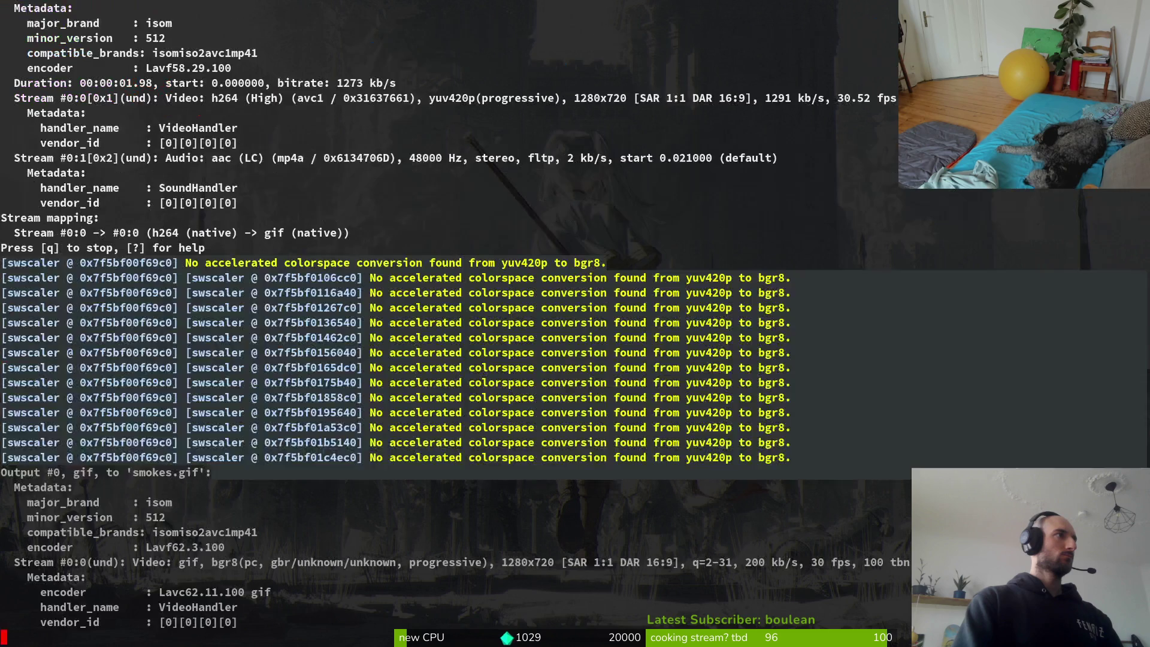
key("super+e")
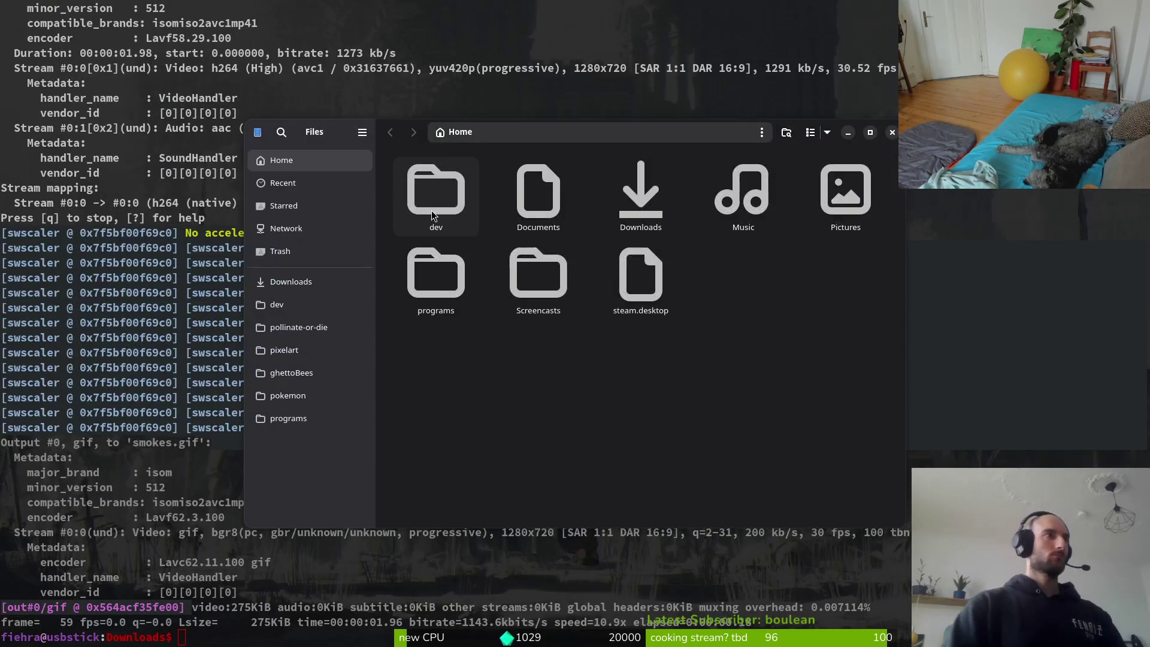
Move smokes.gif into pollinate-or-die/assets/inspiration.
double_click(447, 197)
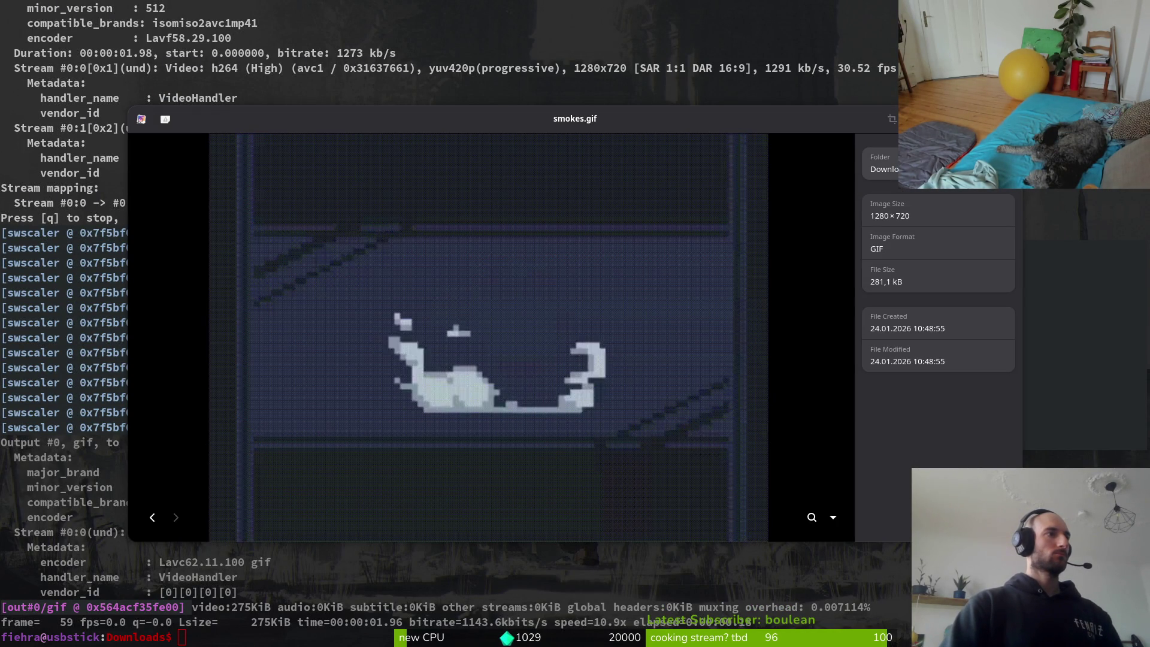
key("Escape")
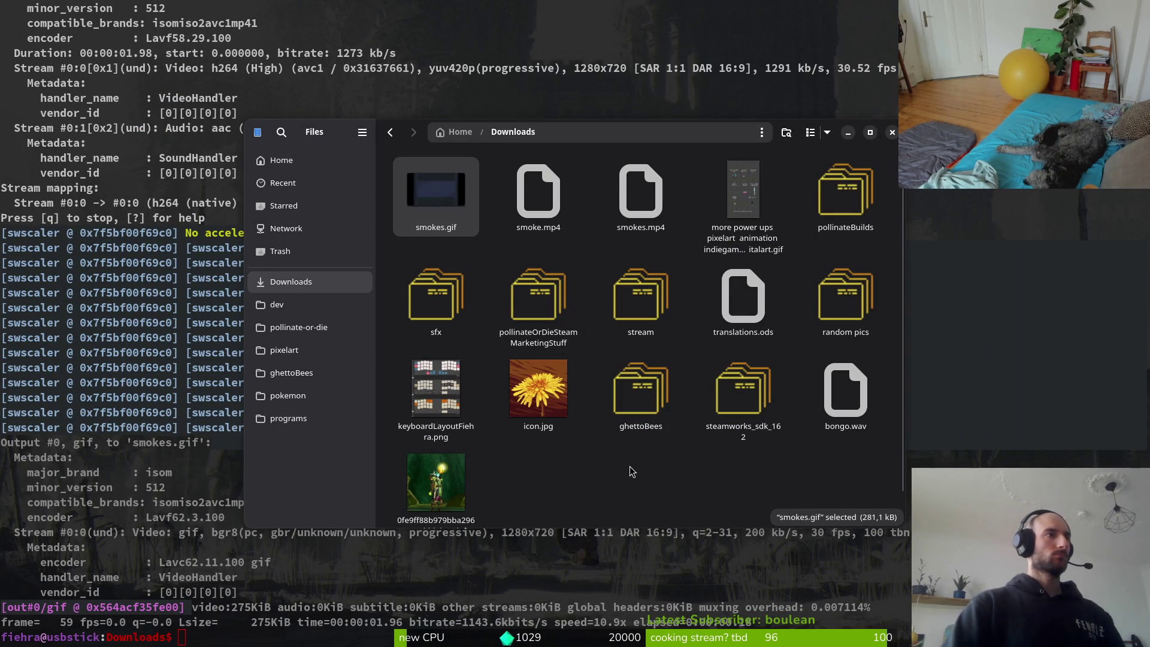
key("ctrl+x")
left_click(298, 327)
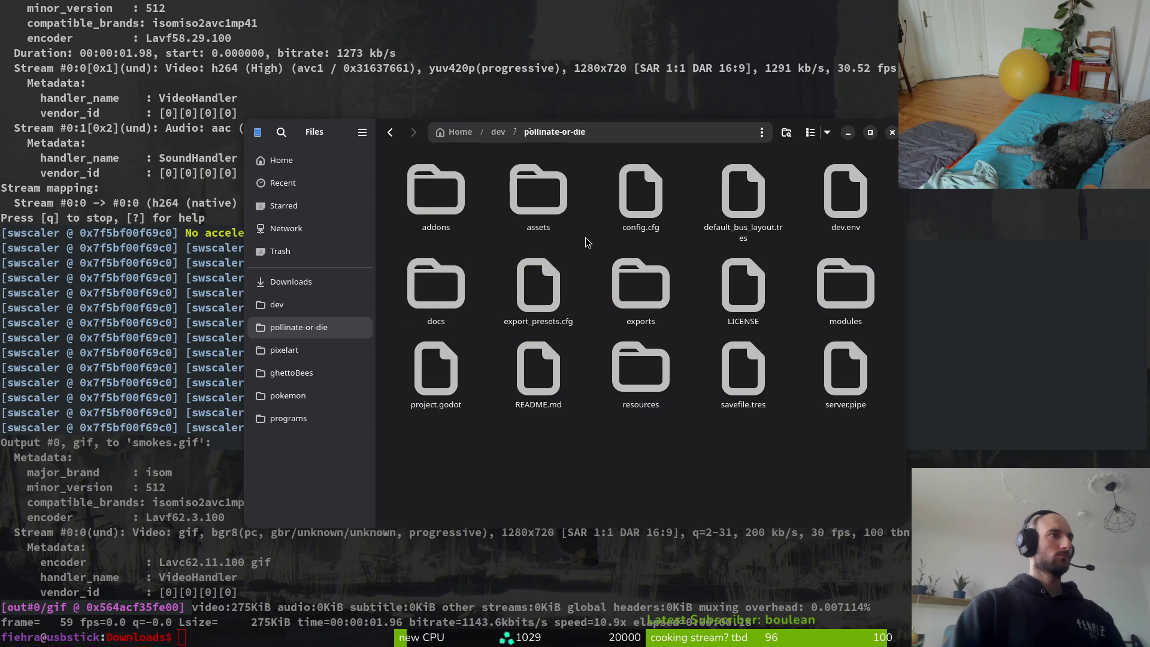
double_click(500, 185)
double_click(745, 192)
key("ctrl+v")
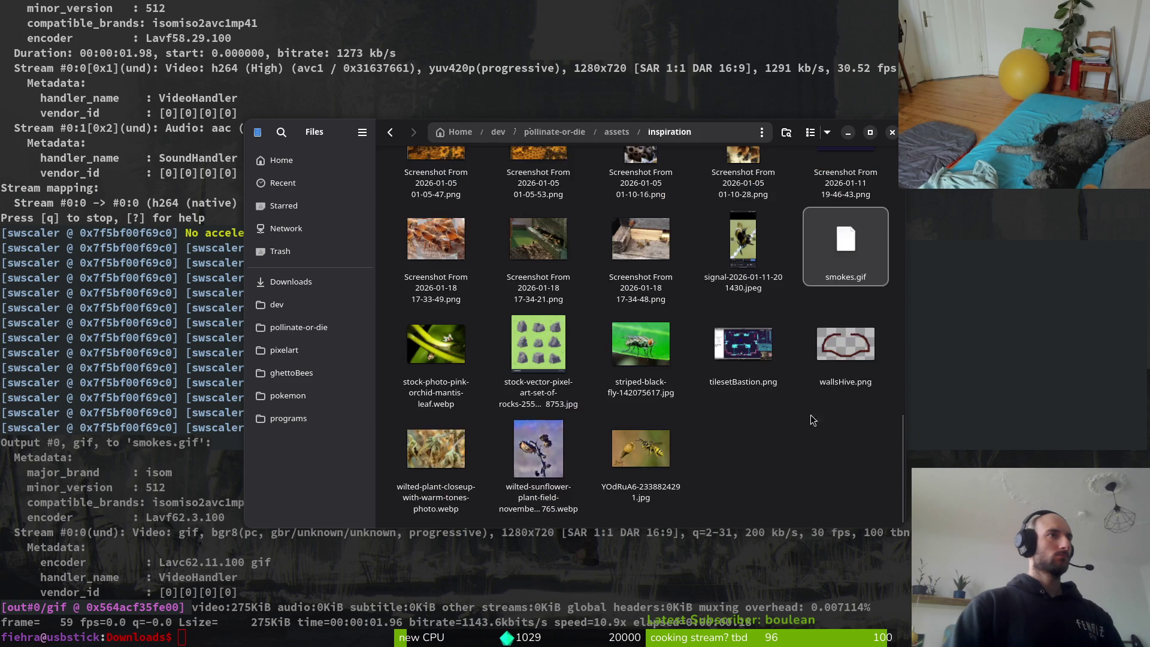
key("alt+Left")
key("alt+Left")
Trash smoke.mp4 and smokes.mp4 from Downloads, then show Aseprite's home page.
left_click(290, 281)
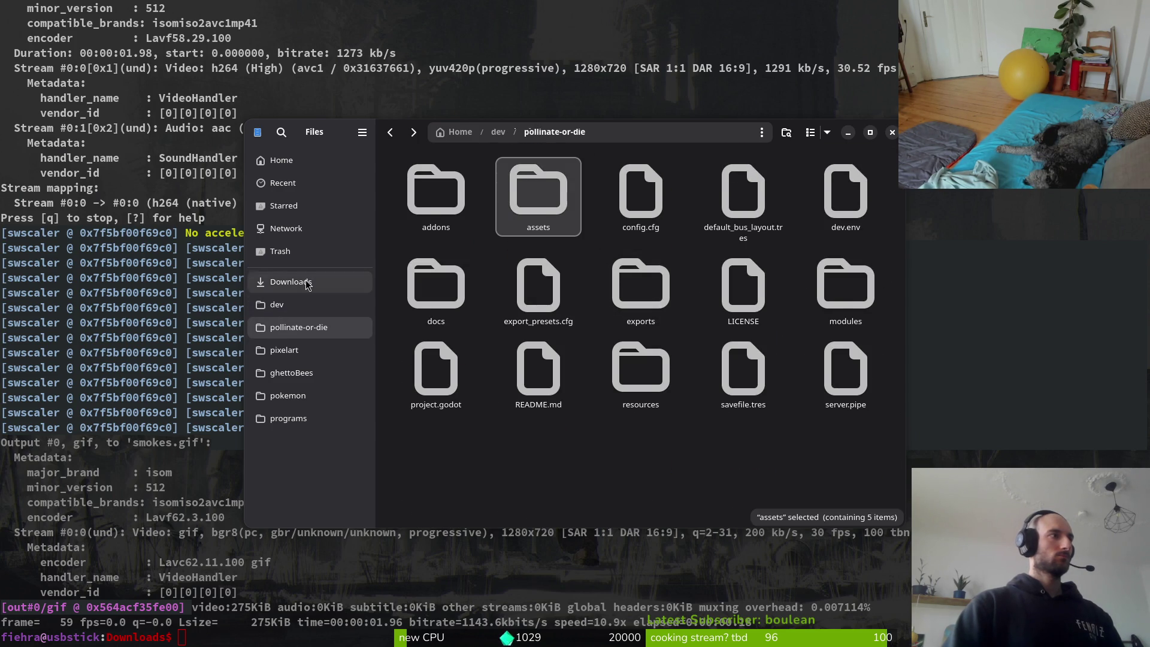
left_click(437, 191)
left_click(537, 191, "ctrl")
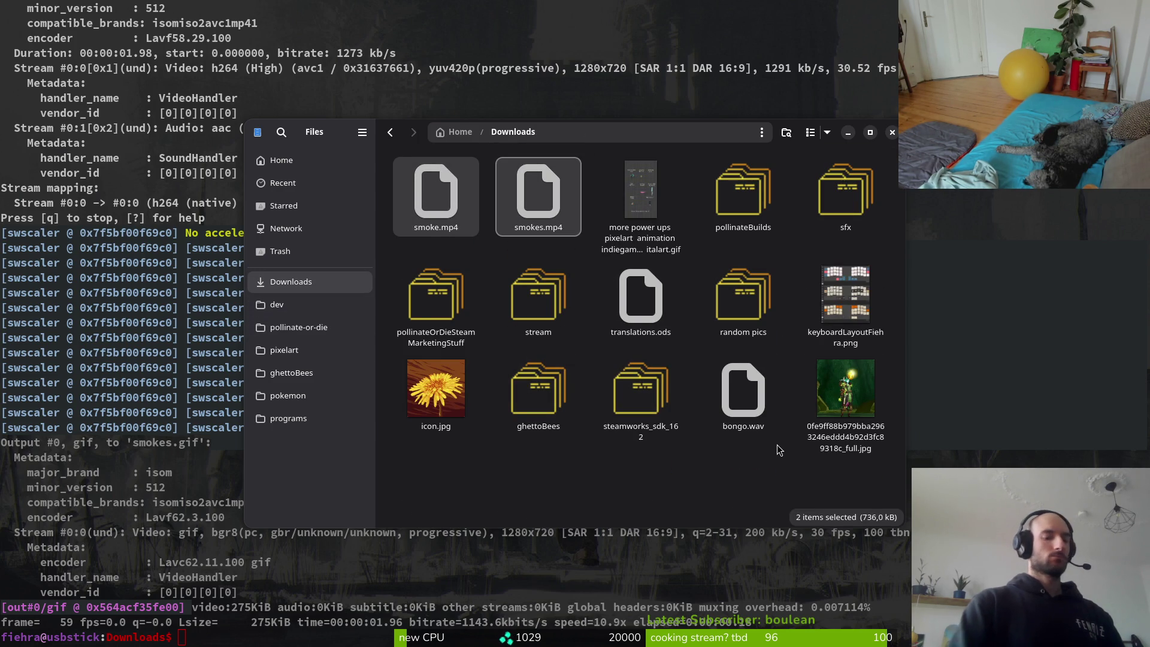
key("Delete")
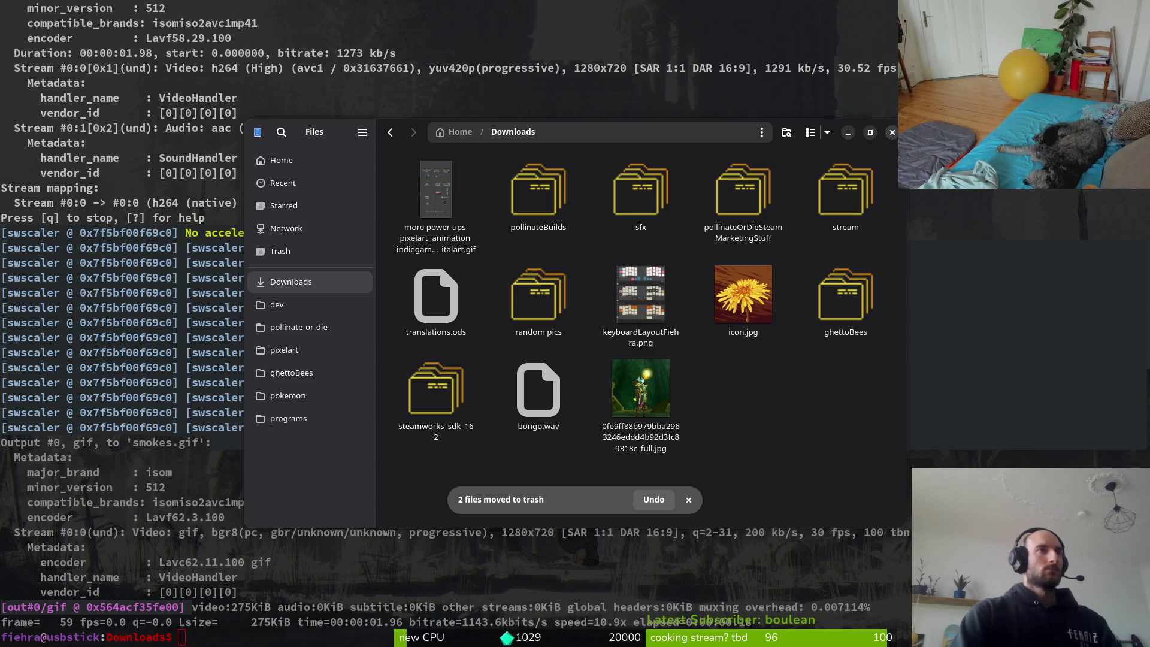
key("ctrl+w")
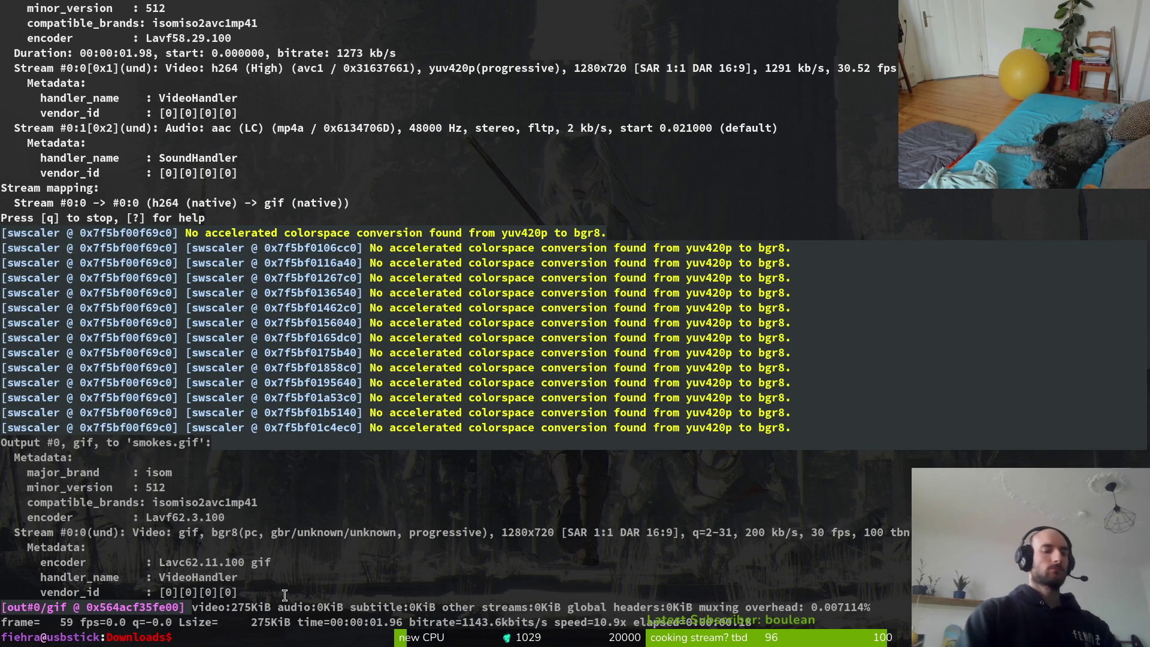
key("super+2")
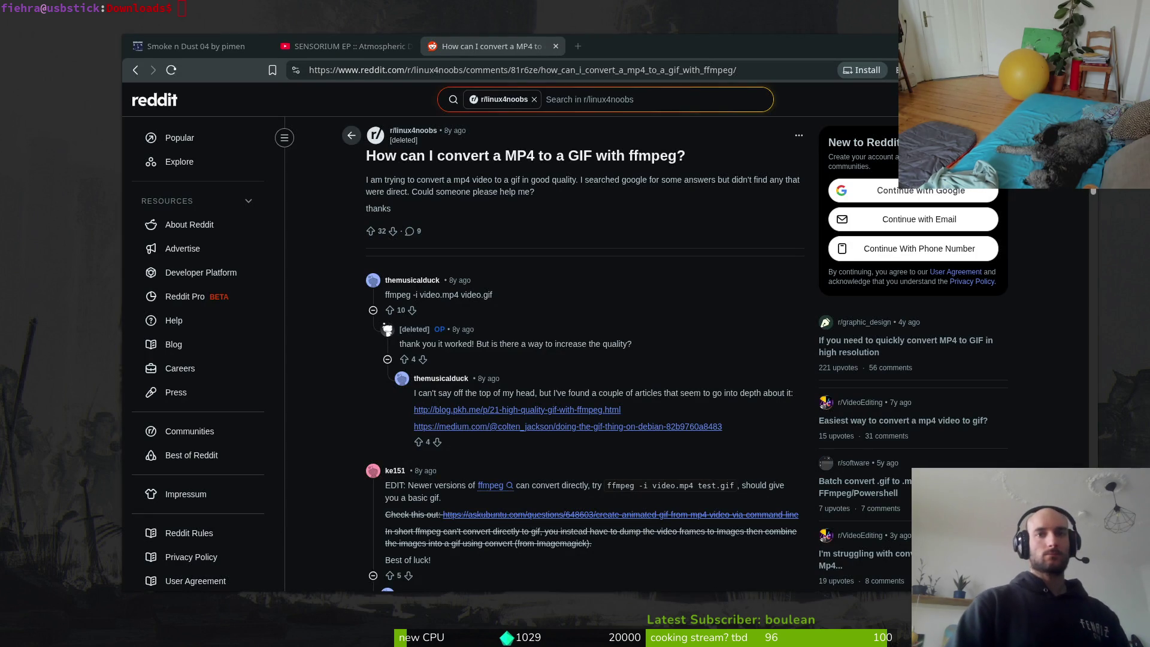
key("super+3")
left_click(60, 47)
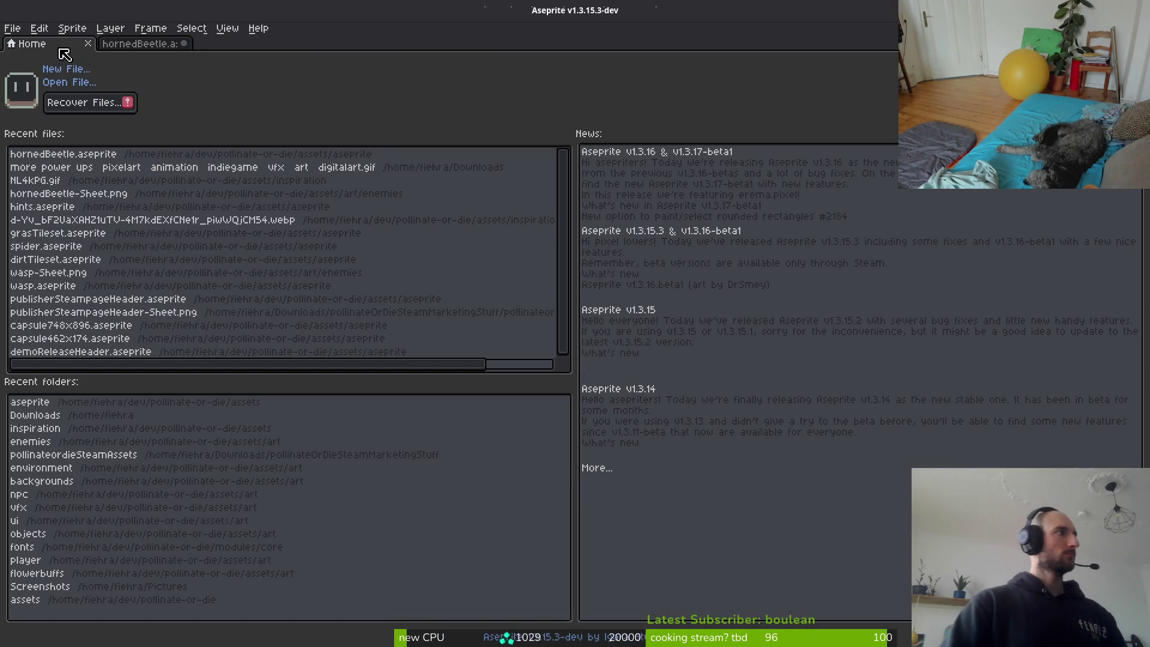
In Aseprite's Open dialog, navigate to dev/pollinate-or-die/assets/inspiration and scroll down to smokes.gif.
left_click(67, 84)
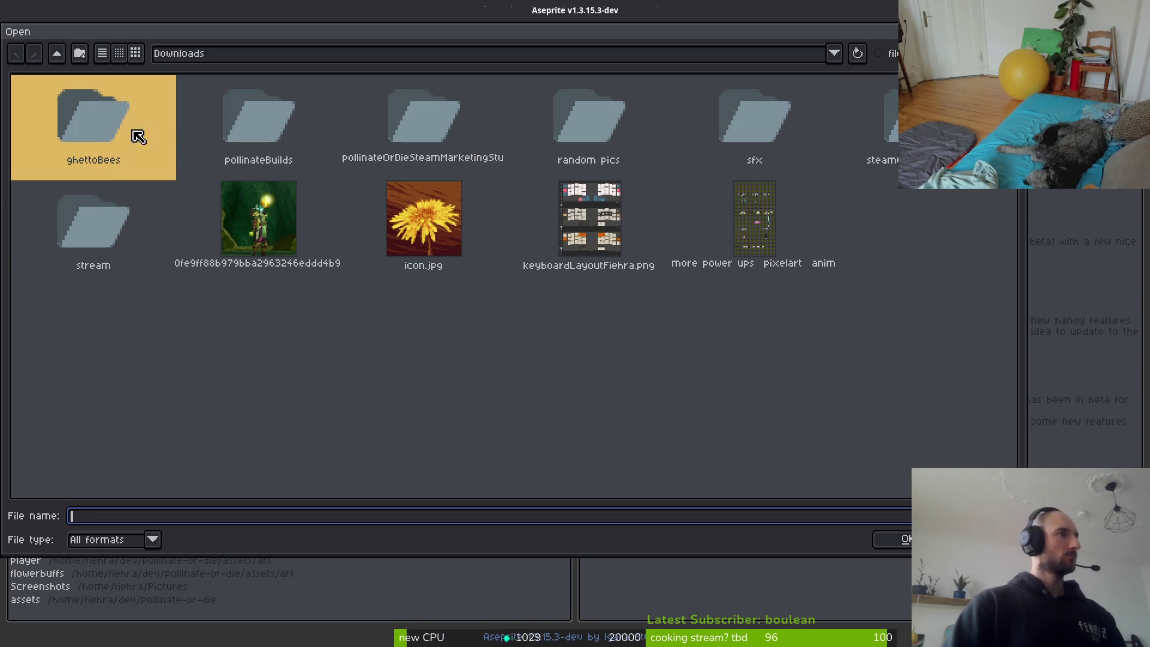
left_click(57, 53)
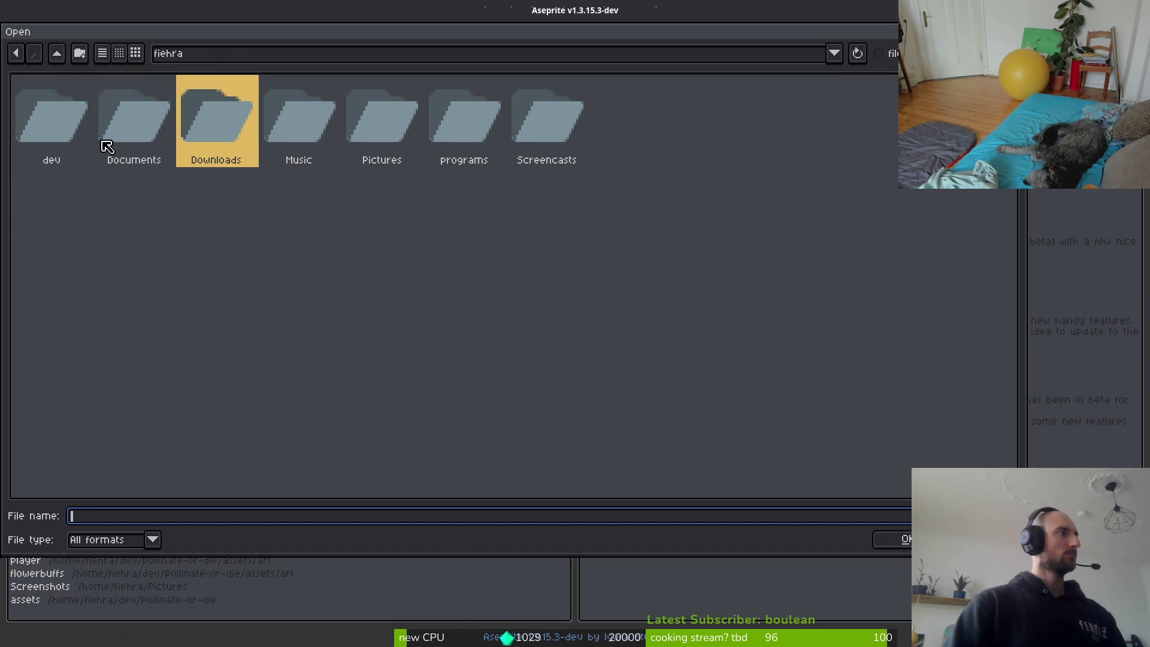
double_click(39, 112)
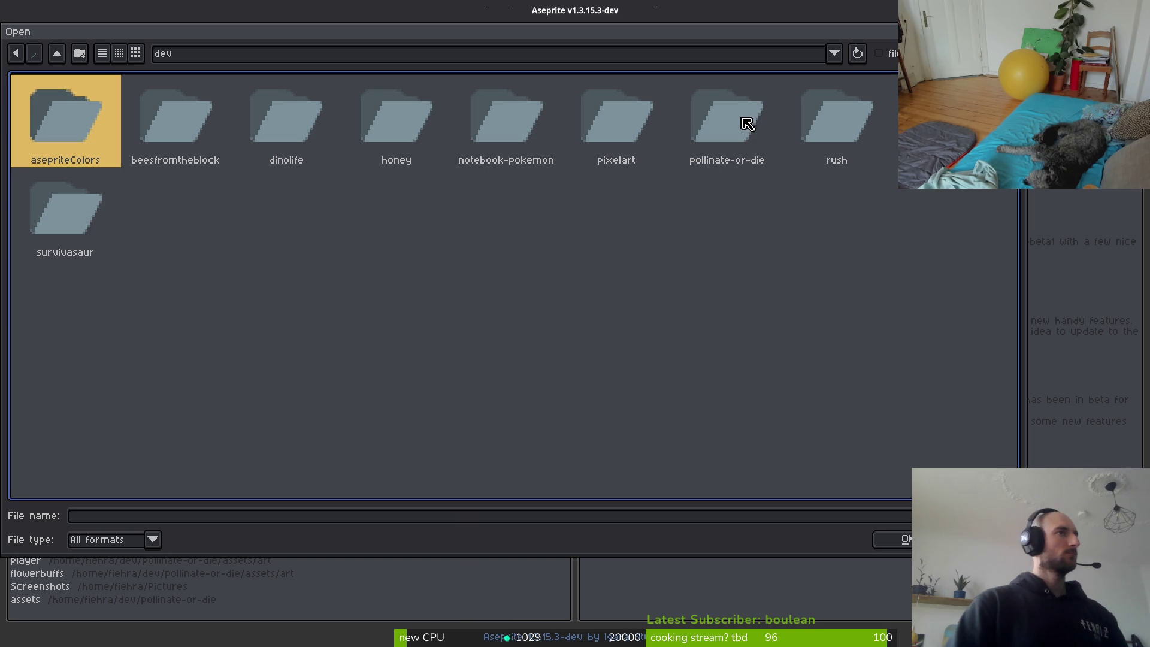
double_click(747, 124)
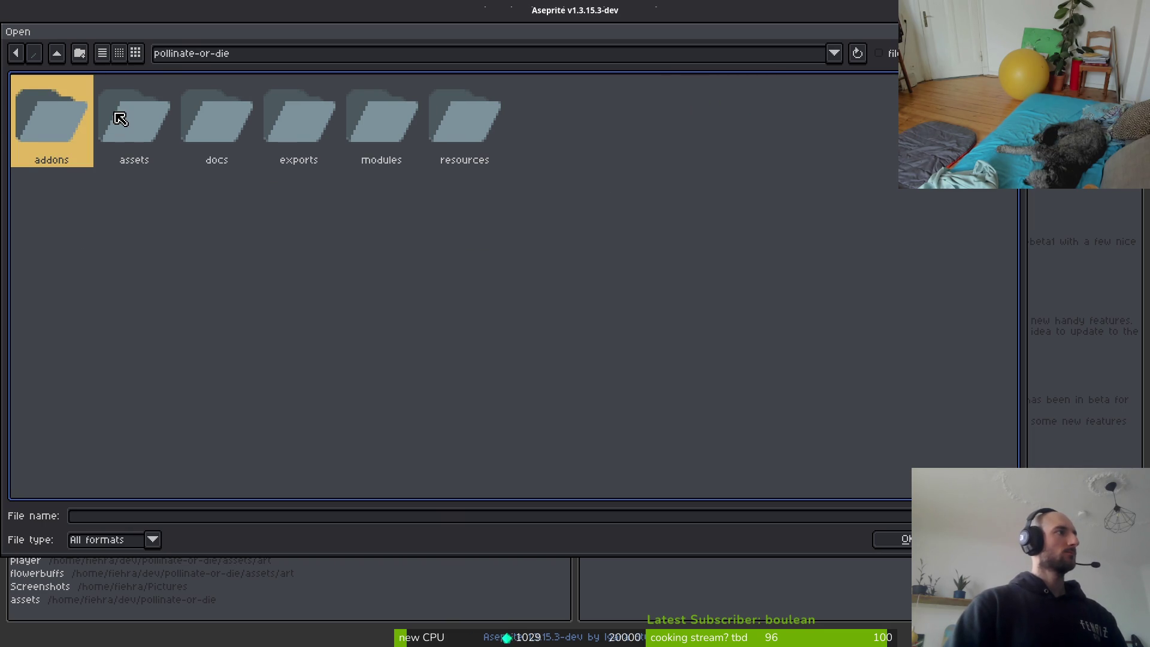
double_click(120, 118)
double_click(295, 120)
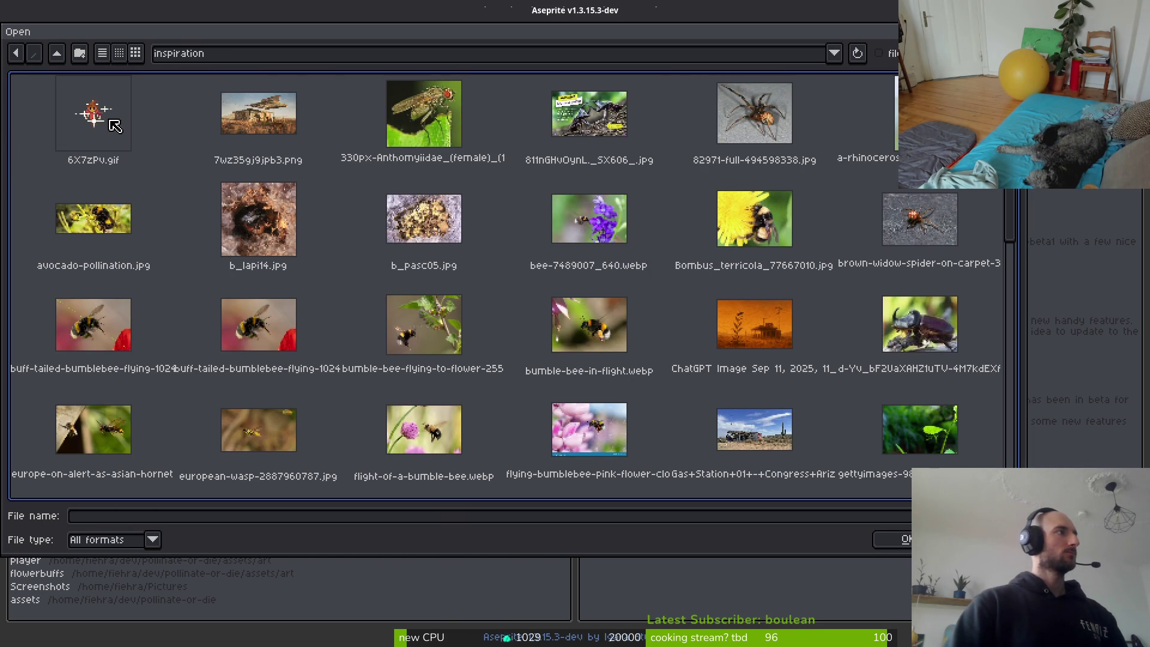
scroll(668, 320, "down", 2)
scroll(925, 393, "down", 2)
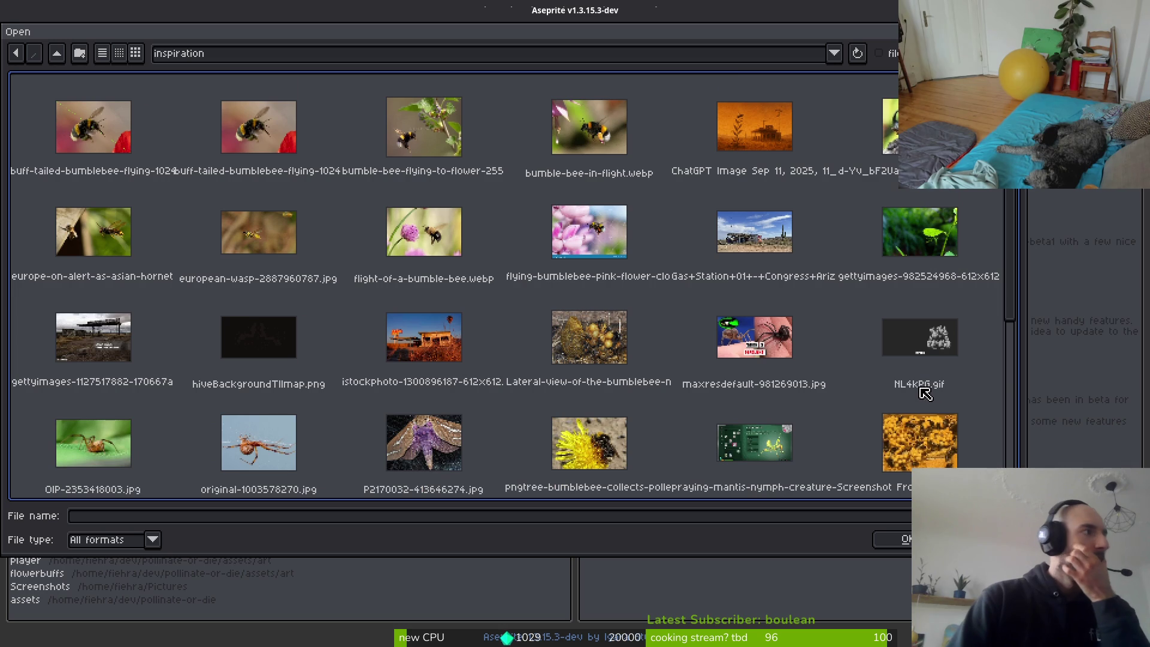
scroll(756, 367, "down", 2)
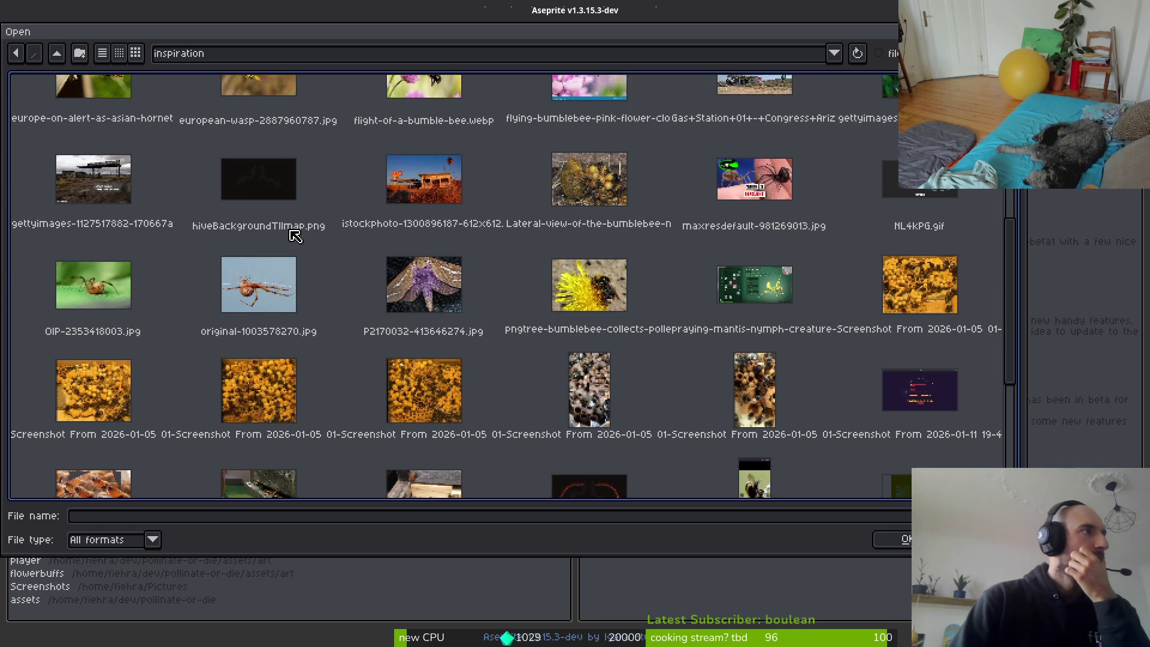
scroll(805, 369, "down", 2)
scroll(806, 366, "down", 2)
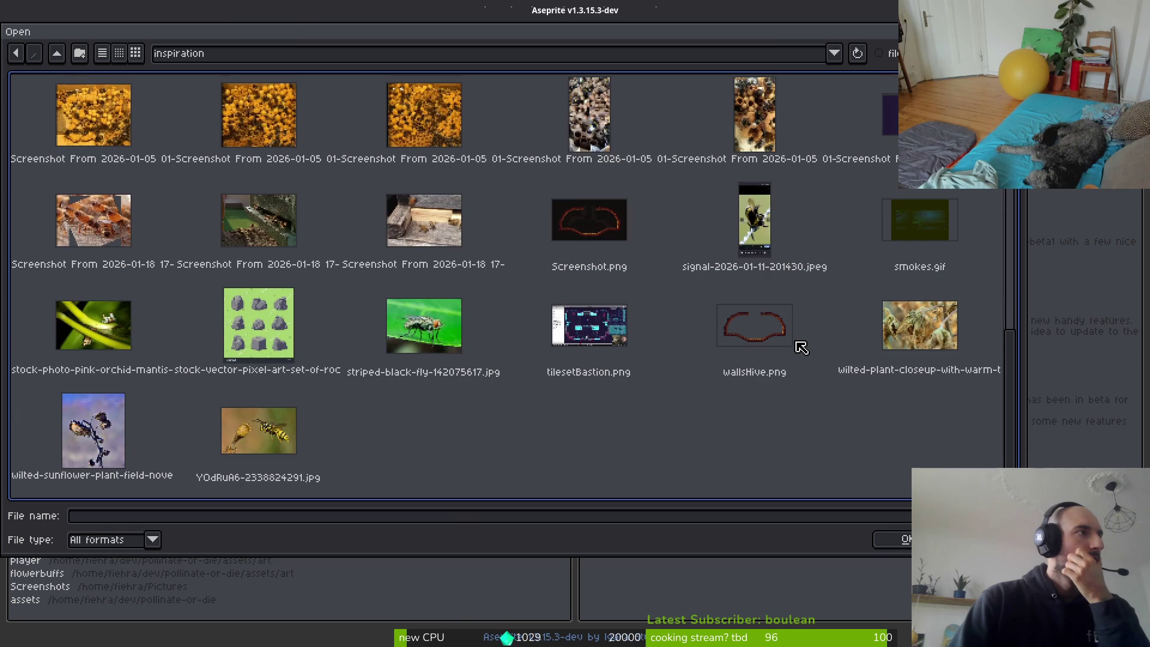
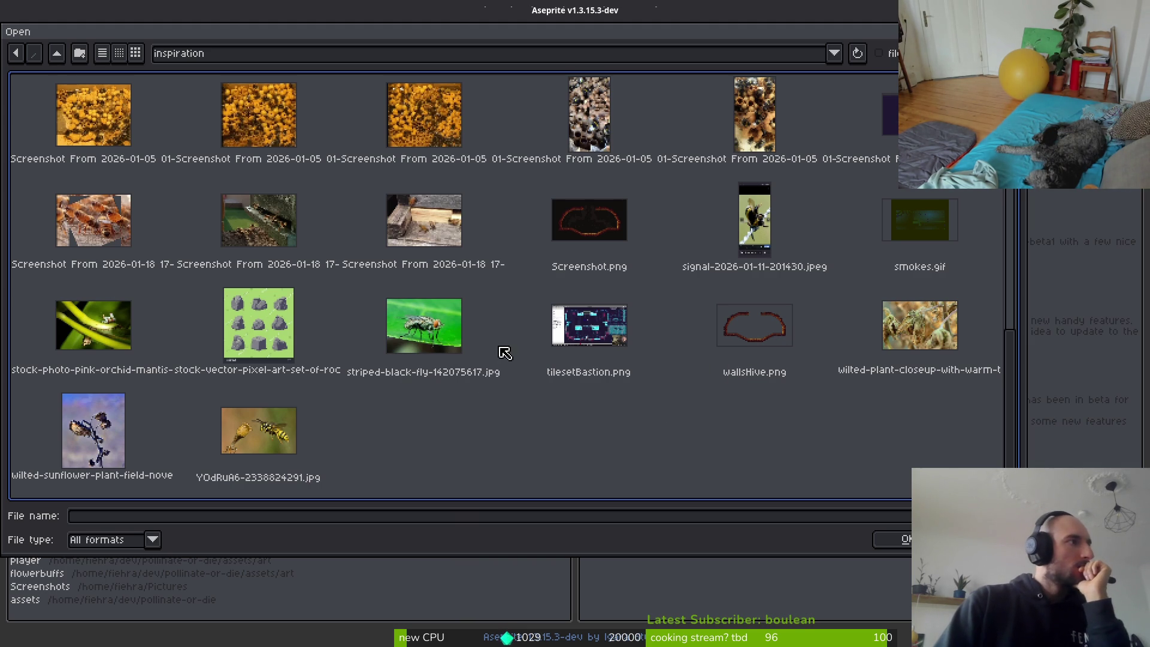
Open smokes.gif from the inspiration folder in a new tab.
scroll(522, 391, "up", 2)
scroll(850, 344, "up", 2)
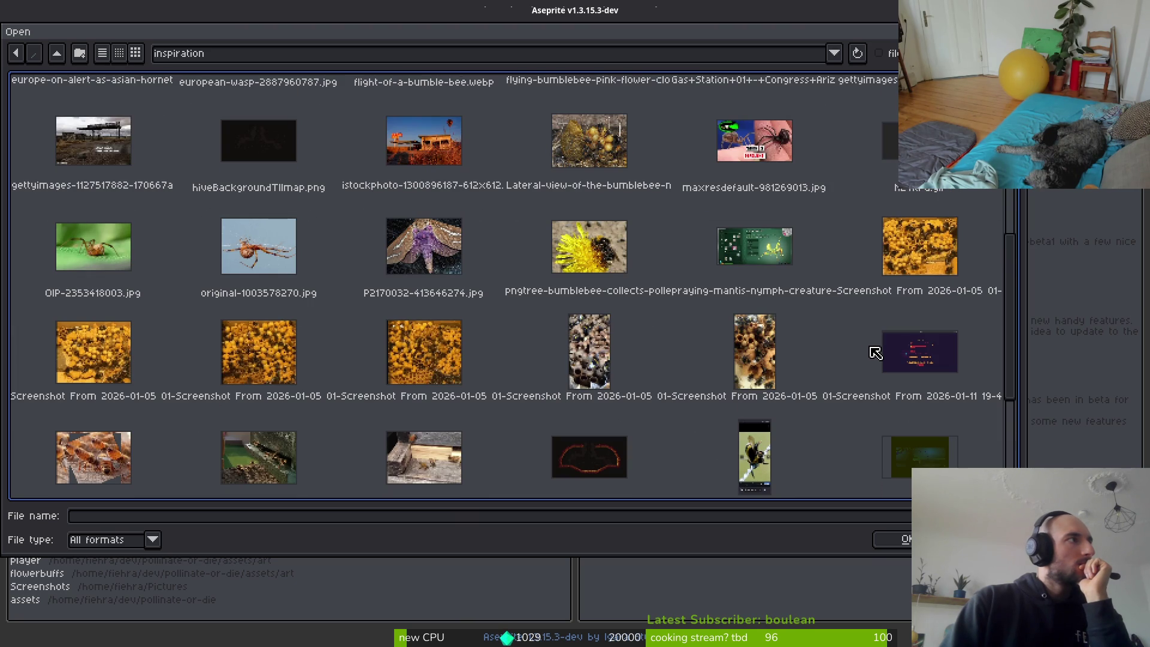
scroll(826, 353, "up", 2)
scroll(841, 371, "down", 2)
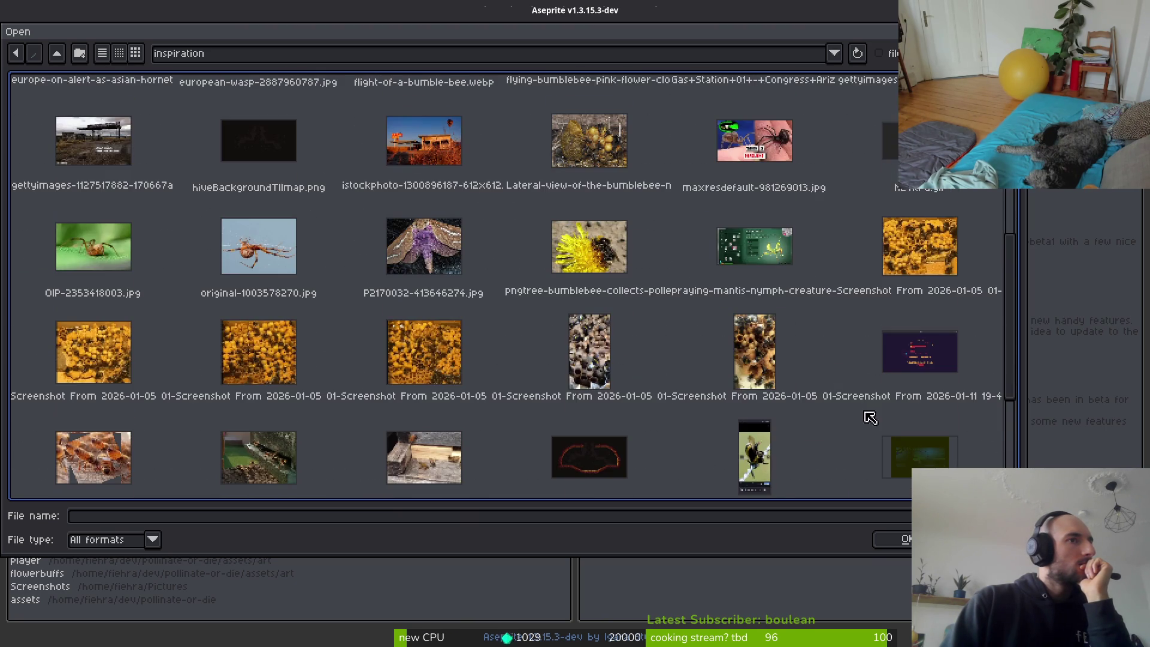
scroll(927, 456, "down", 1)
left_click(926, 393)
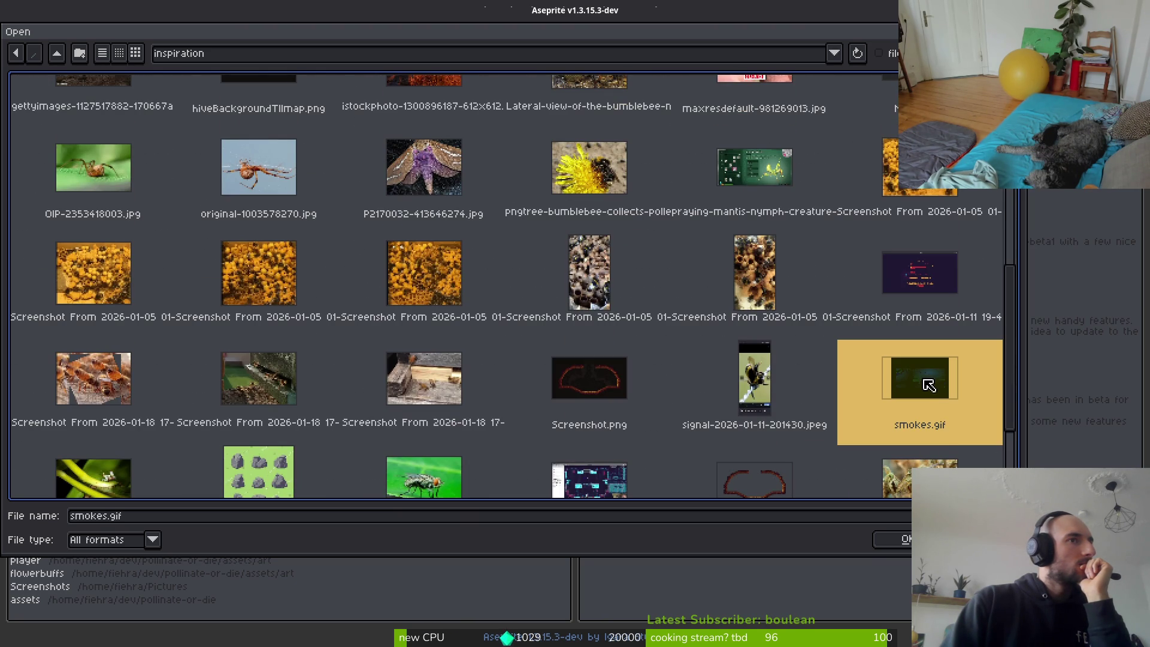
left_click(898, 540)
Play the smoke animation, then select frames 21 through 52 in the timeline.
scroll(515, 282, "down", 4)
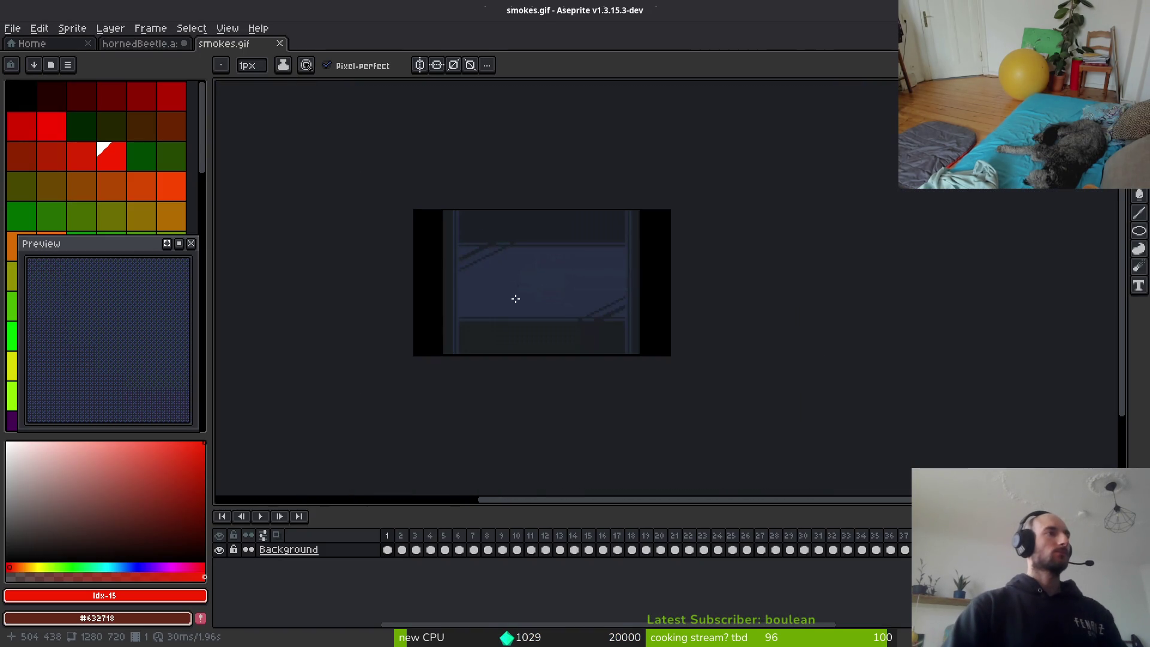
scroll(539, 301, "up", 2)
scroll(542, 299, "up", 1)
scroll(545, 308, "down", 4)
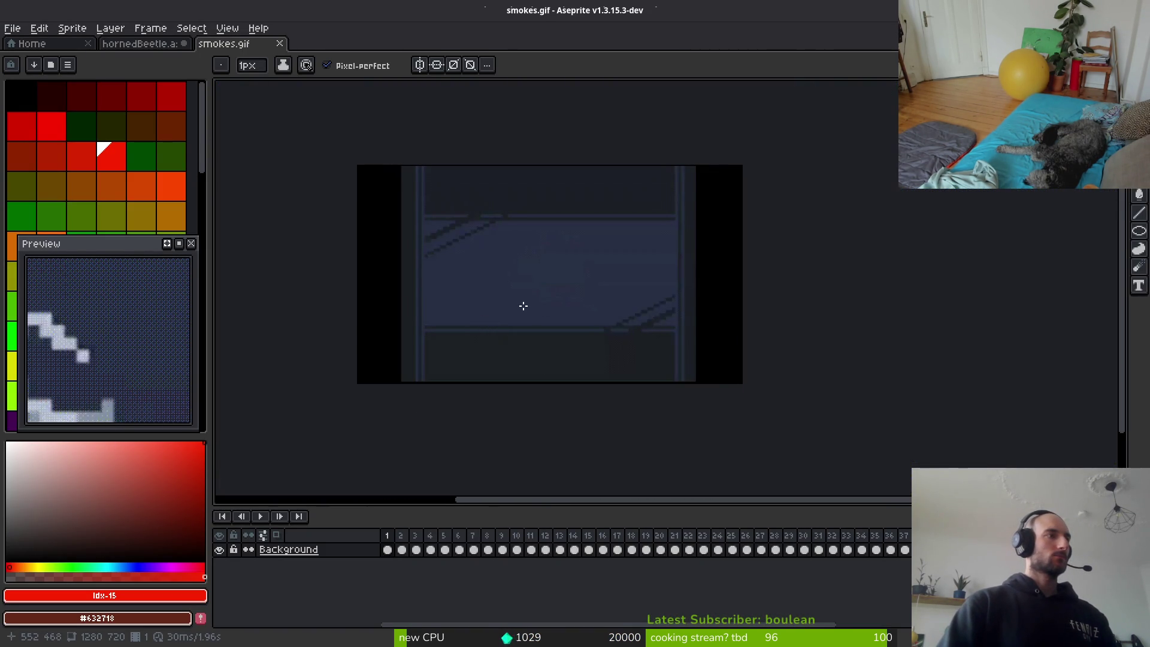
key("Return")
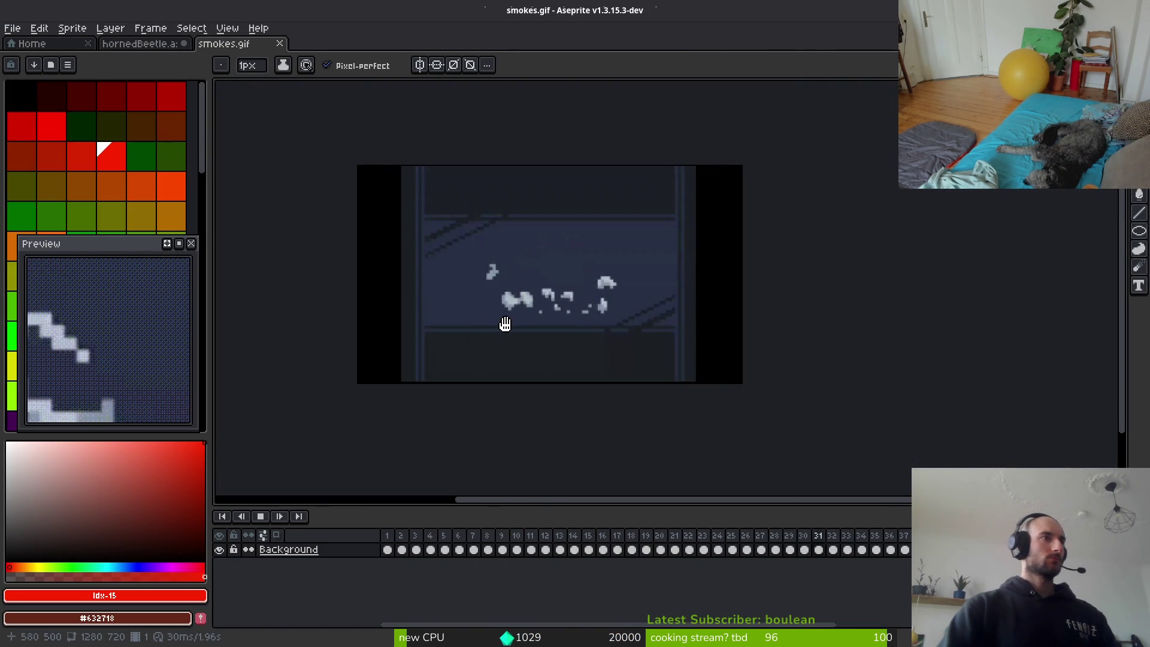
key("Return")
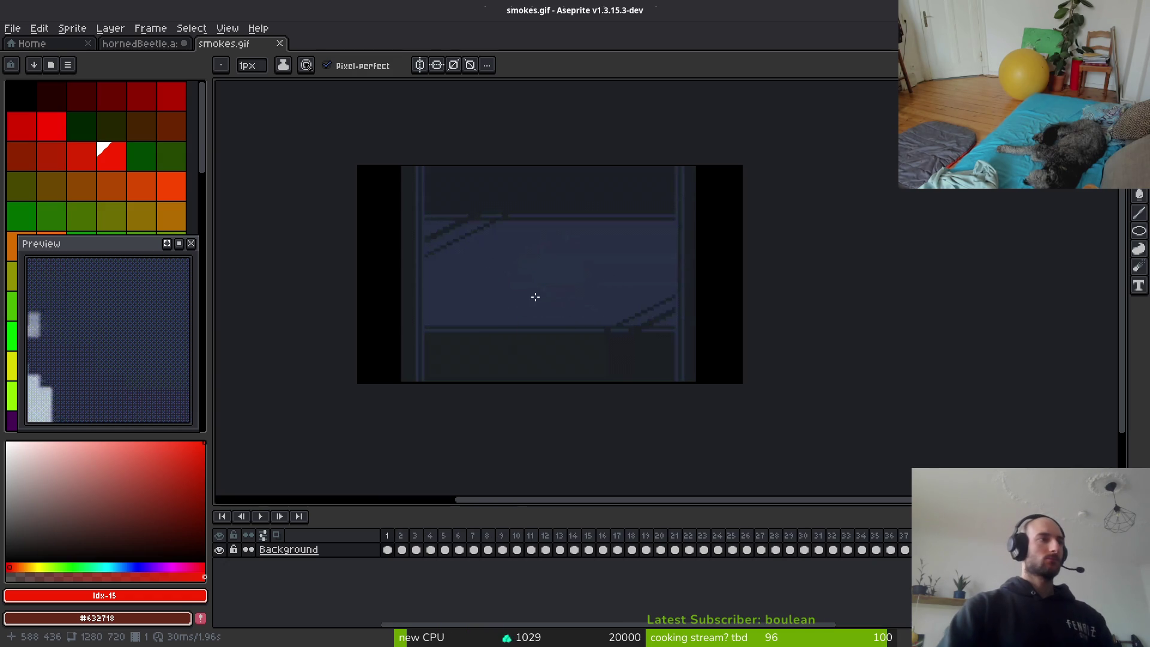
left_click(400, 539)
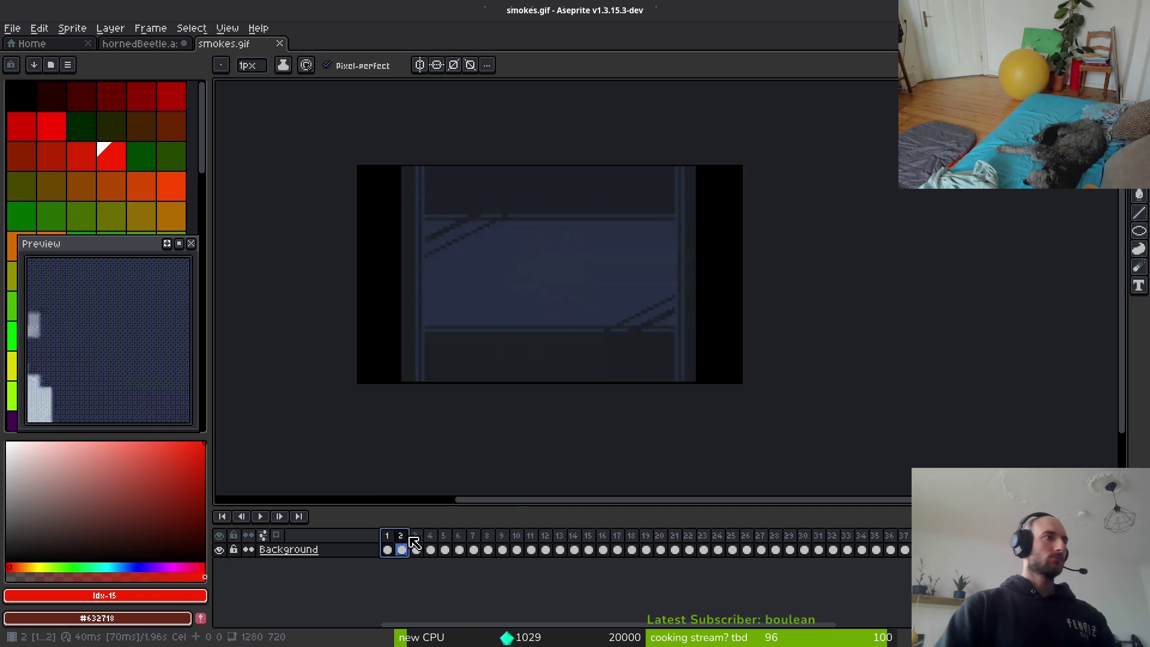
mouse_move(413, 543)
left_mouse_down()
mouse_move(704, 549)
mouse_move(679, 551)
mouse_move(688, 551)
mouse_move(677, 551)
mouse_move(922, 539)
left_mouse_up()
left_click(681, 551)
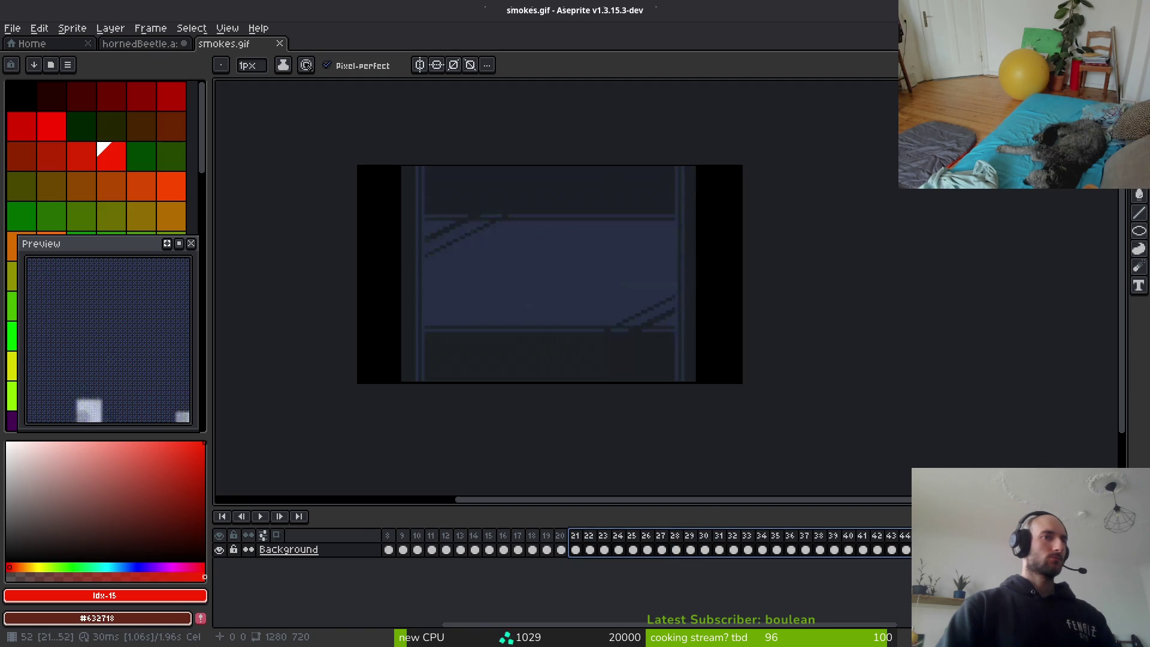
Delete frames 21–52 and dock the hornedBeetle sprite in a split view beside smokes.gif.
key("alt+c")
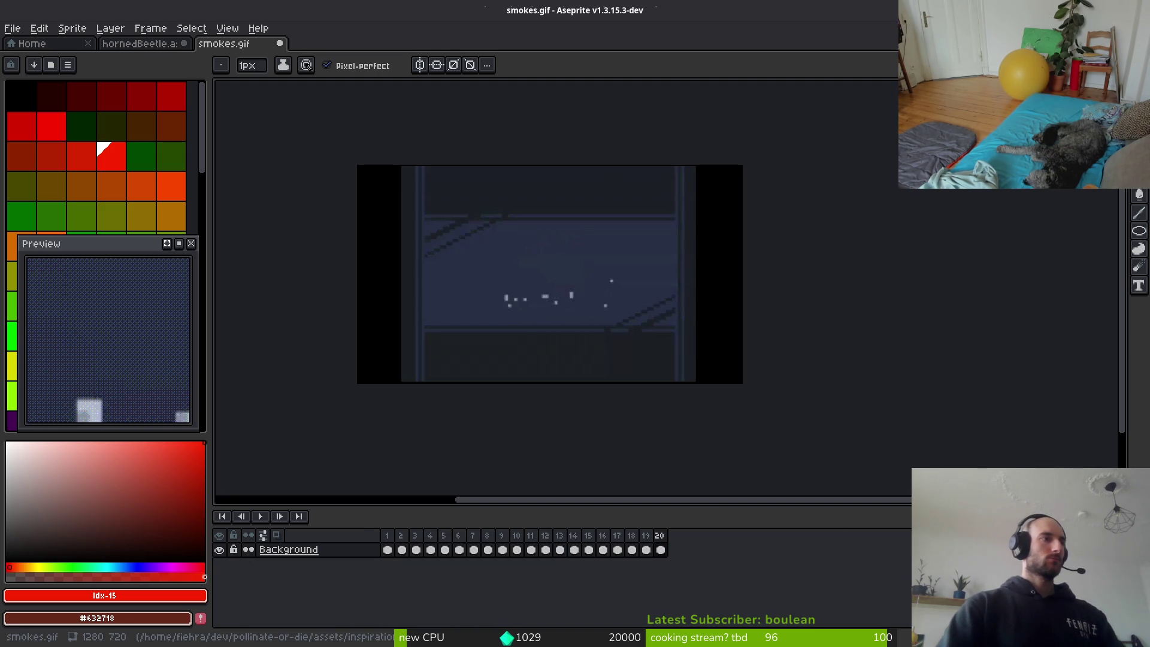
key("m")
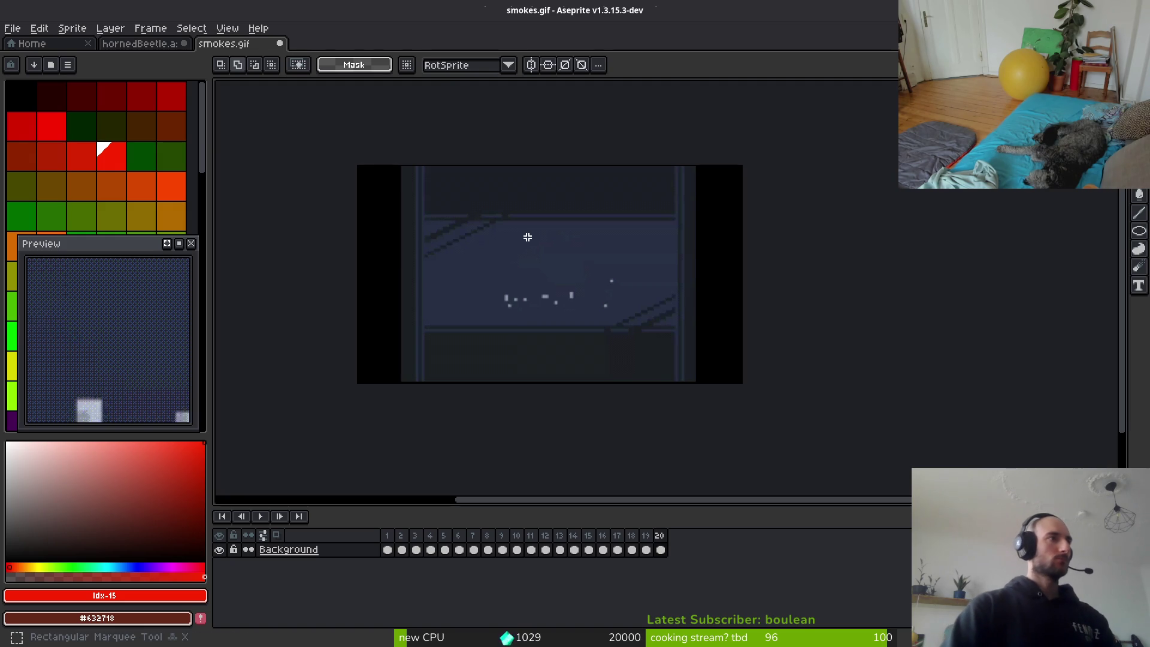
scroll(507, 288, "up", 1)
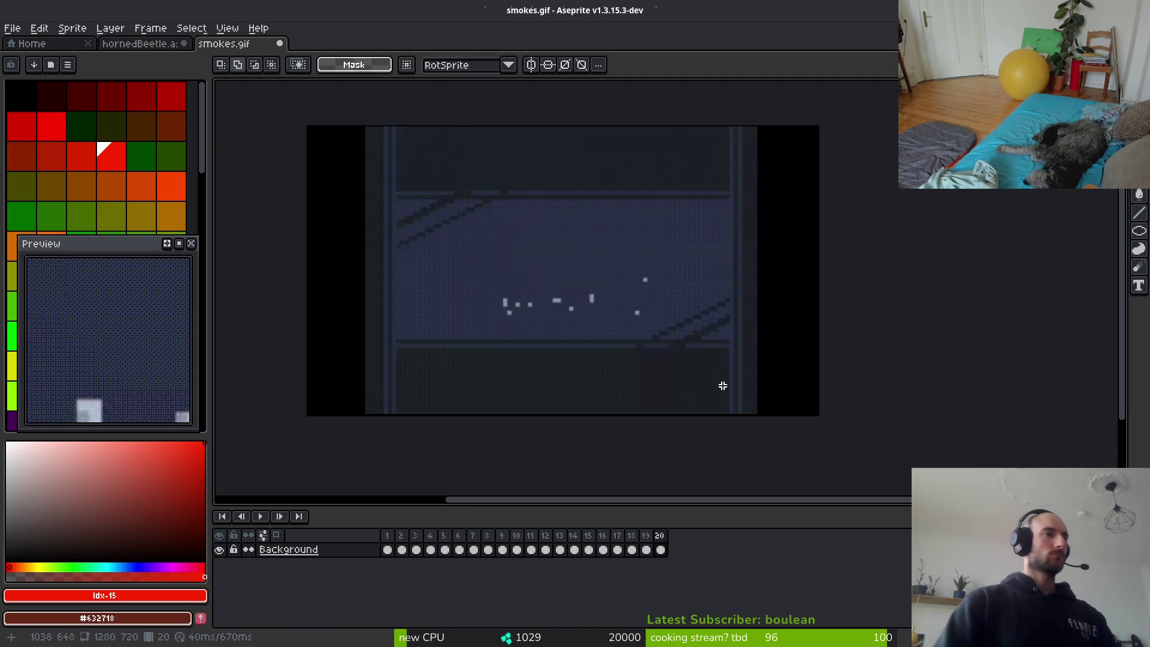
scroll(521, 262, "down", 1)
left_click_drag(480, 287, 441, 267)
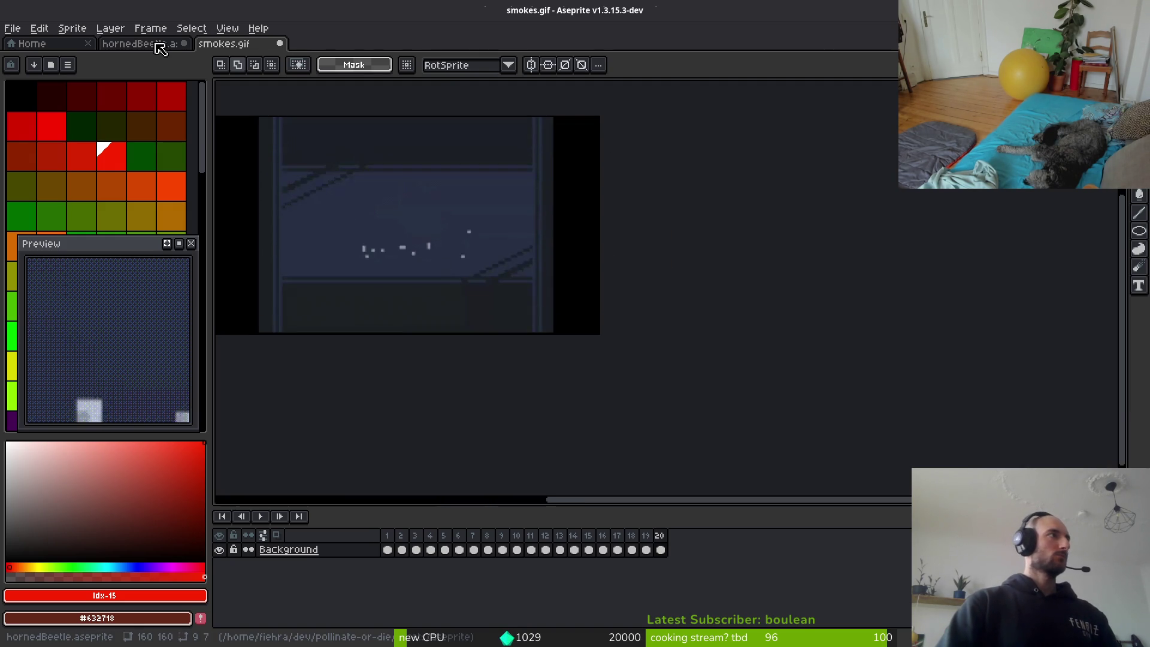
mouse_move(159, 44)
left_mouse_down()
mouse_move(675, 214)
mouse_move(903, 149)
mouse_move(1108, 225)
mouse_move(1138, 255)
mouse_move(1126, 258)
left_mouse_up()
Resize the split panes and play smokes.gif alongside the horned beetle animation to compare.
scroll(451, 249, "up", 2)
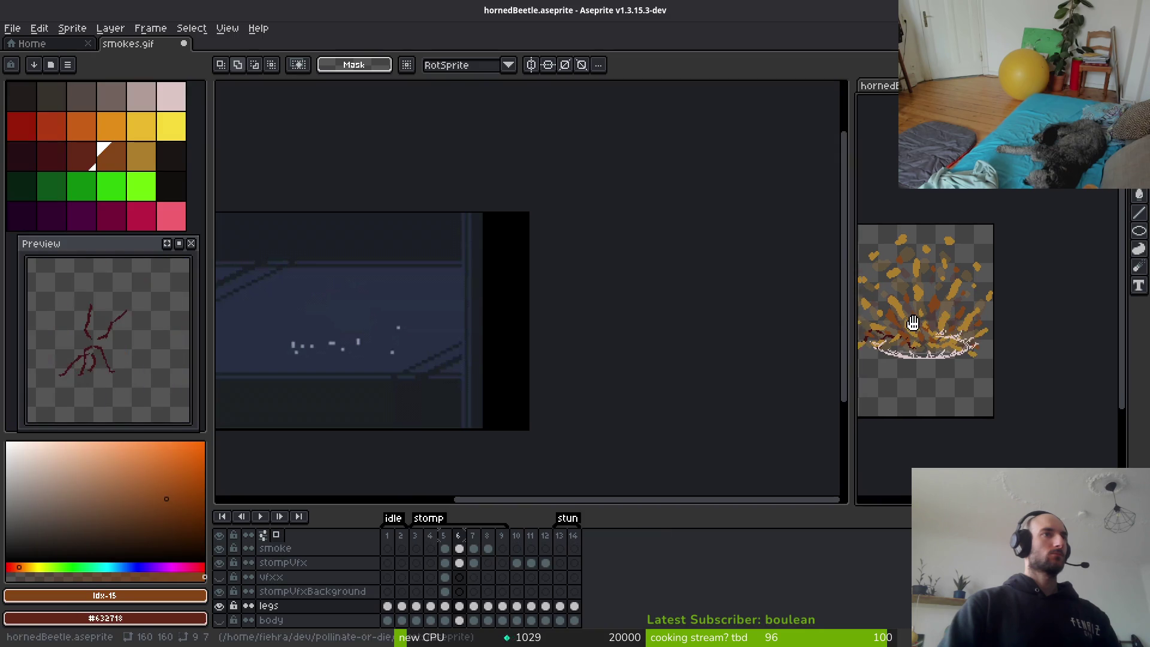
left_click_drag(838, 302, 608, 313)
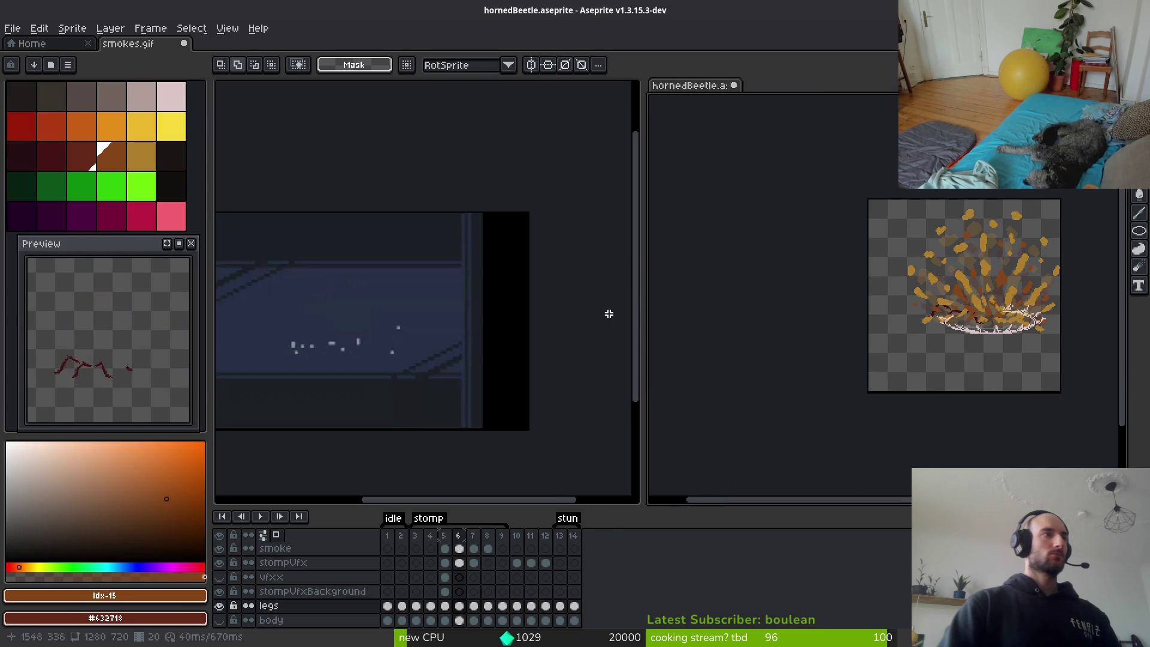
left_click(464, 317)
key("Return")
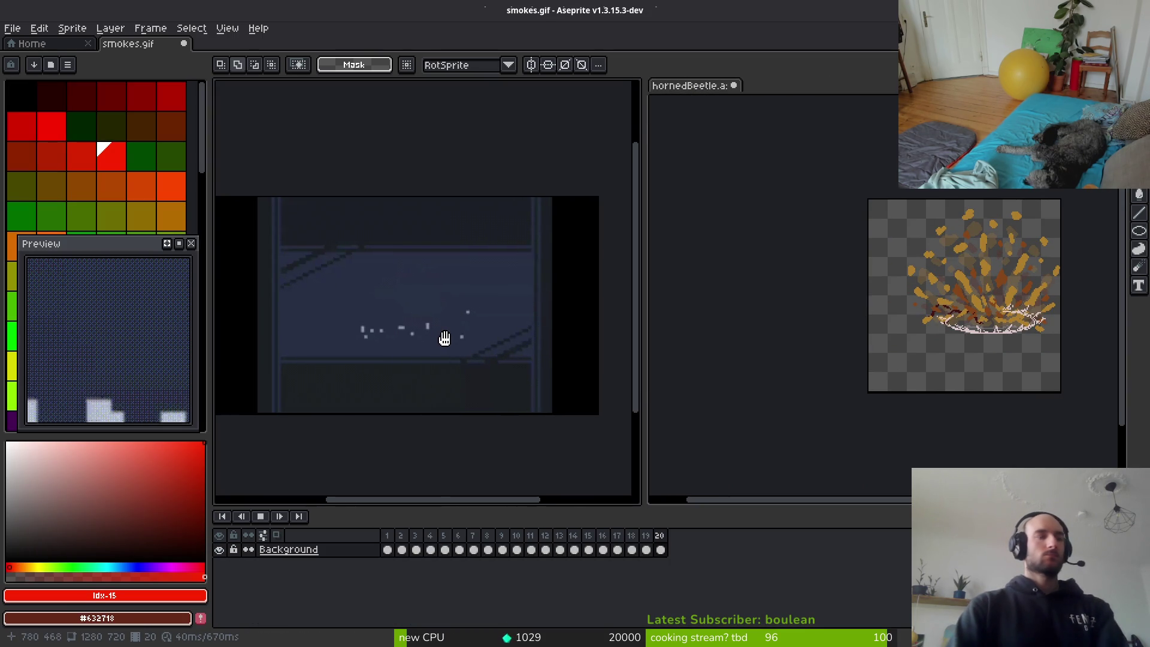
left_click(749, 347)
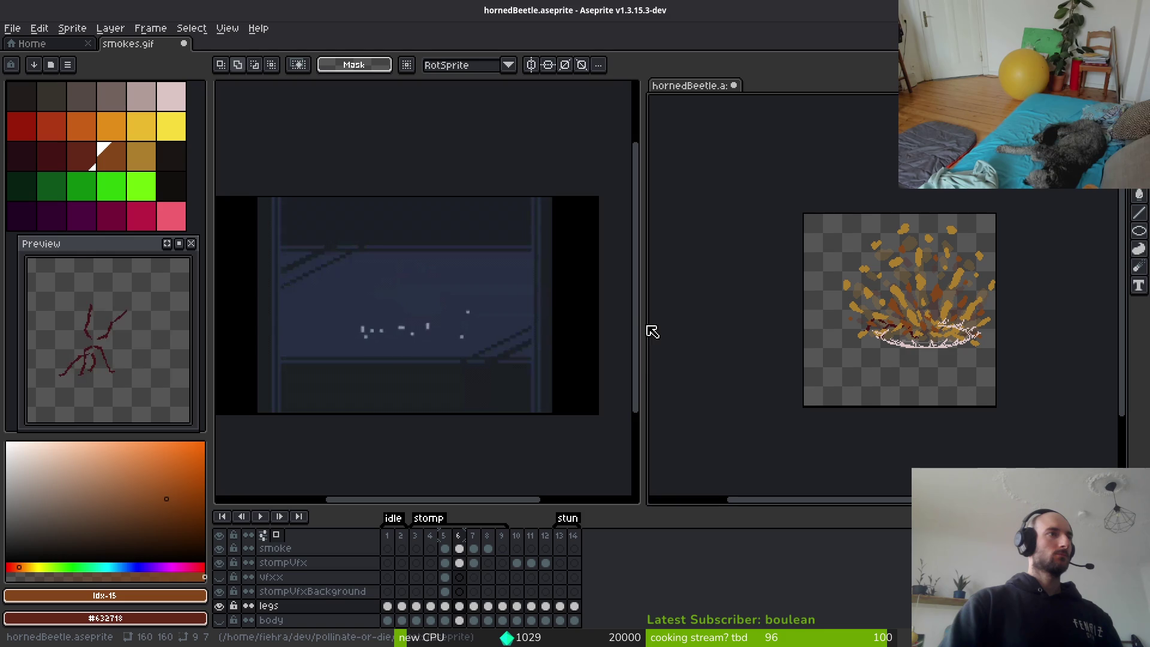
mouse_move(642, 324)
left_mouse_down()
mouse_move(531, 334)
mouse_move(496, 354)
mouse_move(459, 339)
left_mouse_up()
left_click(354, 347)
left_click(718, 362)
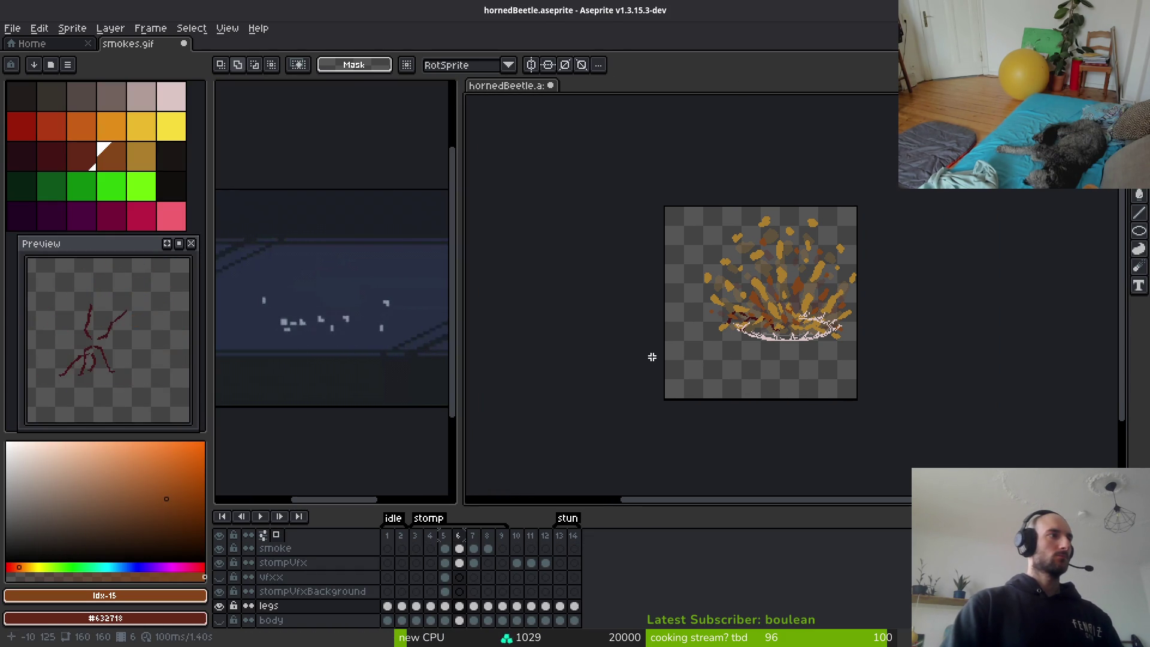
left_click(299, 361)
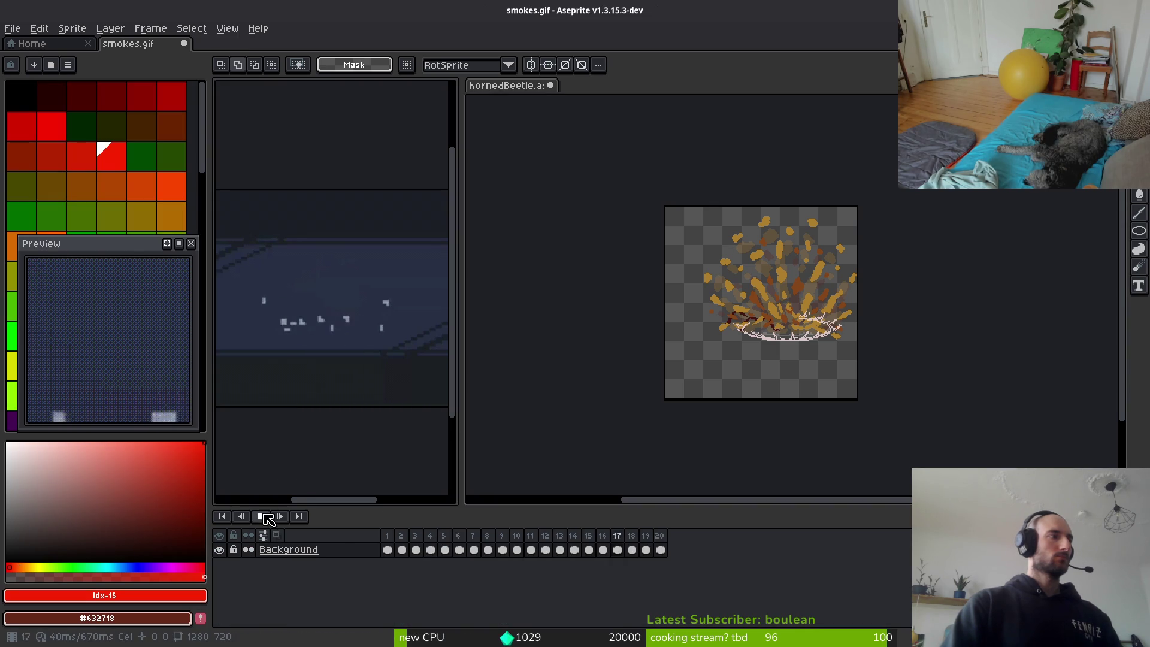
right_click(260, 516)
left_click(360, 506)
left_click(737, 313)
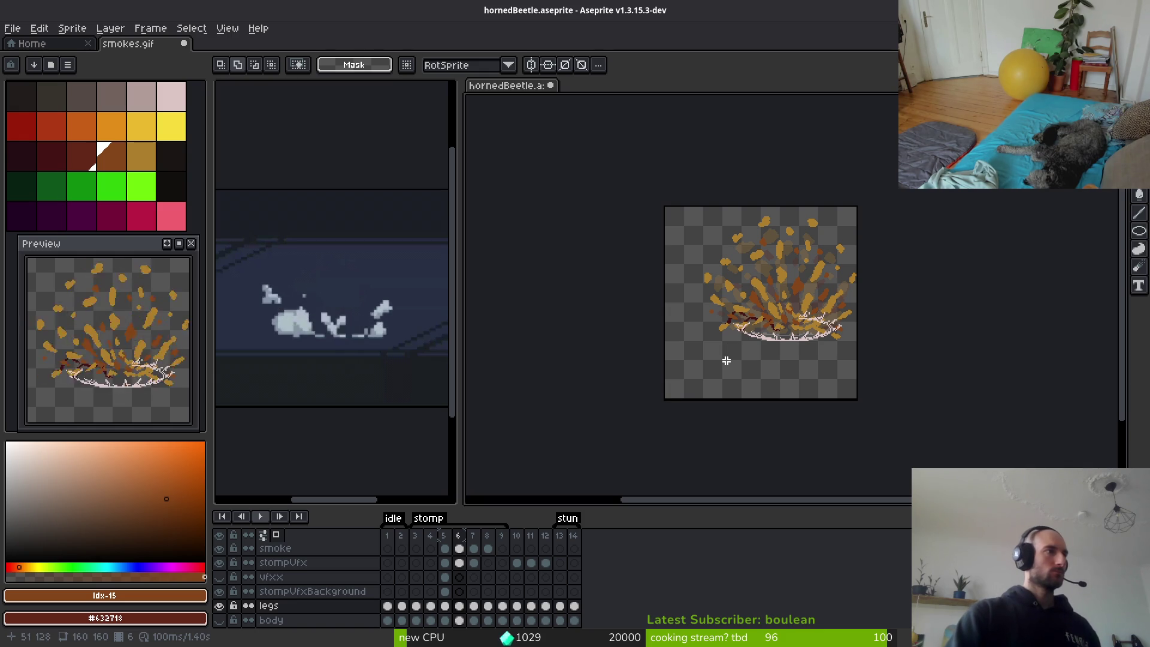
Switch to the Home tab listing recent files and folders.
scroll(733, 383, "right", 3)
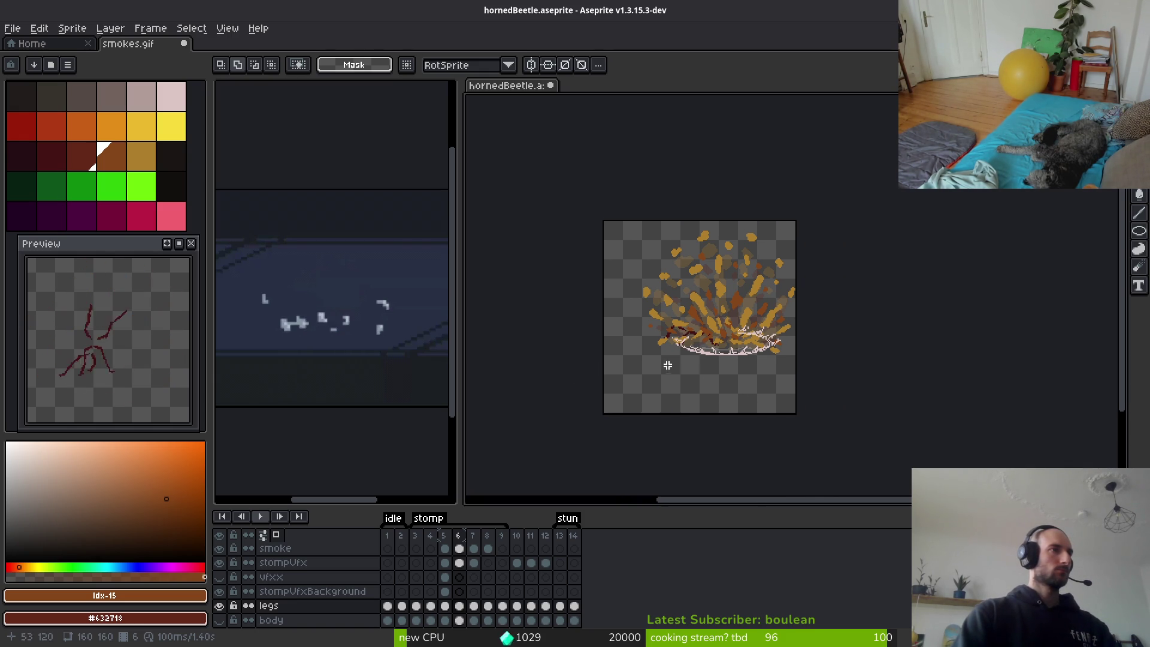
scroll(668, 365, "up", 3)
scroll(682, 353, "down", 3)
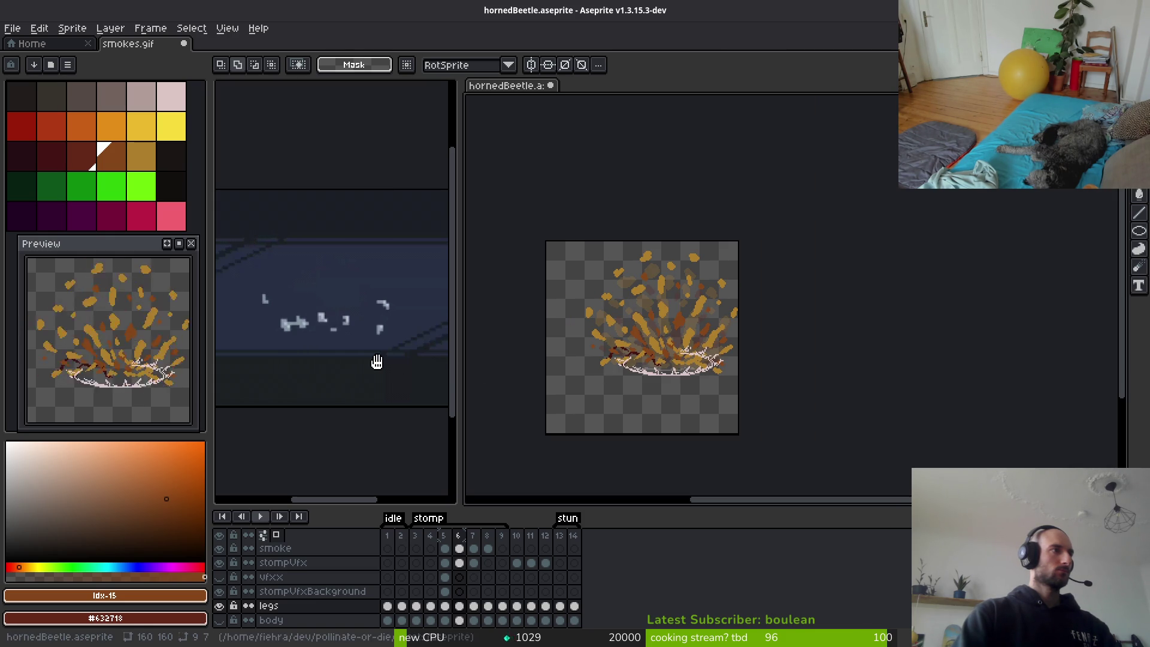
scroll(679, 368, "up", 2)
scroll(676, 364, "down", 2)
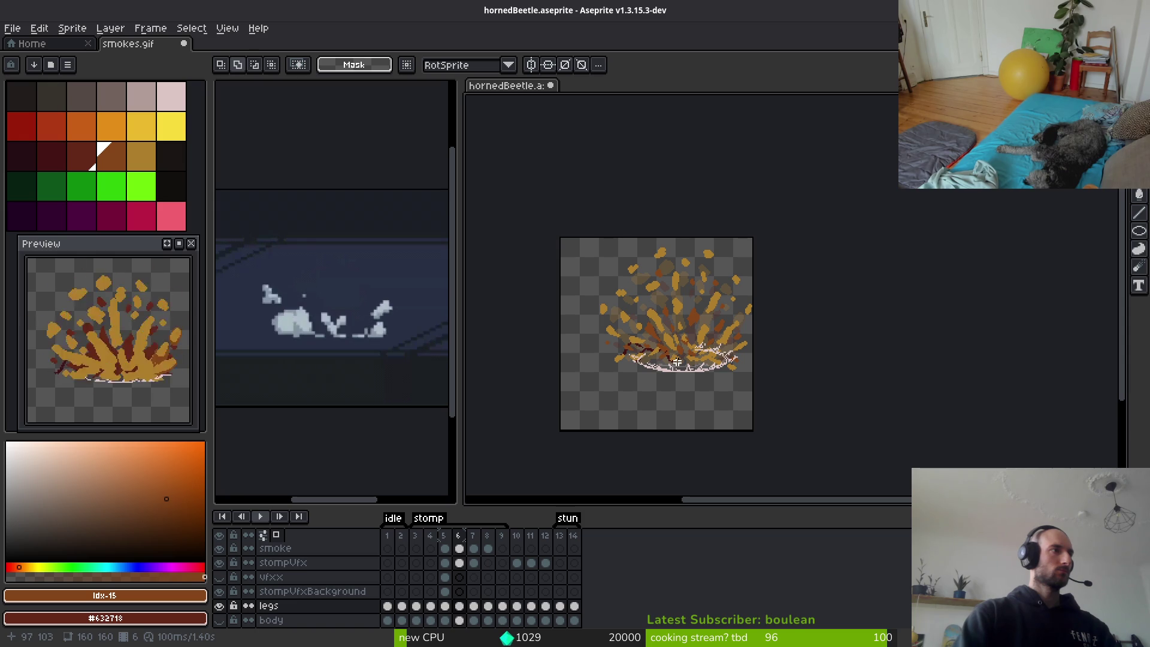
left_click(29, 43)
left_click(12, 28)
left_click(11, 30)
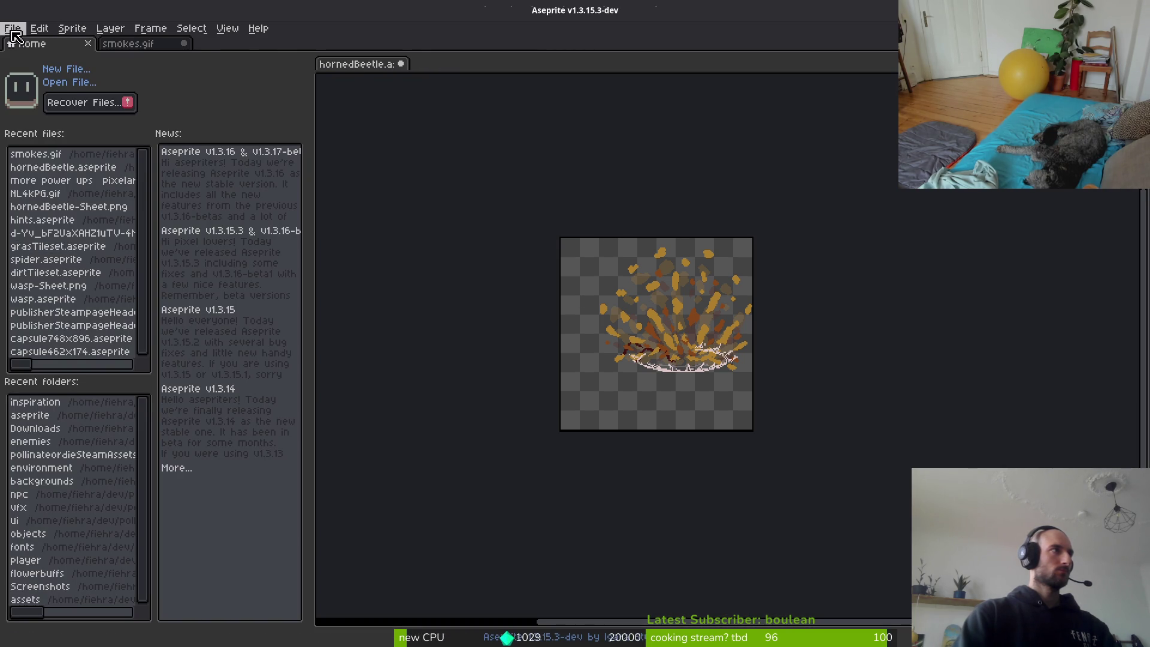
Open 6X7zPv.gif from the file browser in a new tab.
left_click(68, 84)
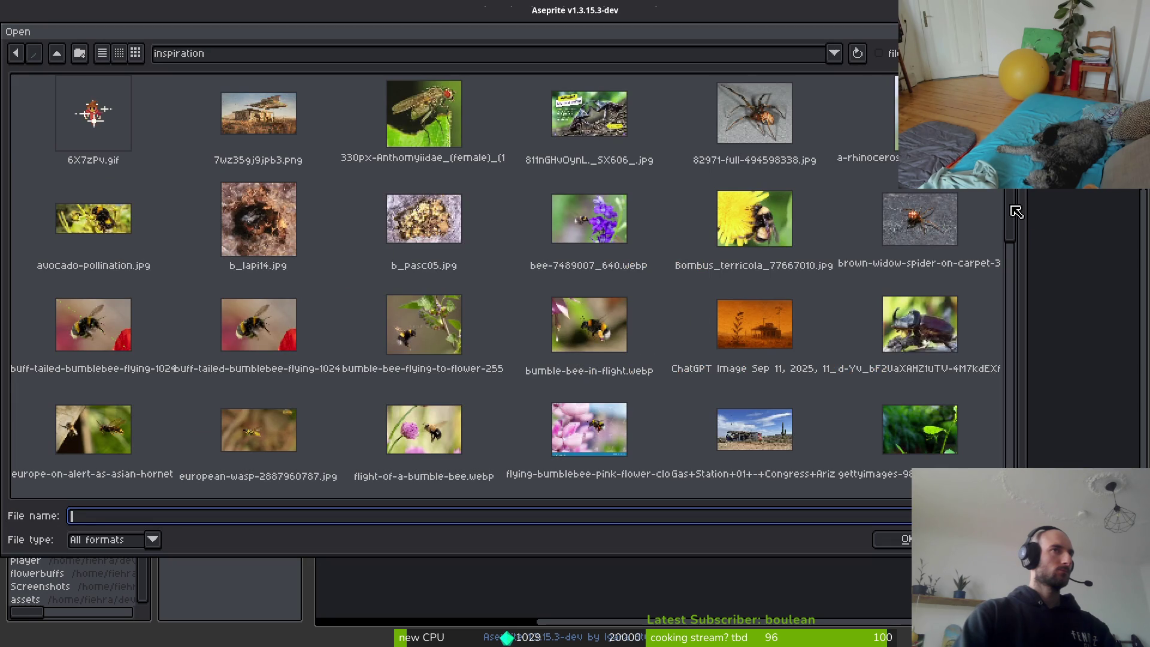
scroll(1016, 211, "down", 2)
scroll(1014, 223, "up", 2)
key("Down")
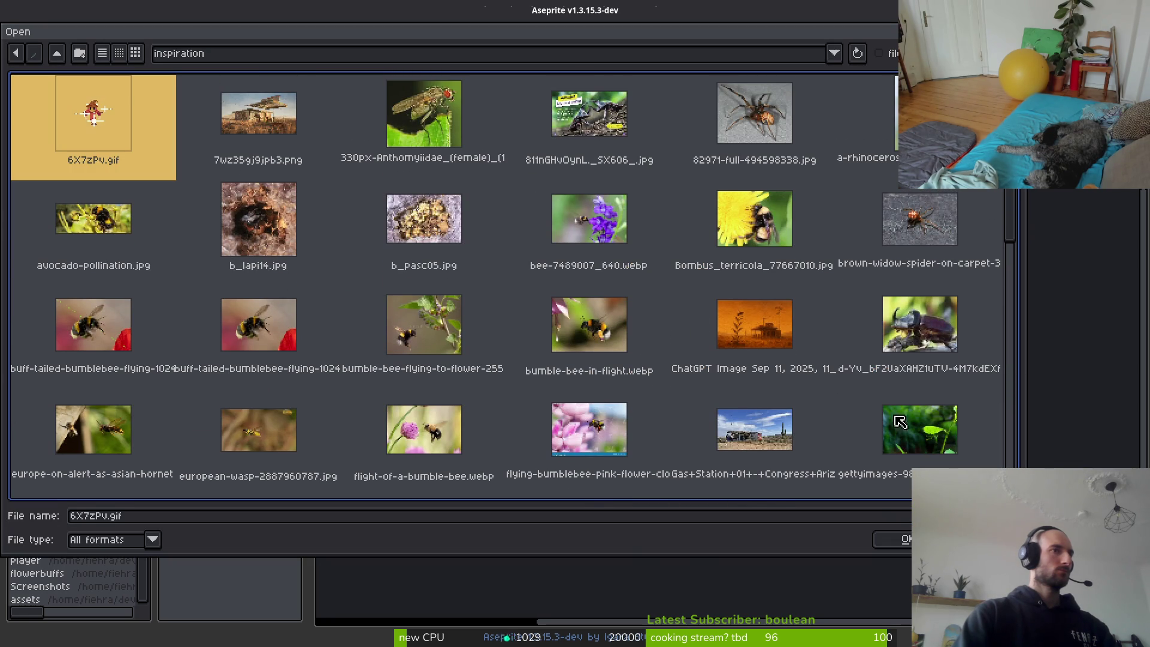
left_click(900, 542)
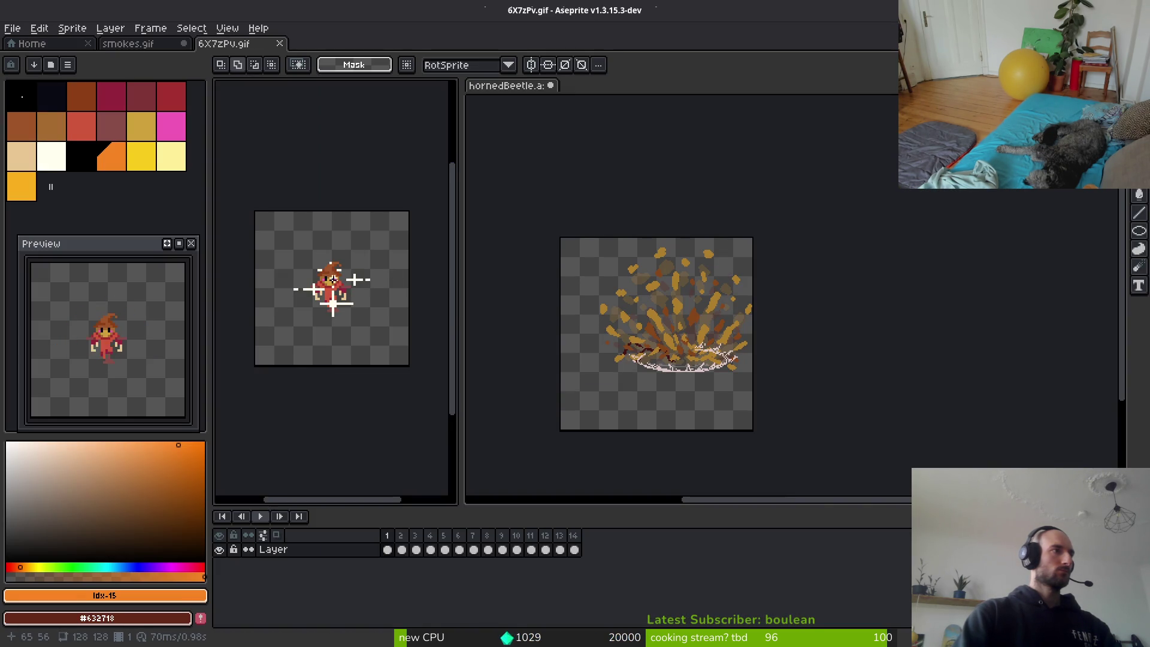
Pan to the wizard sprite and change its animation playback speed.
left_click_drag(328, 279, 312, 256)
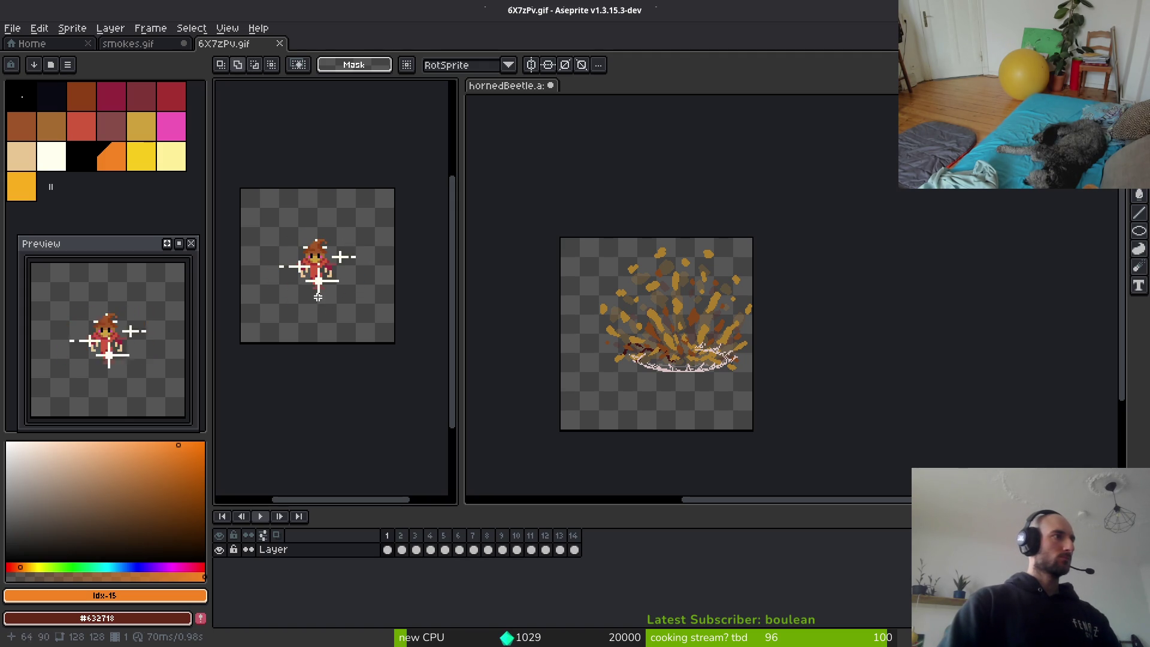
scroll(330, 293, "up", 5)
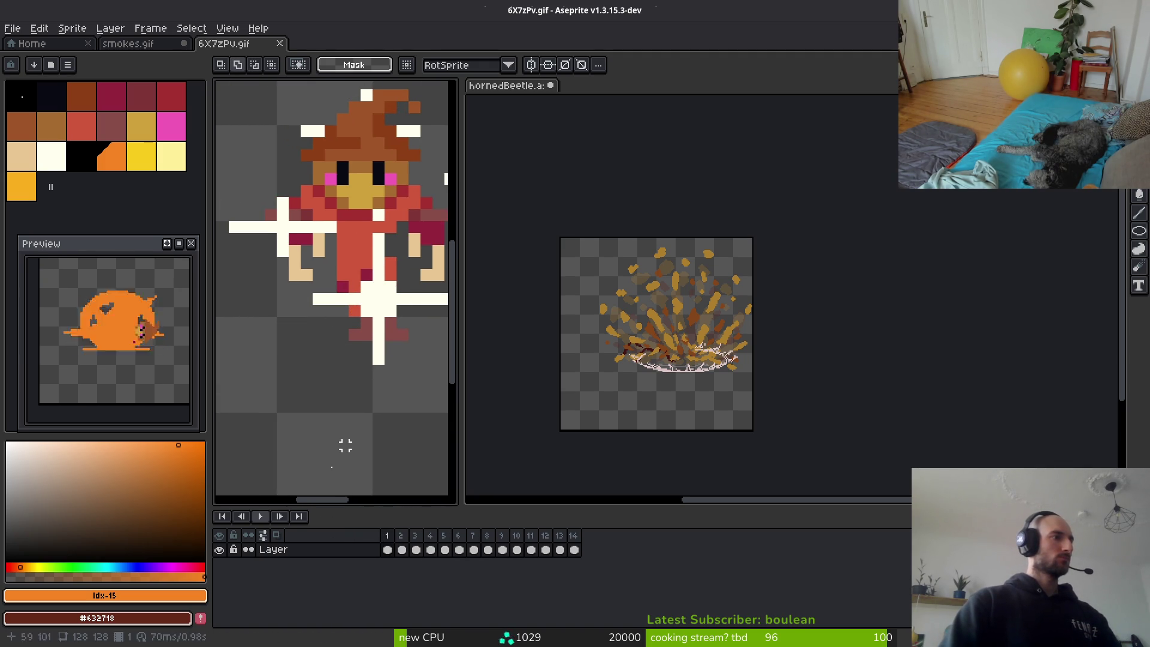
right_click(262, 522)
left_click(282, 505)
scroll(337, 341, "down", 2)
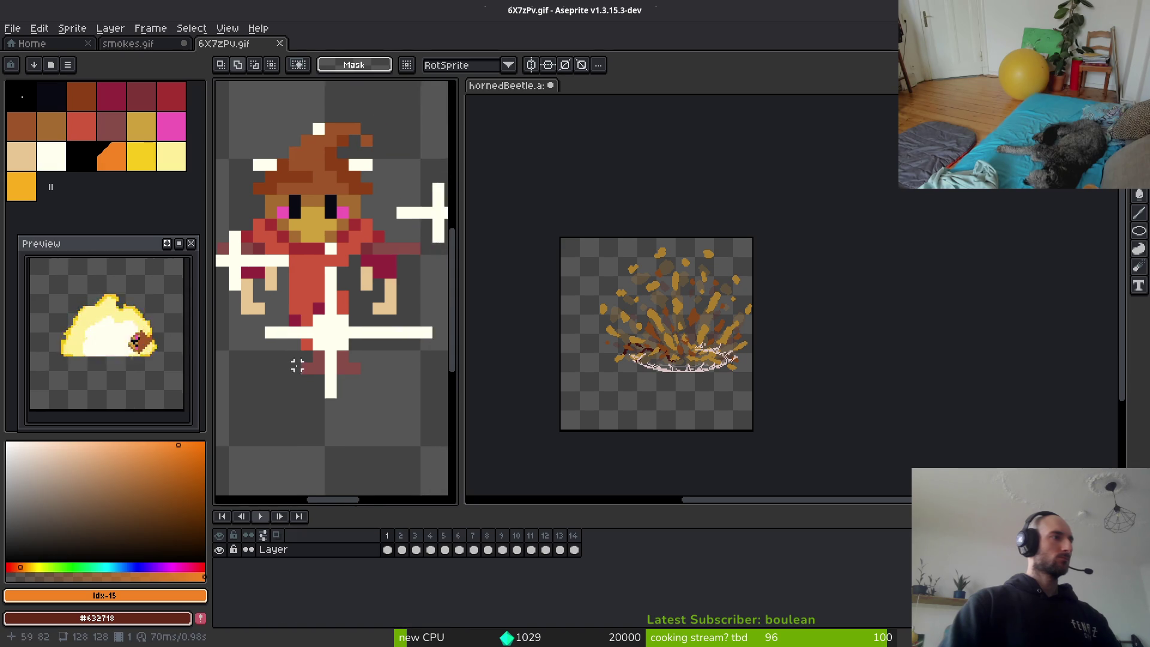
scroll(336, 341, "down", 6)
scroll(336, 344, "up", 4)
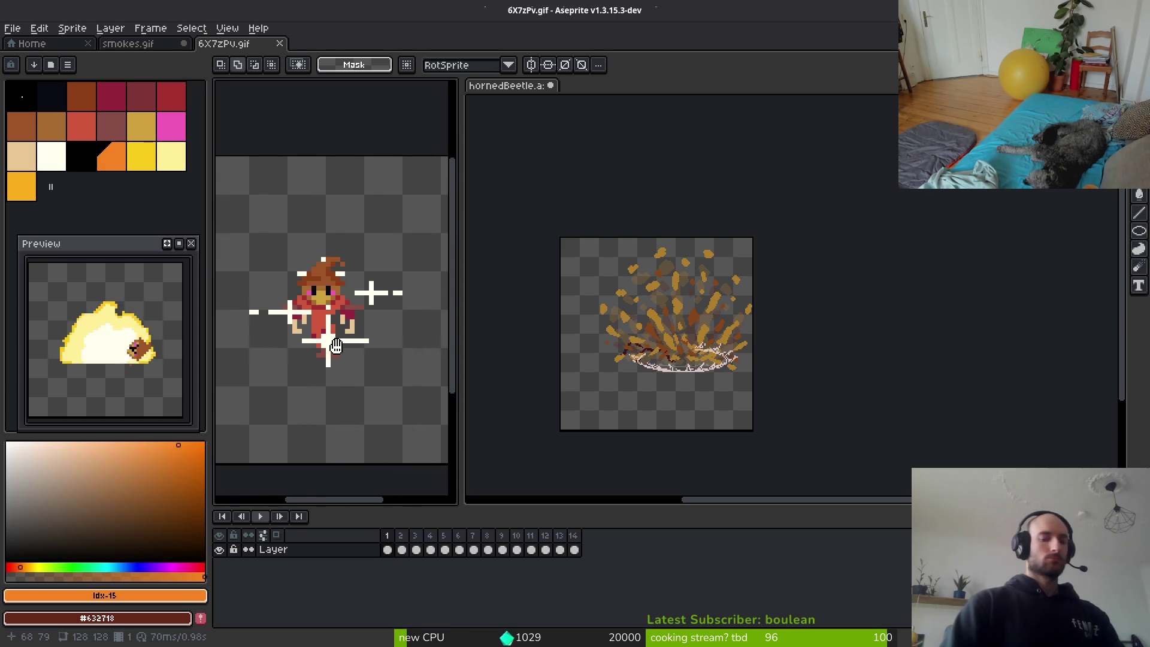
scroll(345, 341, "up", 2)
scroll(347, 329, "down", 4)
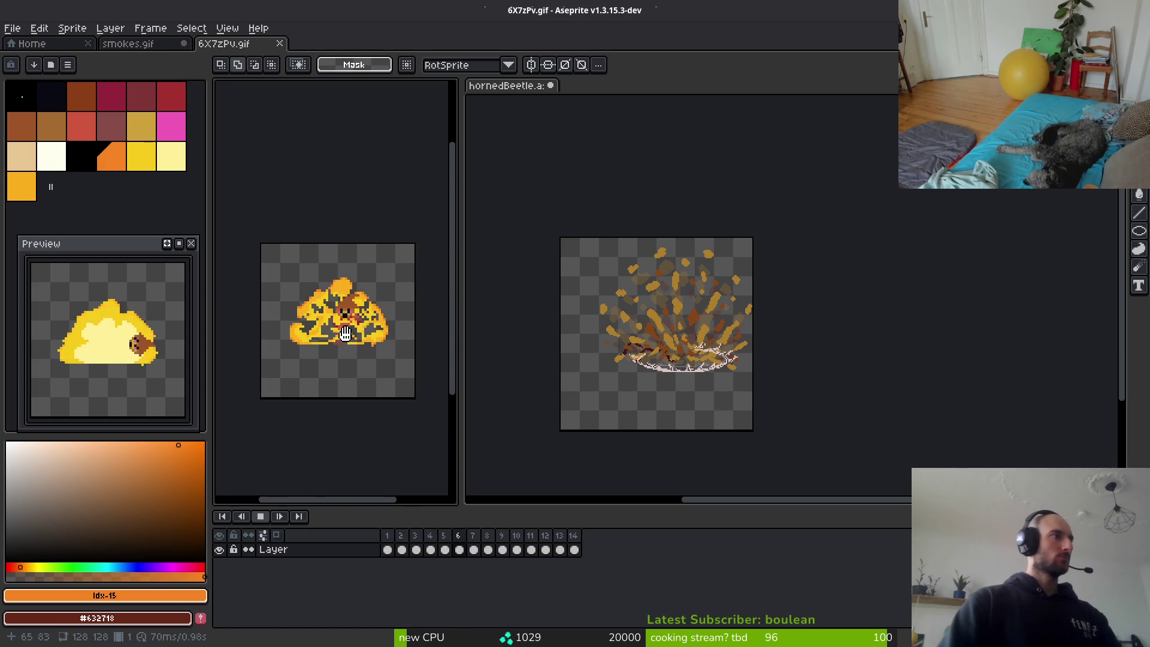
Dock 6X7zPv.gif as a split above smokes.gif and enlarge its pane to 4x zoom.
left_click_drag(242, 43, 293, 135)
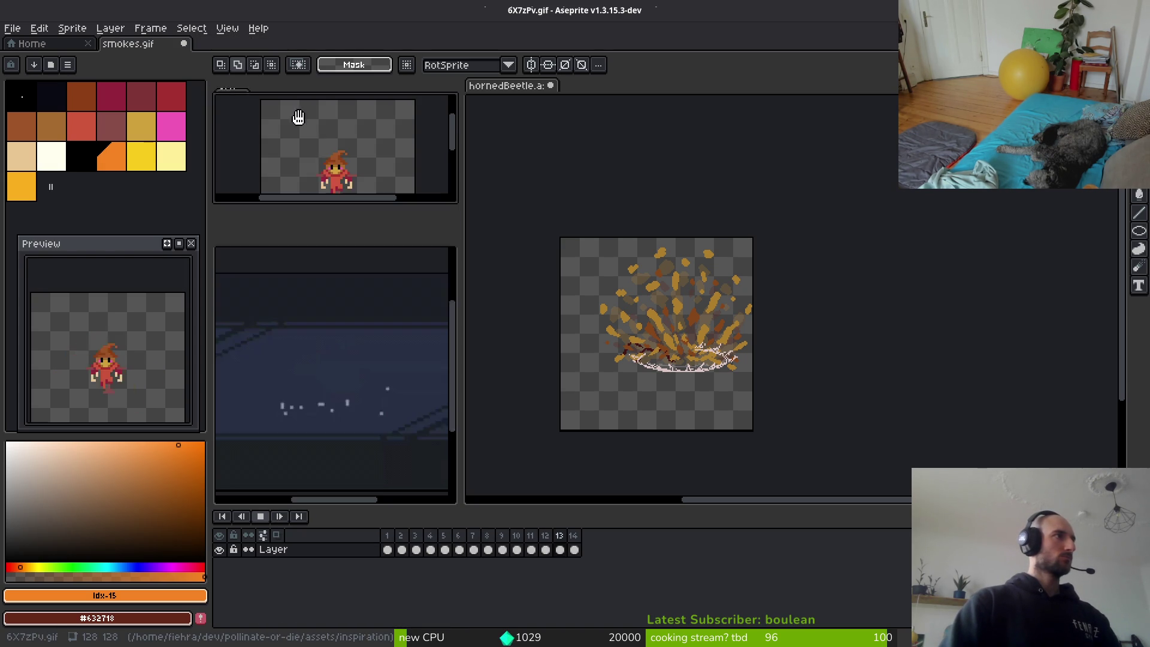
mouse_move(343, 204)
left_mouse_down()
mouse_move(343, 300)
mouse_move(353, 303)
mouse_move(346, 243)
left_mouse_up()
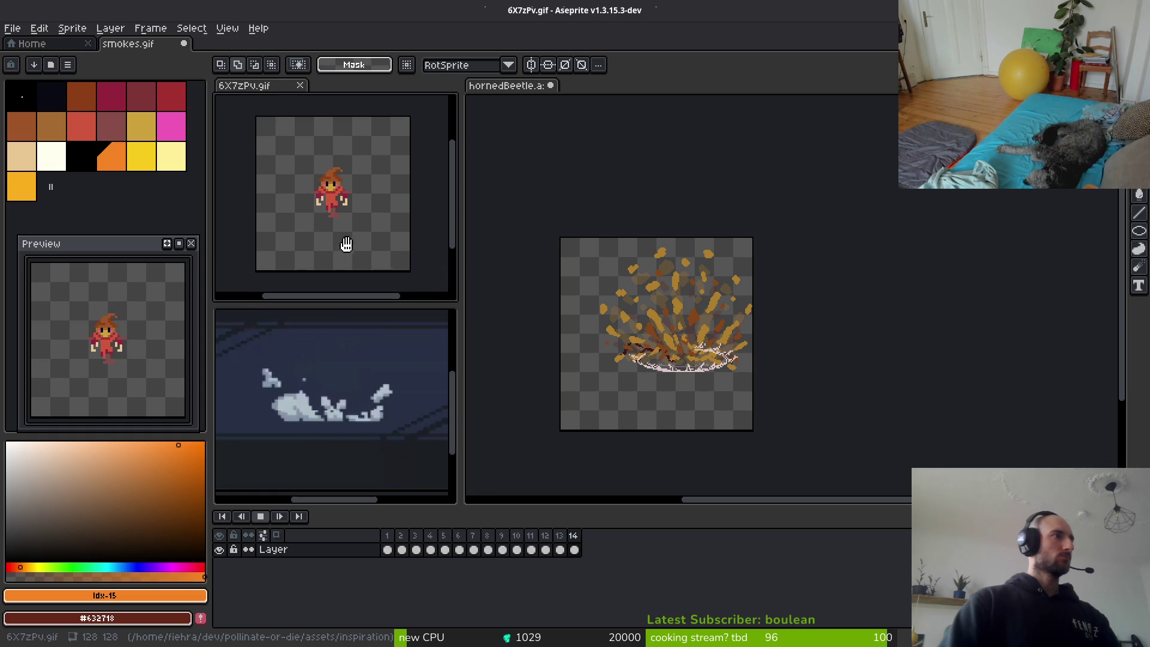
scroll(341, 212, "up", 2)
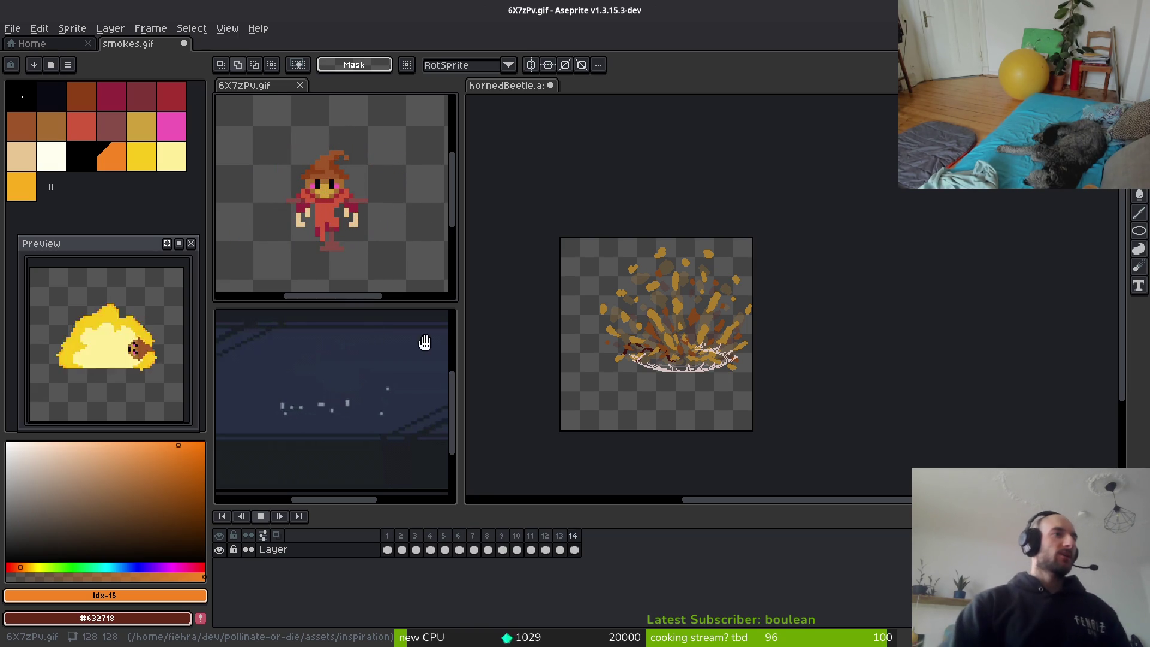
In the horned beetle sprite, hide the stompVfx and smoke layers.
left_click(693, 372)
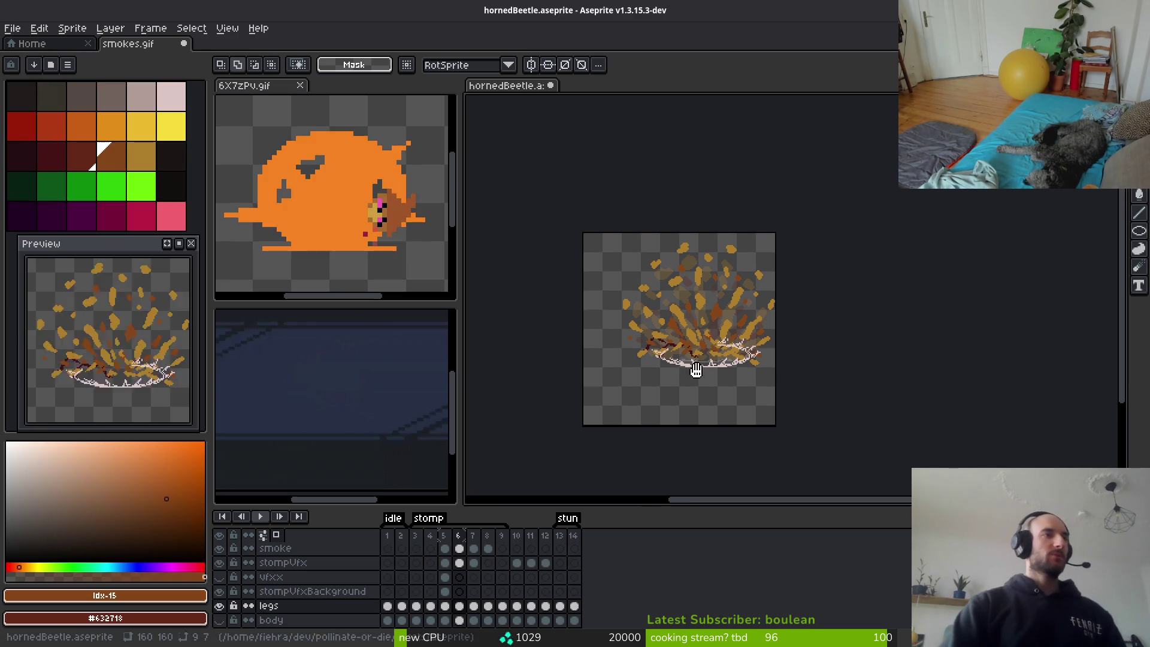
left_click(219, 563)
left_click(222, 549)
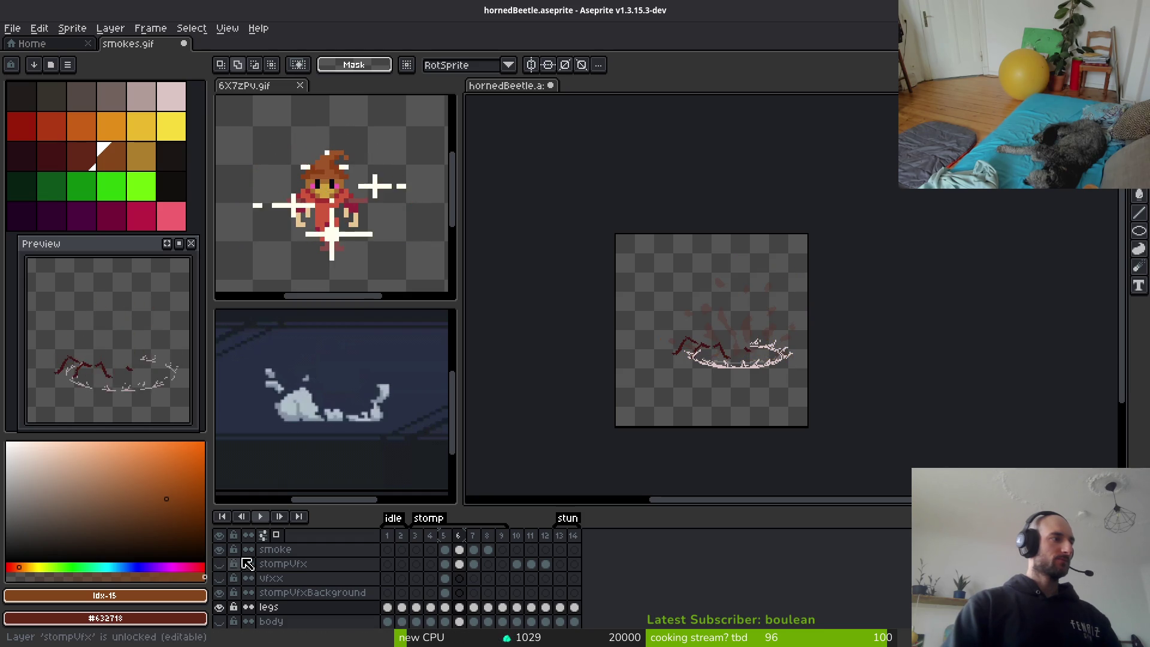
scroll(222, 575, "down", 1)
scroll(719, 354, "up", 3)
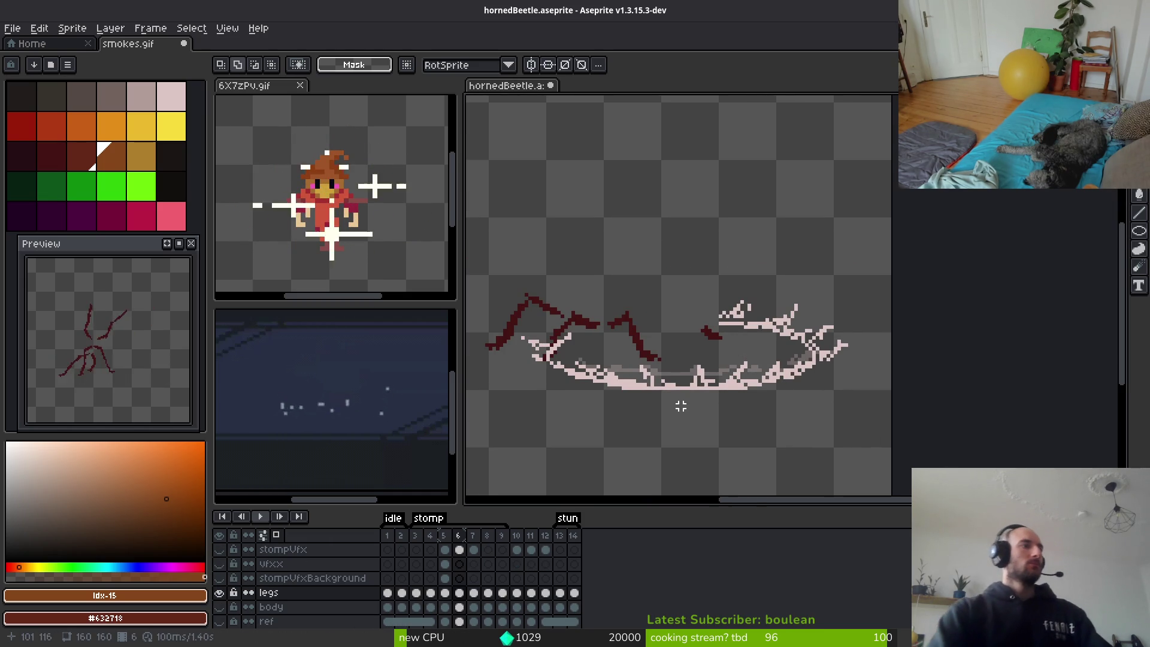
left_click_drag(681, 406, 708, 401)
left_click_drag(767, 332, 795, 344)
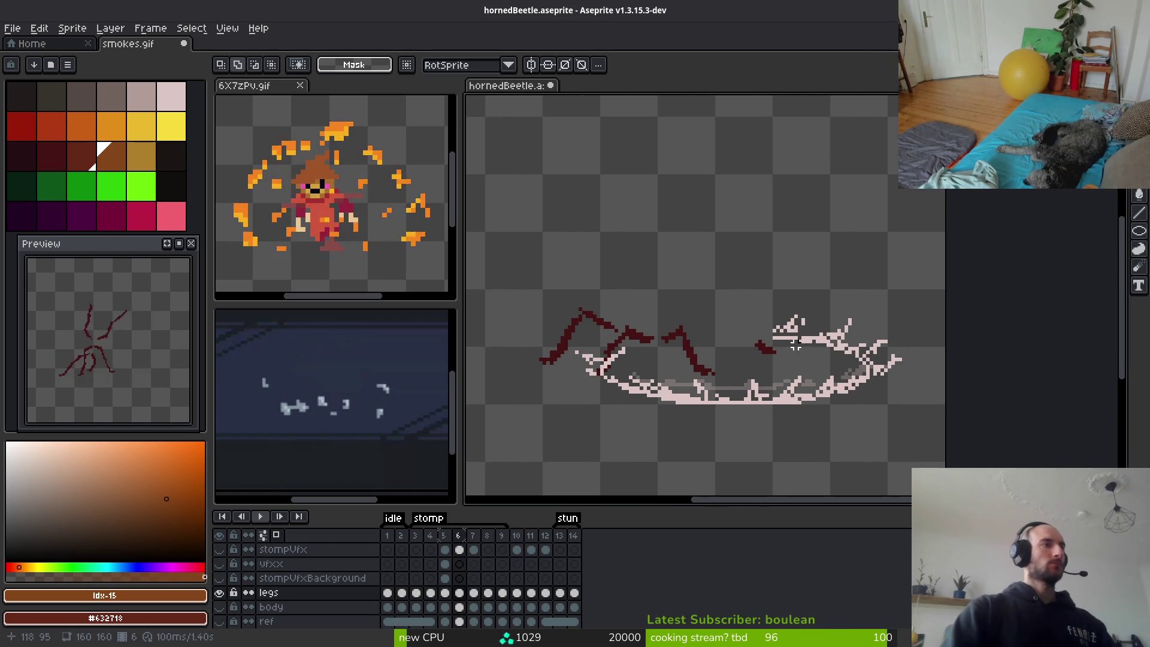
left_click_drag(720, 353, 753, 362)
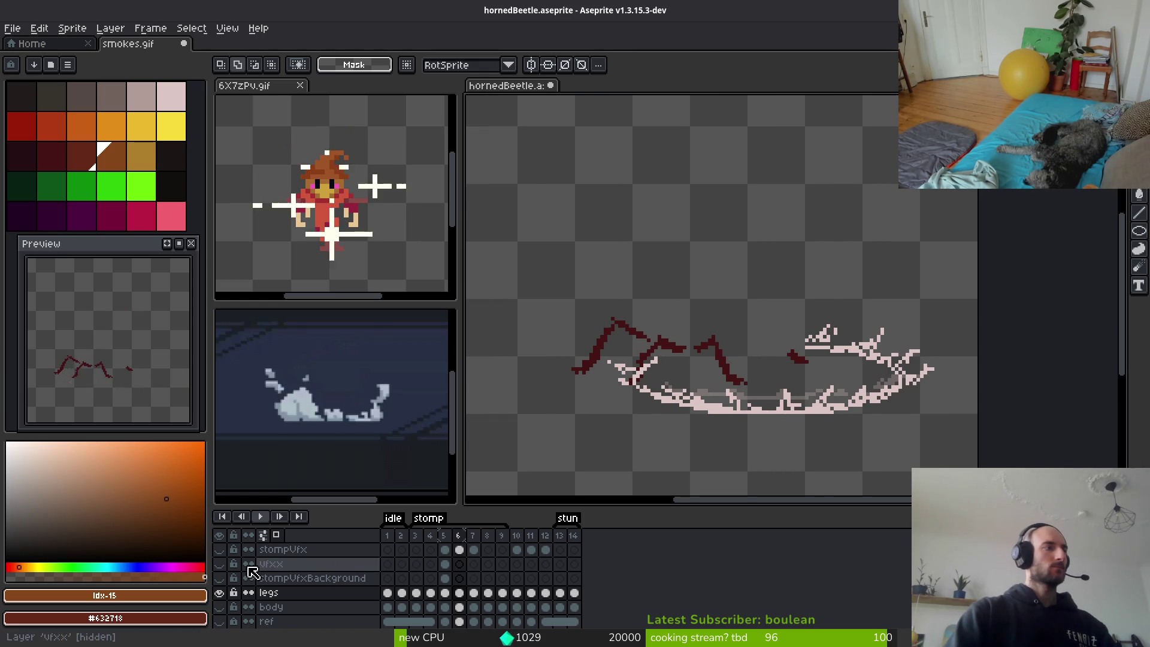
Show the ref layer's guide circle and choose the light pink swatch for outlining.
left_click(219, 621)
left_click_drag(630, 325, 642, 329)
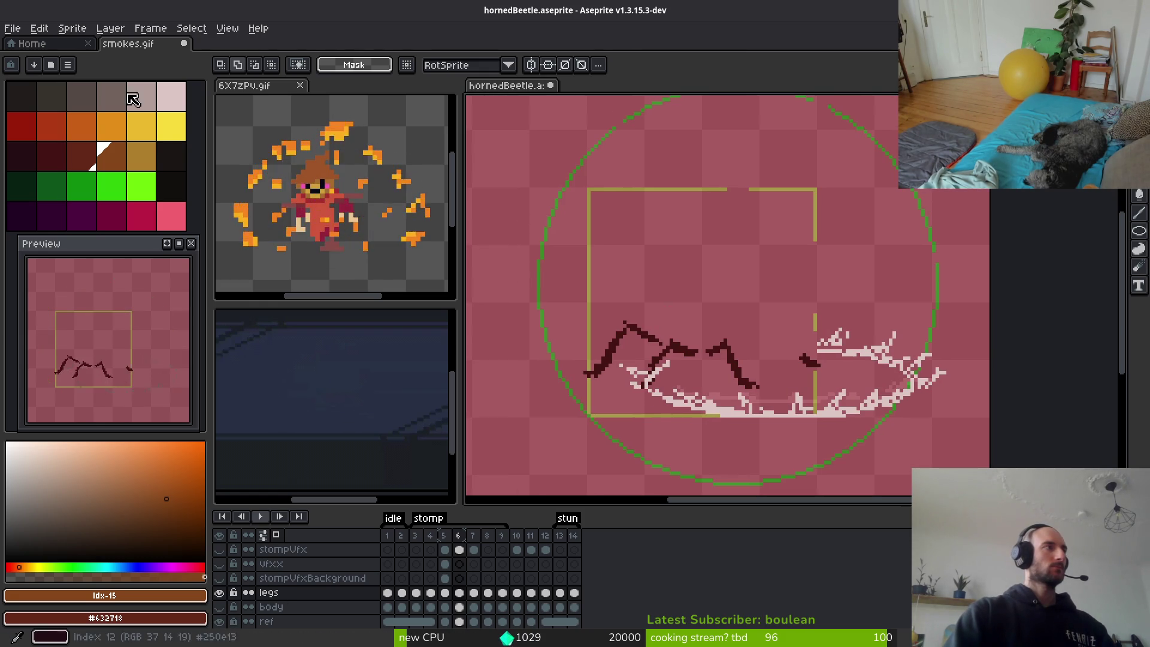
left_click(171, 96)
key("f")
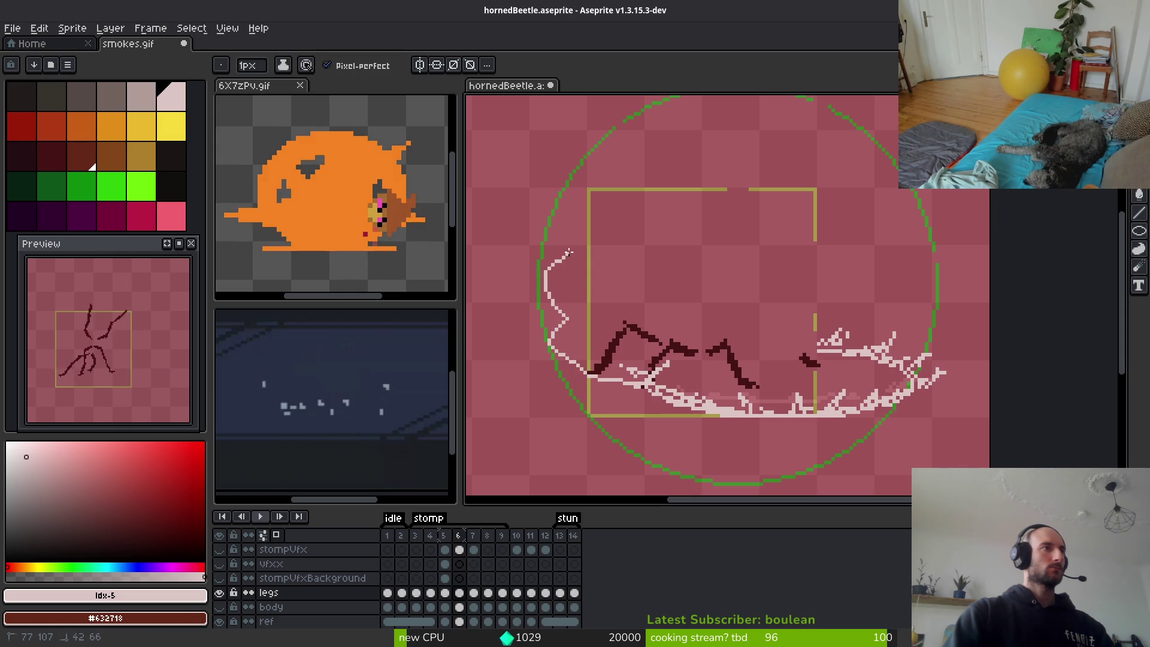
Trace a light pink outline up along the guide circle's left edge.
scroll(606, 148, "up", 3)
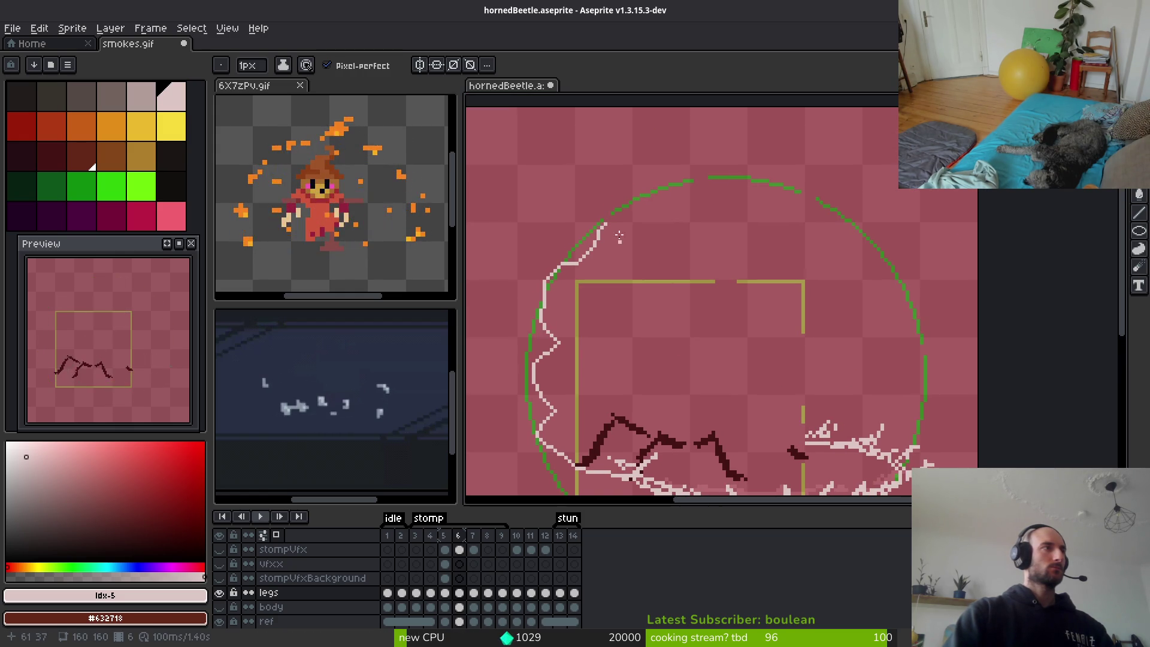
left_click_drag(605, 225, 659, 190)
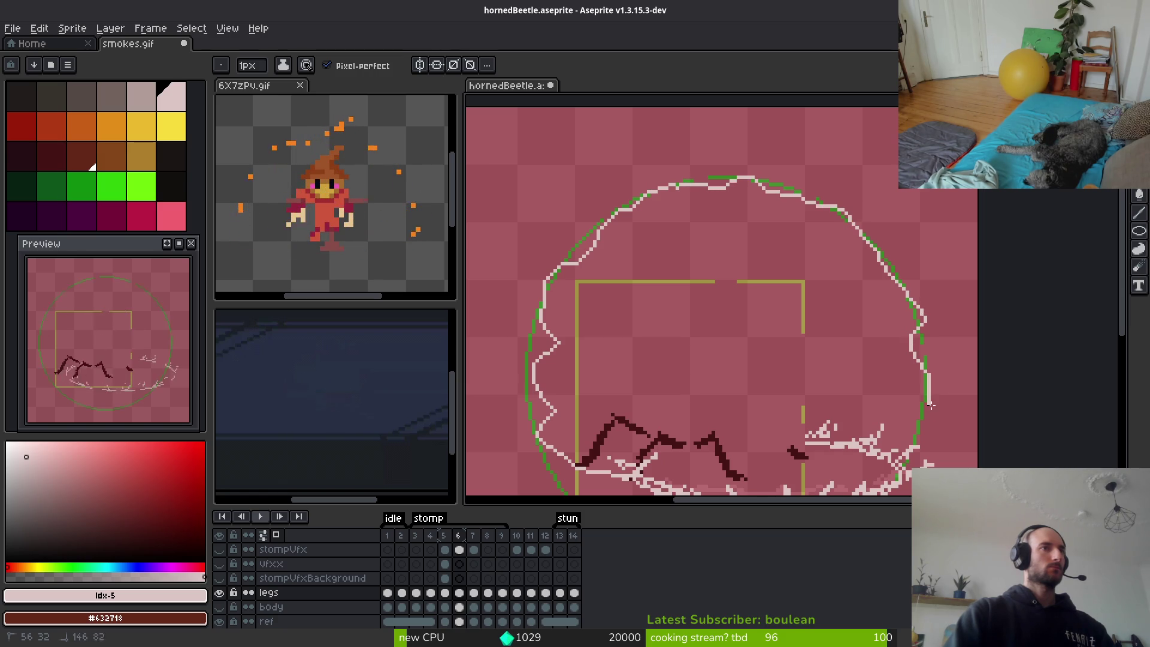
scroll(880, 324, "down", 2)
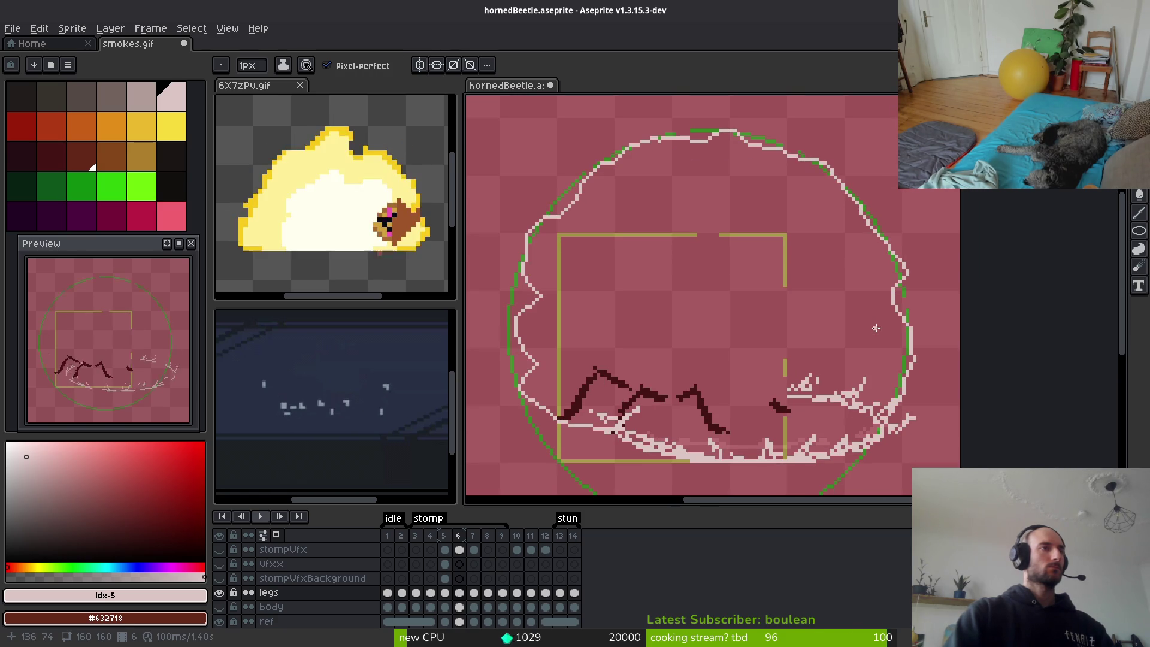
scroll(861, 337, "down", 1)
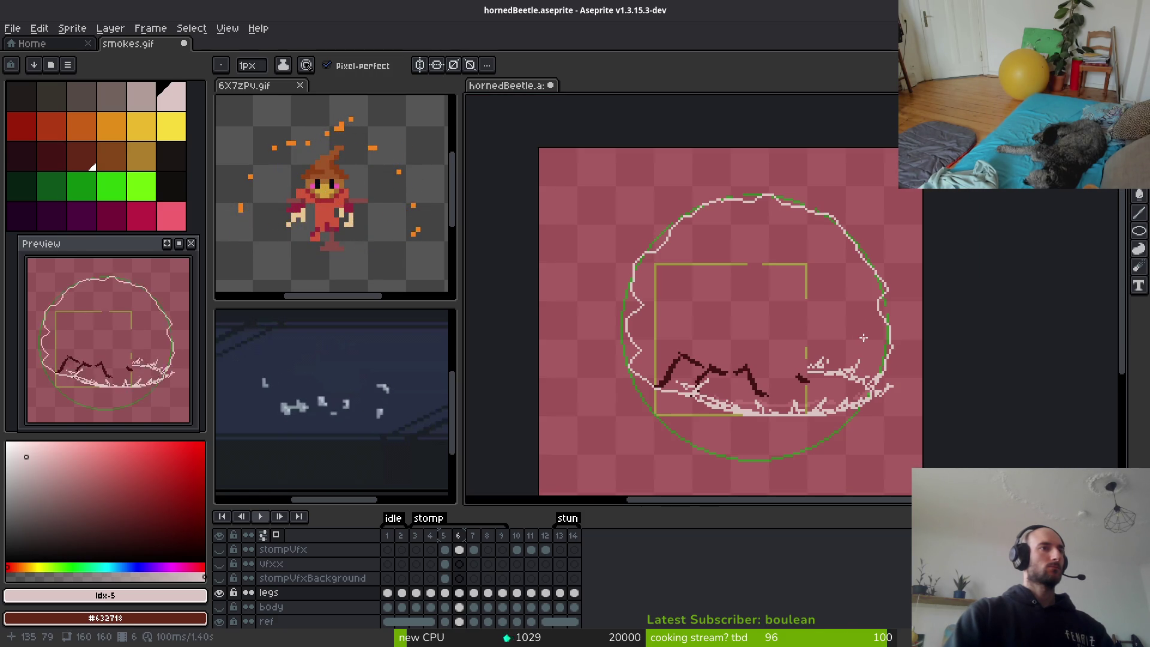
scroll(860, 346, "right", 3)
scroll(834, 336, "down", 1)
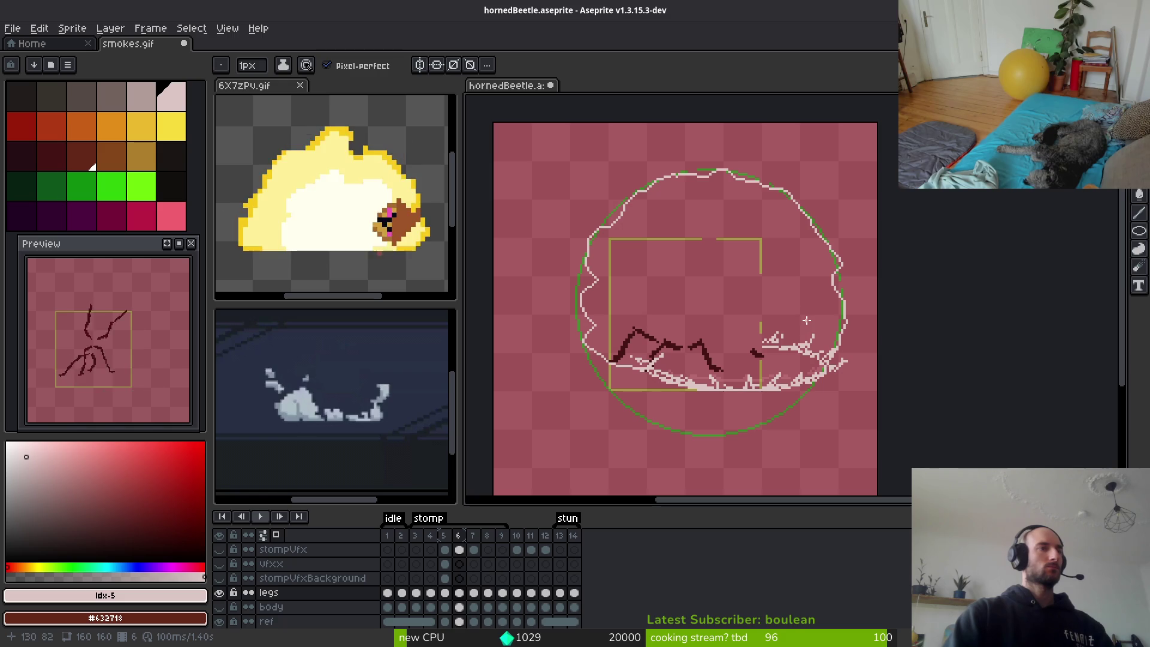
scroll(817, 317, "down", 1)
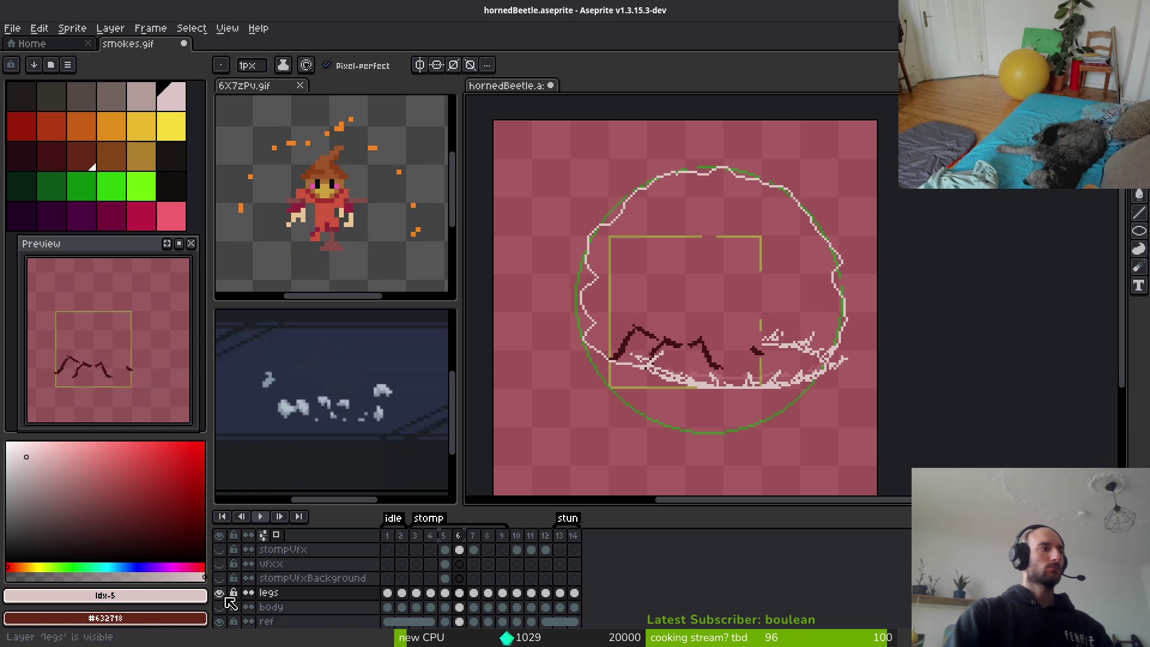
Undo the outline strokes so frame 6 shows only the ring and legs.
key("ctrl+z")
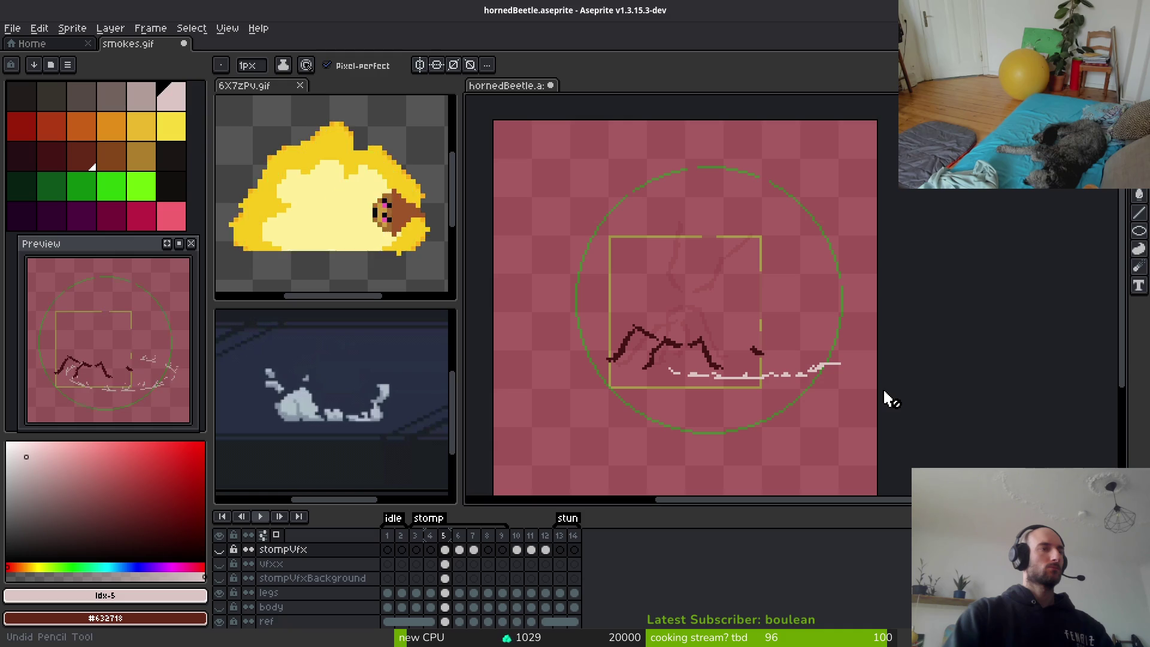
key("Right")
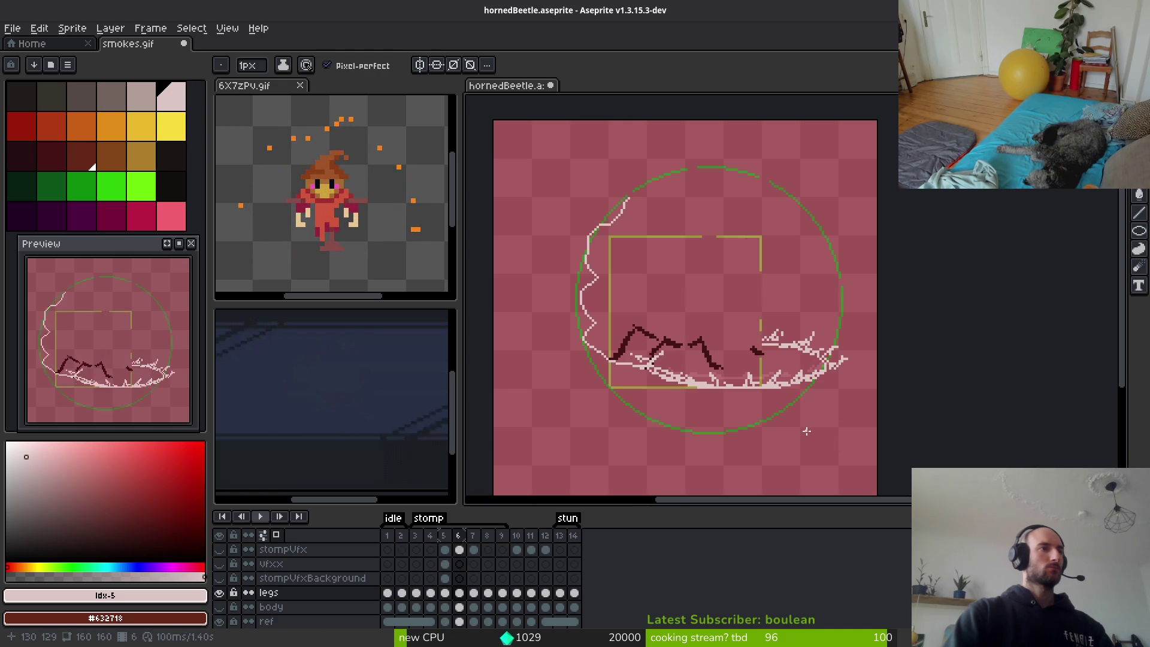
key("ctrl+z")
On the ref layer, magic-wand the green circle and nudge it 3 pixels right to 46, 19.
scroll(464, 587, "down", 1)
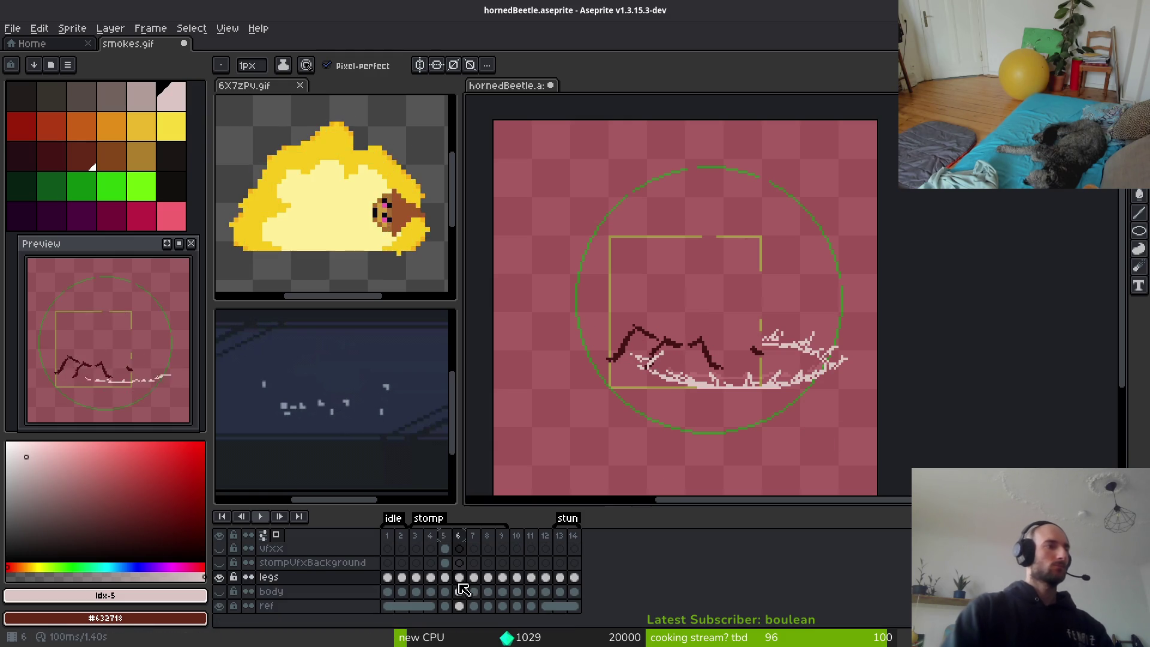
left_click_drag(775, 349, 742, 340)
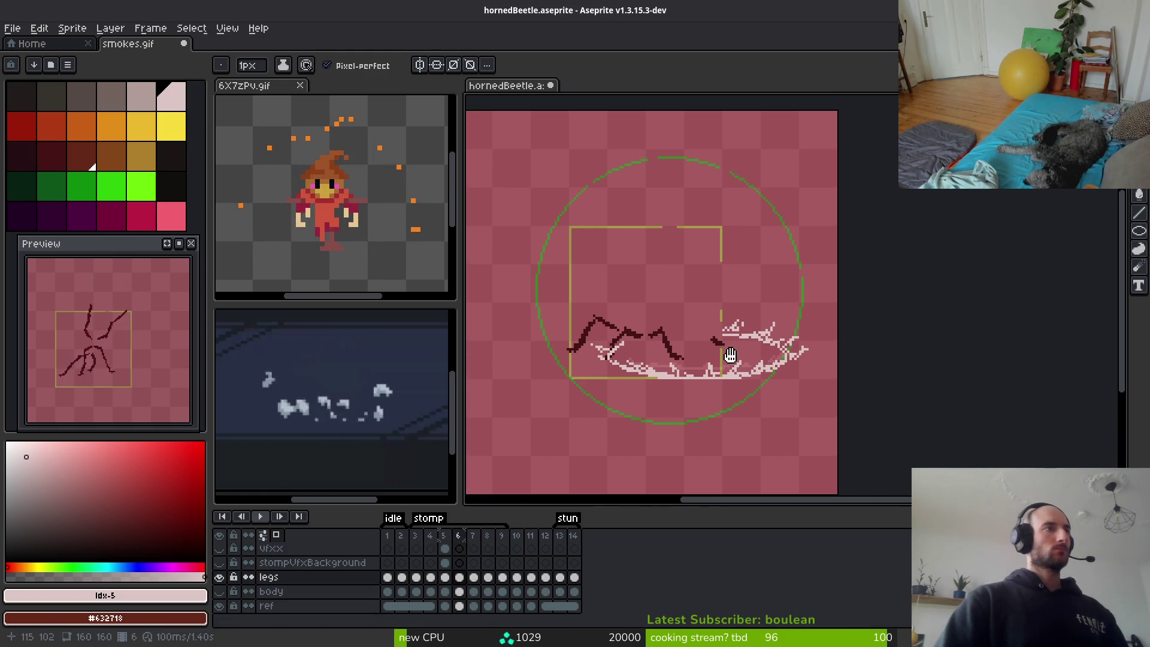
key("Down")
key("Down")
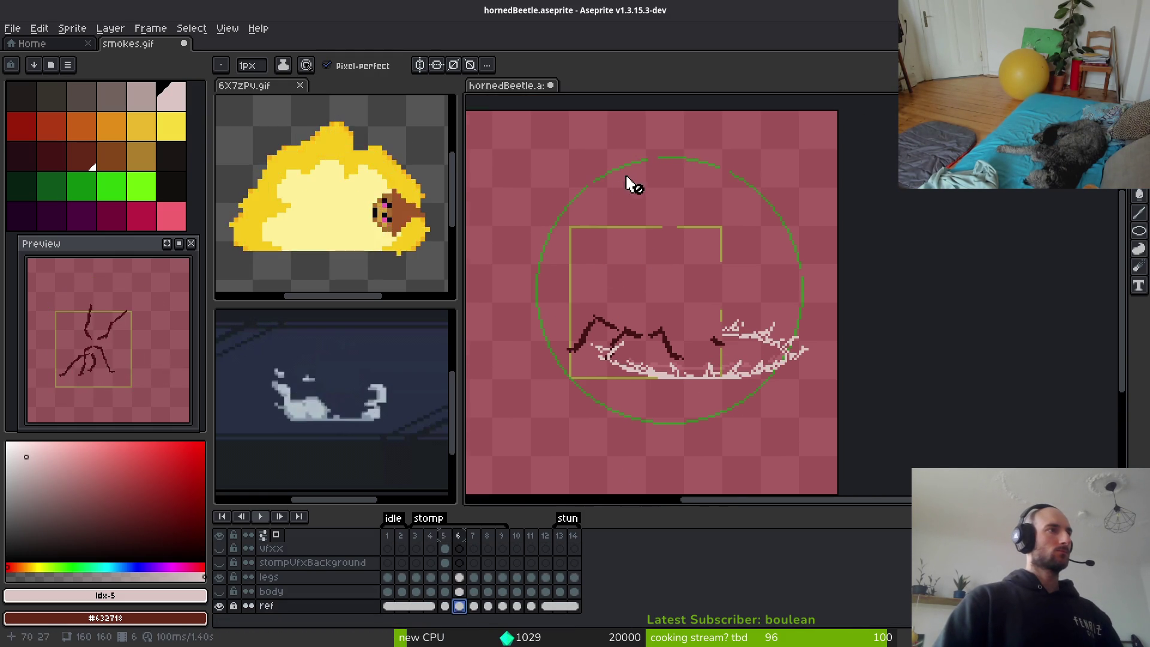
scroll(634, 186, "up", 5)
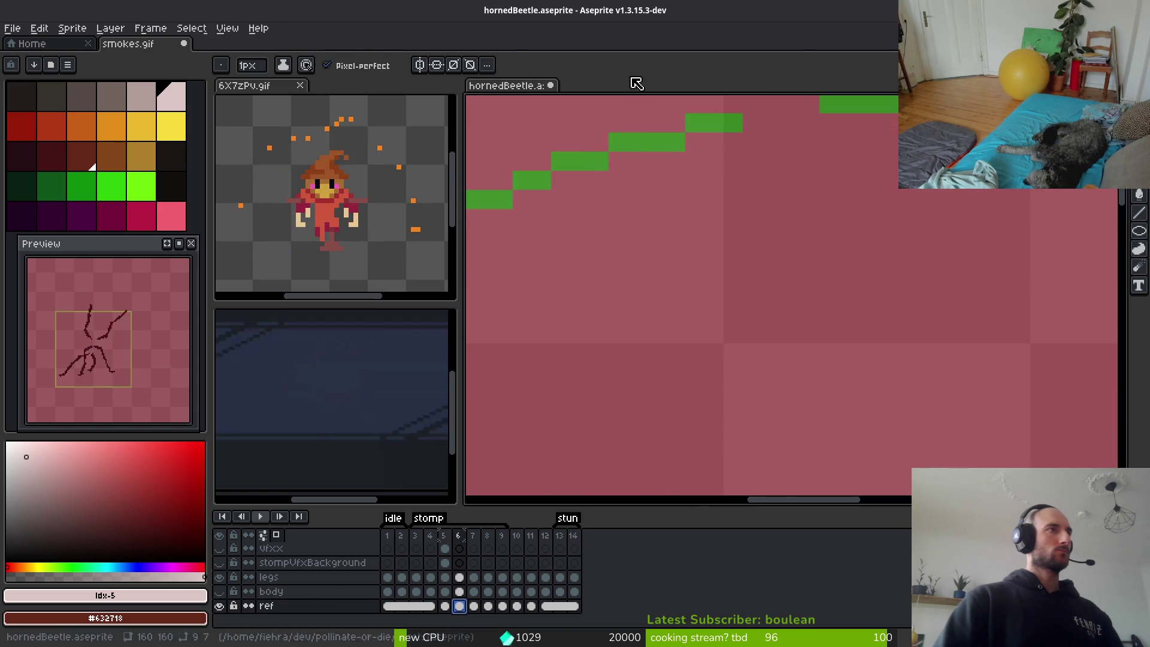
key("w")
scroll(771, 276, "down", 5)
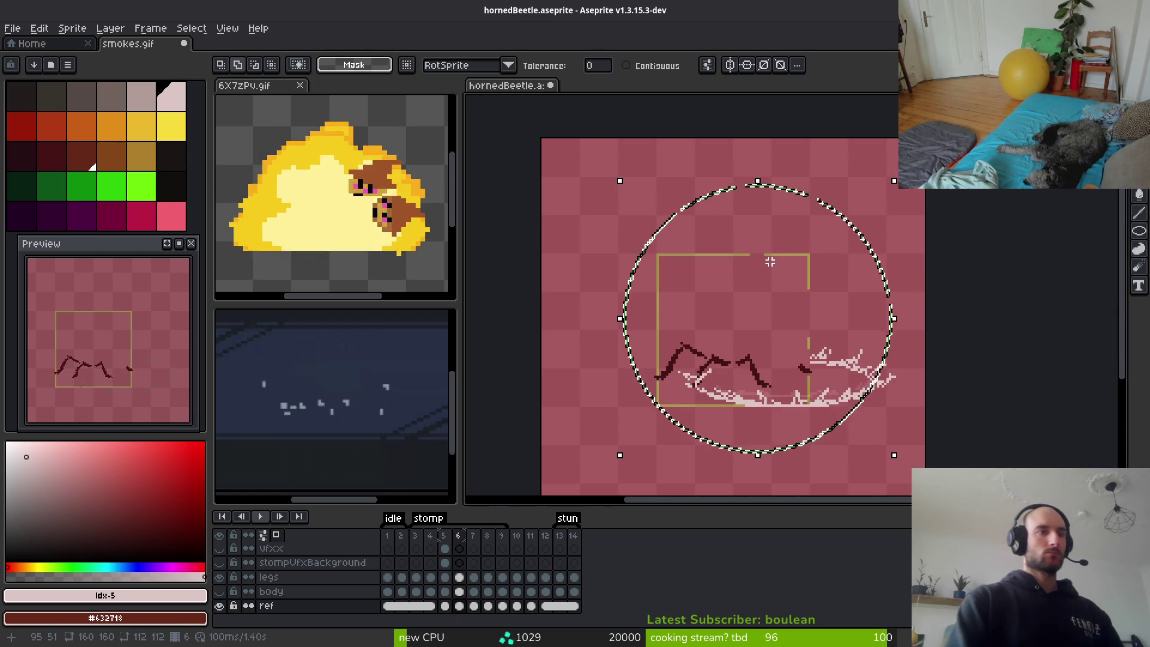
key("Right")
key("Right")
key("Right")
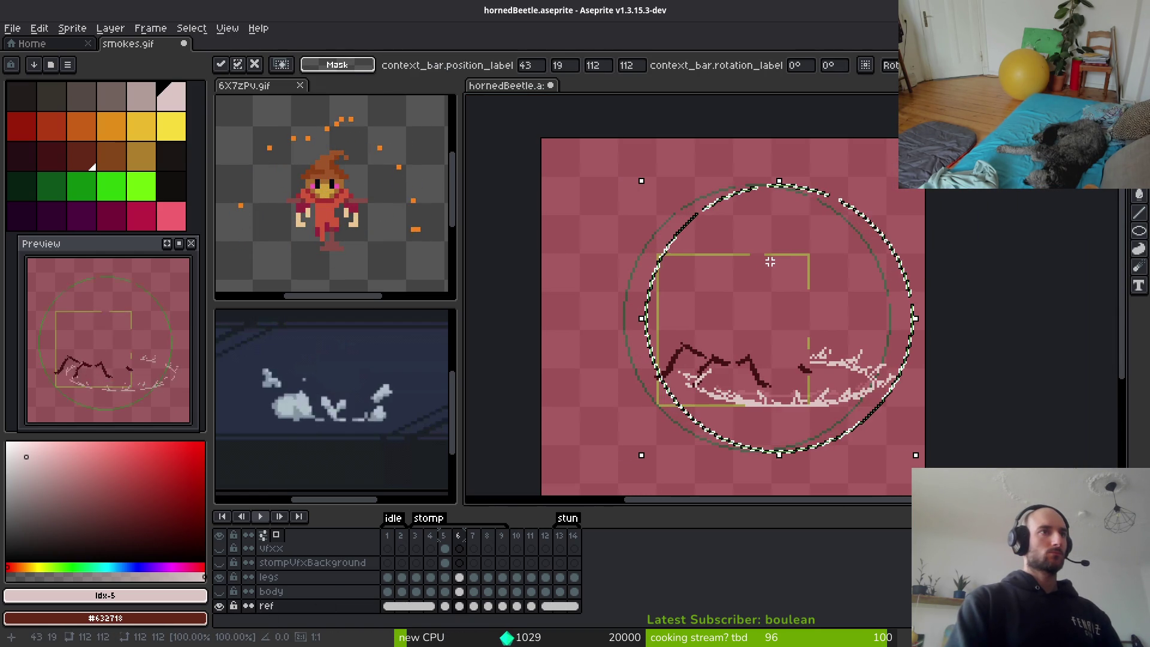
key("Right")
key("Right")
key("Right")
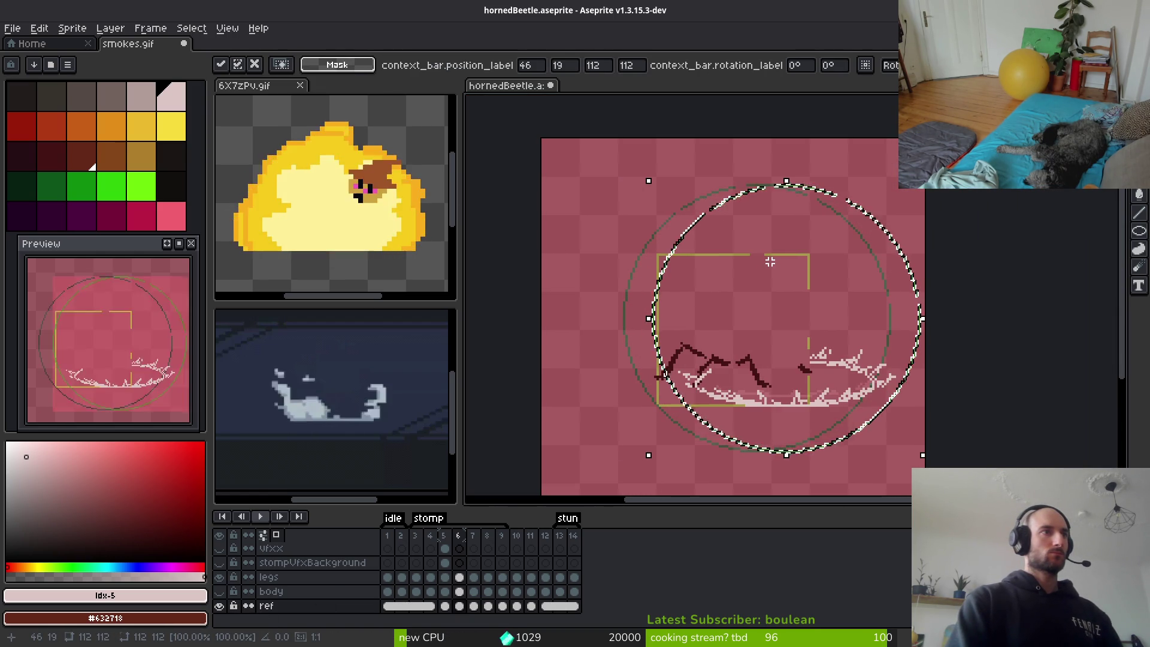
key("Right")
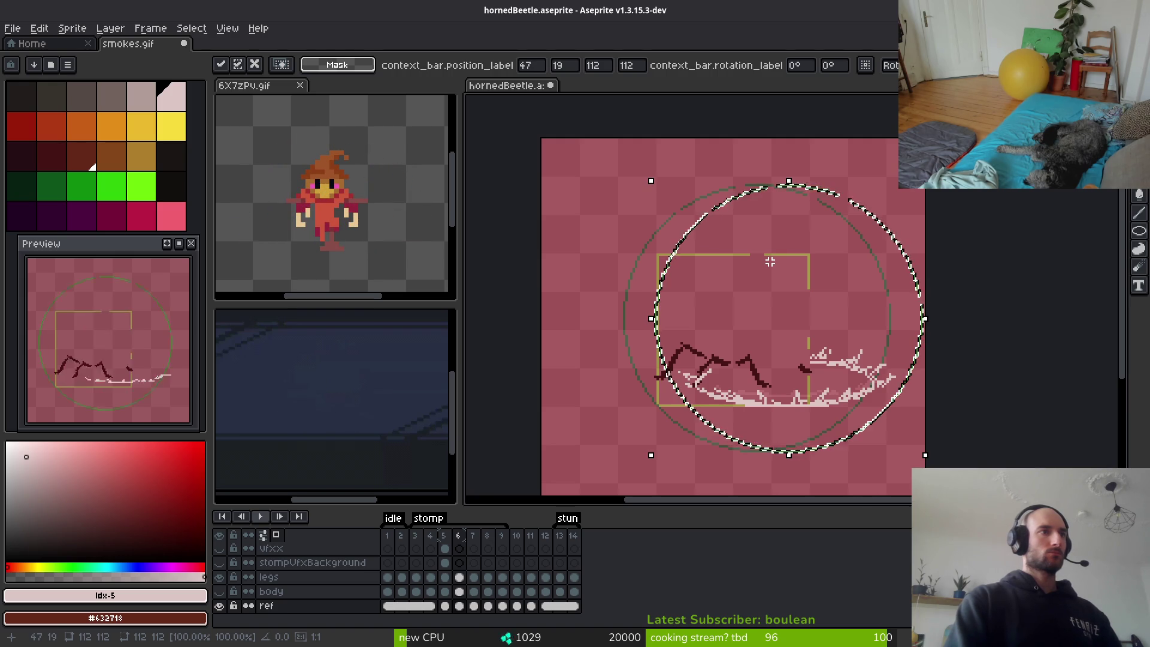
key("Left")
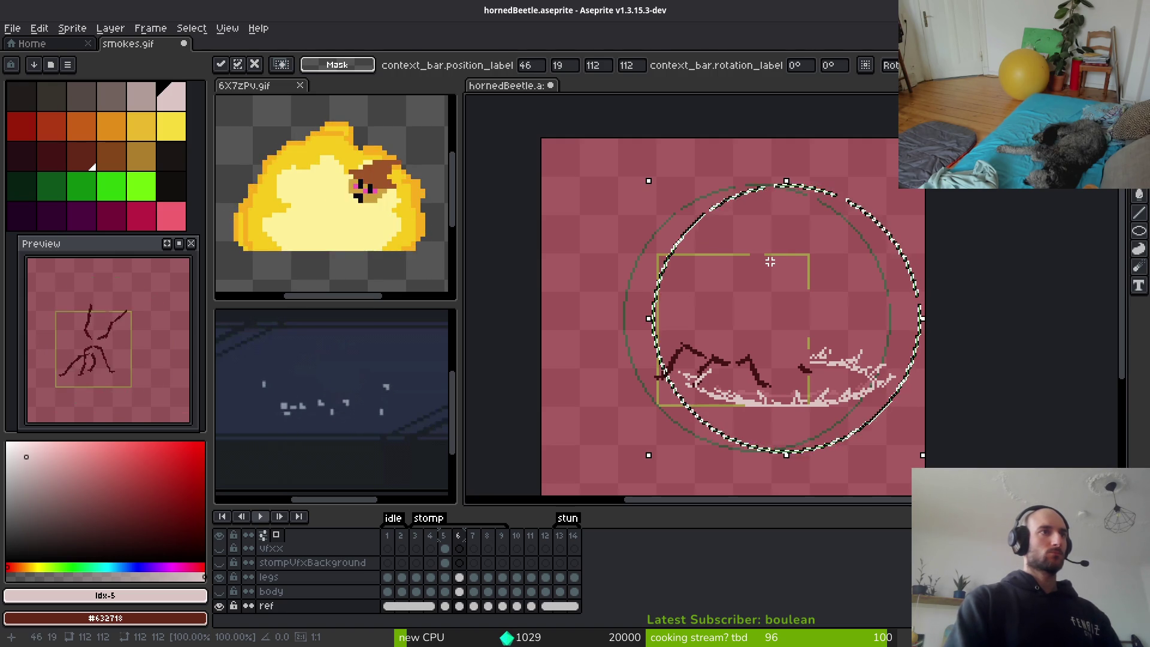
key("Return")
Sample the pink from the canvas with the Eyedropper.
scroll(768, 263, "up", 4)
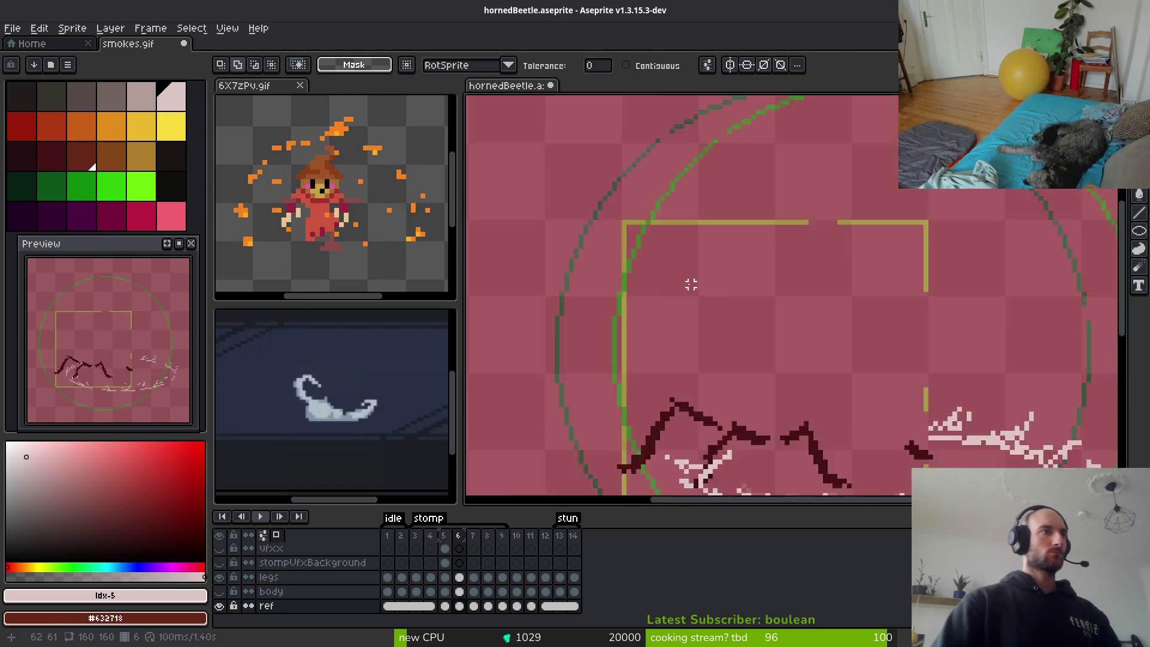
key("i")
left_click(741, 277)
Sample the canvas pink as background colour and apply Replace Color.
right_click(751, 275)
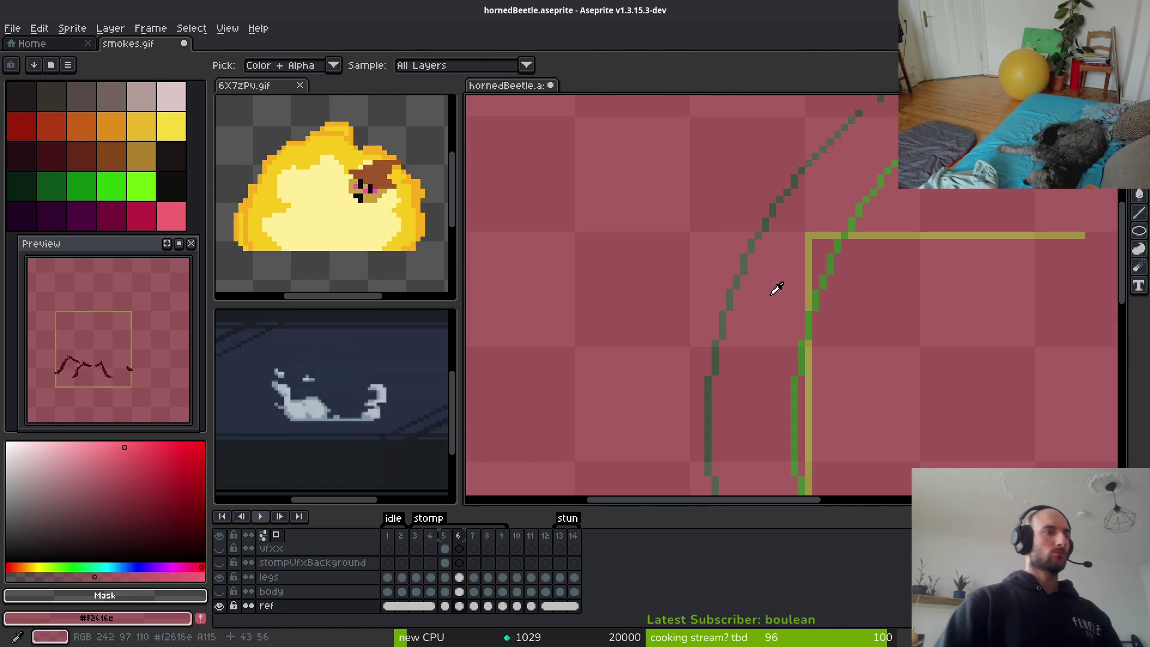
key("shift+r")
key("Return")
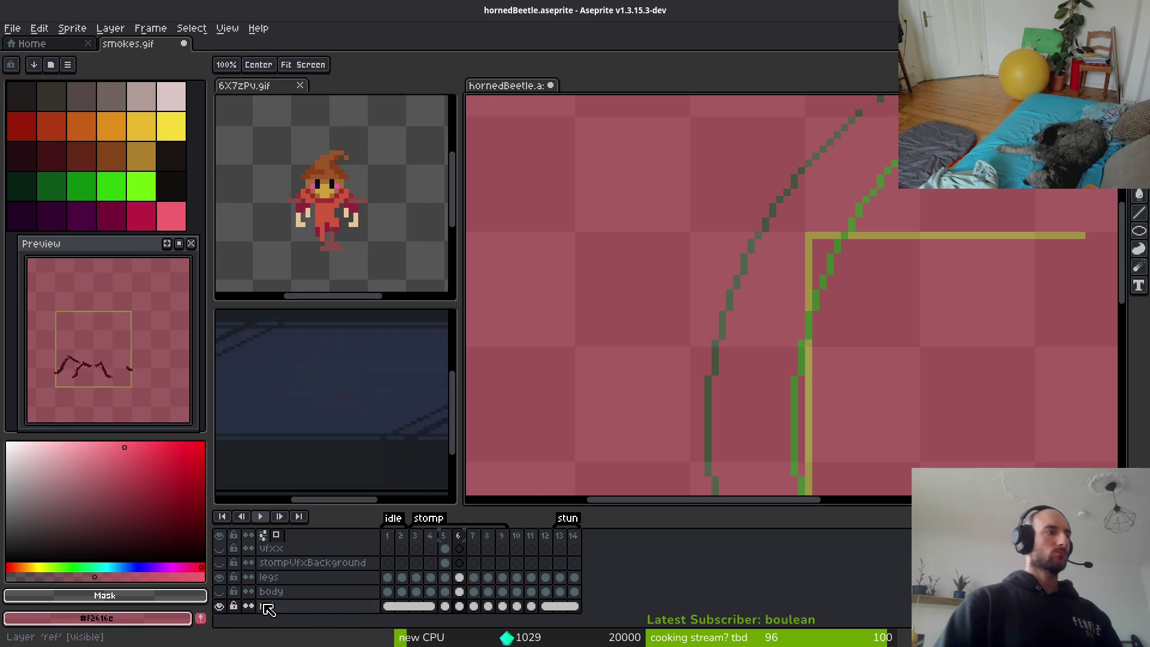
Raise the ref layer's opacity to 100% in Layer Properties.
right_click(265, 605)
left_click(321, 538)
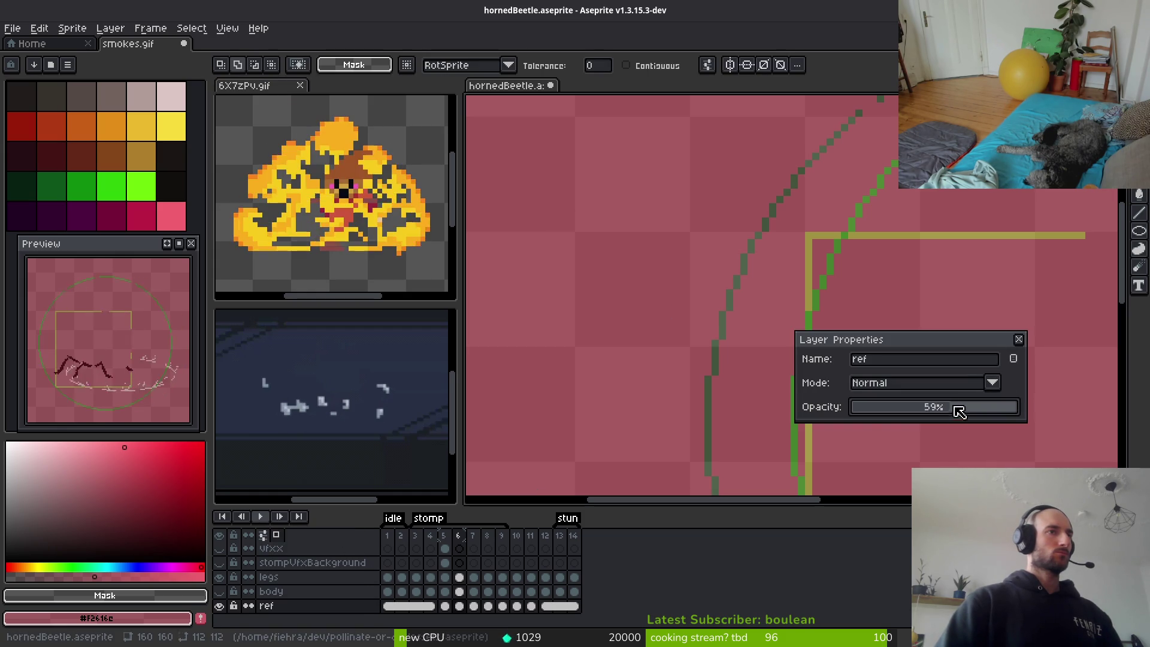
left_click_drag(954, 405, 1078, 404)
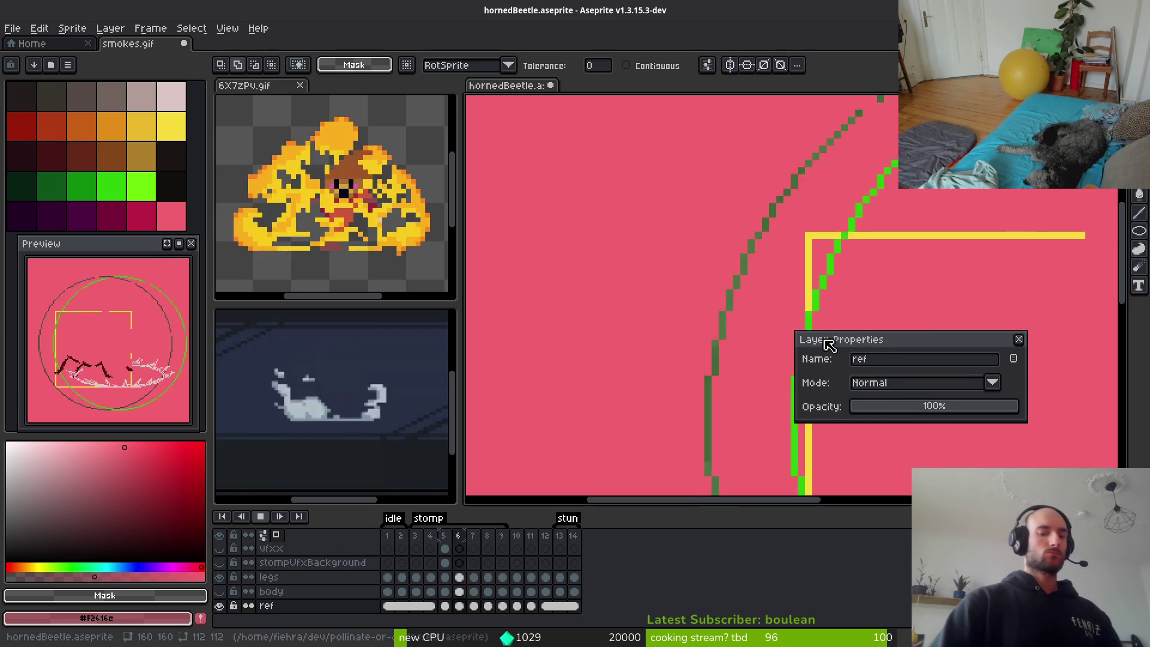
left_click(1018, 339)
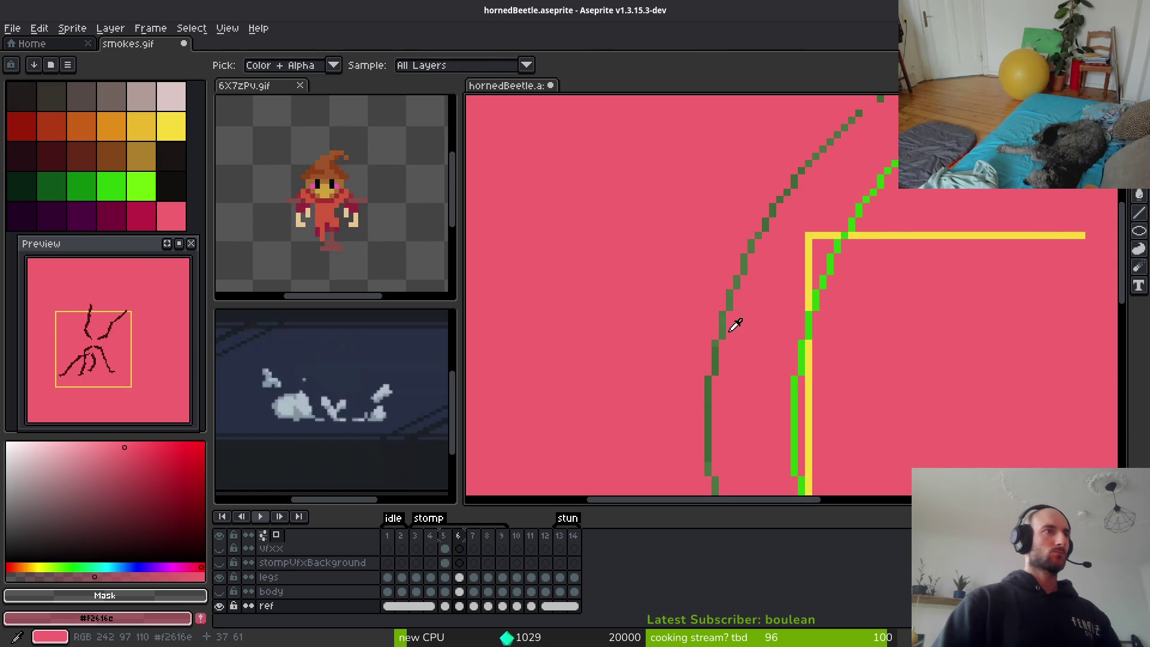
Re-sample the pink, run Replace Color again, and save hornedBeetle.
left_click(748, 323, "alt")
key("shift+r")
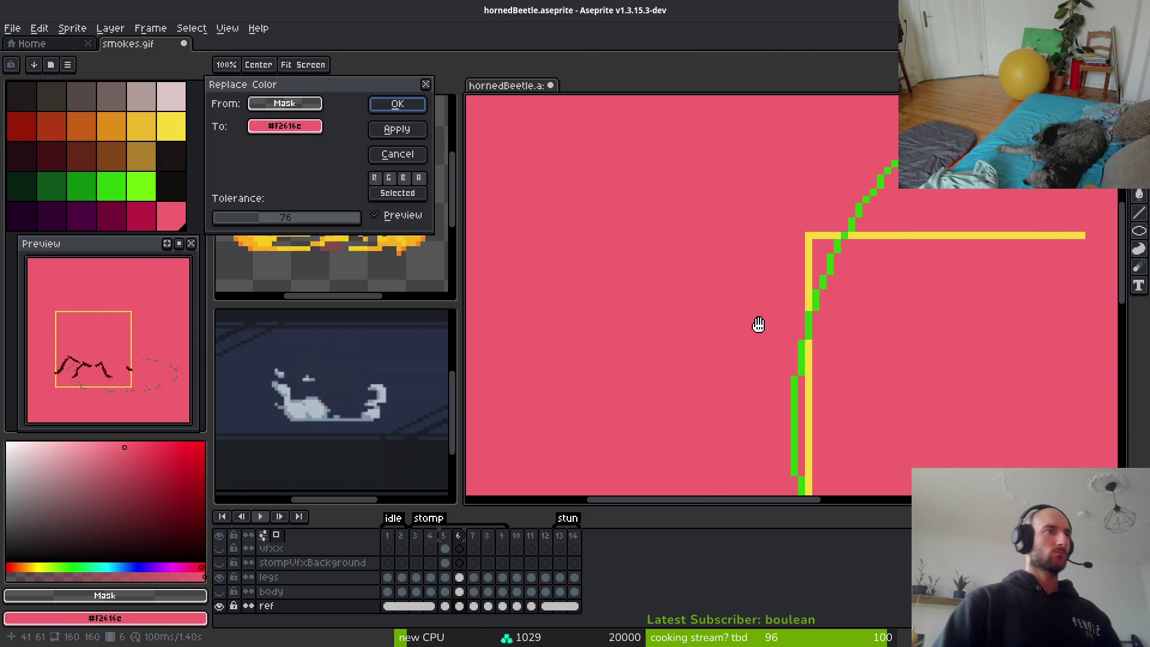
key("Return")
scroll(783, 273, "down", 8)
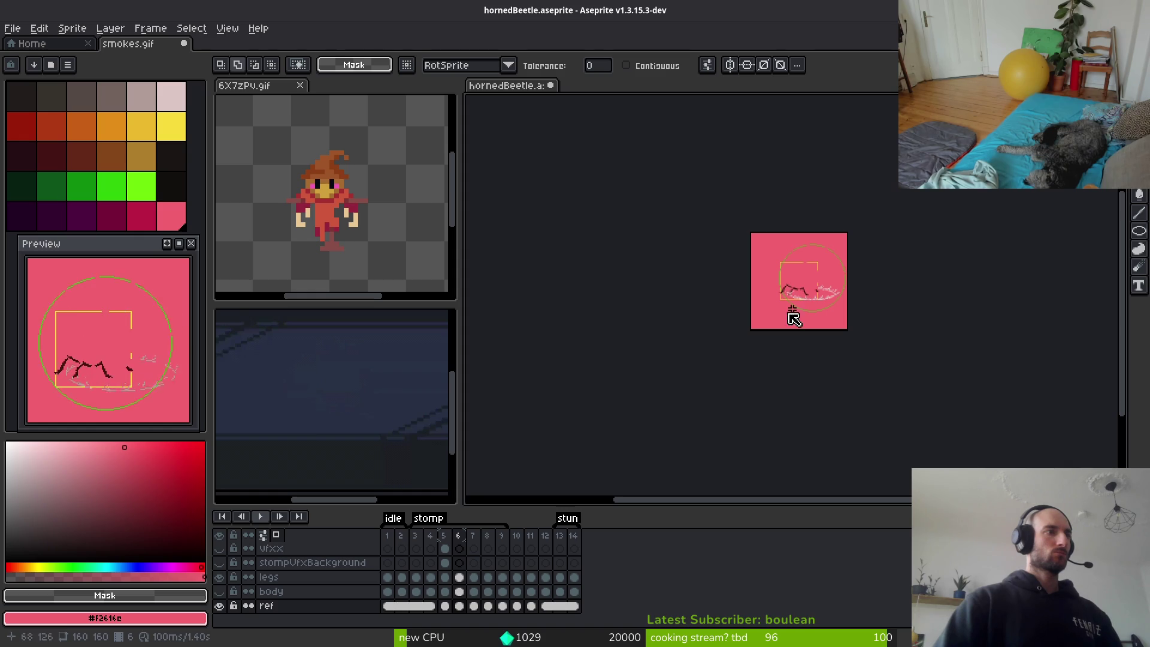
key("ctrl+s")
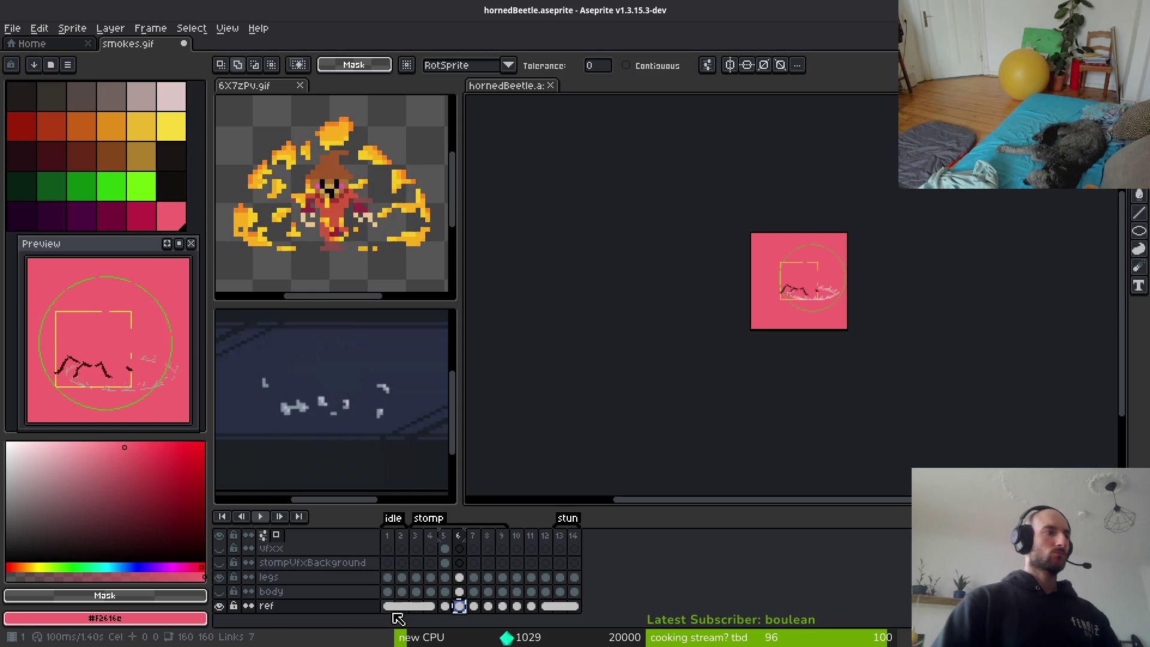
Link the ref layer's cels across frames 1–14 and play the animation.
left_click(388, 606)
left_click_drag(388, 606, 595, 615)
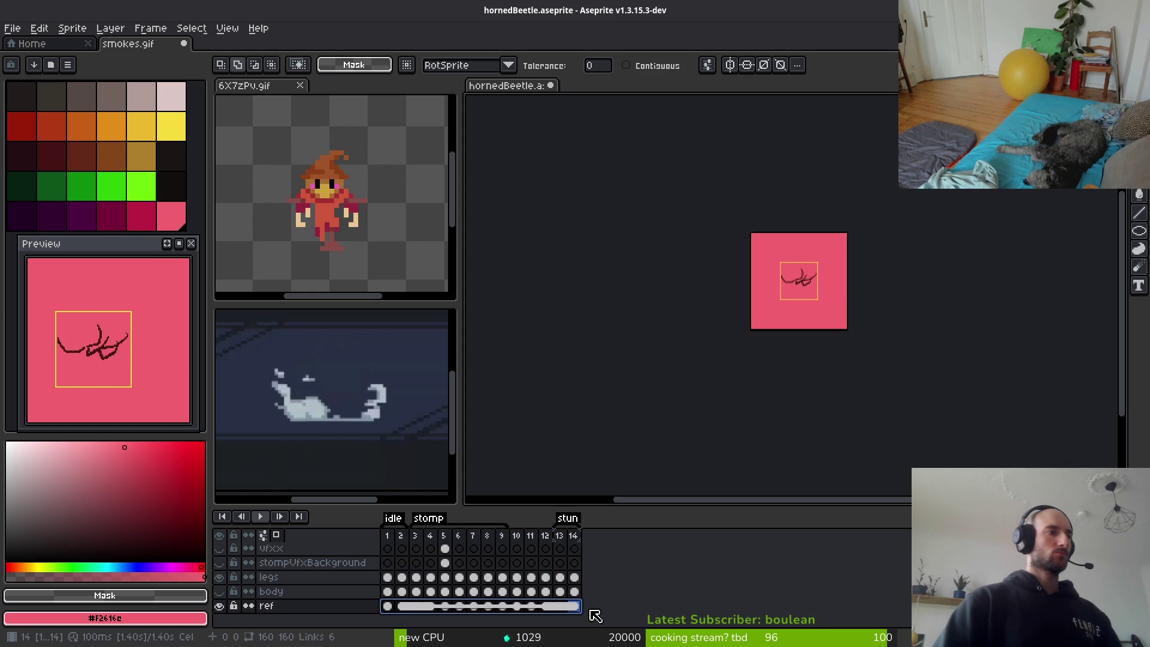
right_click(403, 606)
left_click(424, 604)
scroll(771, 276, "up", 5)
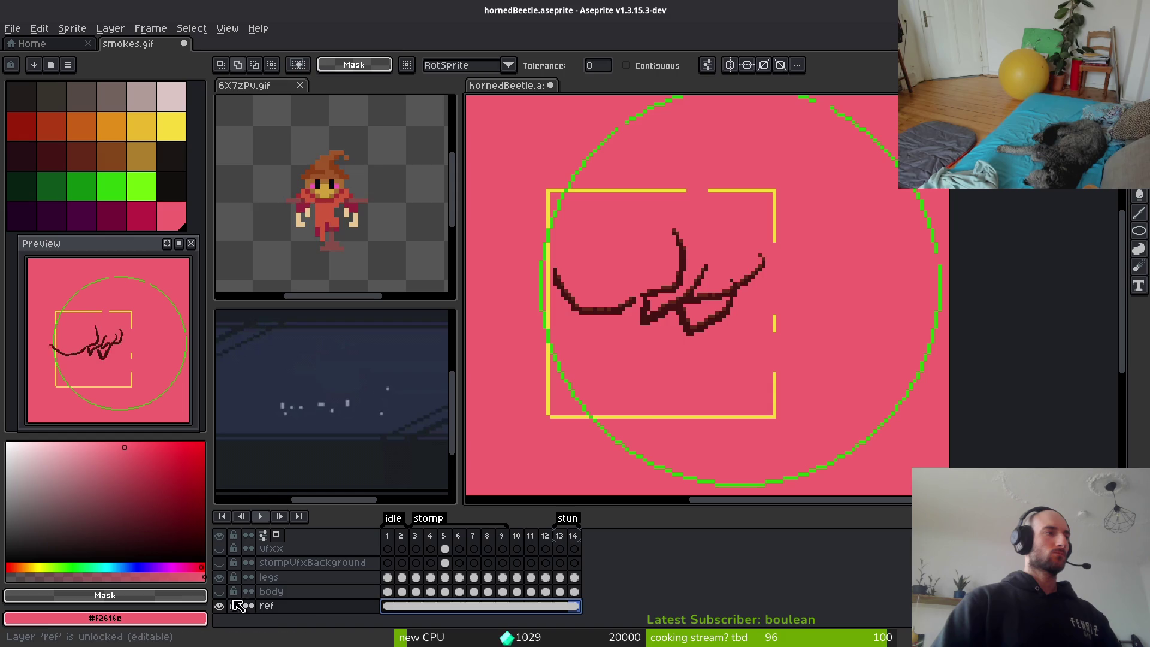
key("Return")
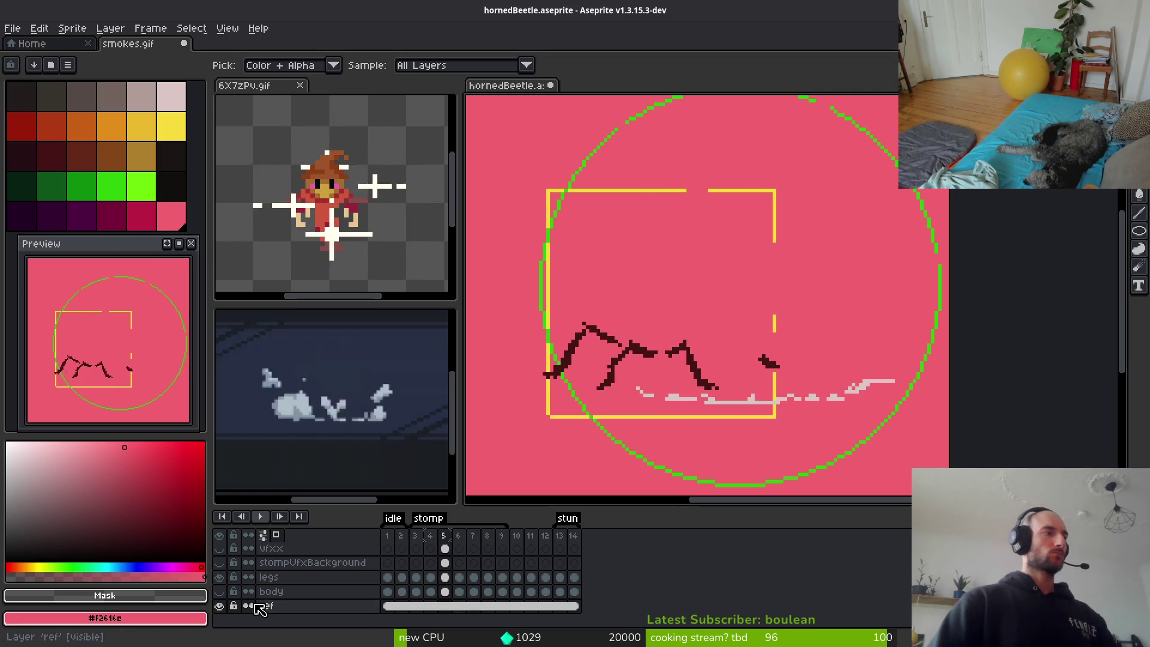
Show the body layer and set the ref layer's opacity to 33%.
left_click(219, 591)
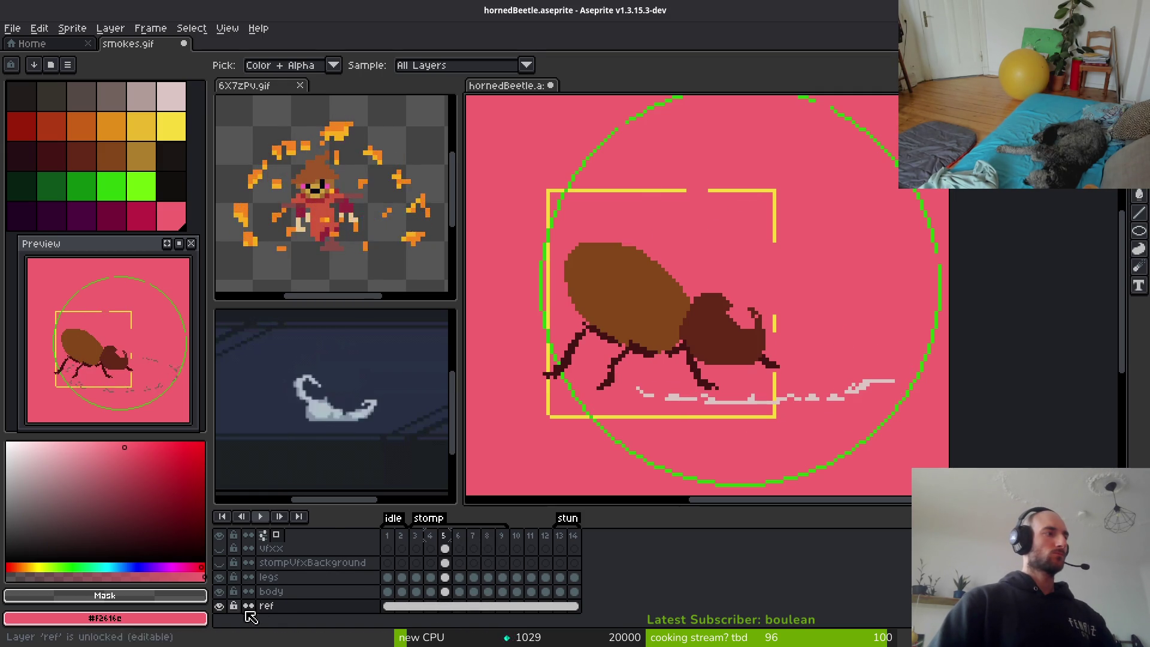
right_click(267, 605)
left_click(322, 539)
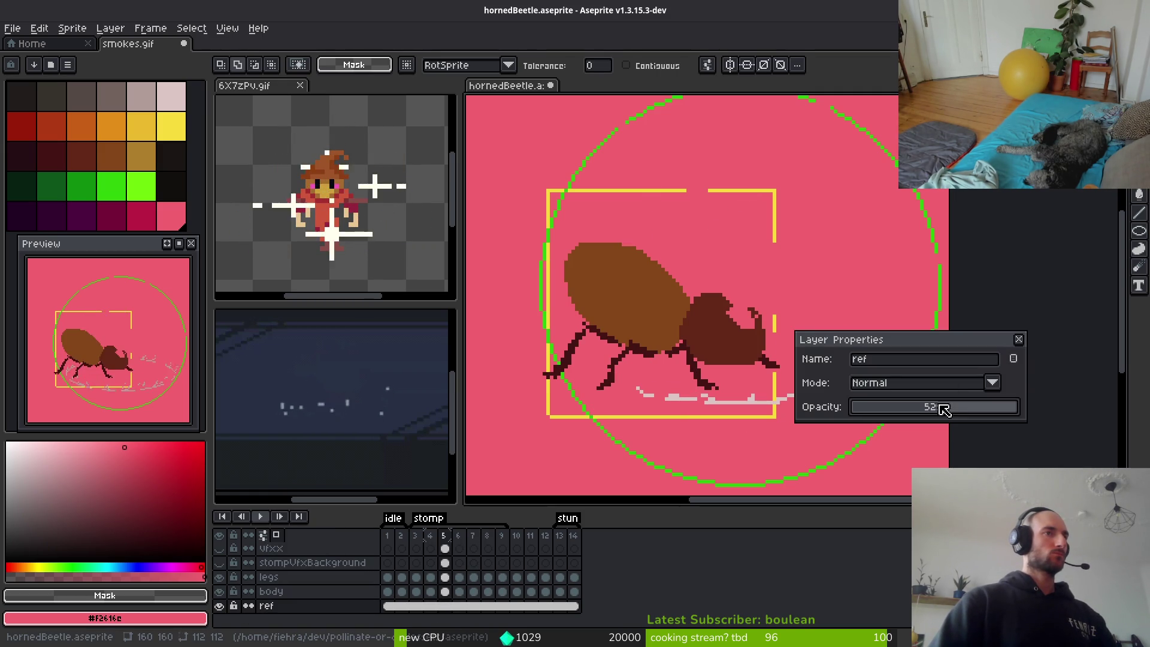
left_click_drag(942, 406, 928, 405)
key("Return")
scroll(820, 384, "down", 5)
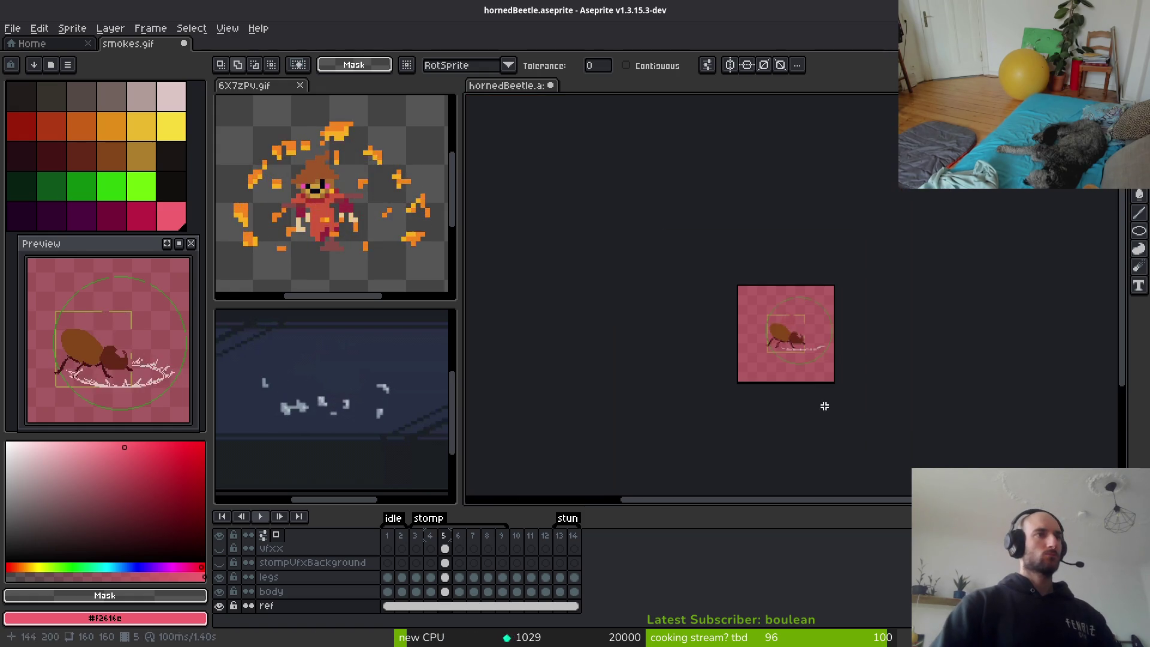
scroll(790, 357, "up", 5)
right_click(280, 606)
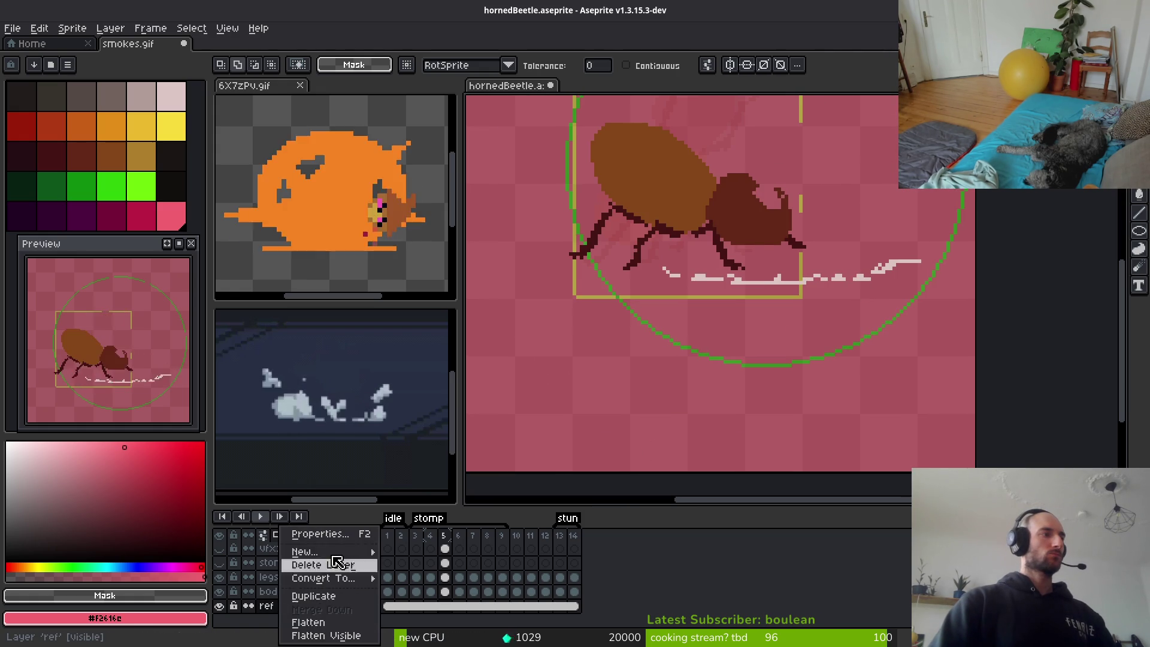
left_click(317, 531)
left_click(919, 405)
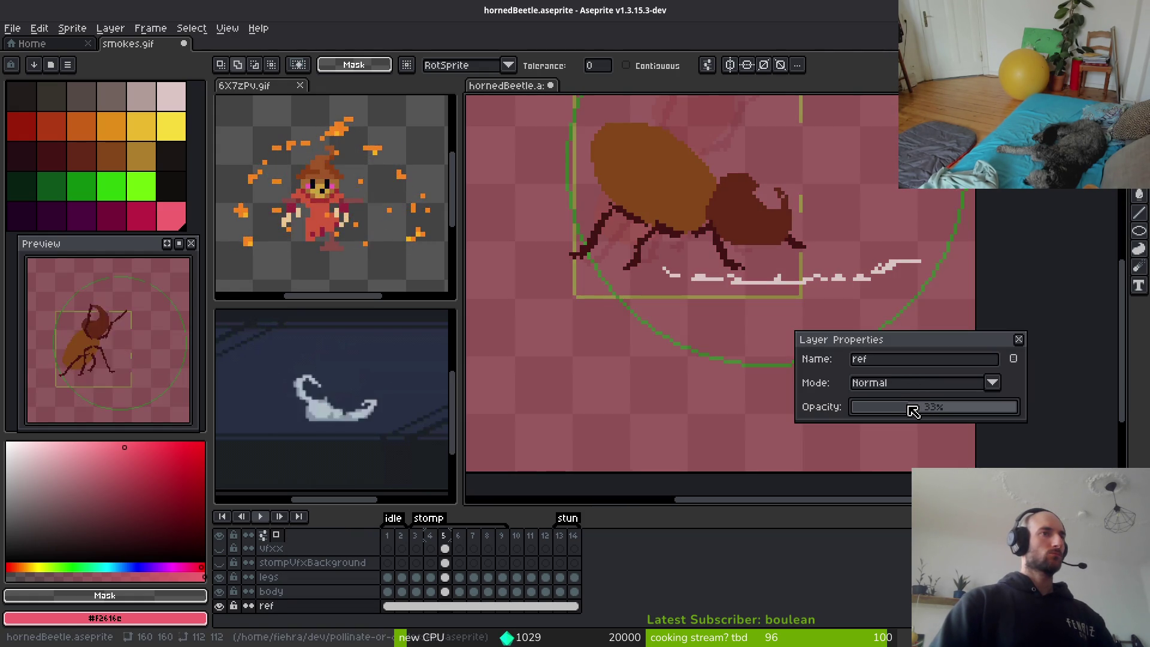
key("Return")
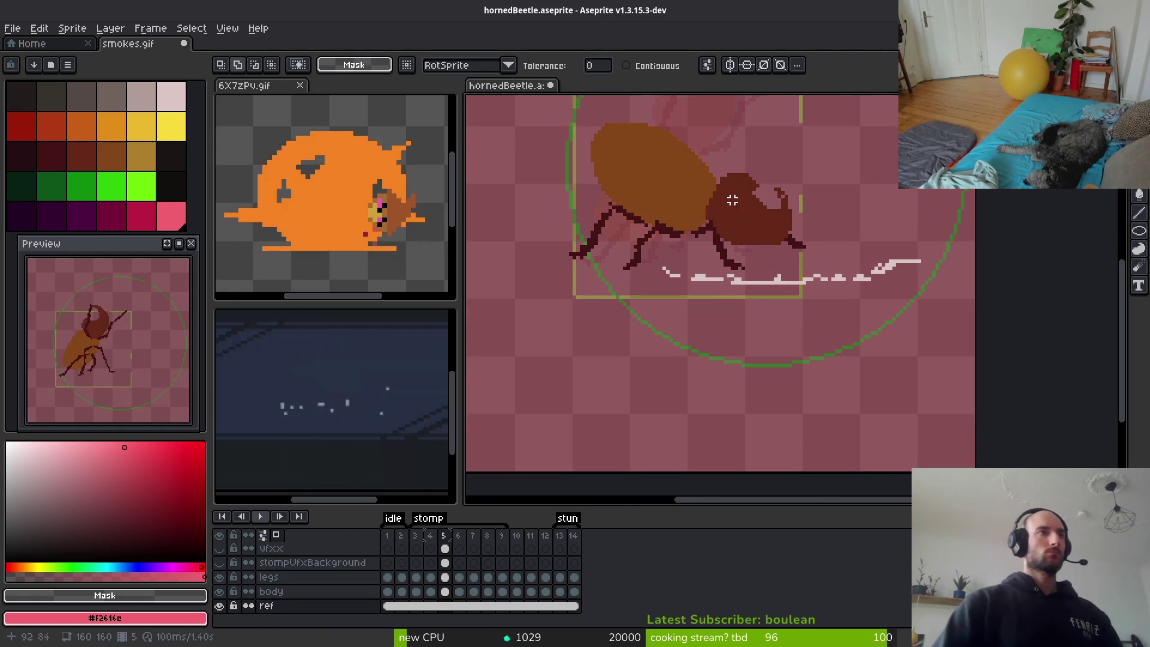
Recentre the beetle in view and turn on the vfxx layer.
scroll(785, 283, "down", 2)
scroll(782, 299, "up", 3)
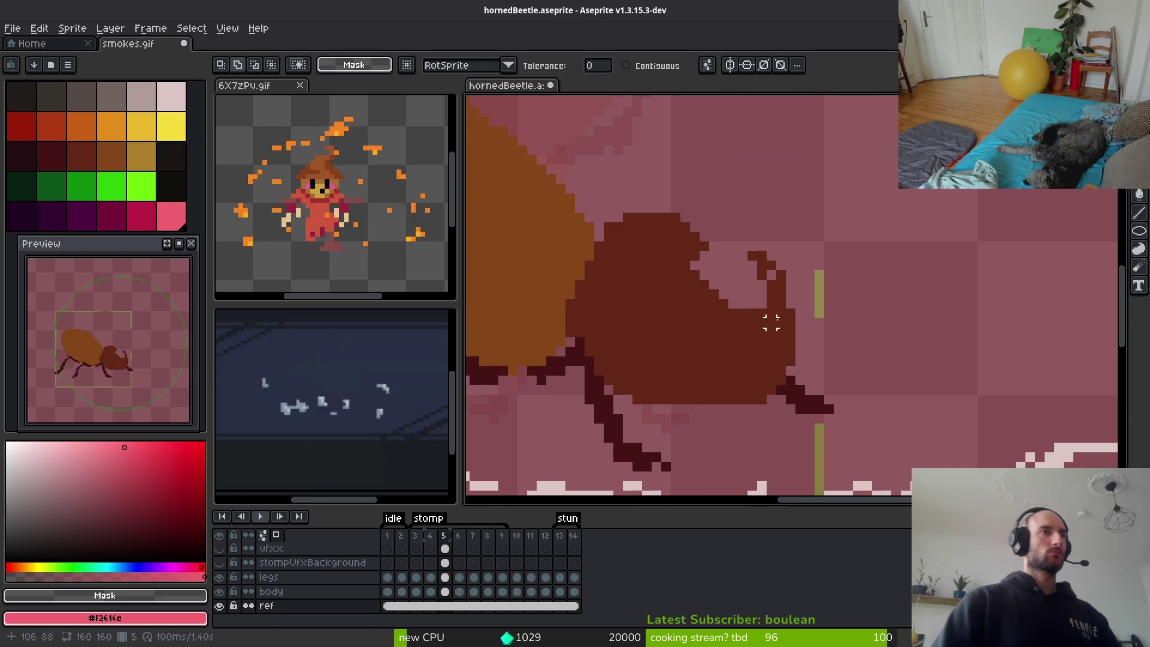
scroll(772, 323, "down", 3)
left_click_drag(791, 342, 805, 350)
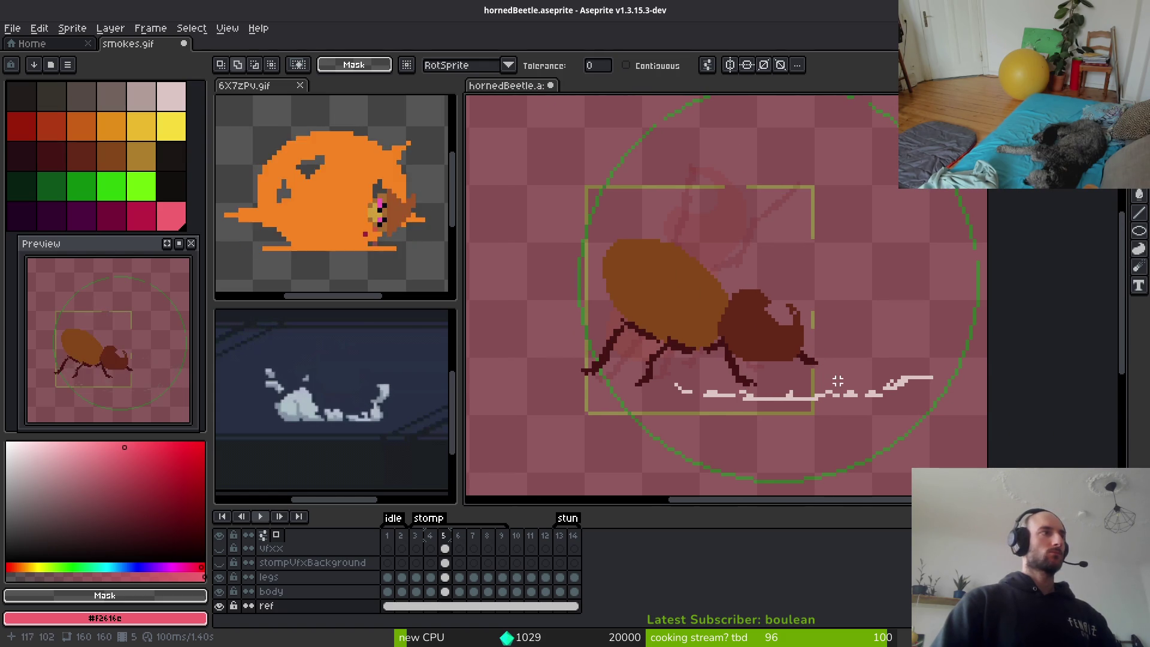
scroll(430, 580, "up", 2)
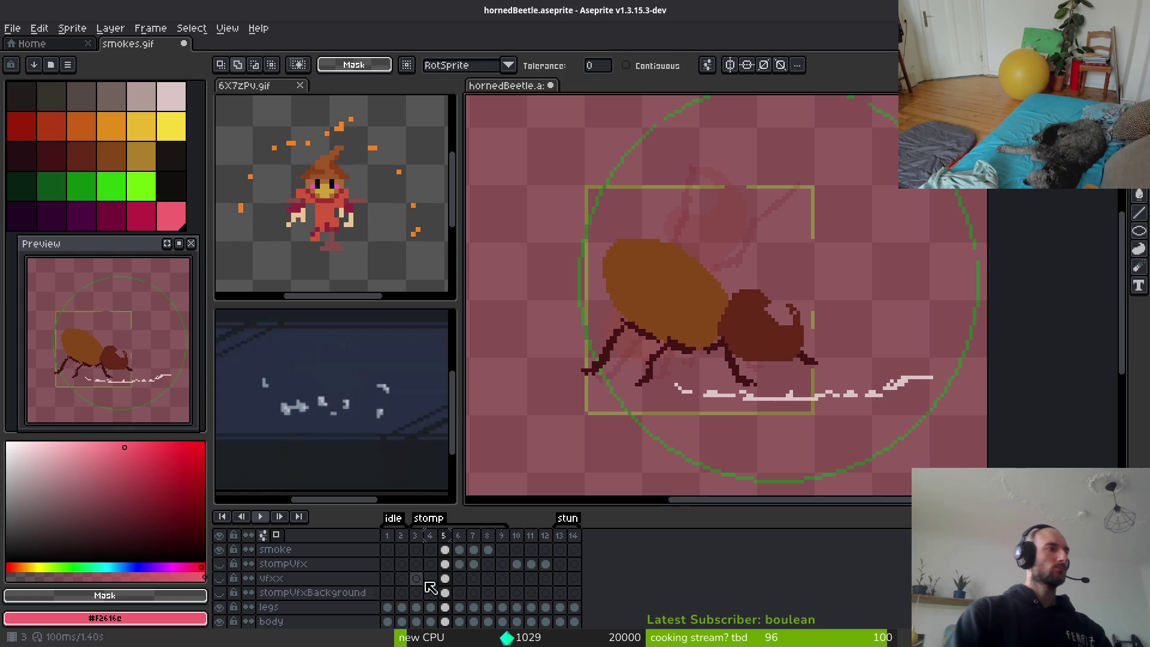
left_click(219, 578)
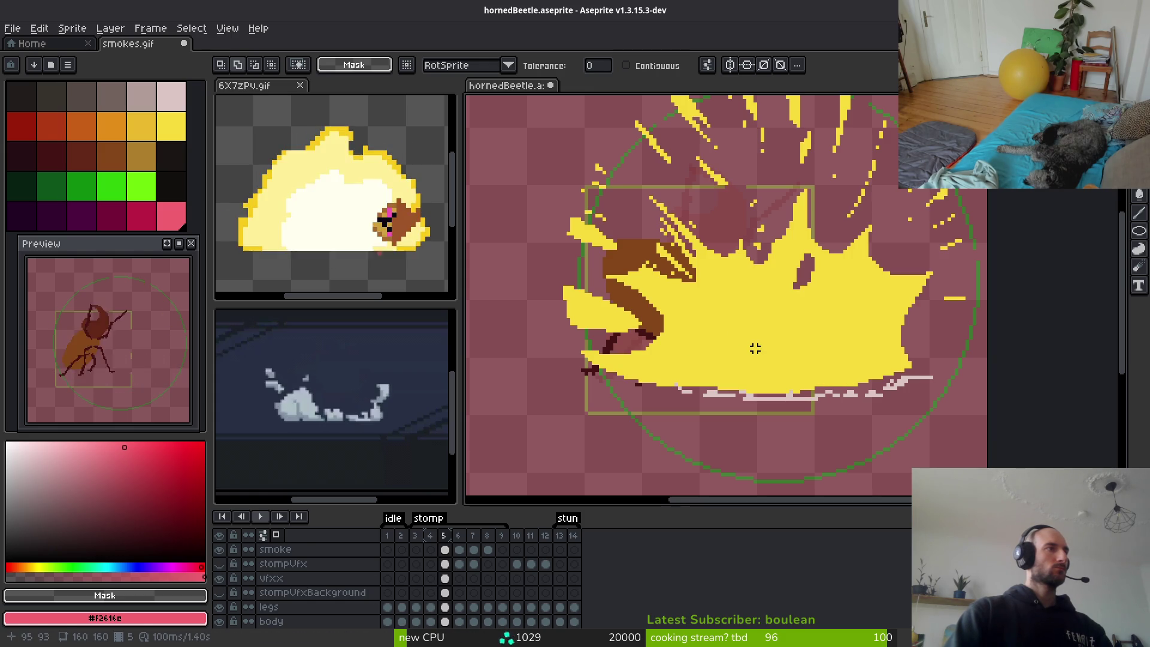
scroll(790, 345, "down", 1)
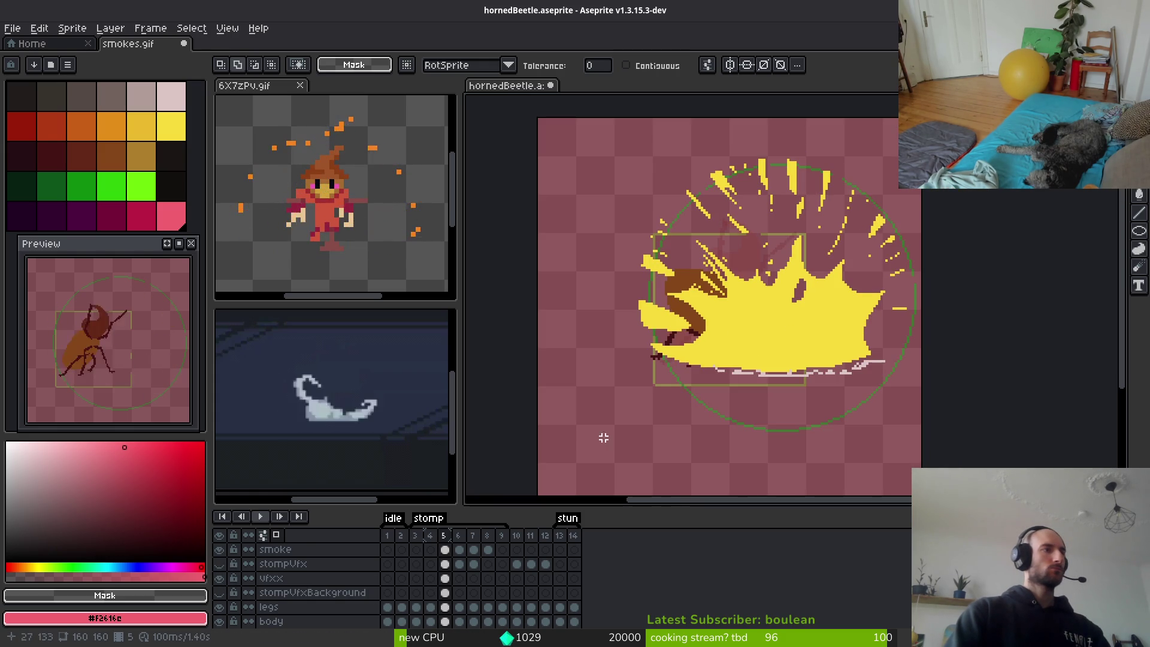
Clear the yellow burst from frame 5's vfx cel, set a 1px brush and pale pink secondary colour.
left_click(444, 579)
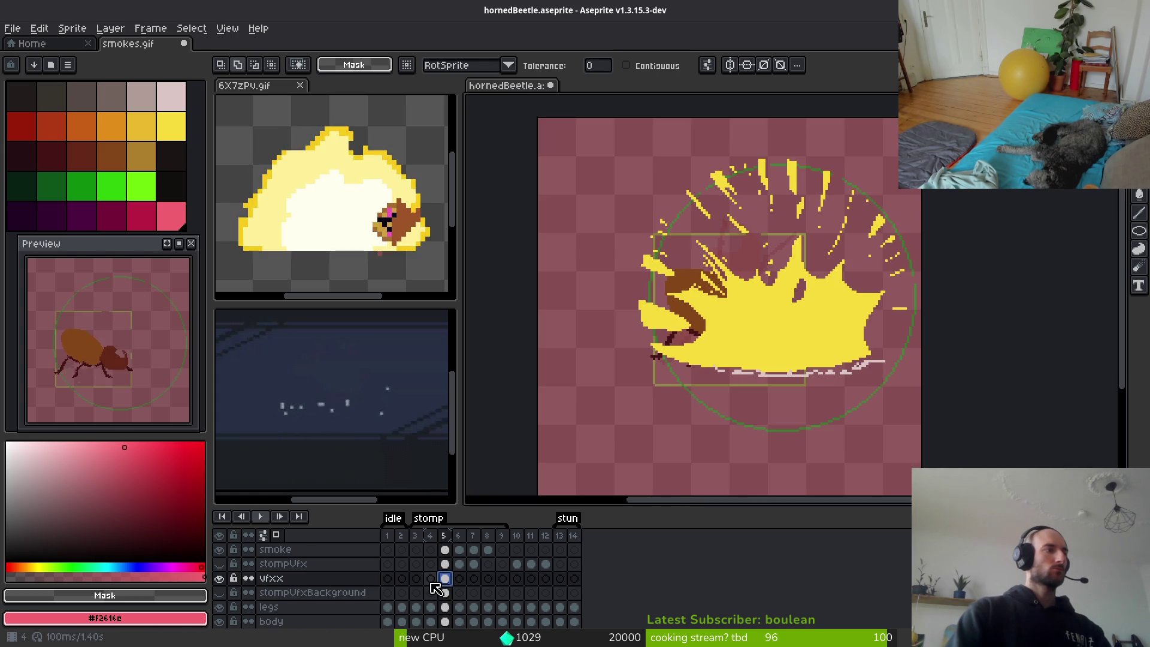
key("Delete")
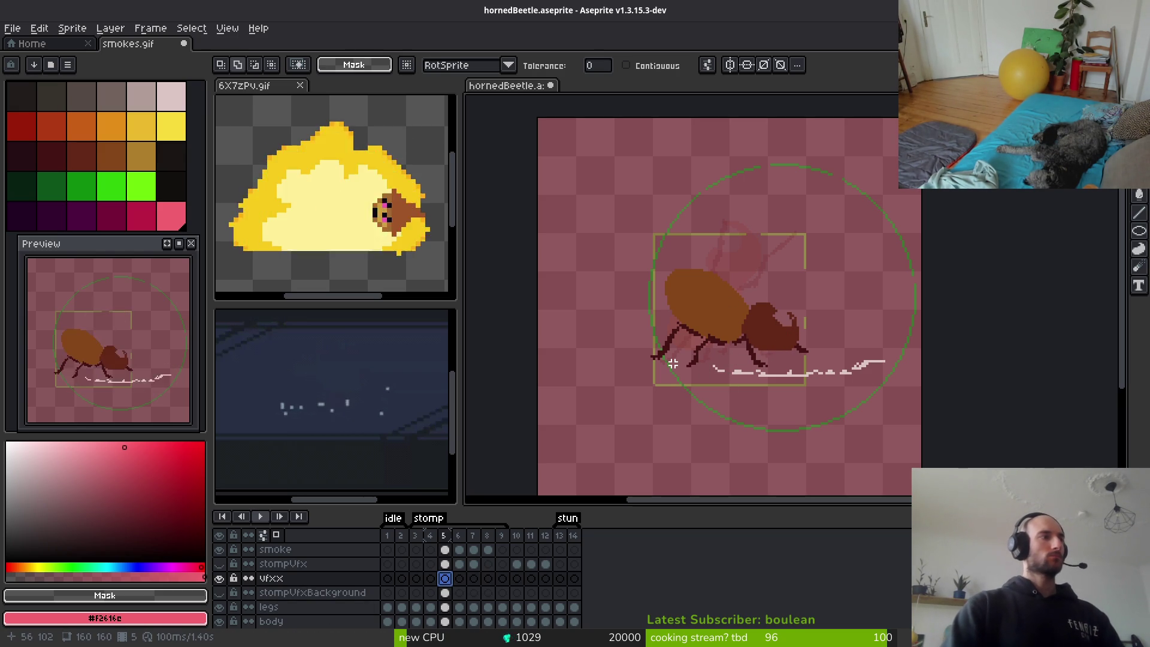
scroll(775, 344, "up", 1)
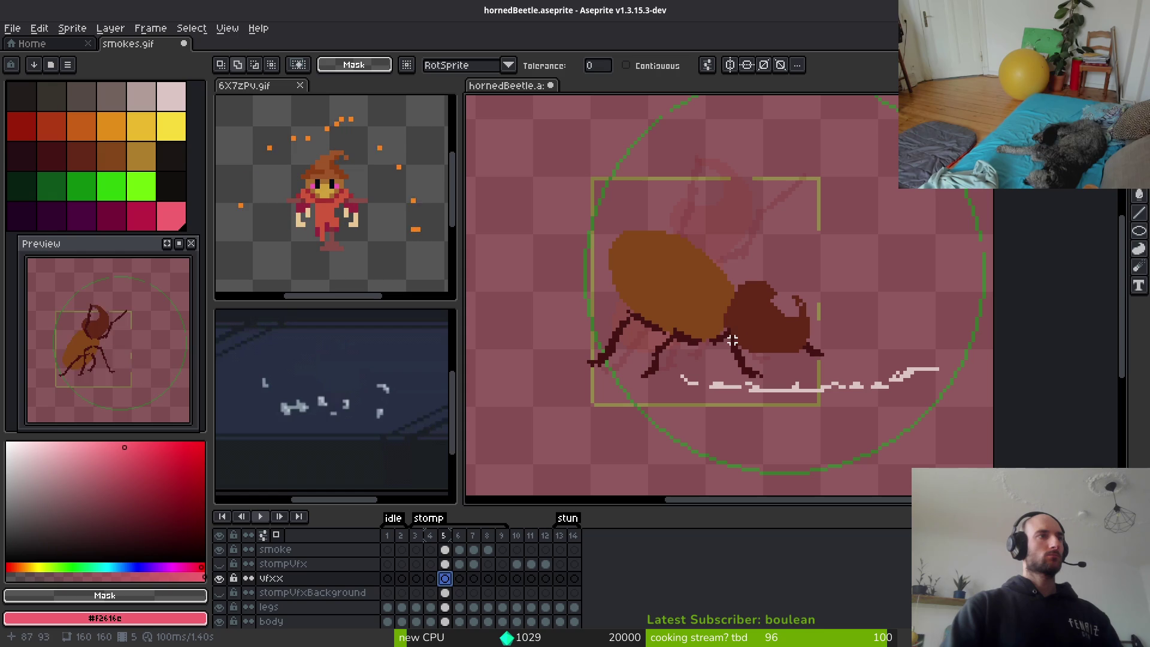
key("b")
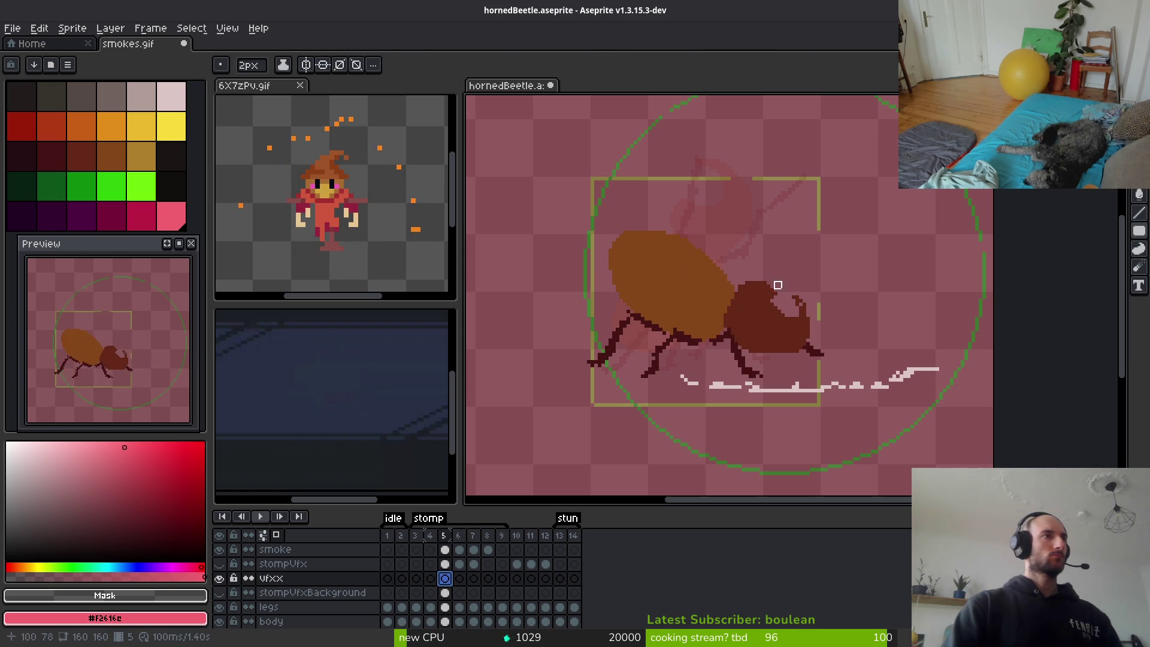
key("minus")
key("shift+r")
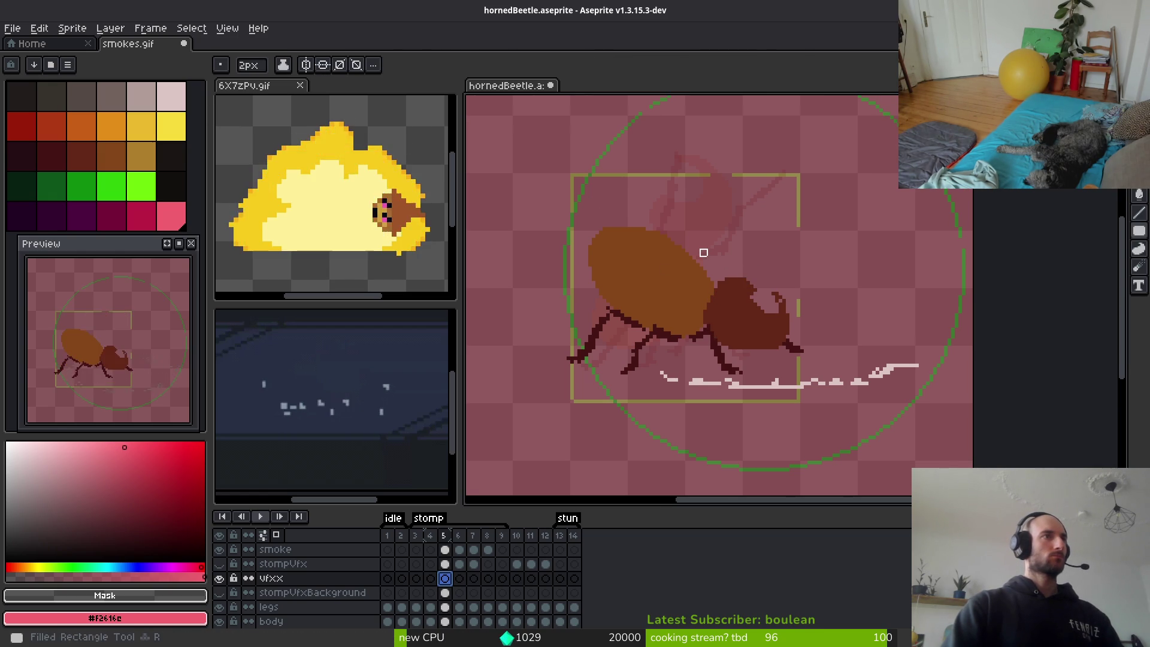
key("u")
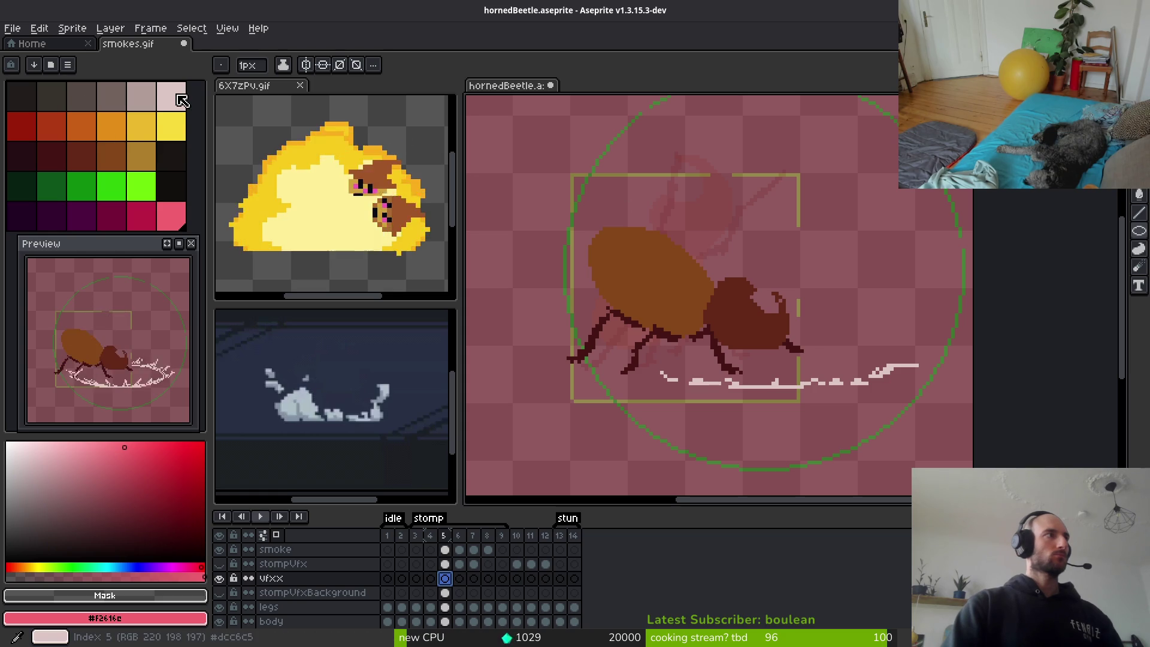
right_click(654, 219, "alt")
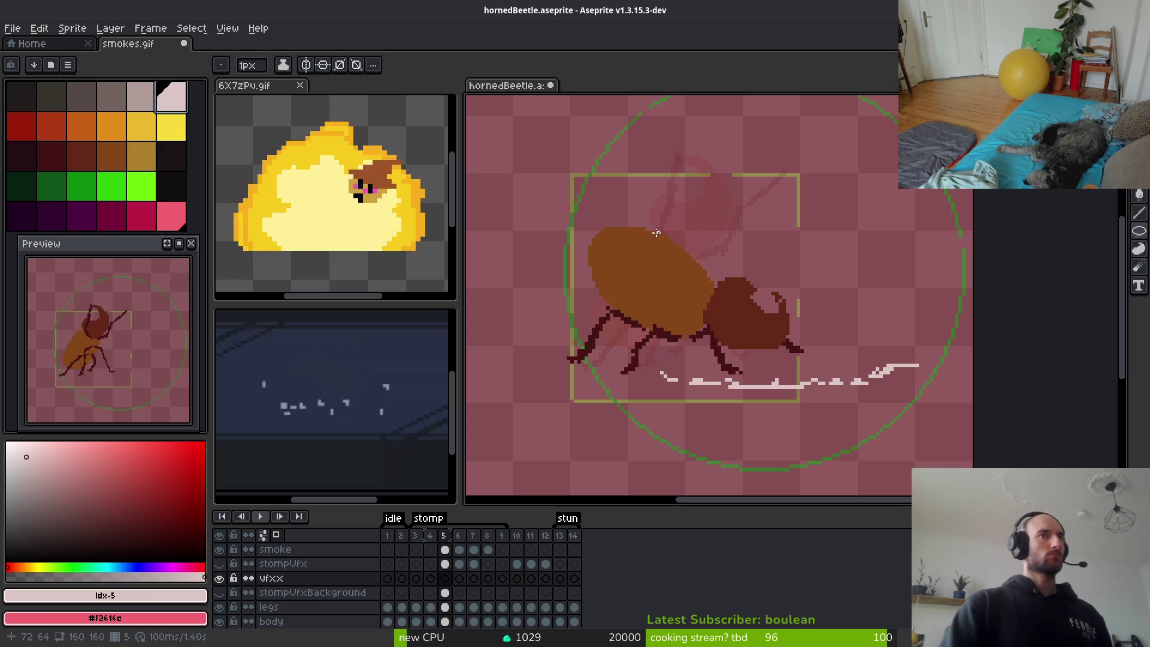
scroll(644, 232, "down", 1)
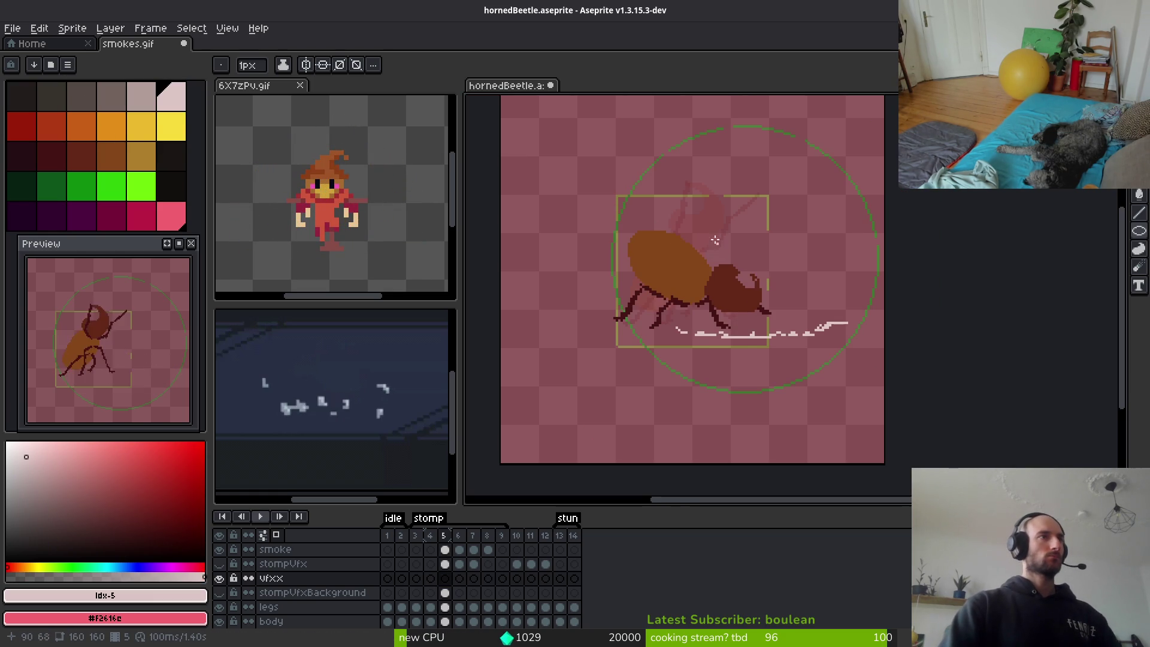
scroll(697, 234, "up", 1)
scroll(703, 234, "up", 1)
Draw the white cloud outline sections down the right side, redoing one zigzag stroke.
key("b")
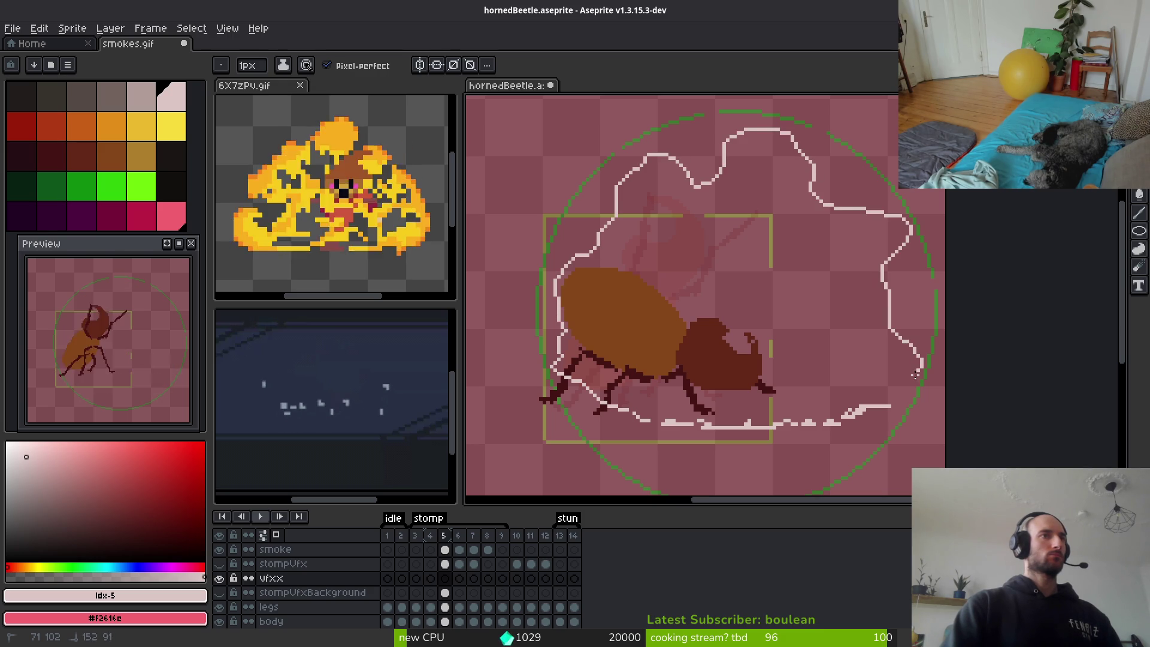
left_click_drag(882, 409, 882, 409)
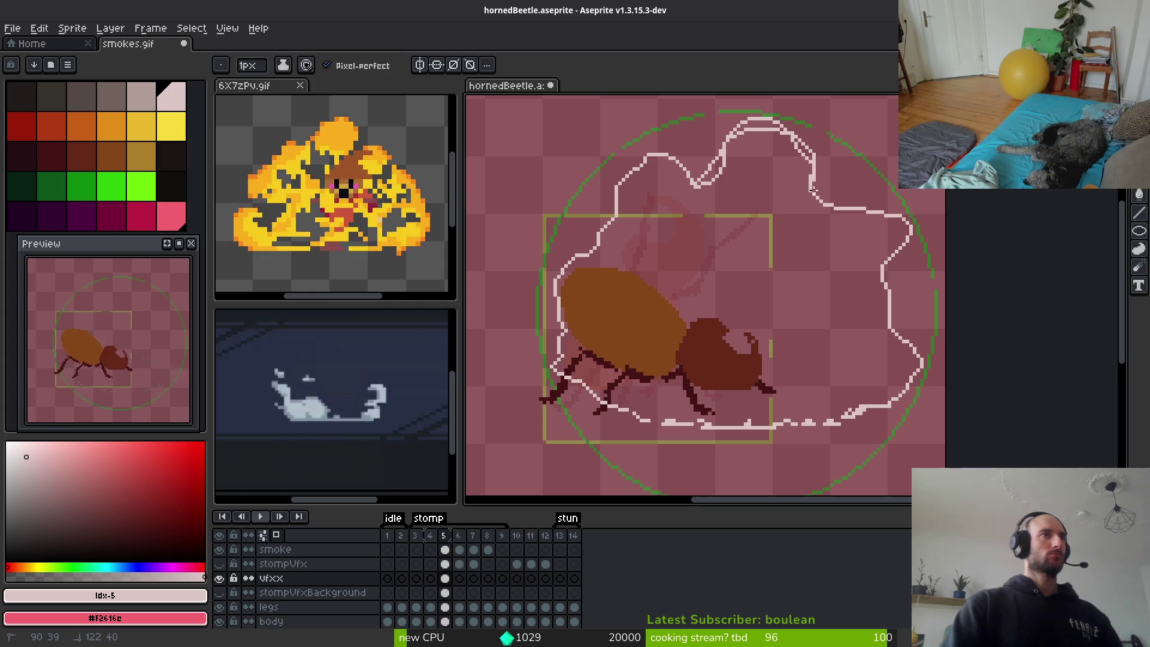
left_click_drag(803, 179, 842, 173)
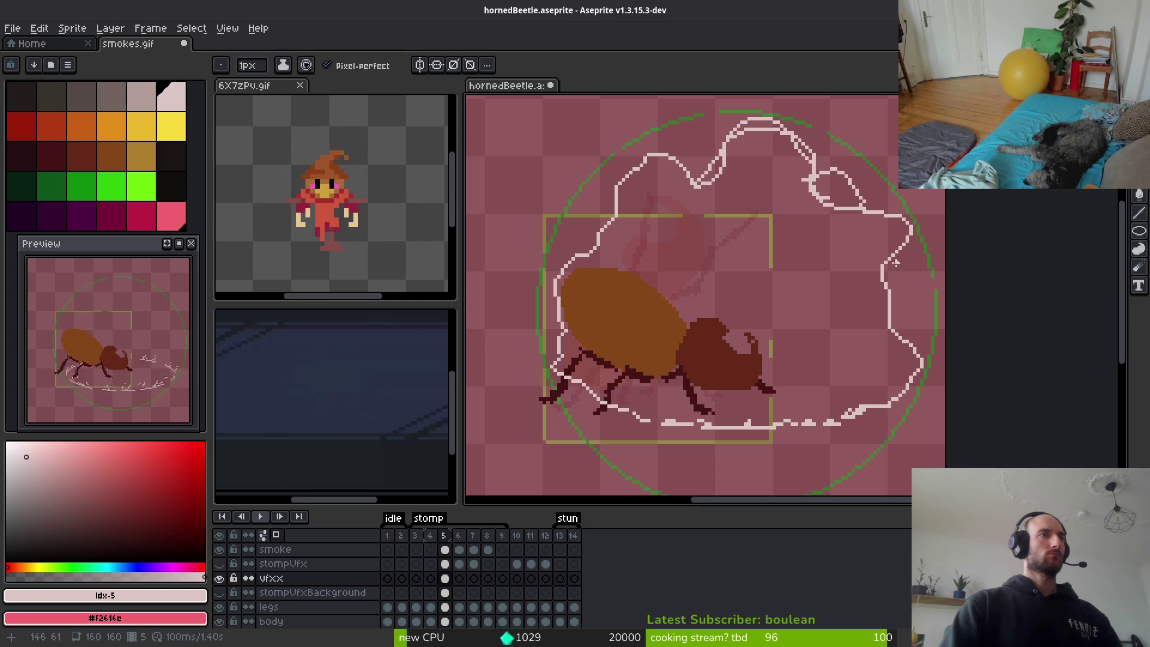
left_click_drag(884, 265, 922, 292)
key("ctrl+z")
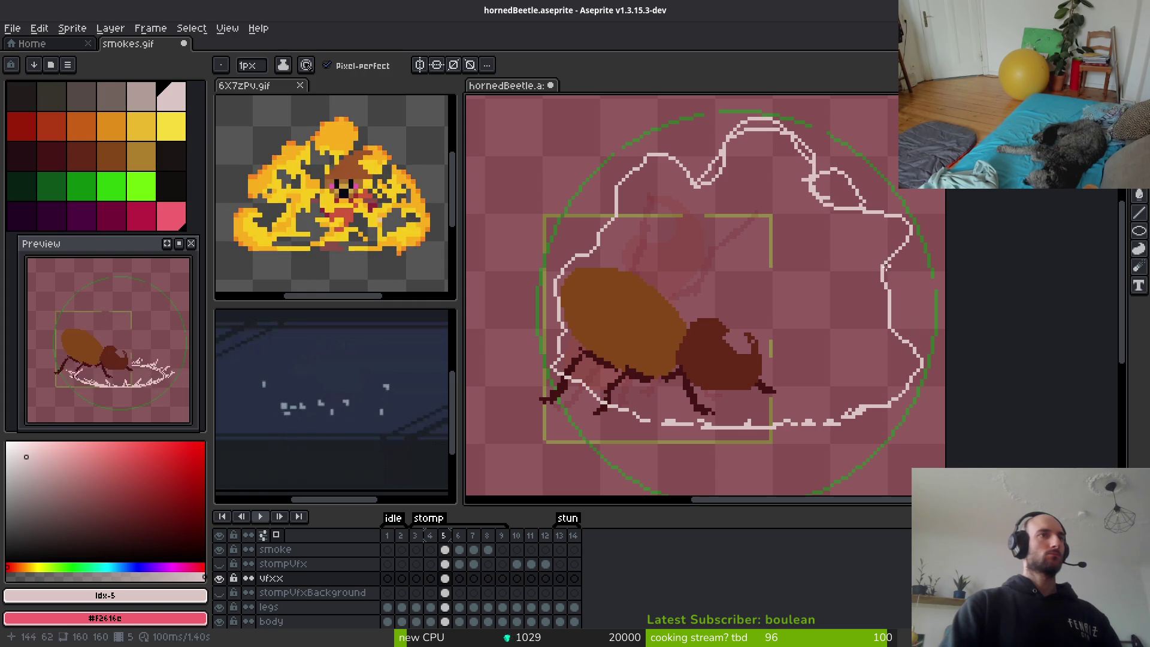
left_click_drag(883, 260, 909, 279)
left_click_drag(915, 374, 890, 390)
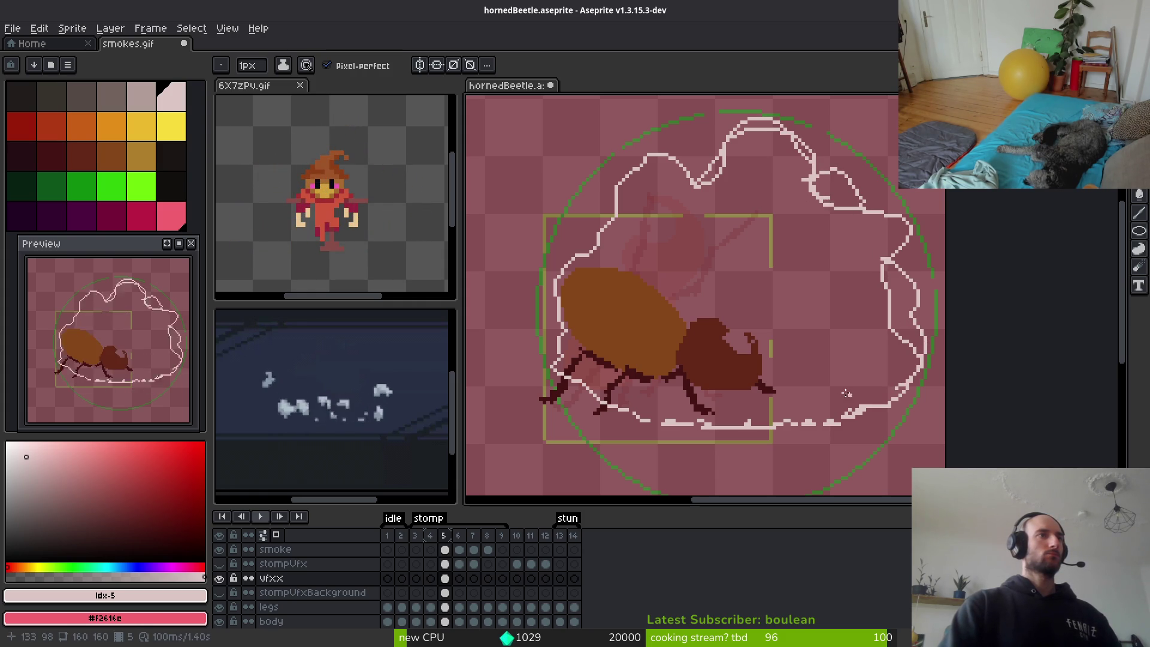
Flood-fill the outlined cloud with light pink.
key("g")
left_click(853, 311)
key("b")
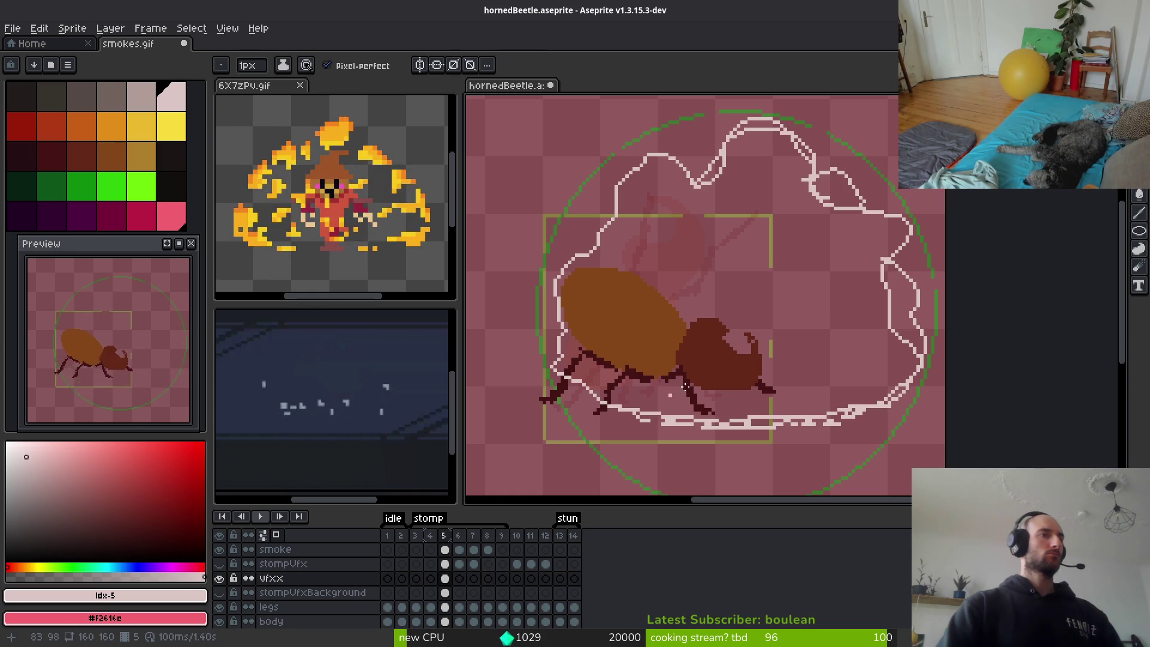
Fill the cloud interior plus the right-edge gaps, top-right loop and top notch with light pink.
key("g")
left_click(842, 346)
left_click(904, 311)
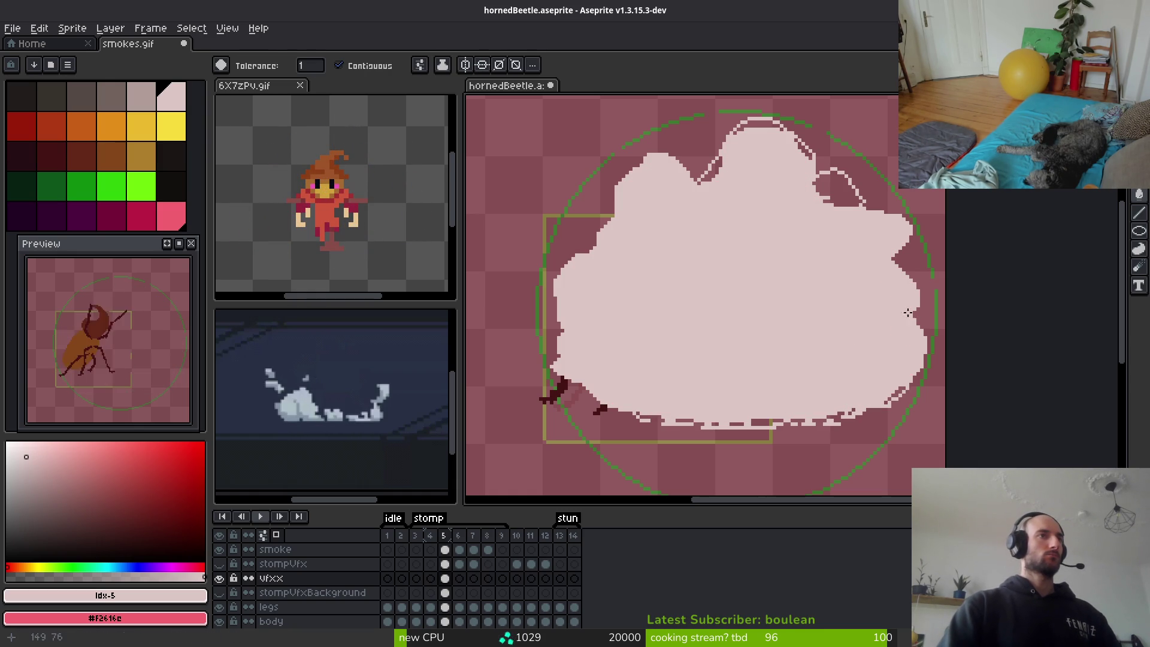
left_click(841, 189)
left_click(708, 168)
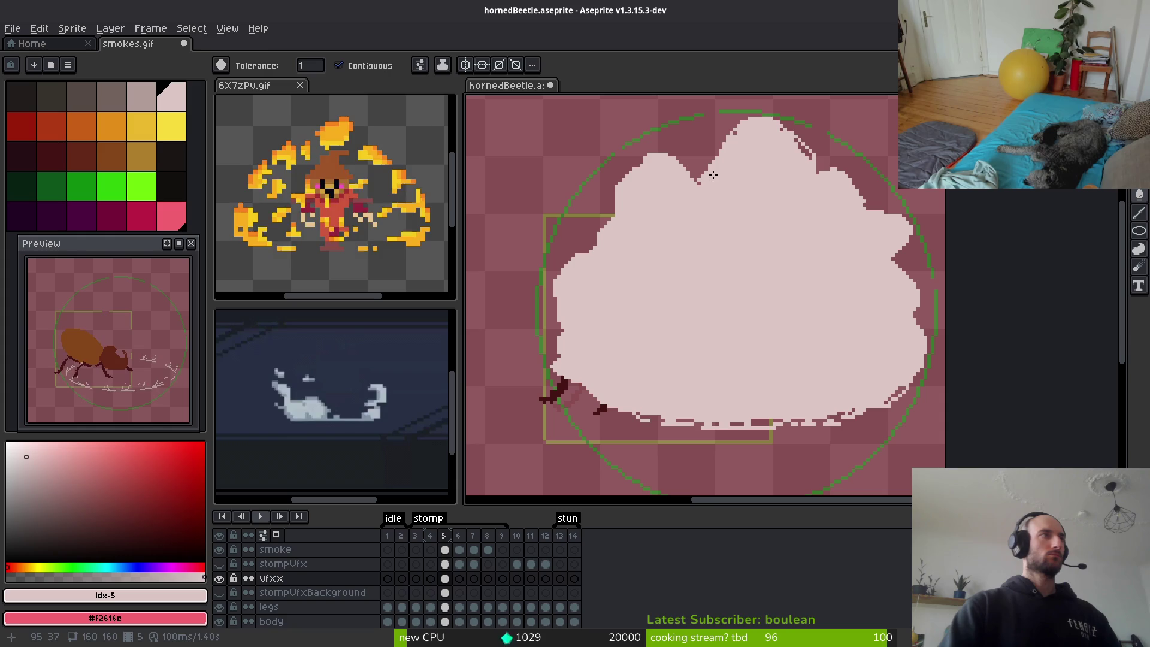
key("b")
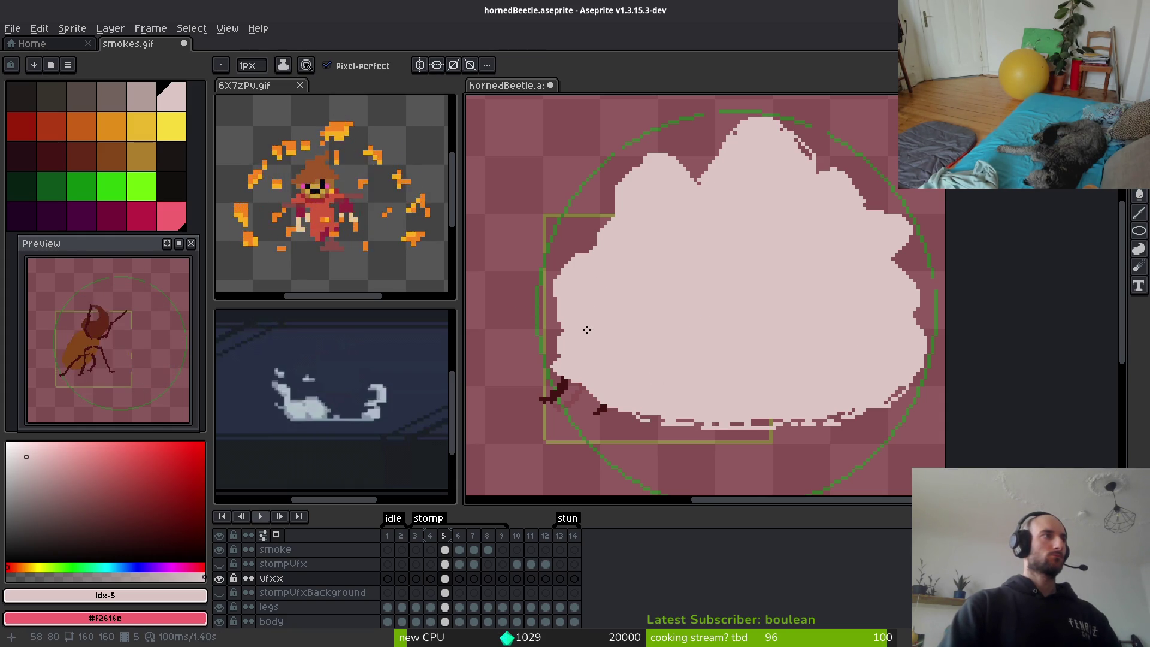
Refill the cloud with grey-brown idx-3, then with the lighter idx-4 colour.
left_click(111, 99)
key("g")
left_click(745, 278)
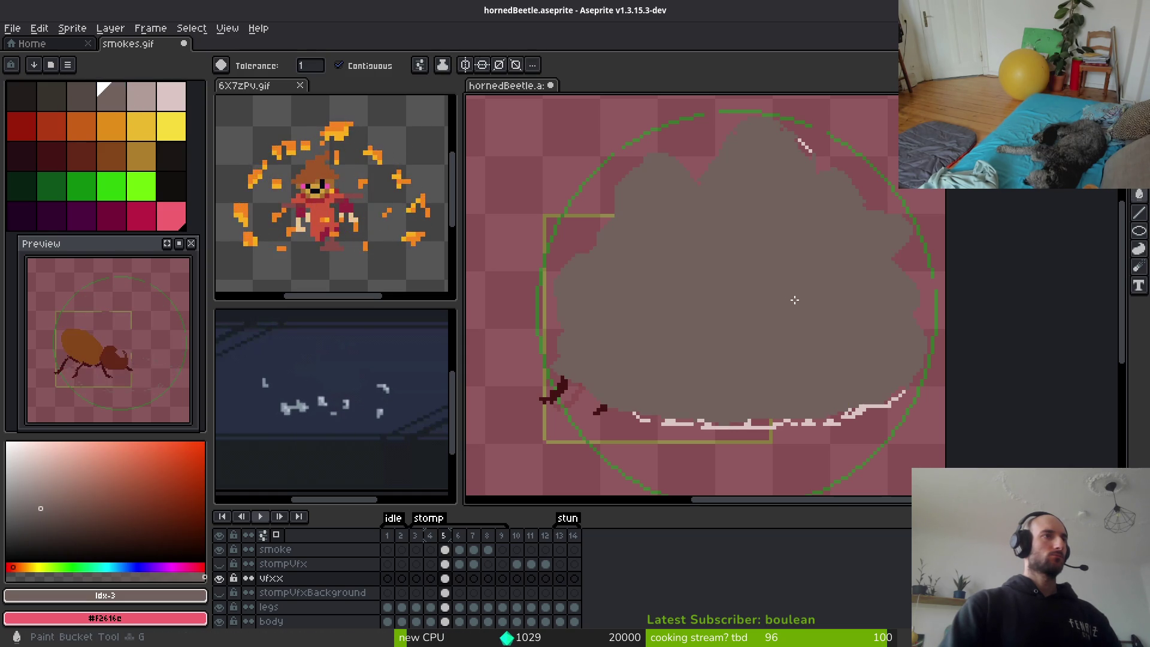
left_click(142, 102)
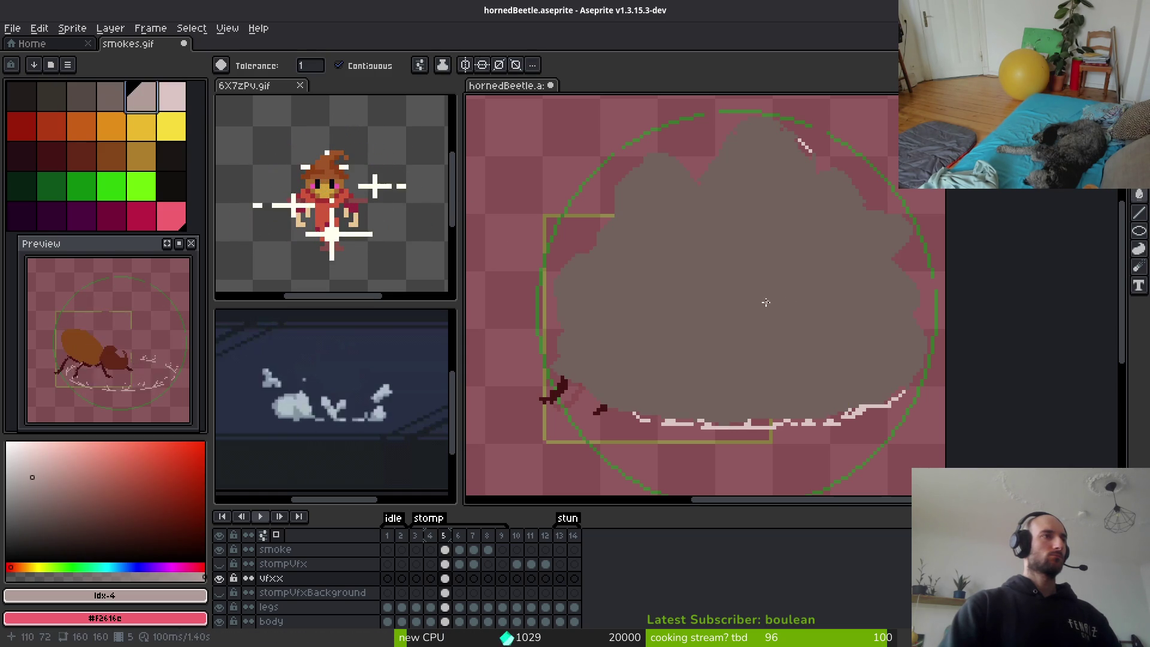
left_click(762, 300)
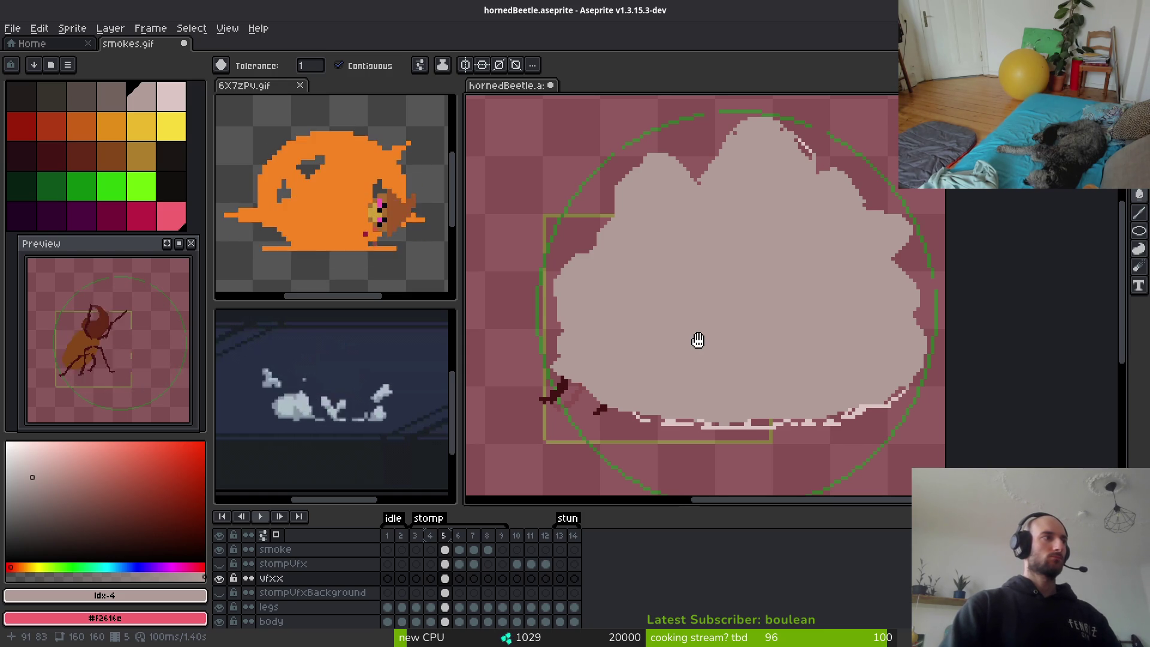
scroll(671, 342, "down", 1)
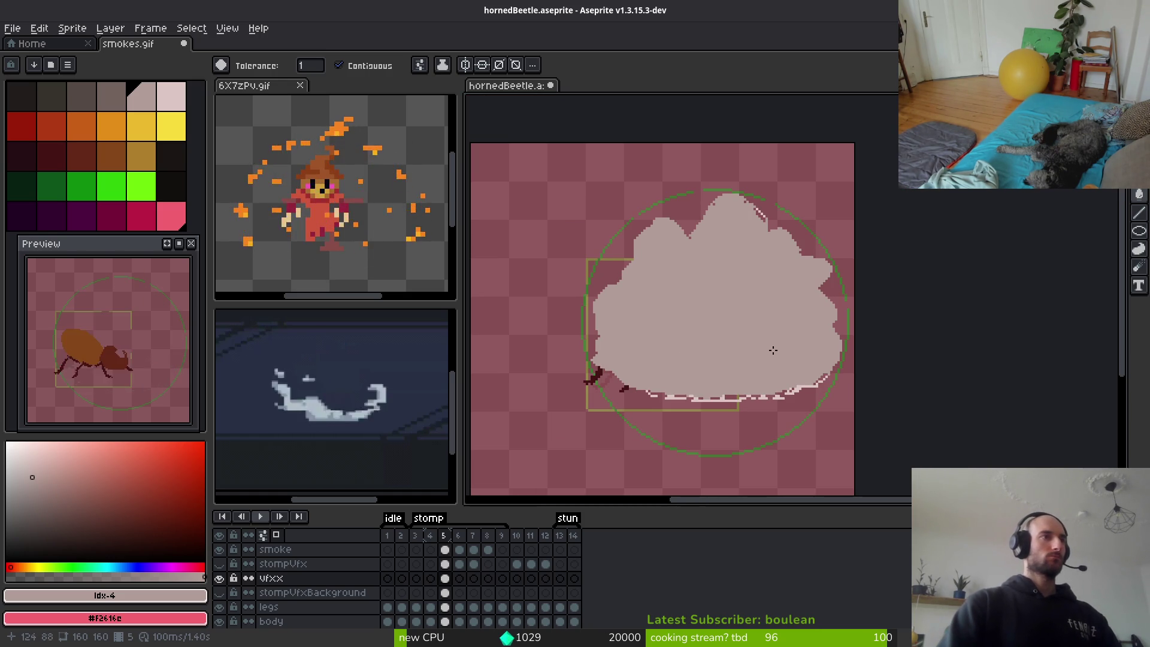
scroll(746, 373, "up", 2)
scroll(746, 376, "down", 1)
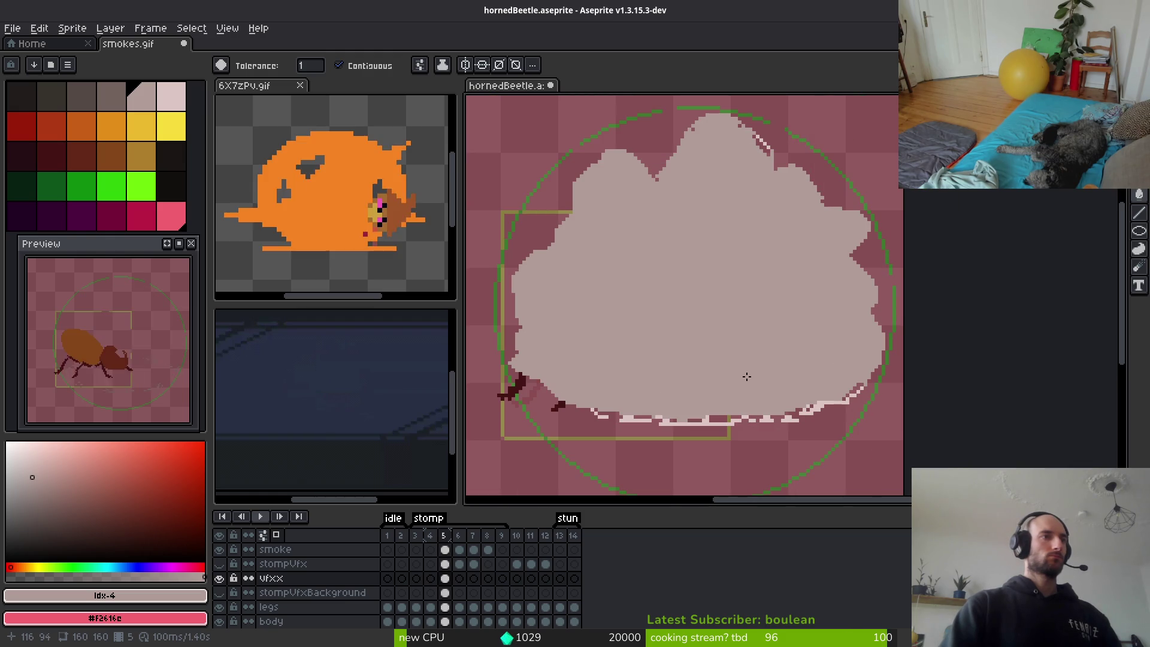
Flip between the beetle's frames 5 and 6 to compare the cloud against the next frame.
key("Right")
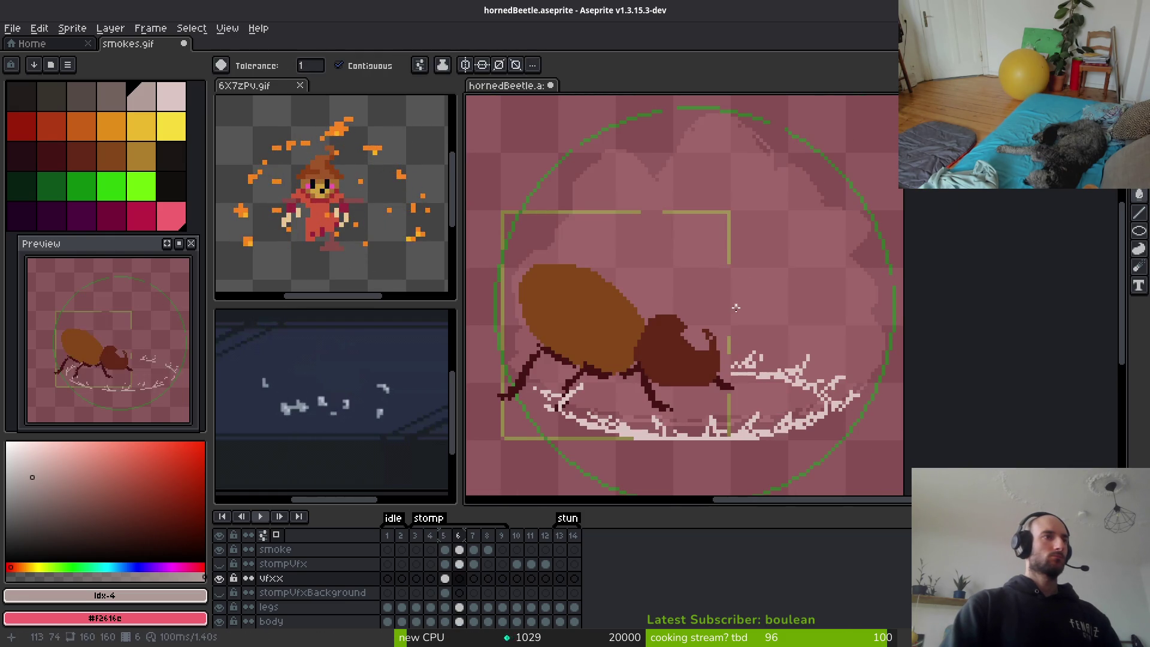
key("Left")
key("Right")
scroll(651, 241, "up", 1)
scroll(651, 240, "down", 1)
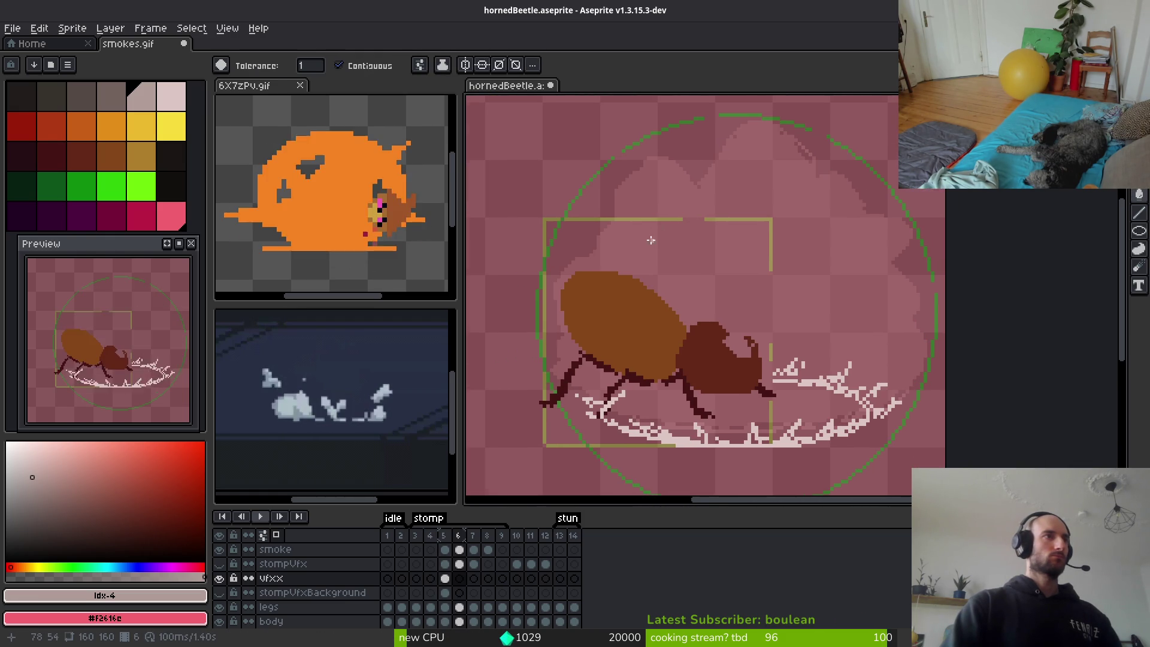
scroll(651, 240, "up", 1)
left_click_drag(626, 246, 727, 228)
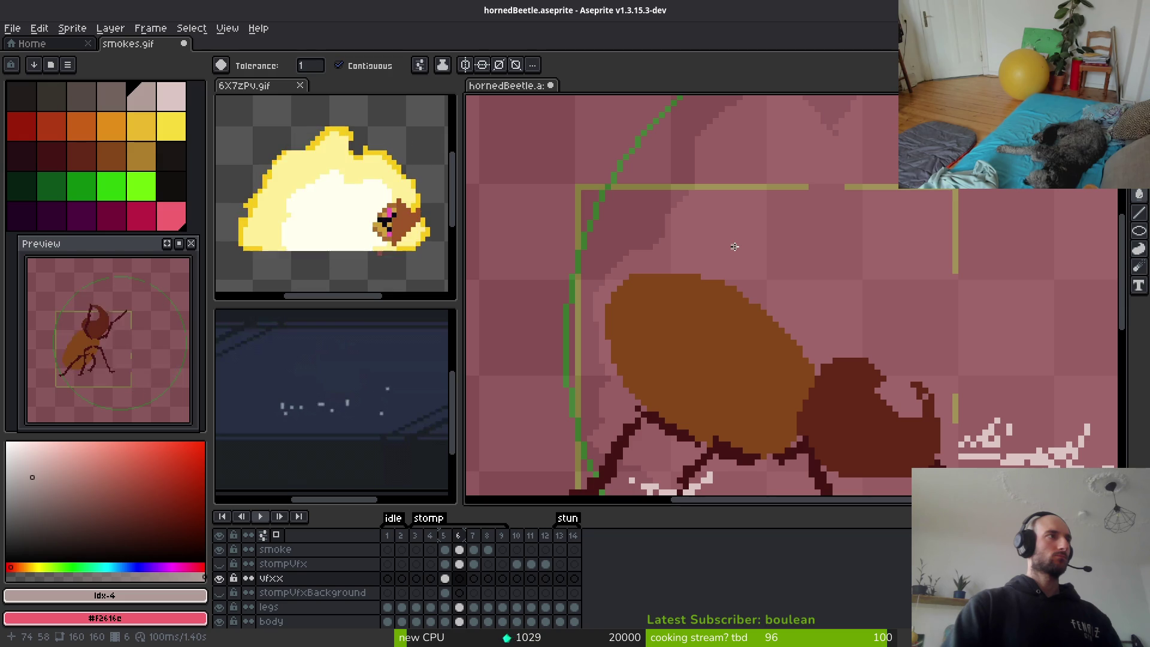
Stop the 6X7zPv.gif reference playback and step through its frames to frame 3.
left_click(363, 216)
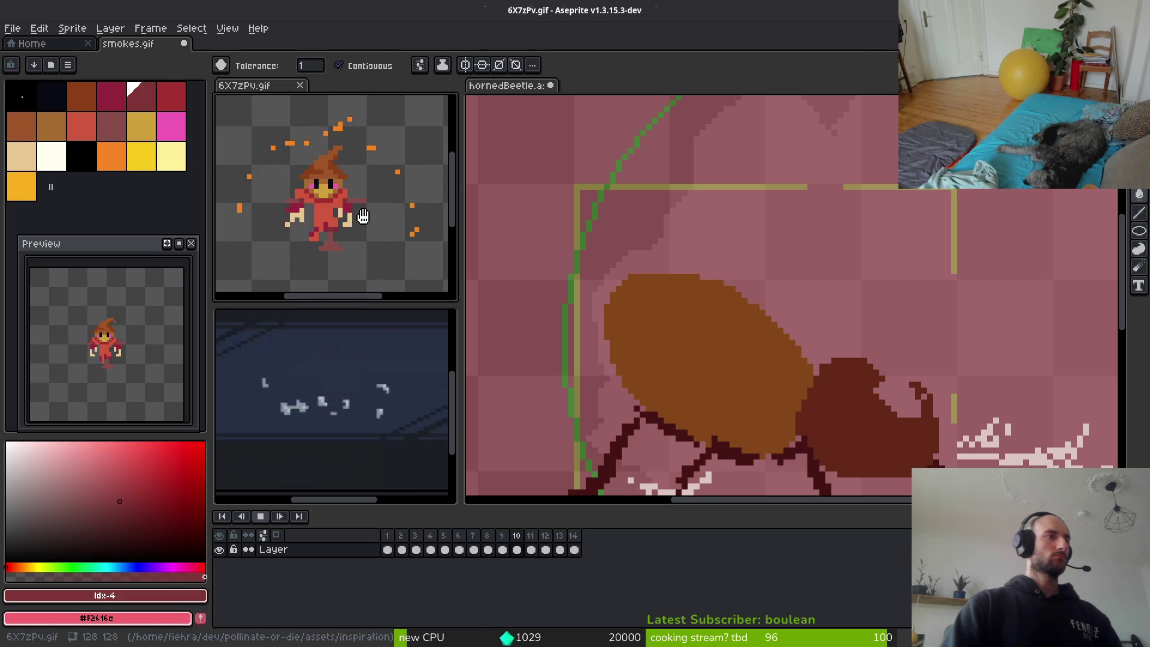
left_click(386, 535)
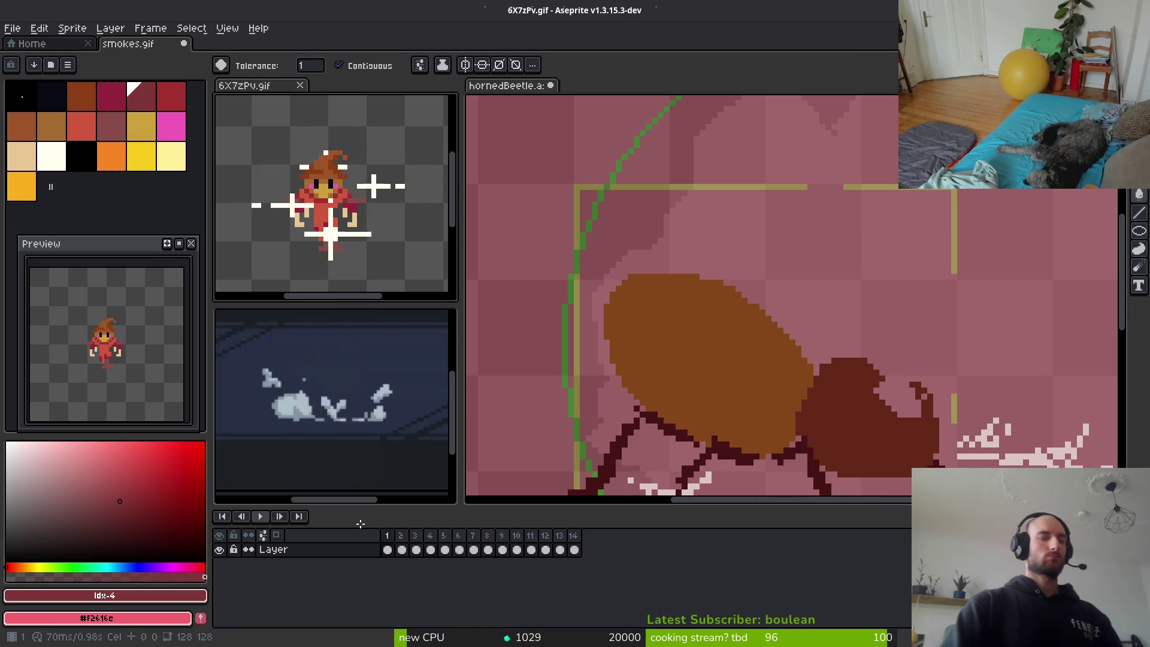
key("Left")
key("Right")
key("Right")
key("Right")
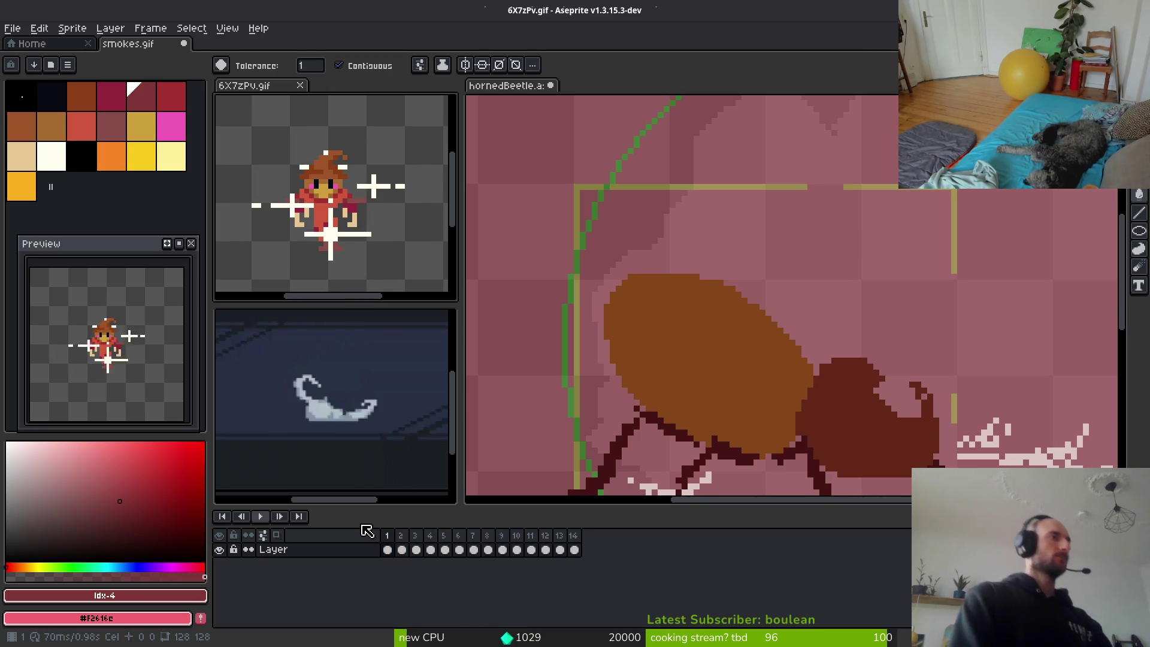
key("Right")
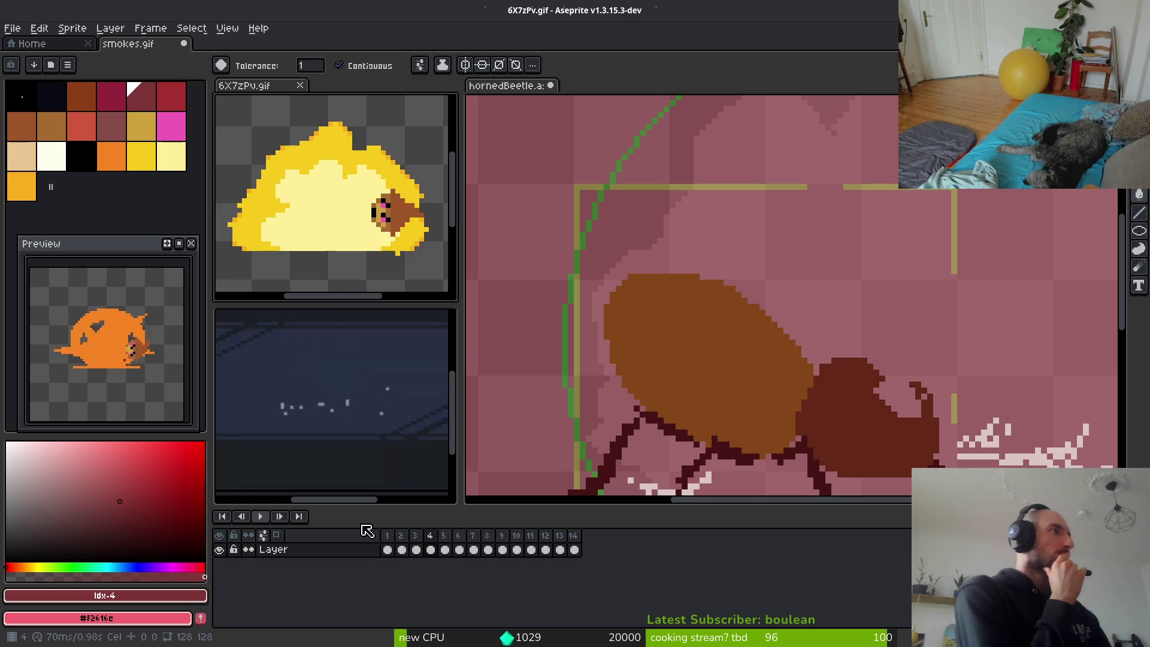
key("Left")
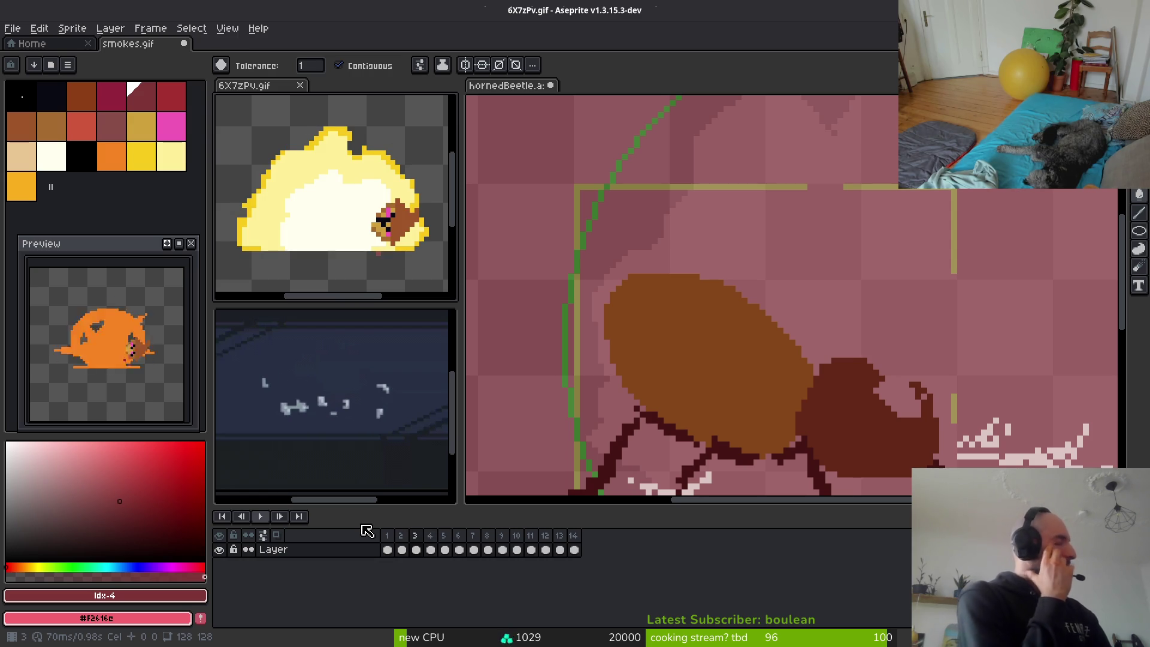
scroll(891, 191, "down", 3)
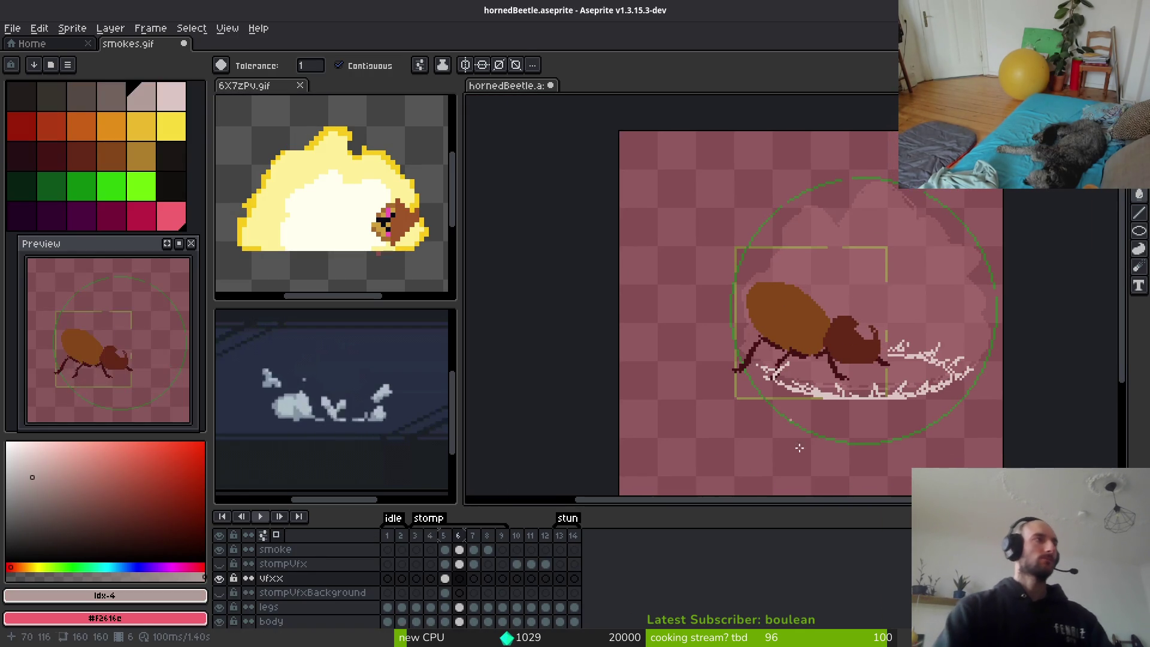
Return to the beetle sprite's cloud on frame 5, peeking at frame 4.
key("Right")
key("Right")
key("i")
key("Left")
key("Right")
key("w")
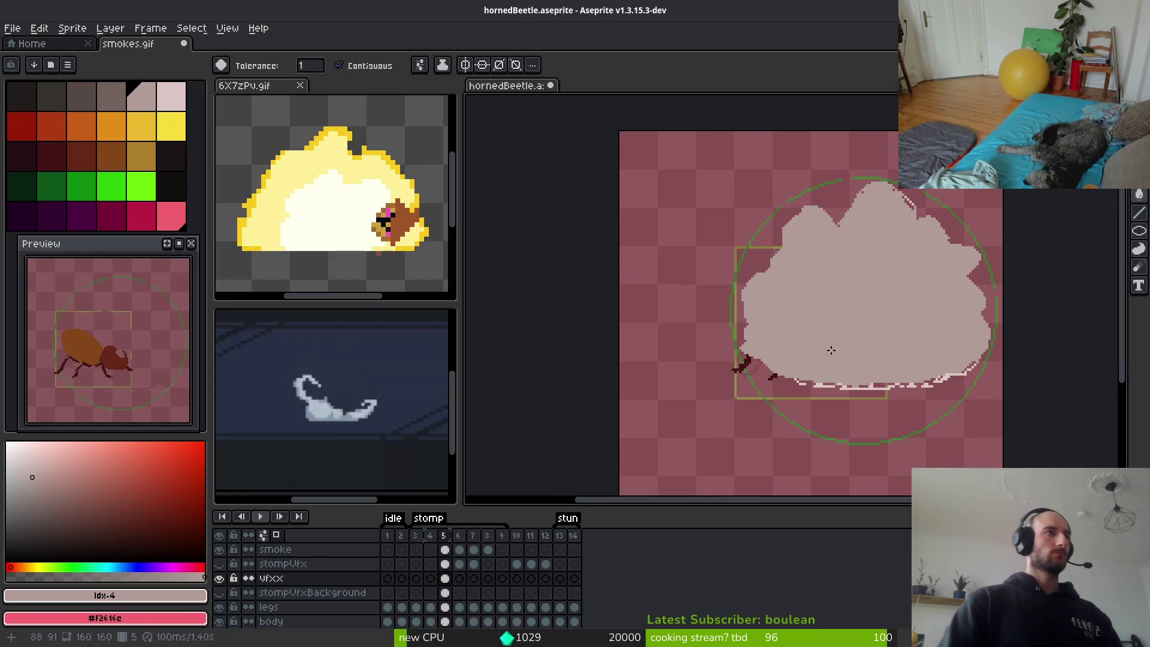
Glance at the reference GIF again, then choose dark brown idx-2 on frame 5.
left_click(335, 197)
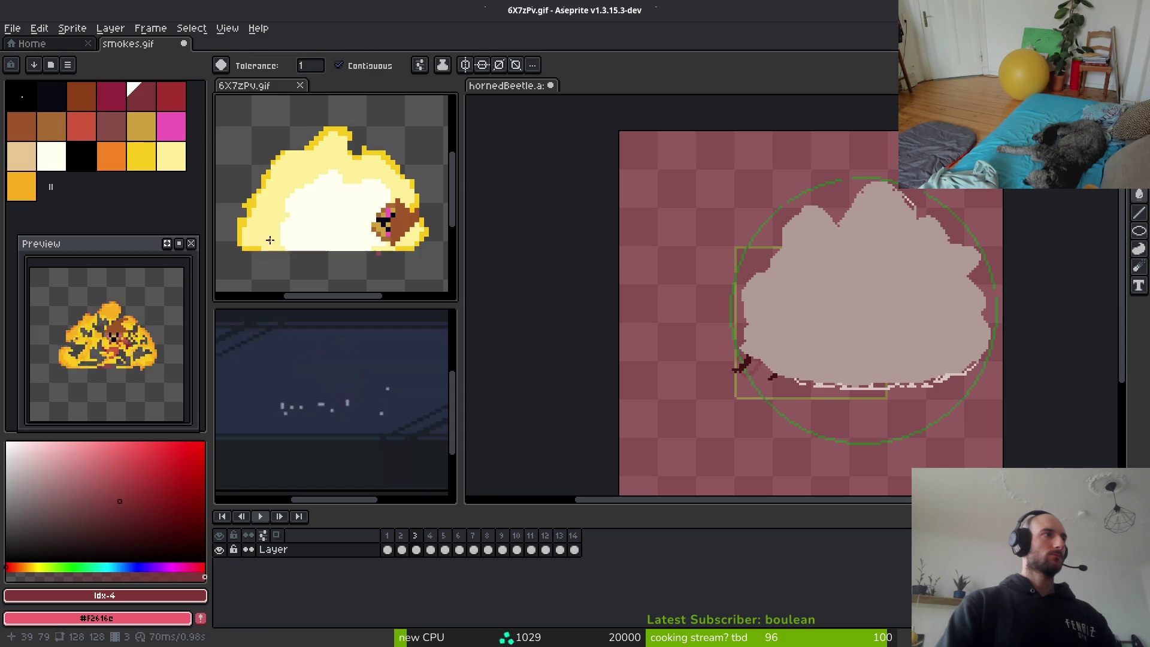
left_click(828, 320)
key("Left")
key("i")
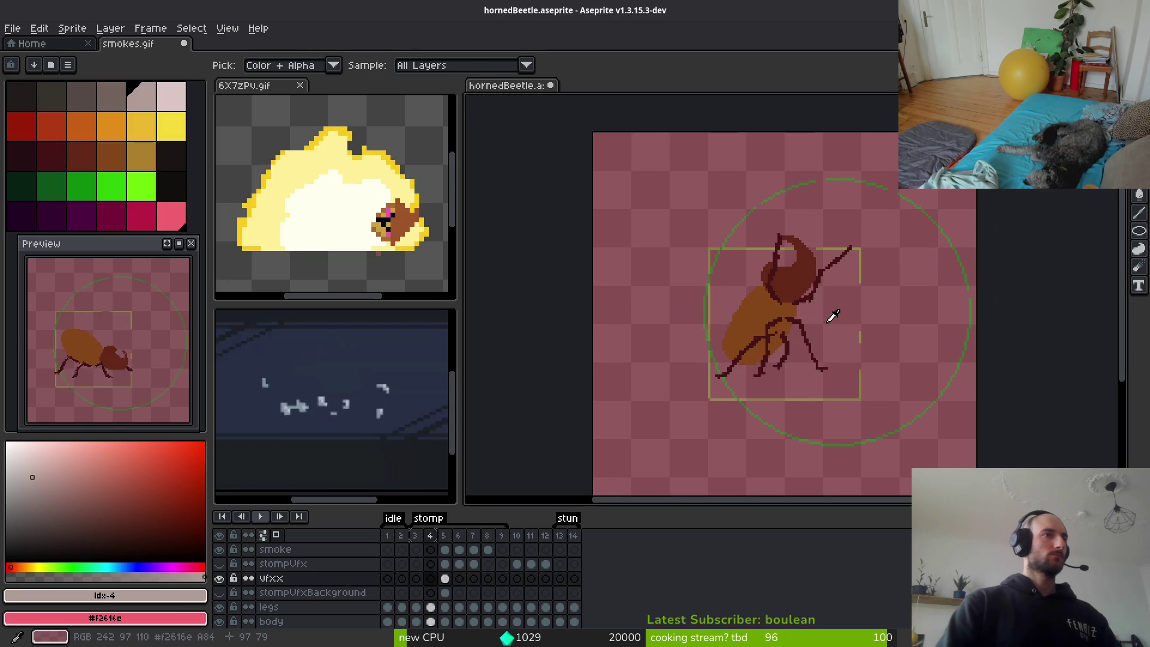
key("Right")
key("w")
left_click(87, 105)
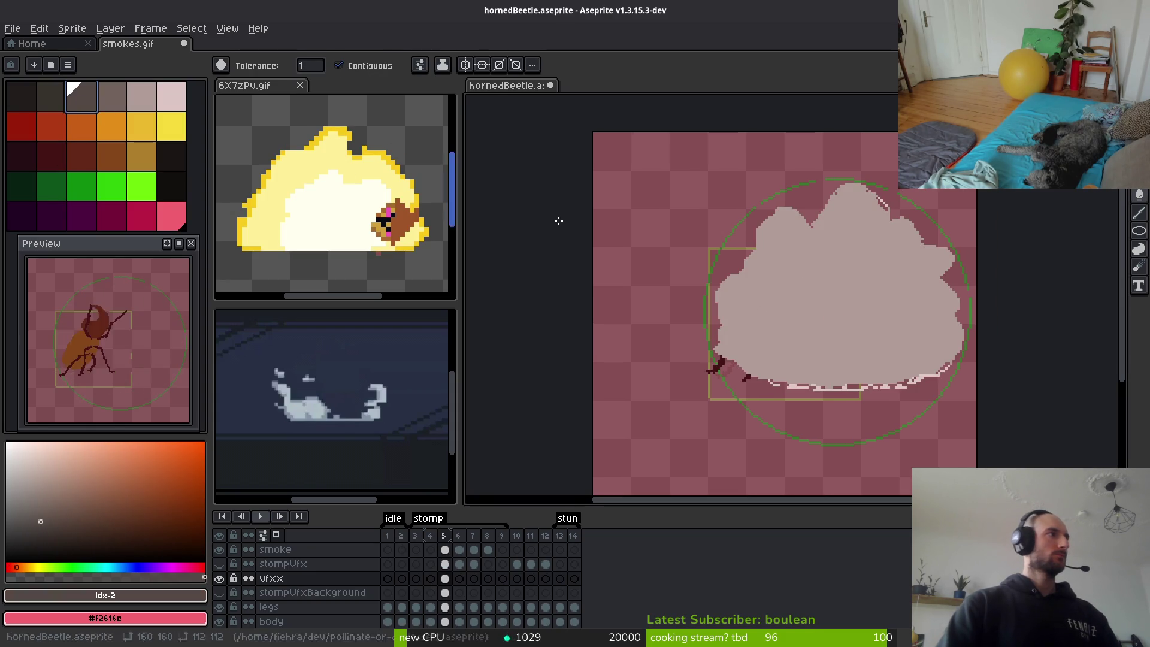
Refill frame 5's cloud with dark brown and compare it against frame 6.
left_click(856, 305)
key("i")
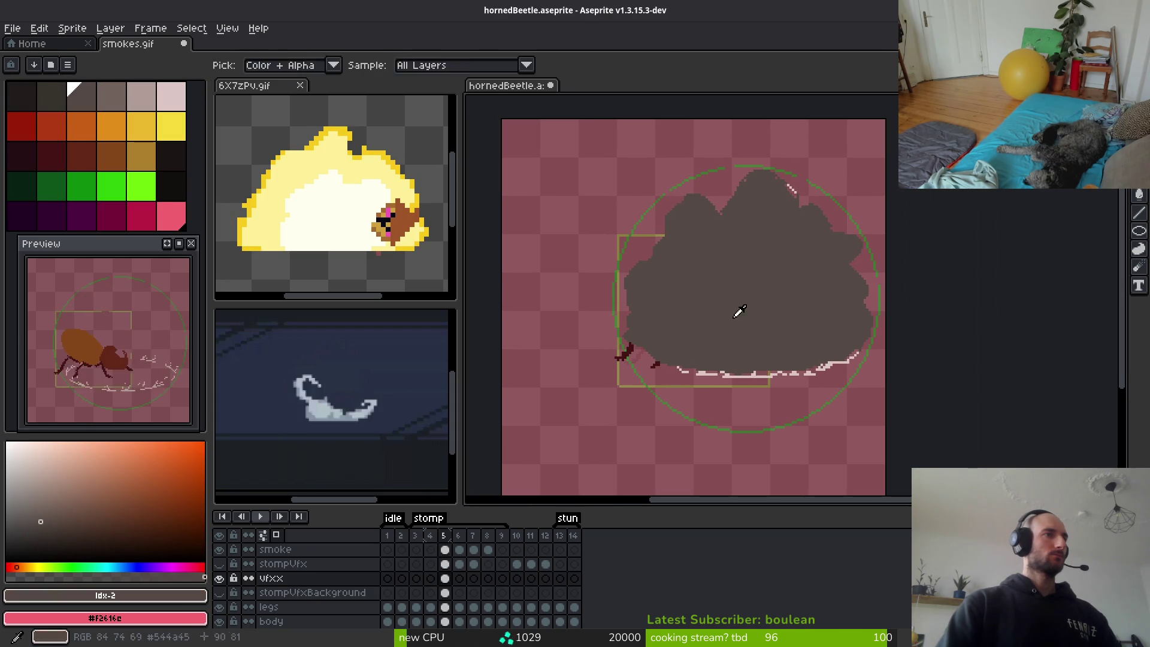
key("Right")
key("w")
scroll(650, 349, "up", 5)
key("Left")
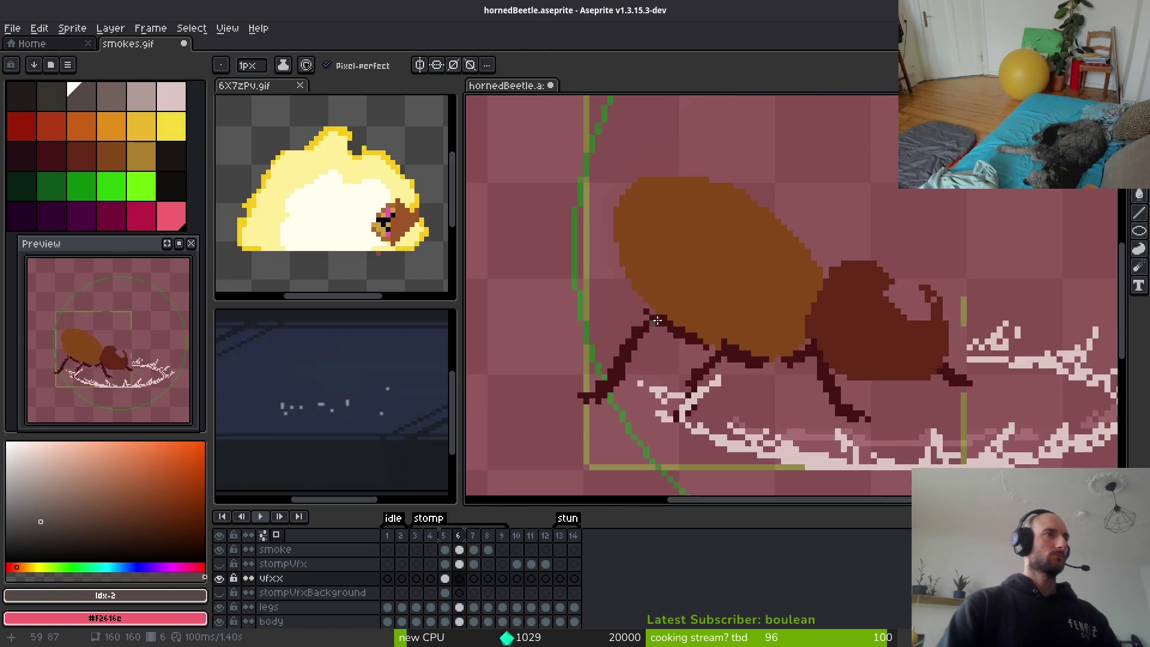
key("b")
scroll(633, 371, "down", 3)
key("Right")
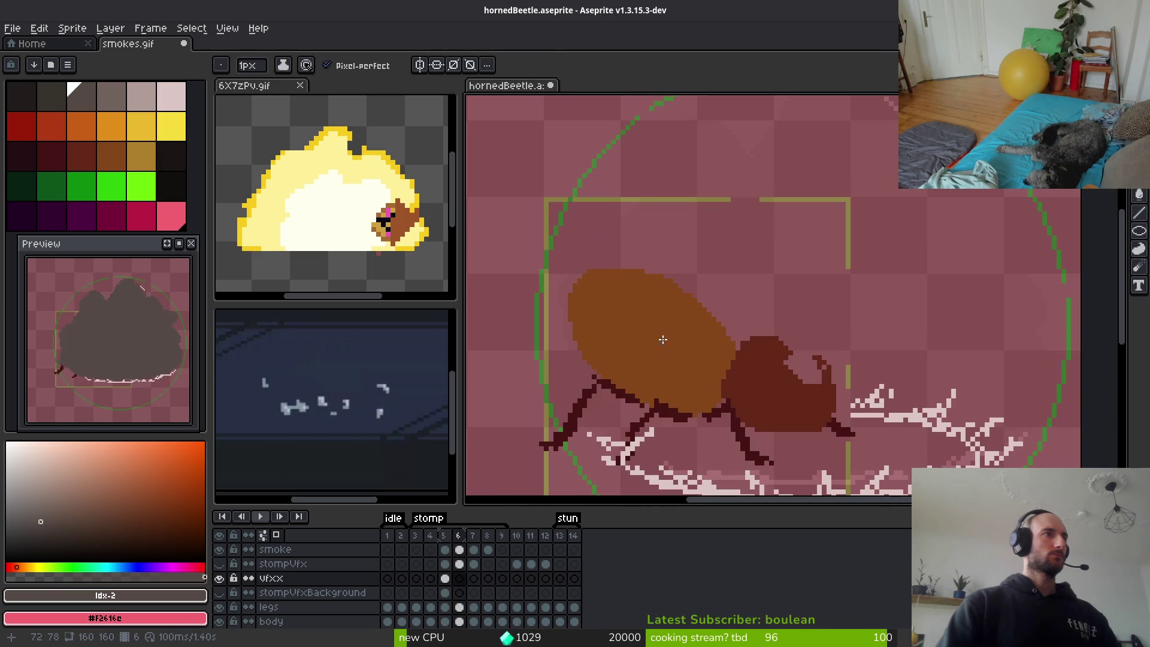
scroll(667, 336, "down", 1)
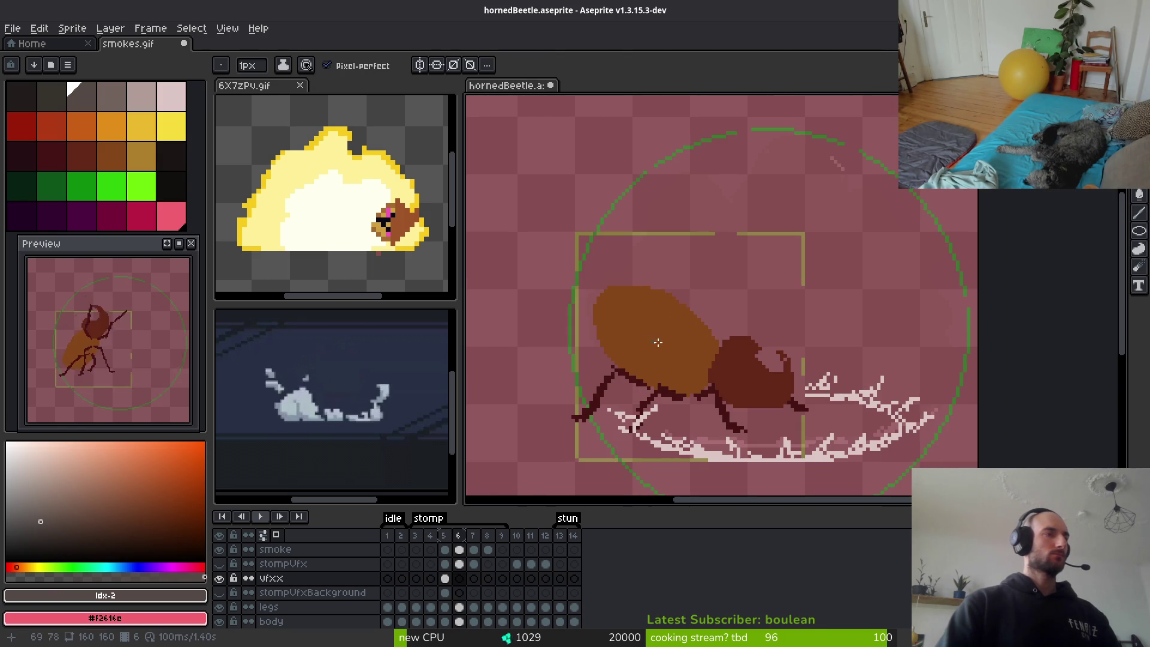
Draw a dark cloud outline around frame 6's ring and fill its inside dark grey.
left_click_drag(592, 404, 562, 346)
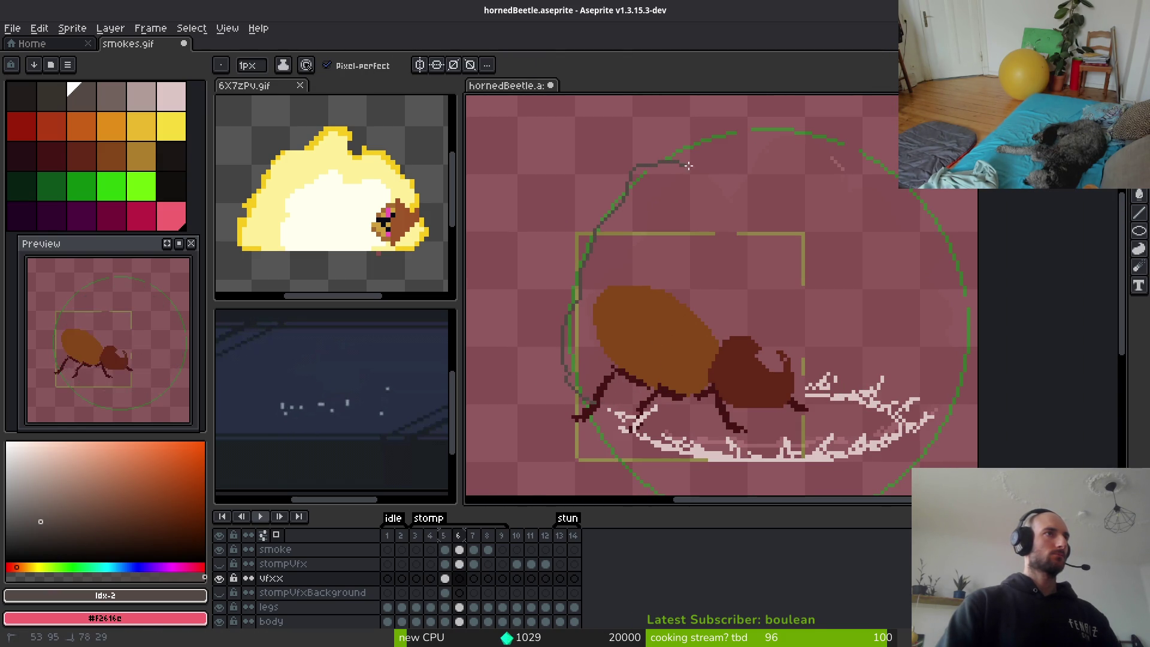
left_click_drag(762, 136, 826, 136)
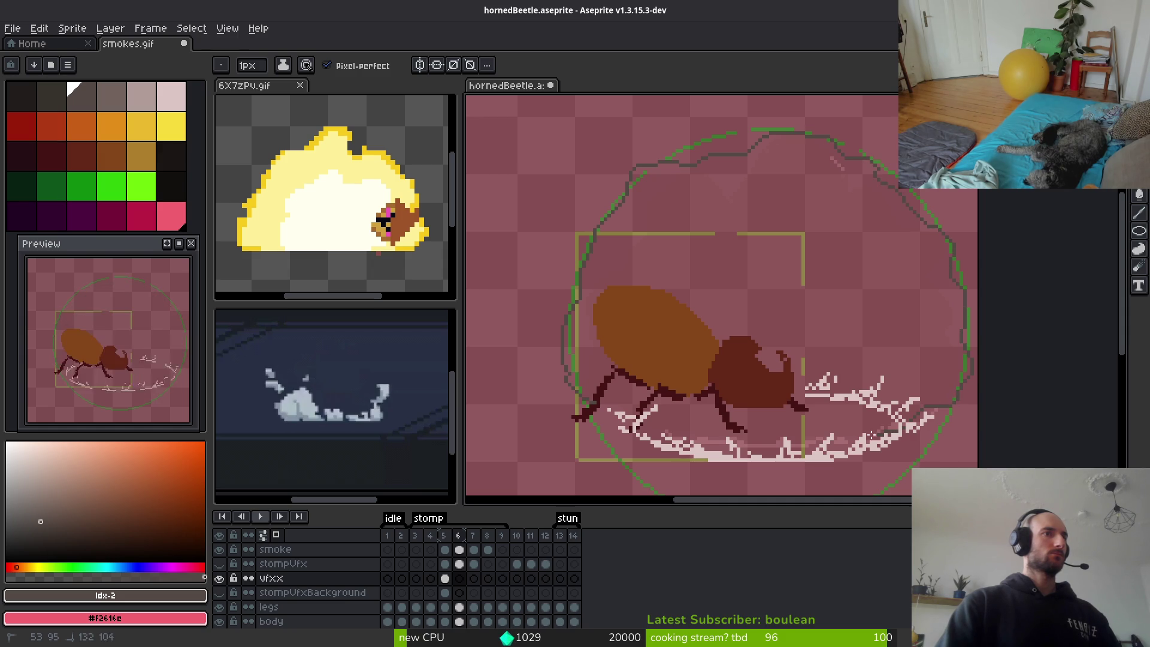
left_click_drag(569, 396, 550, 337)
scroll(572, 405, "up", 2)
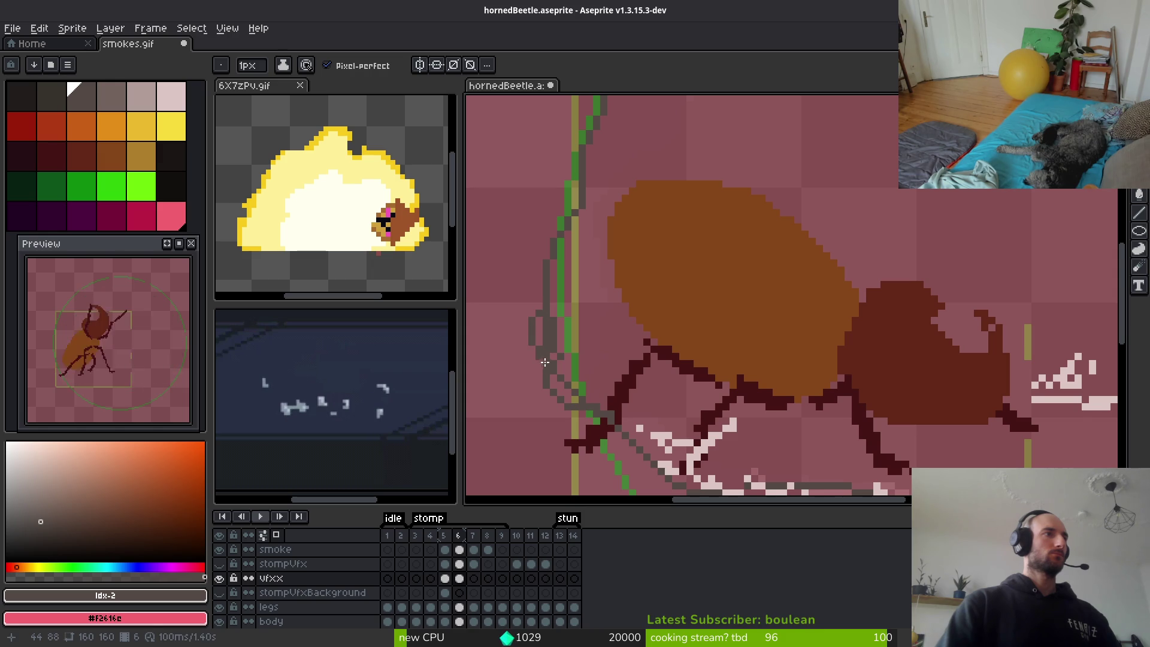
scroll(679, 287, "down", 3)
key("g")
left_click(743, 230)
Paint the leftover pink pixel column and stair pixels dark grey on frame 6.
scroll(630, 309, "up", 5)
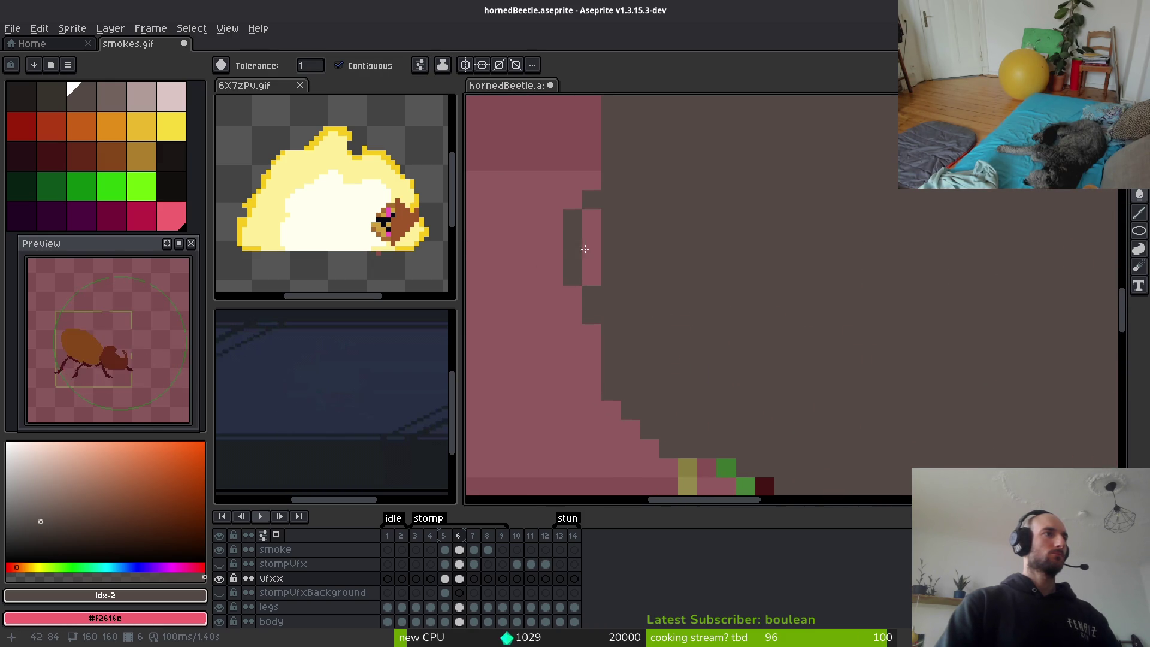
left_click(582, 266)
scroll(743, 322, "down", 4)
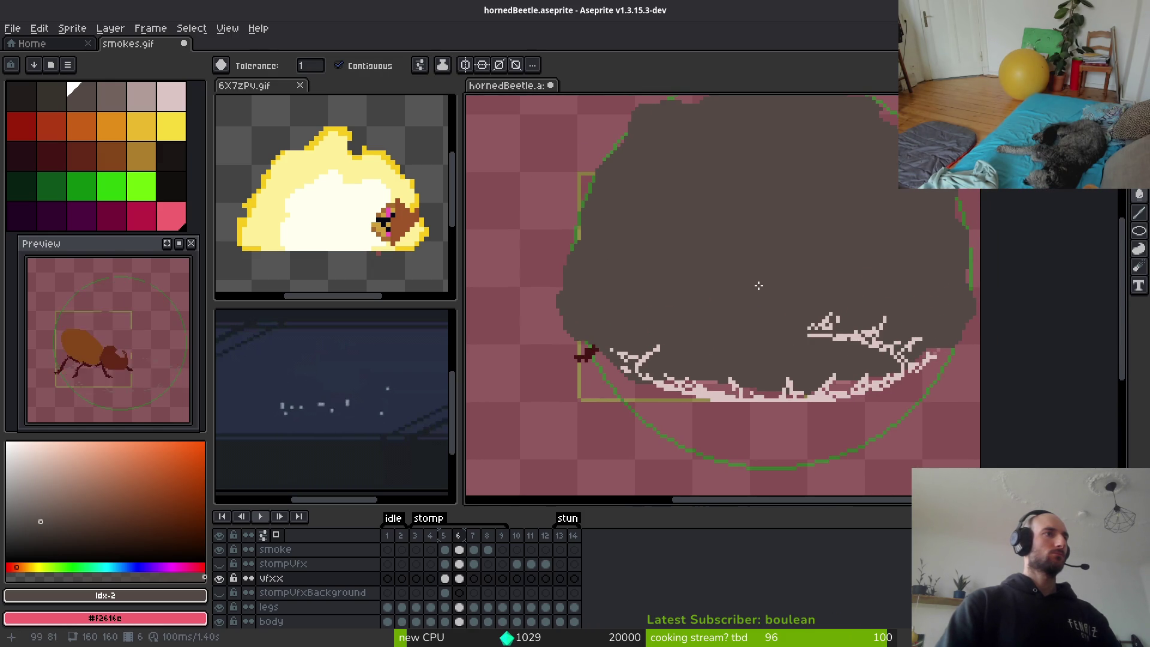
scroll(758, 285, "down", 1)
key("b")
scroll(799, 244, "up", 5)
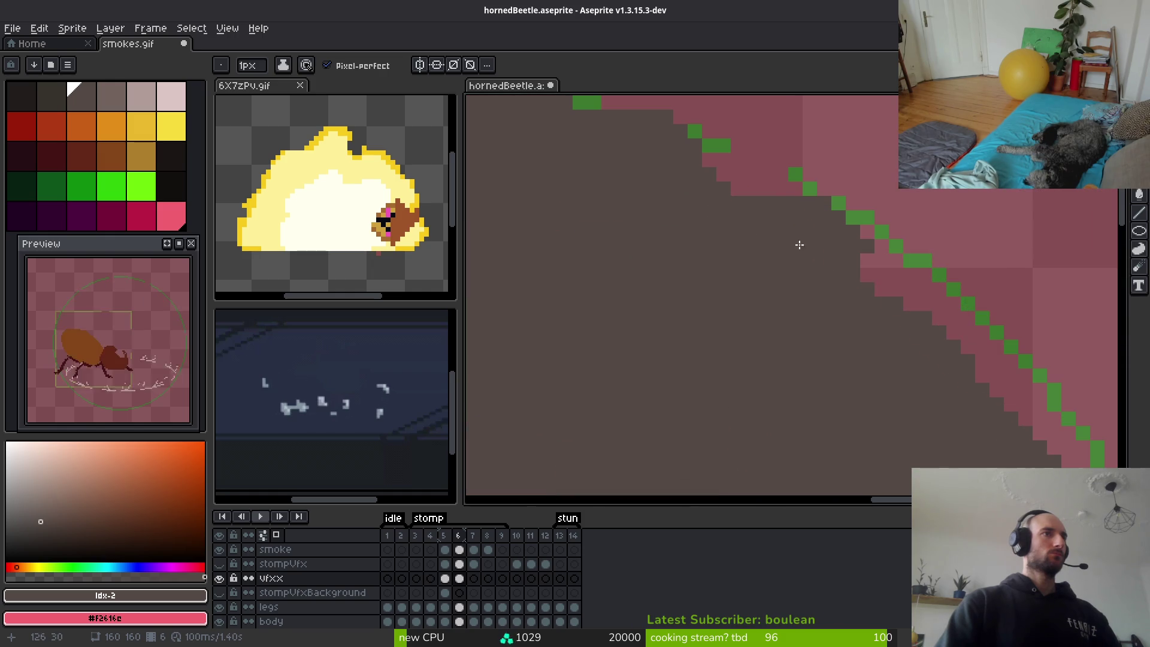
left_click_drag(868, 257, 880, 290)
scroll(706, 224, "down", 3)
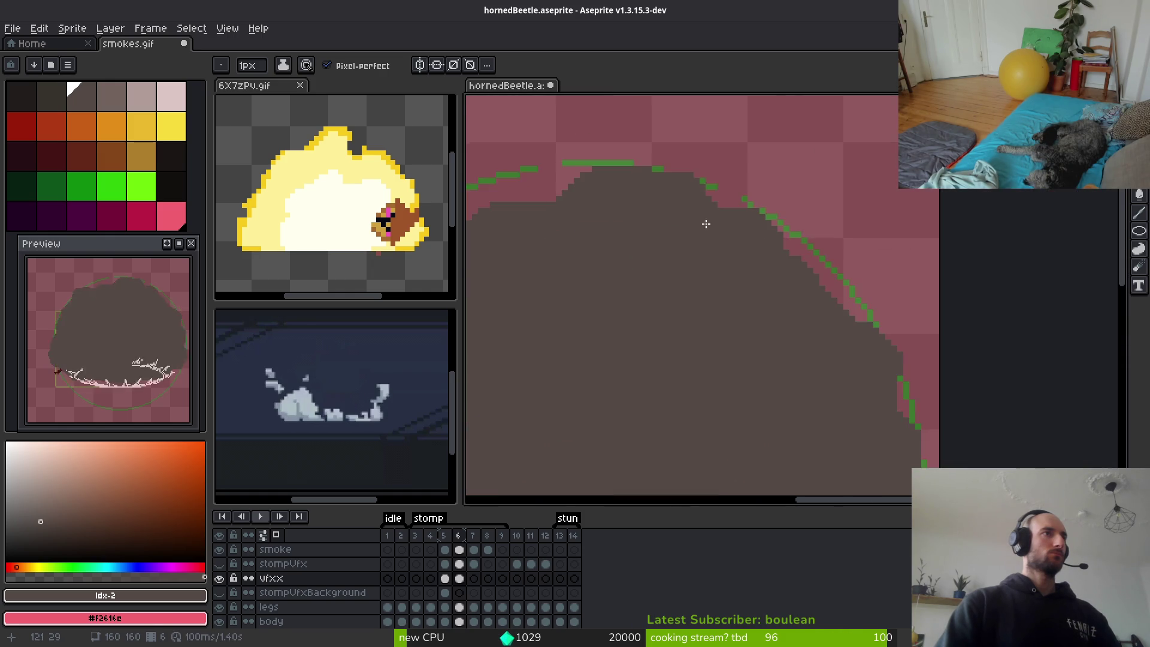
scroll(706, 223, "up", 3)
Erase the dark stair-step pixels along and below the smoke edge.
key("e")
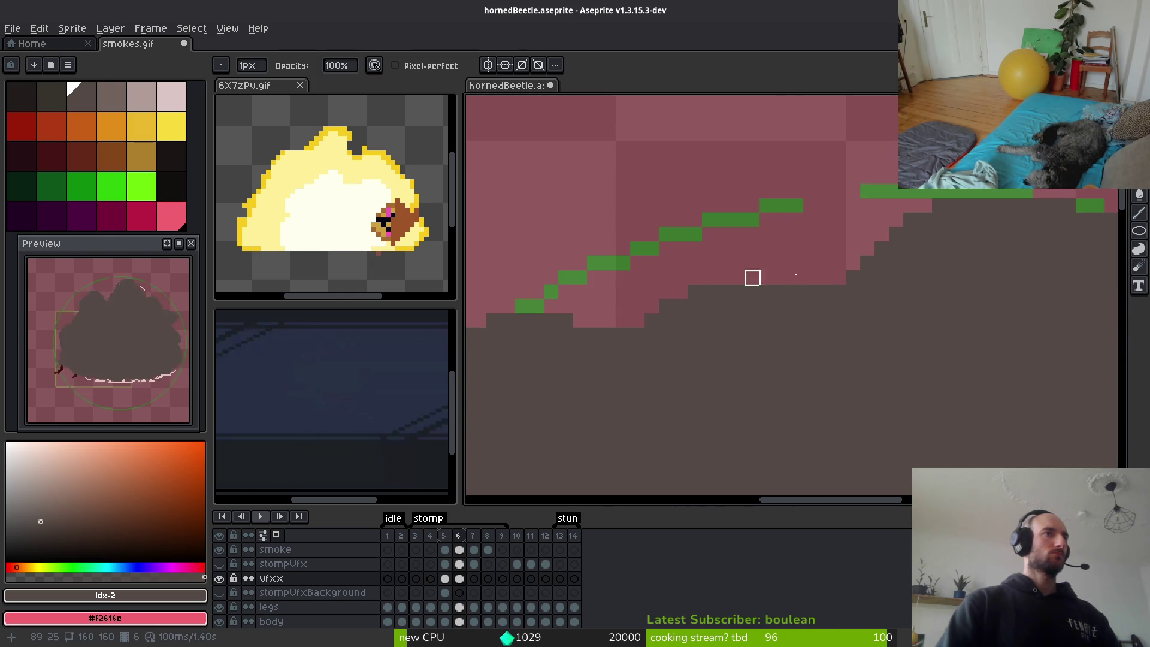
left_click_drag(853, 263, 796, 290)
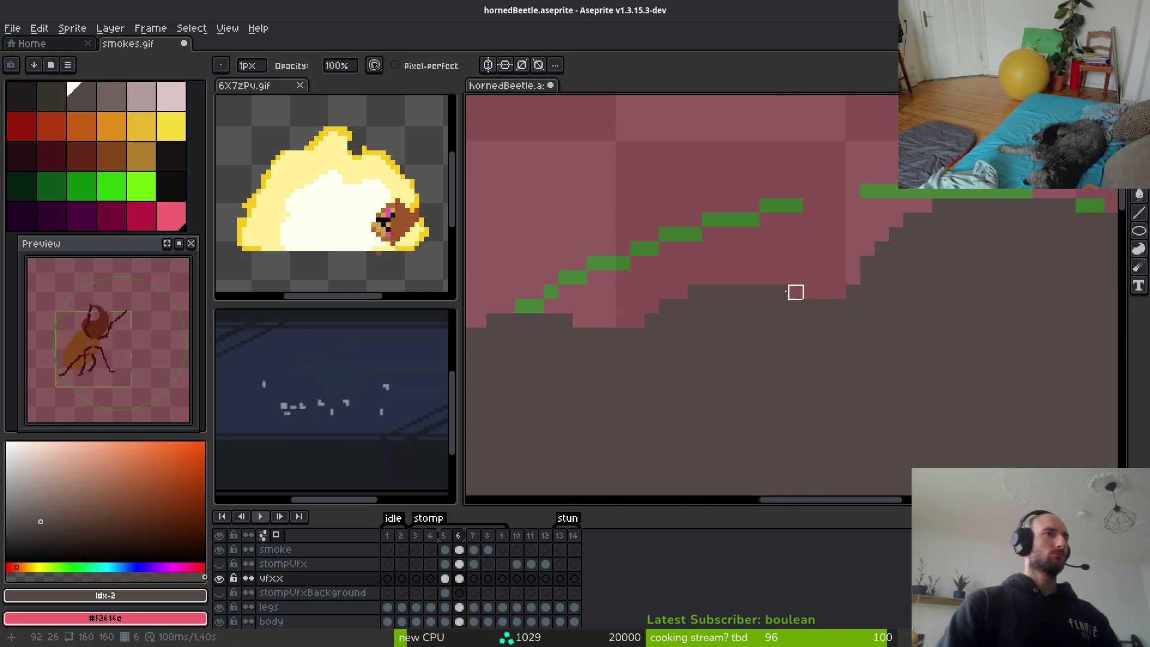
scroll(846, 285, "down", 2)
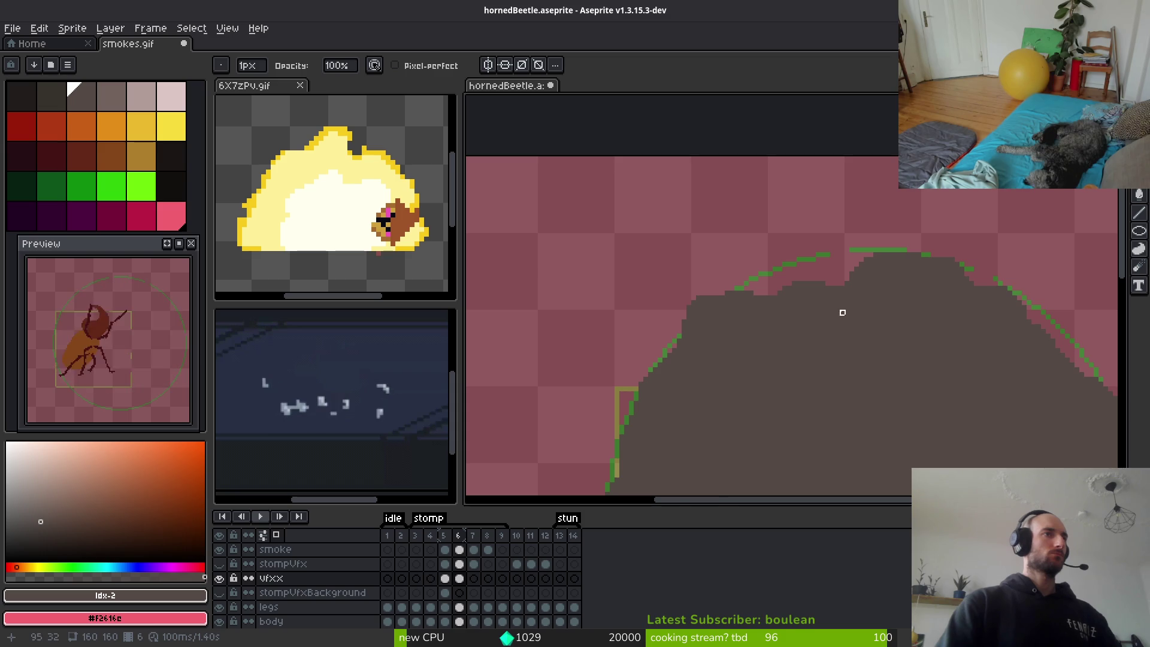
scroll(746, 286, "up", 3)
mouse_move(785, 304)
left_mouse_down()
mouse_move(650, 303)
mouse_move(670, 323)
mouse_move(749, 305)
mouse_move(688, 285)
mouse_move(756, 286)
left_mouse_up()
scroll(829, 300, "down", 3)
scroll(789, 306, "down", 3)
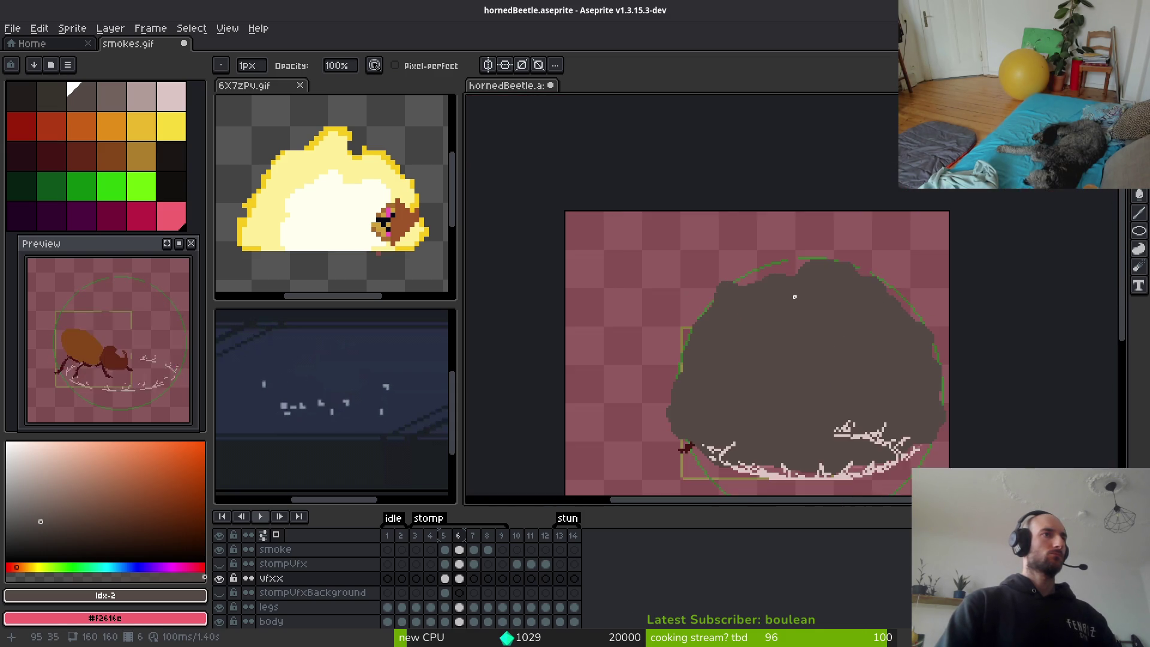
scroll(802, 288, "up", 4)
scroll(844, 295, "down", 2)
Touch up frame 5's smoke edge, alternating between pencil and eraser.
key("comma")
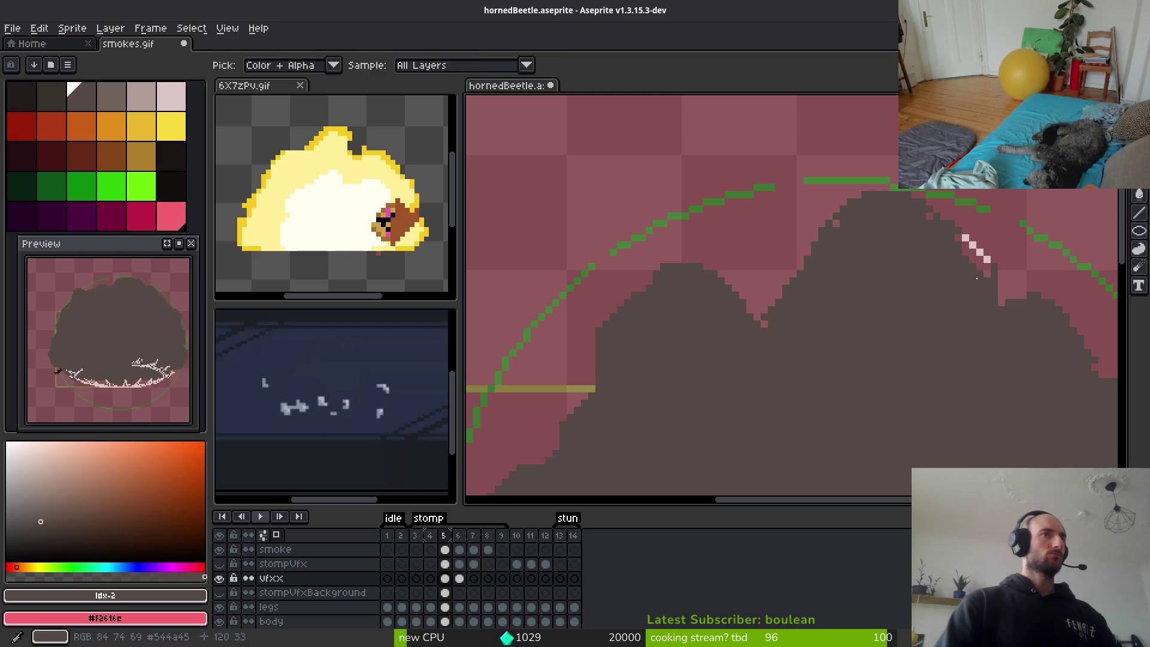
key("b")
scroll(970, 249, "up", 5)
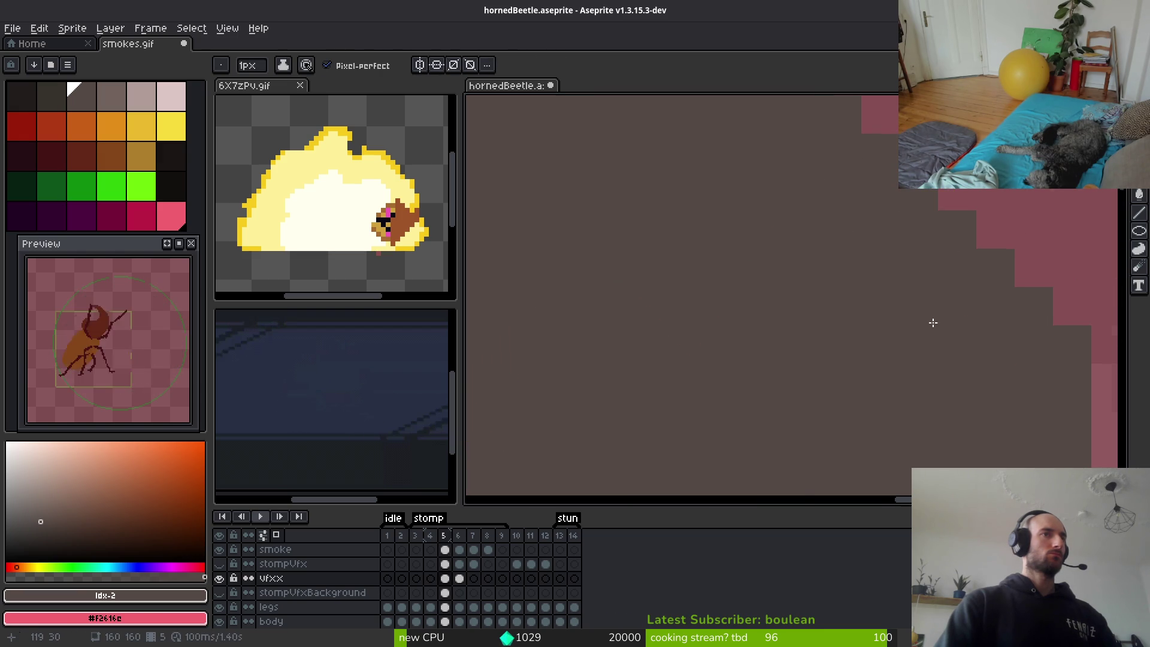
scroll(932, 321, "down", 4)
key("e")
key("b")
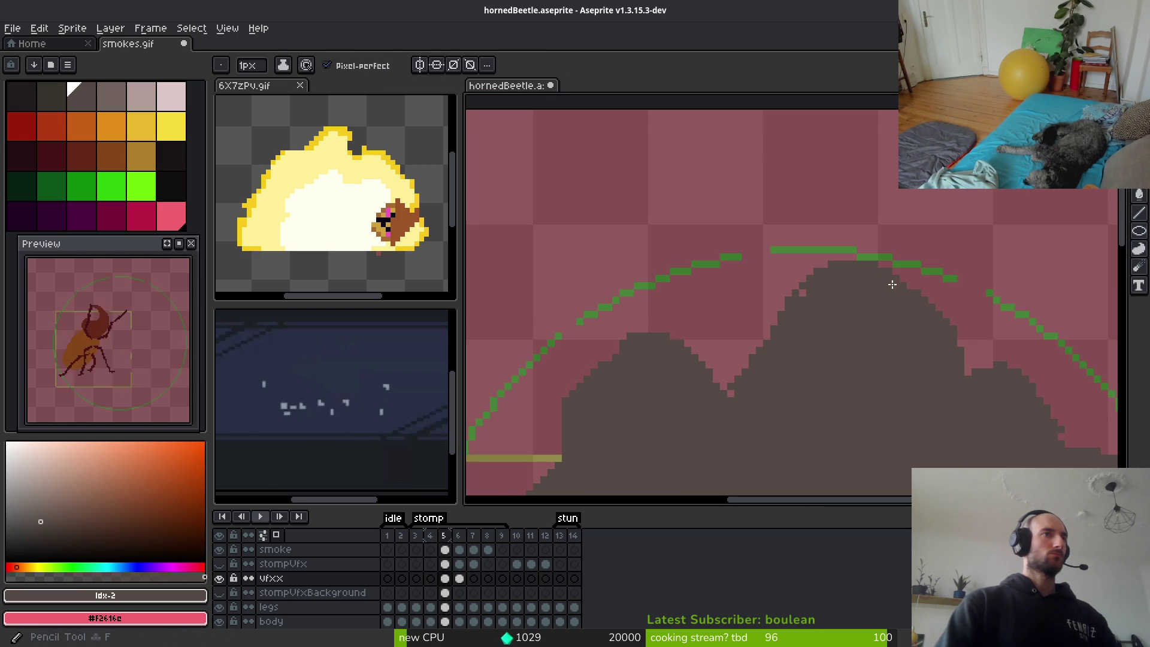
scroll(810, 292, "up", 2)
scroll(760, 359, "up", 2)
scroll(760, 360, "down", 2)
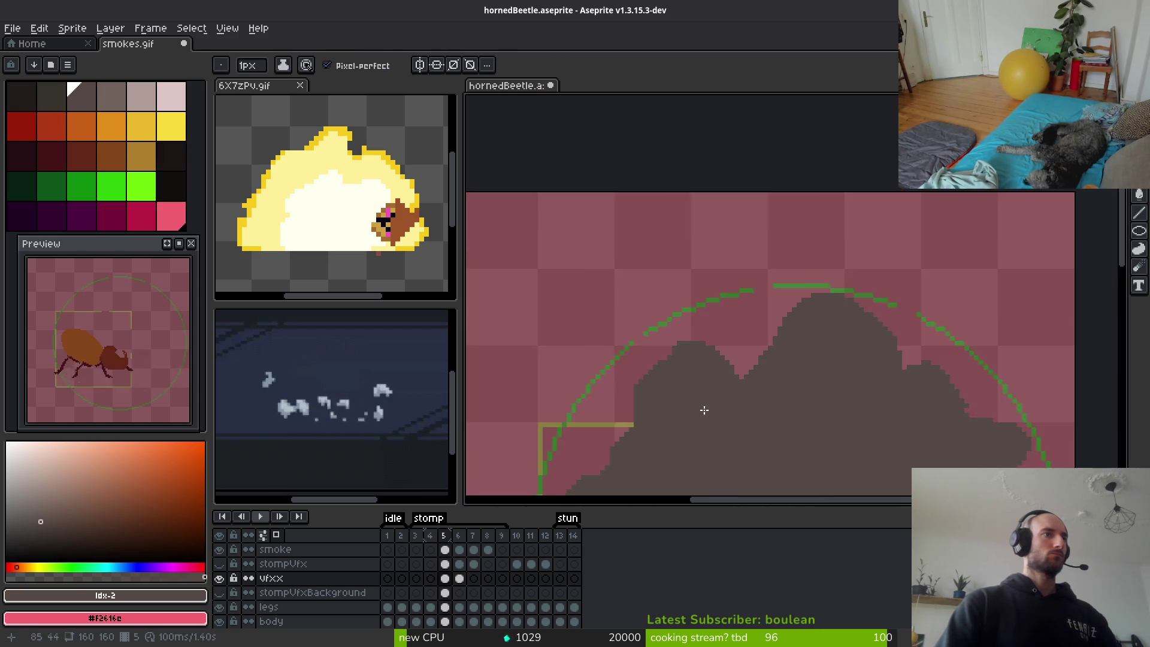
scroll(677, 343, "up", 2)
key("e")
scroll(659, 276, "down", 2)
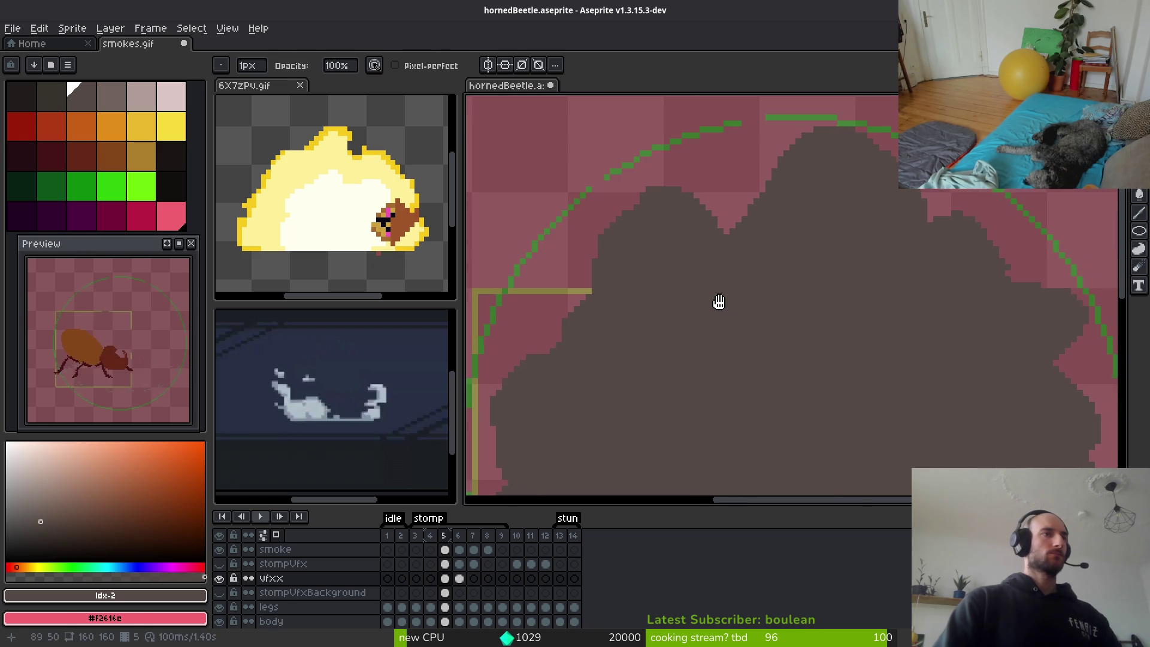
key("b")
scroll(855, 316, "up", 2)
scroll(855, 315, "down", 2)
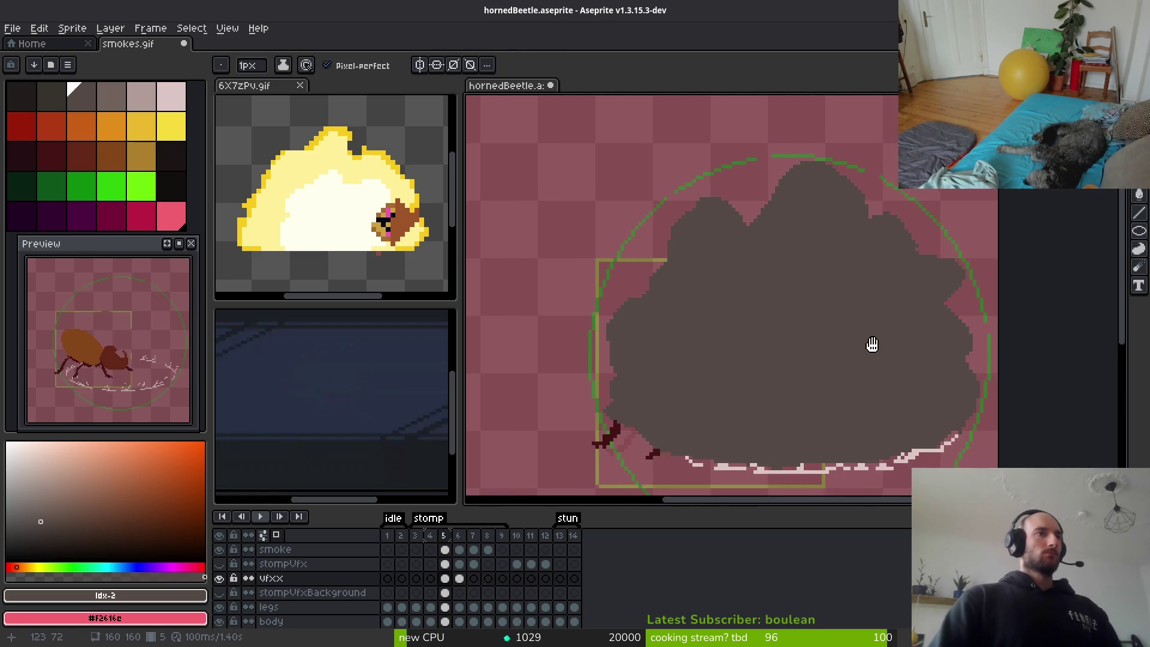
Flip between frames 5 and 6 to compare the smoke silhouettes.
key("period")
key("comma")
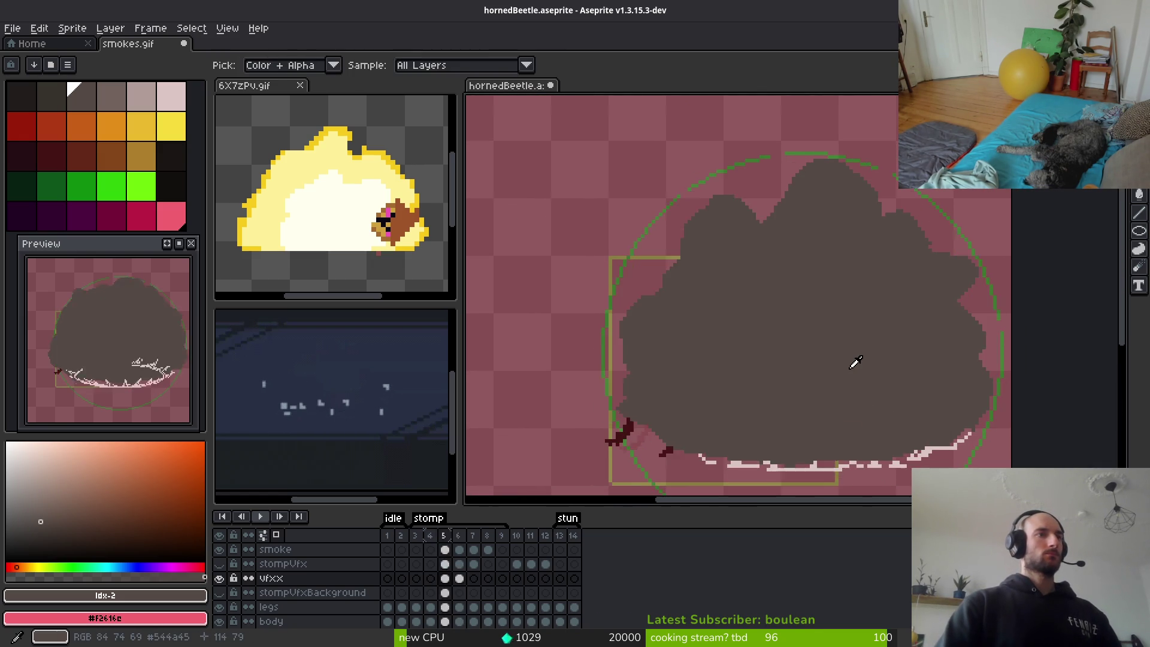
key("period")
key("comma")
key("period")
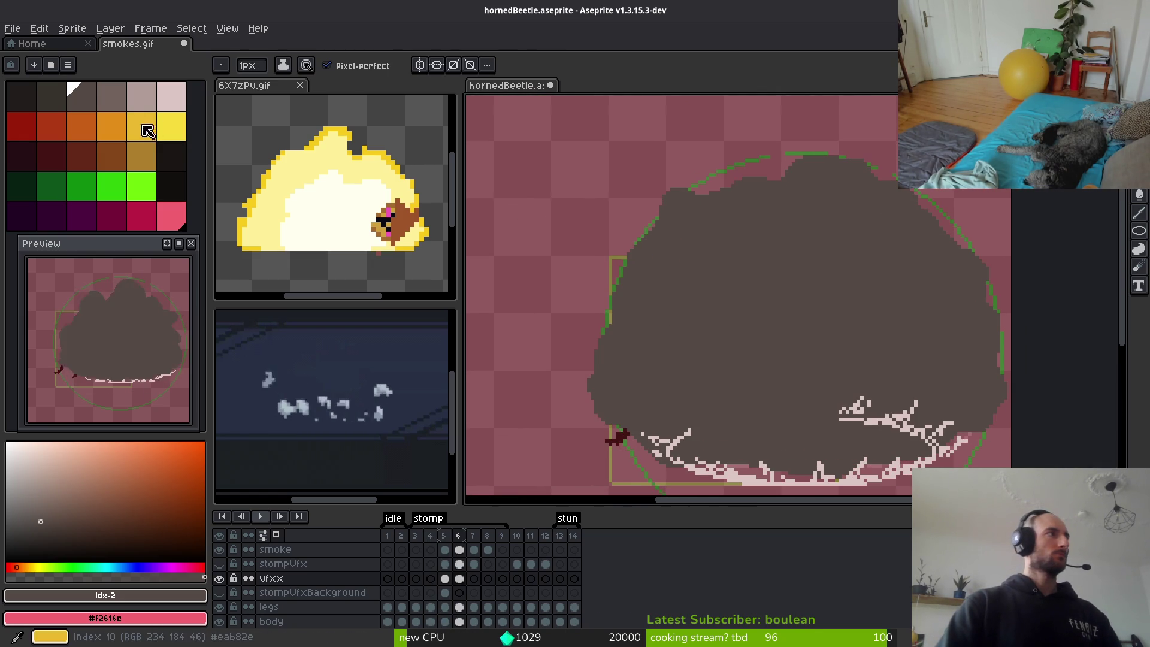
With light grey palette index 3, trace a rim along the smoke cloud's upper-left and top edges.
left_click(110, 96)
scroll(720, 227, "up", 2)
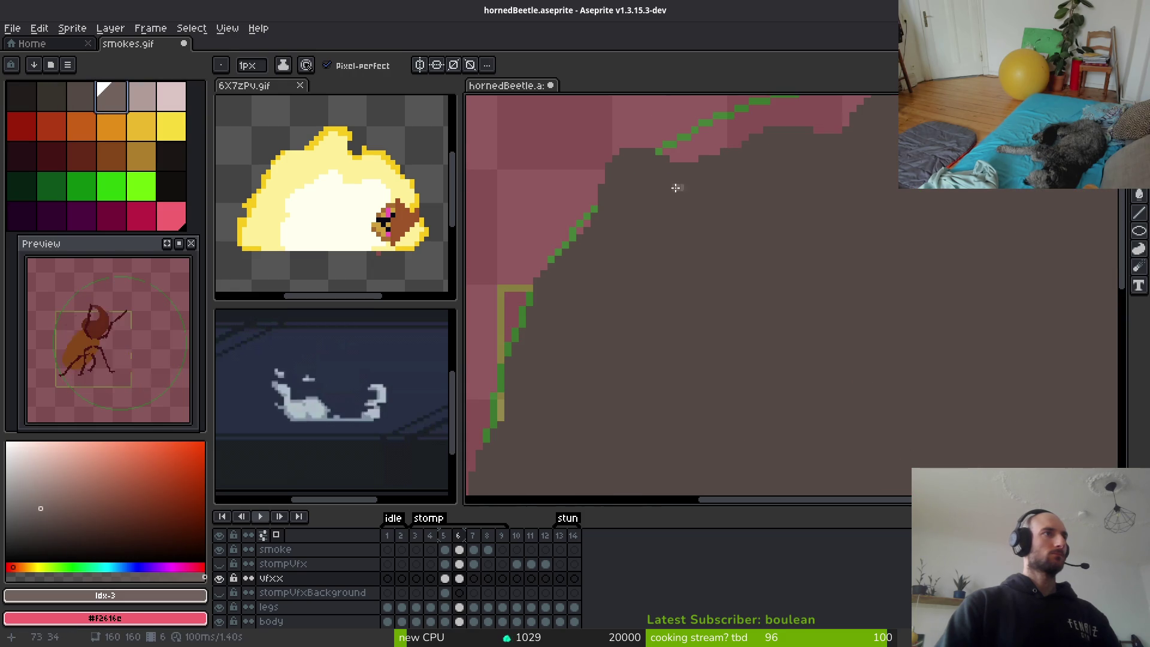
left_click_drag(631, 160, 697, 173)
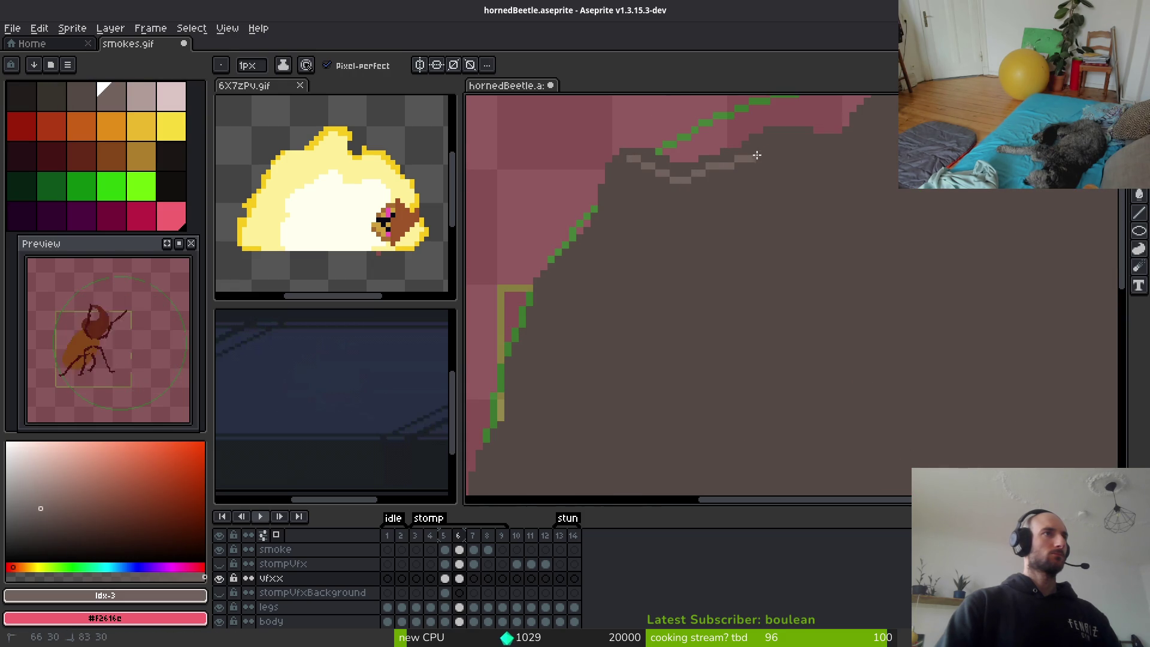
scroll(838, 144, "down", 2)
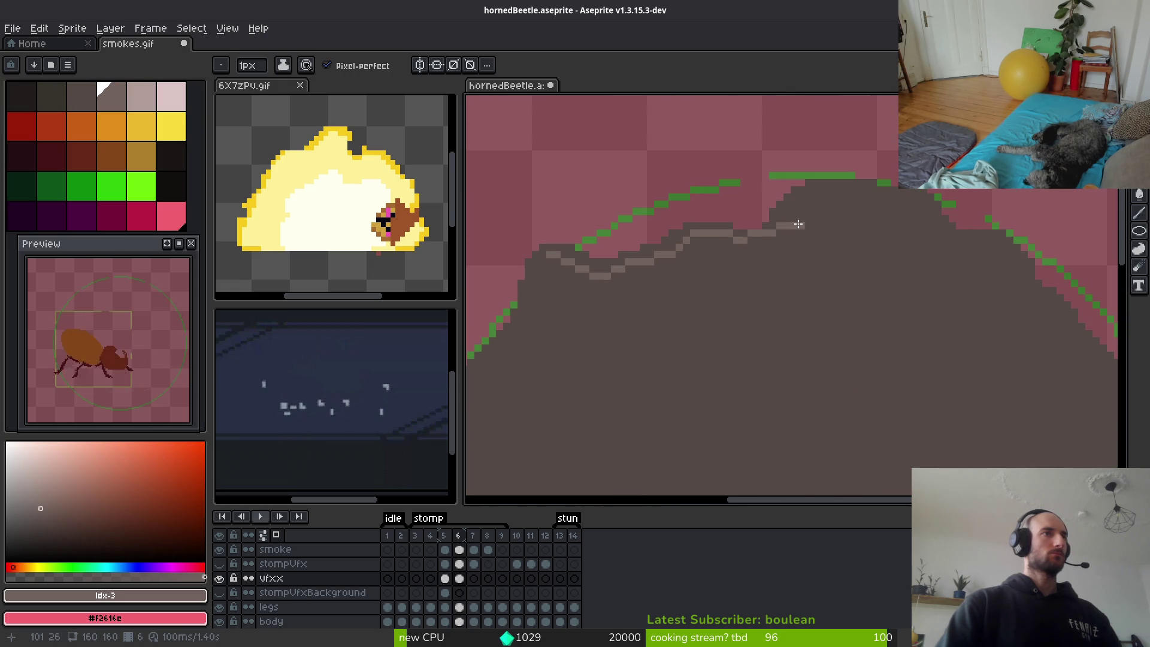
left_click_drag(781, 226, 811, 202)
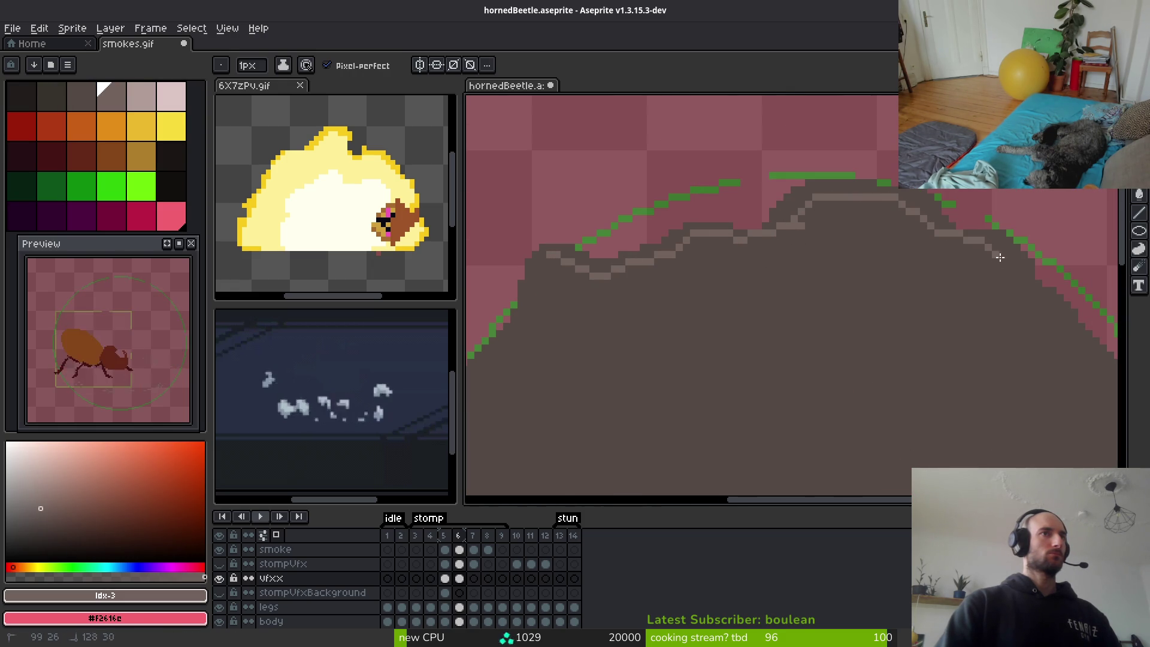
left_click_drag(999, 256, 1040, 300)
scroll(1044, 246, "left", 5)
left_click_drag(792, 212, 778, 230)
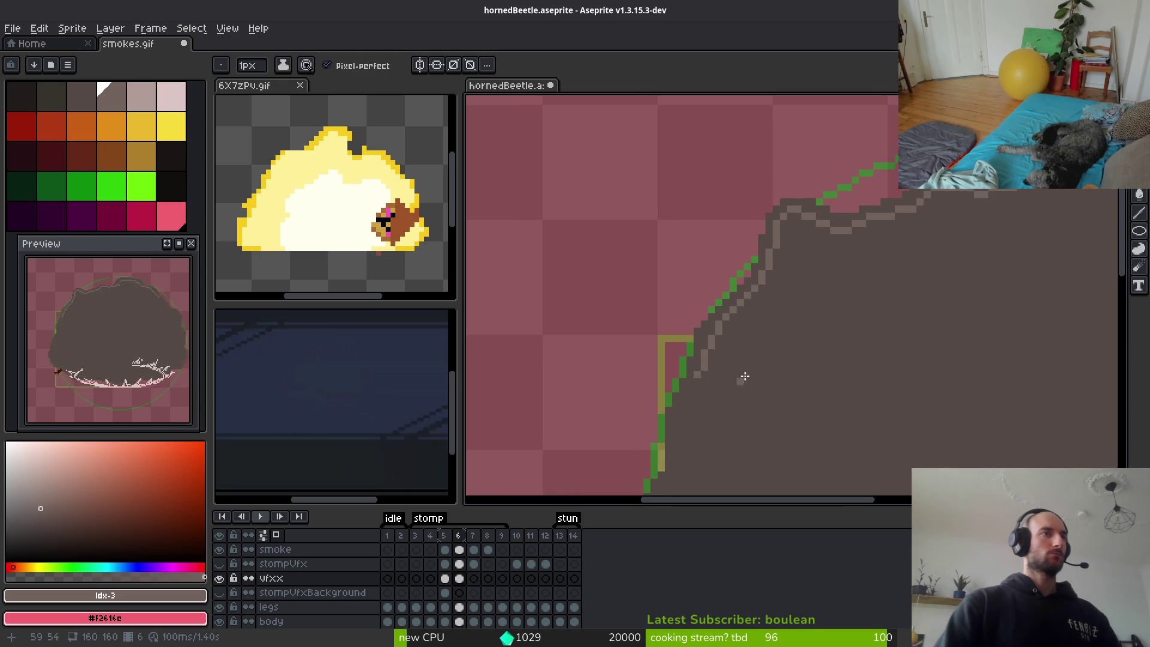
Continue the light grey rim down the cloud's left side to the bottom spikes.
left_click_drag(744, 379, 828, 188)
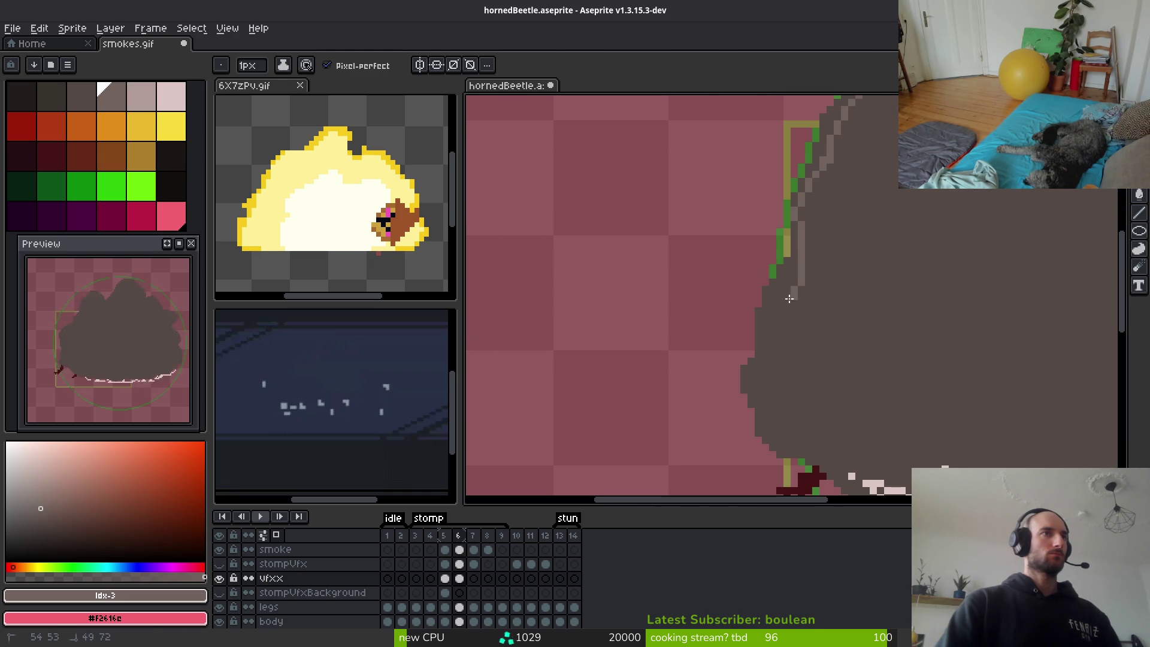
mouse_move(849, 428)
left_mouse_down()
mouse_move(782, 330)
mouse_move(738, 289)
mouse_move(693, 306)
left_mouse_up()
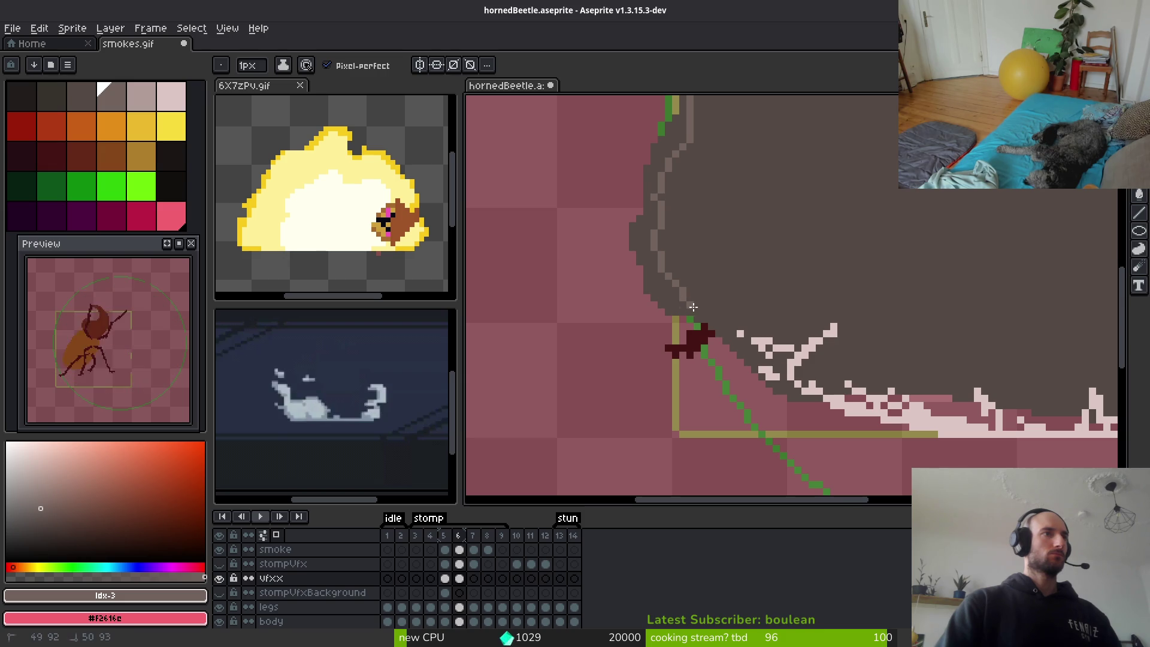
left_click_drag(800, 398, 816, 403)
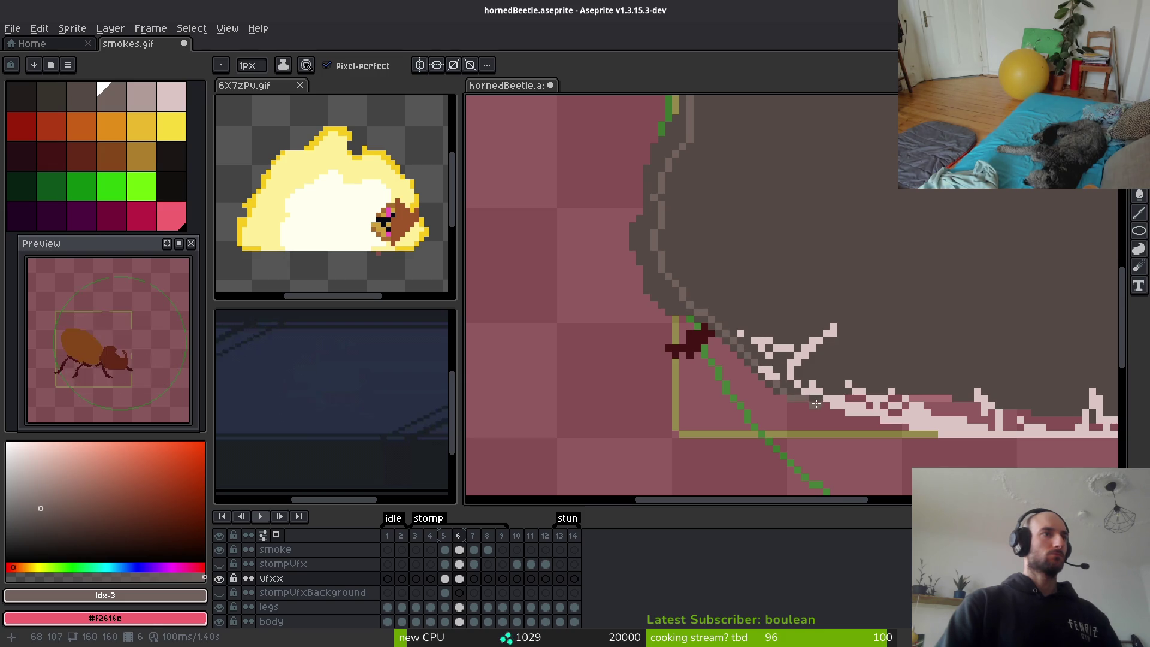
scroll(847, 382, "right", 2)
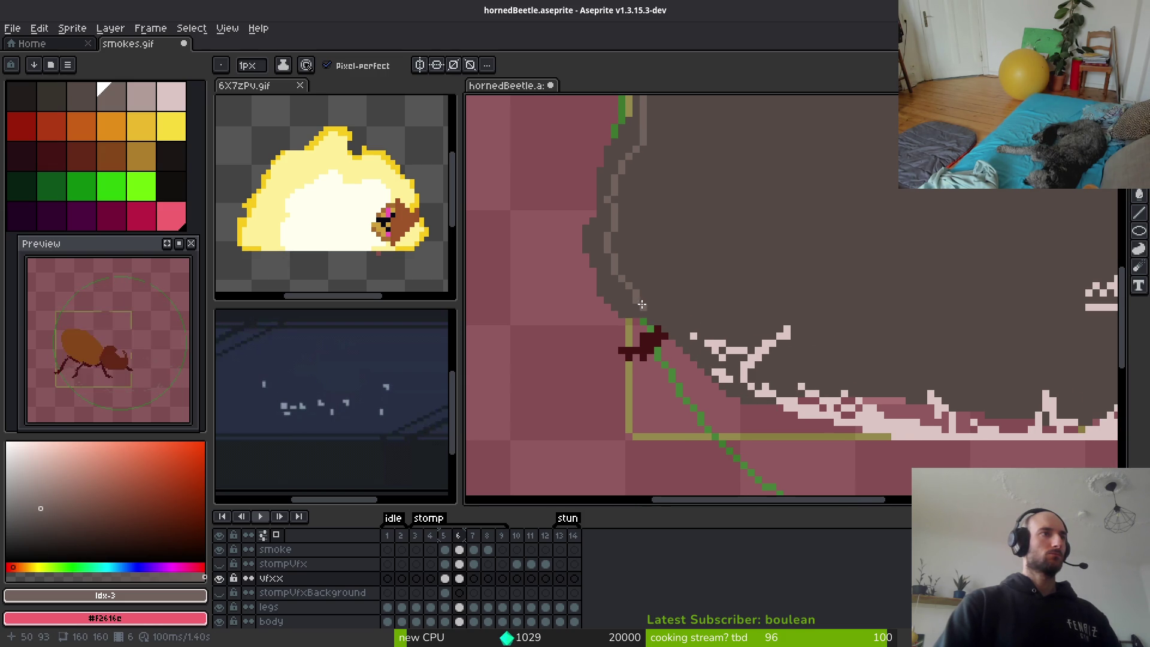
left_click_drag(641, 304, 684, 332)
left_click_drag(762, 397, 764, 398)
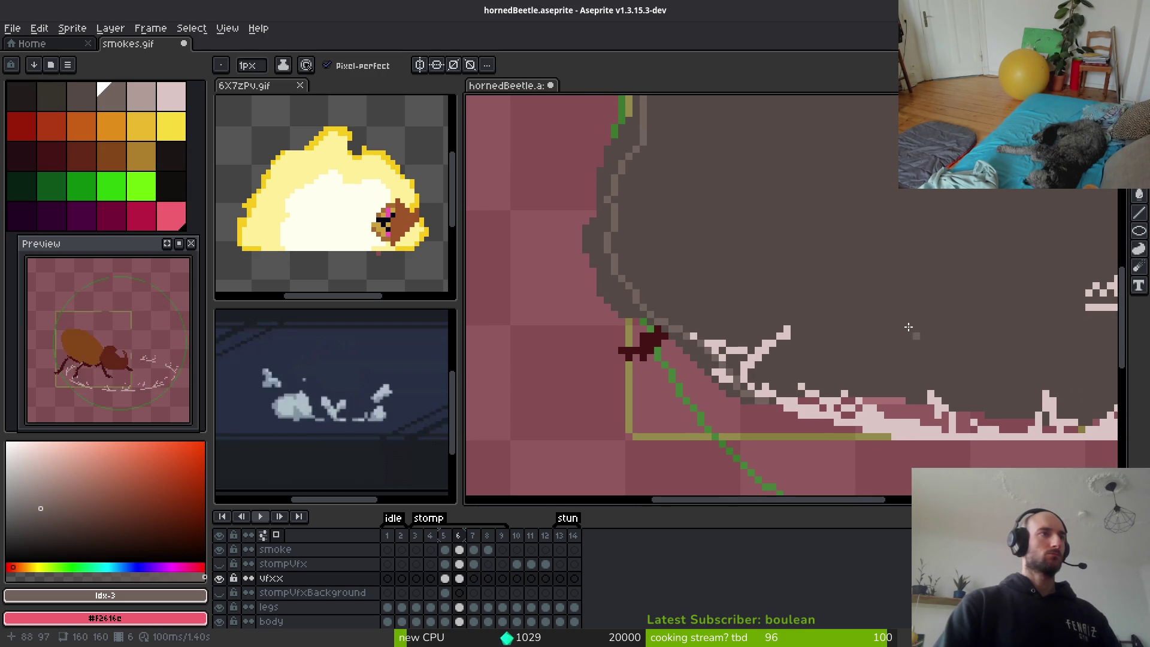
scroll(764, 397, "down", 2)
scroll(804, 206, "up", 2)
scroll(804, 206, "up", 1)
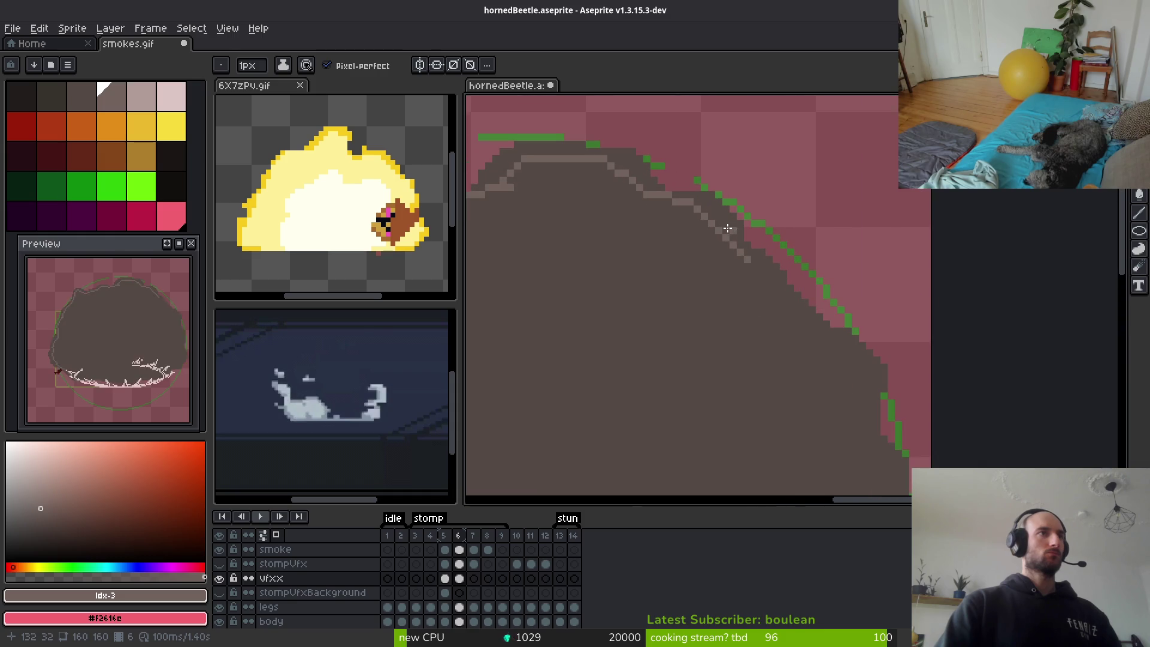
Add the light grey rim along the cloud's upper-right edge and down its right side.
left_click_drag(698, 212, 712, 212)
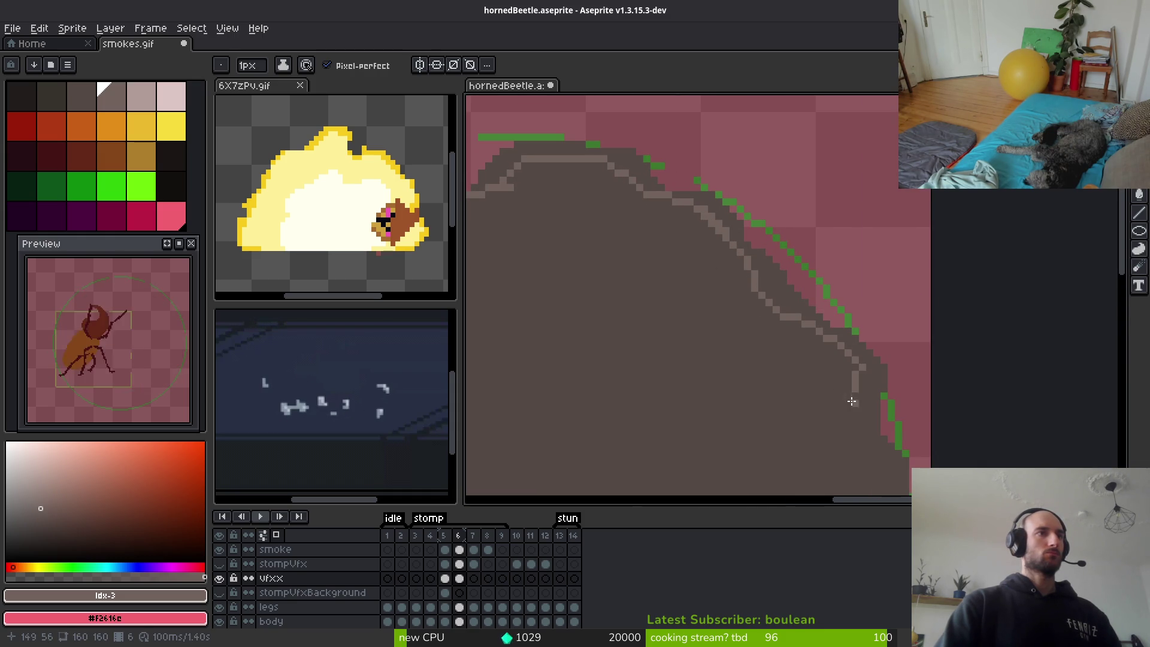
scroll(744, 235, "up", 3)
left_click_drag(762, 269, 779, 434)
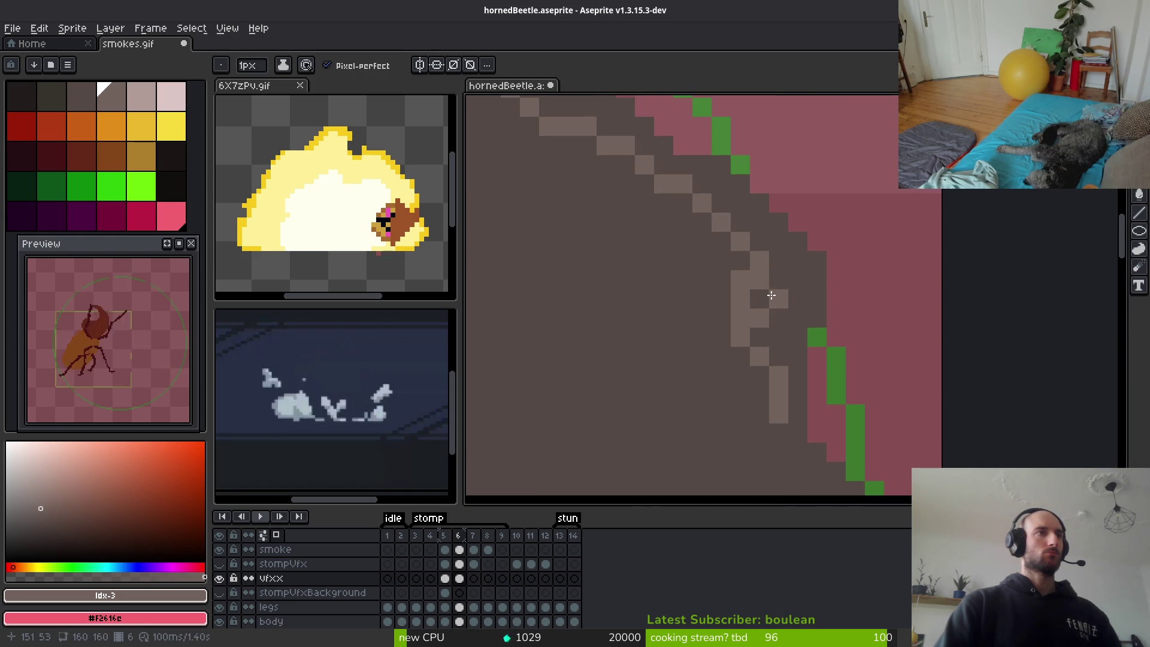
left_click(759, 299)
scroll(799, 337, "down", 3)
mouse_move(764, 275)
left_mouse_down()
mouse_move(838, 365)
mouse_move(860, 419)
left_mouse_up()
scroll(826, 218, "down", 3)
left_click_drag(811, 236, 793, 427)
scroll(793, 427, "down", 3)
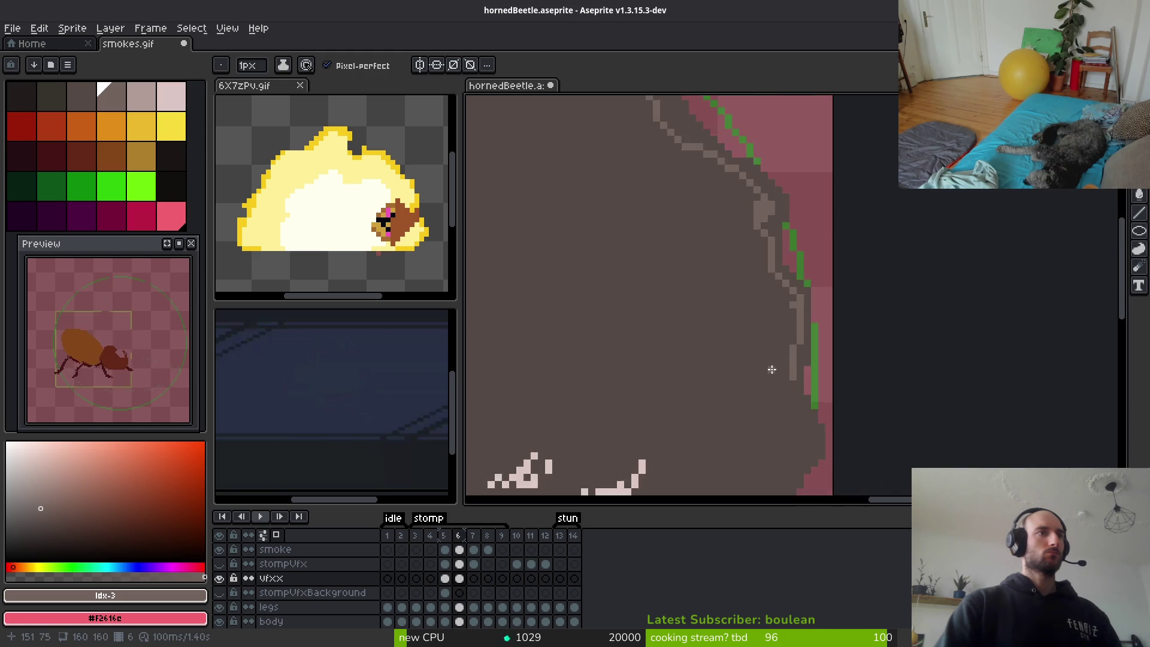